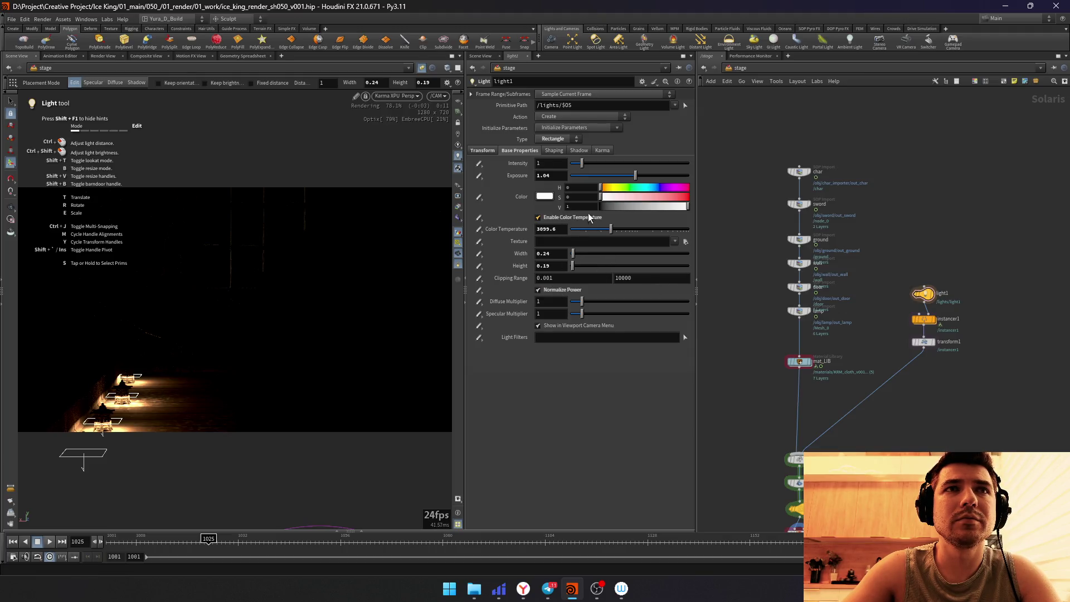
Step: Lower light1's exposure to -2.45 and select transform1
drag(601, 178, 616, 176)
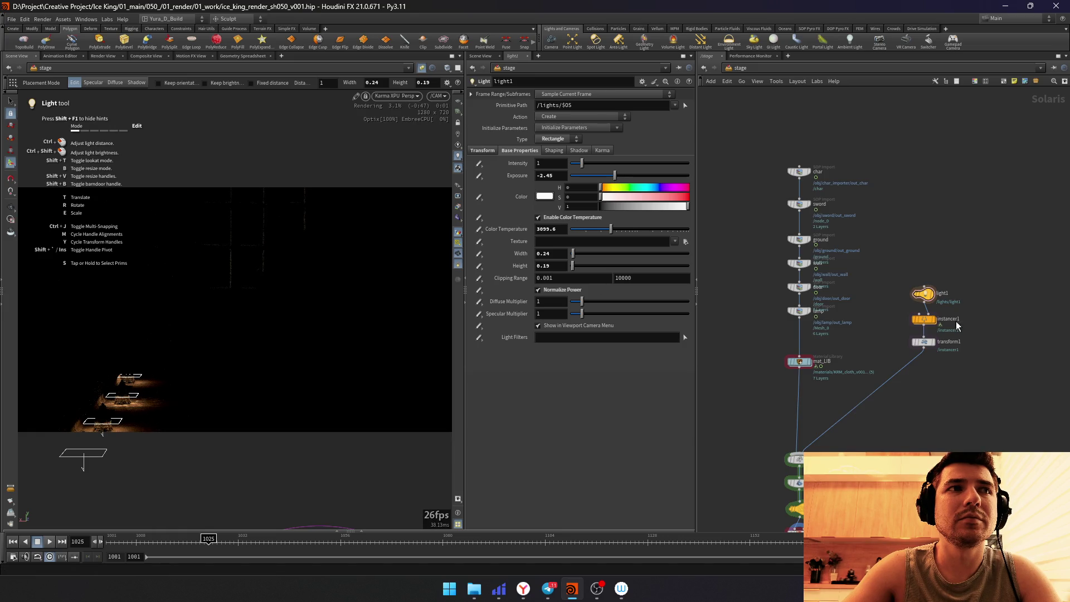
click(921, 346)
key(Escape)
scroll(206, 406, up, 3)
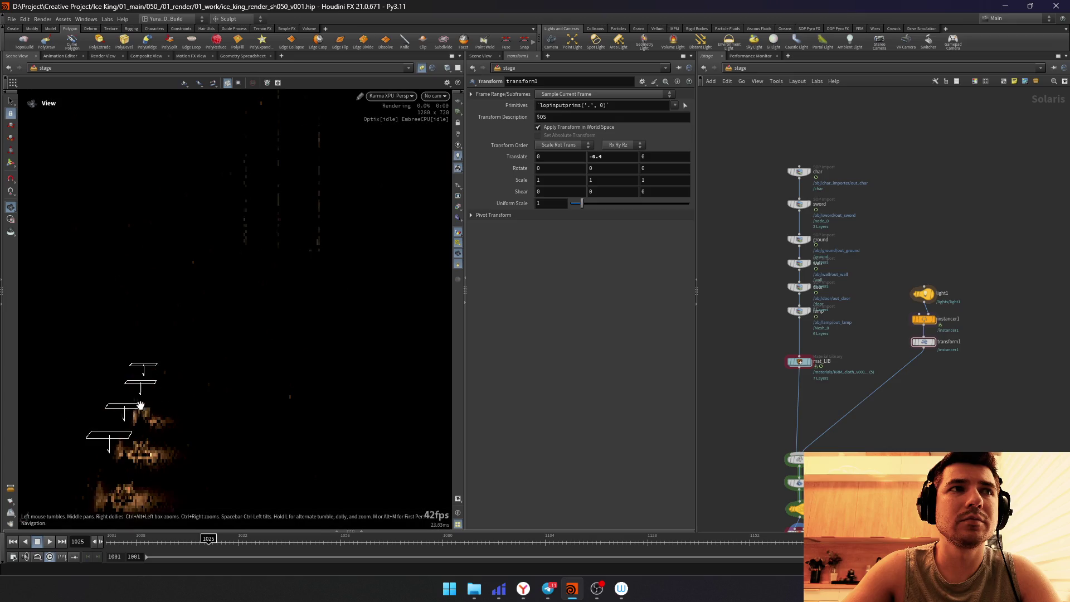
scroll(206, 406, up, 5)
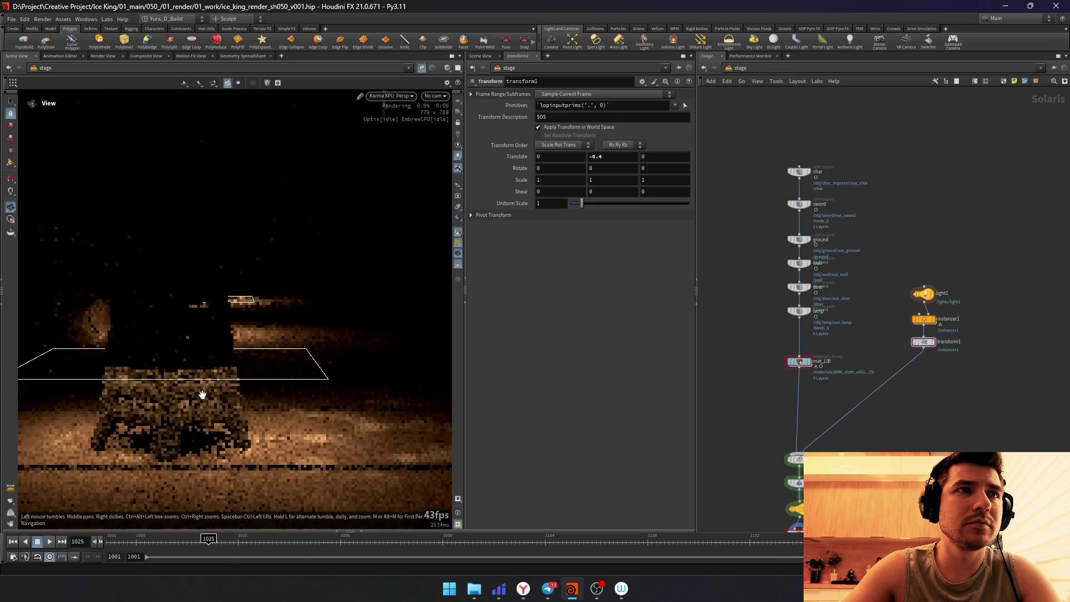
Step: Move transform1's Translate Y from -0.4 to -0.36
key(t)
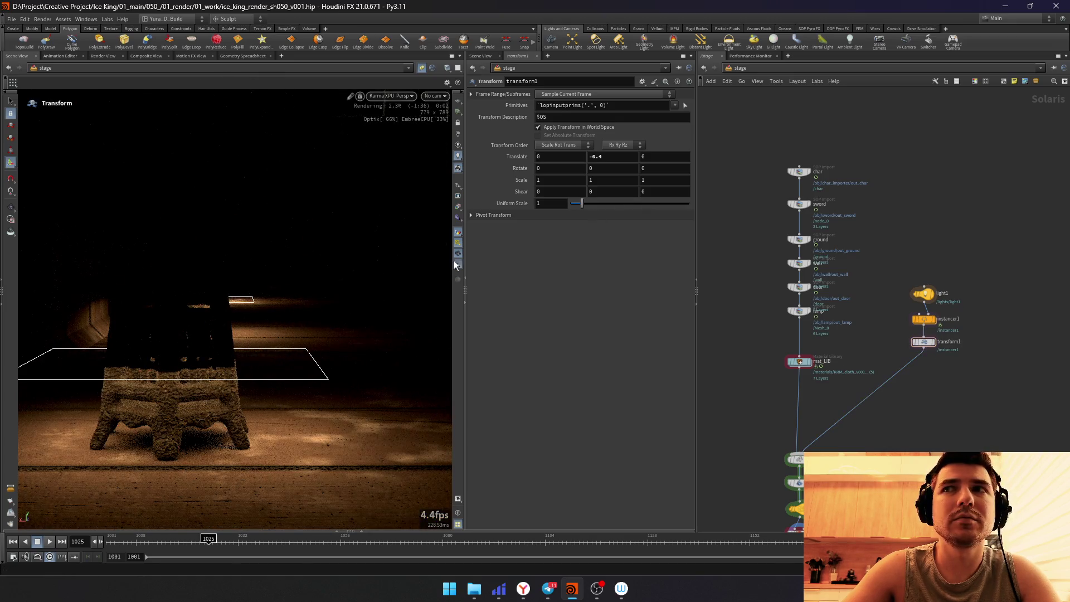
mouse_move(616, 159)
middle_down()
mouse_move(620, 178)
mouse_move(640, 179)
middle_up()
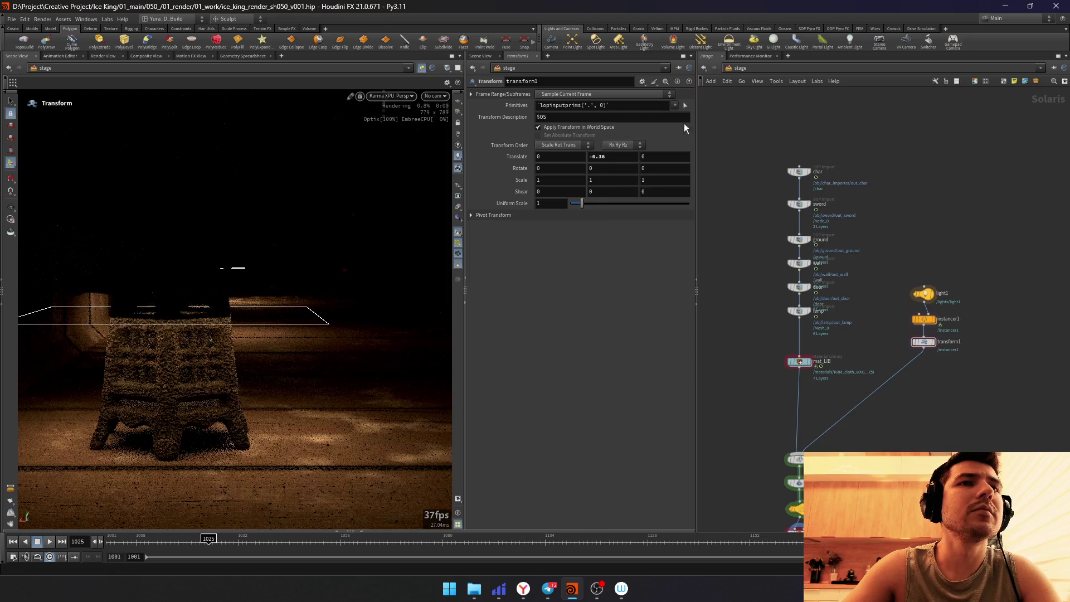
click(941, 290)
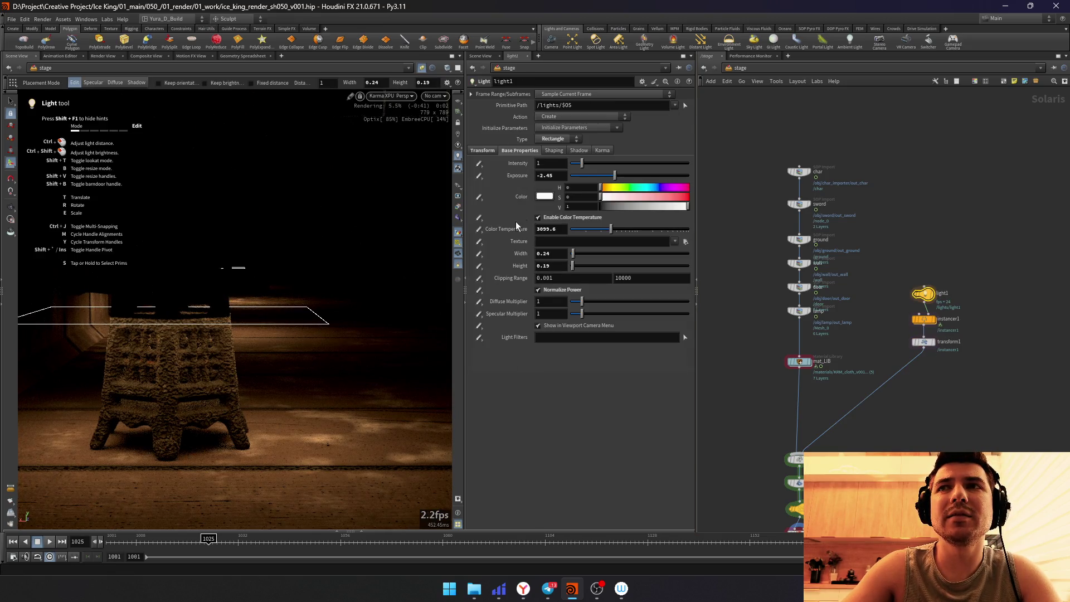
Step: Toggle light1's Karma Single Sided setting and view through the /CAM camera
click(602, 151)
click(479, 285)
click(502, 292)
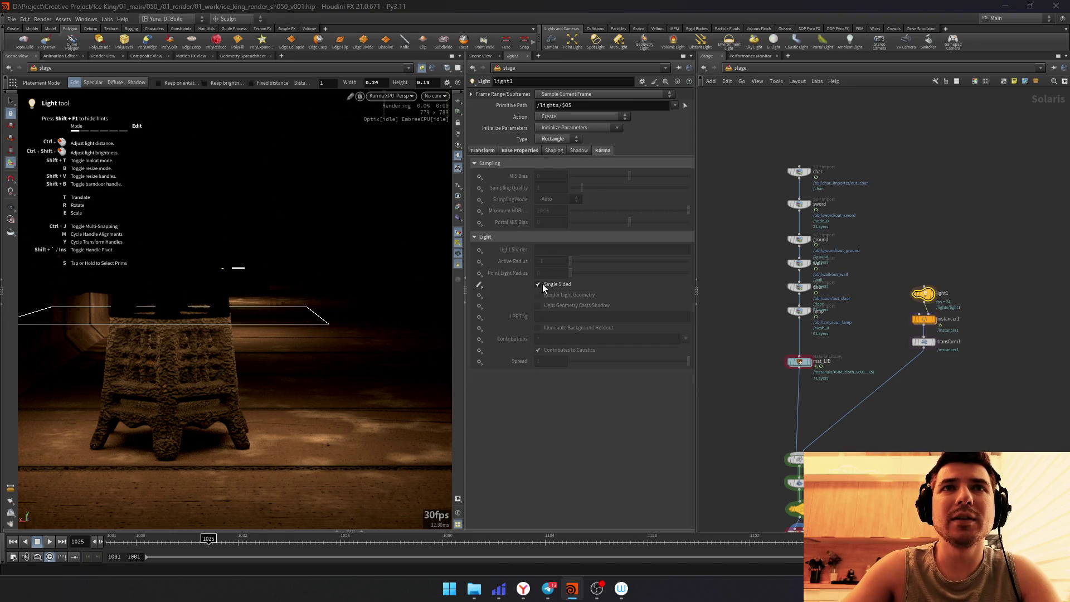
click(538, 285)
click(433, 96)
click(433, 115)
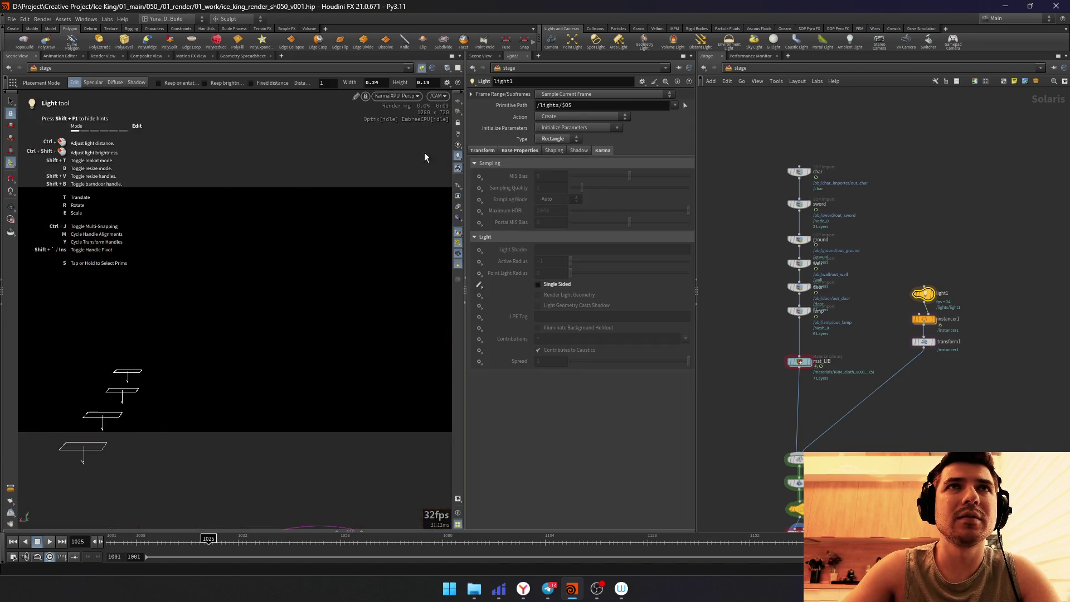
click(558, 286)
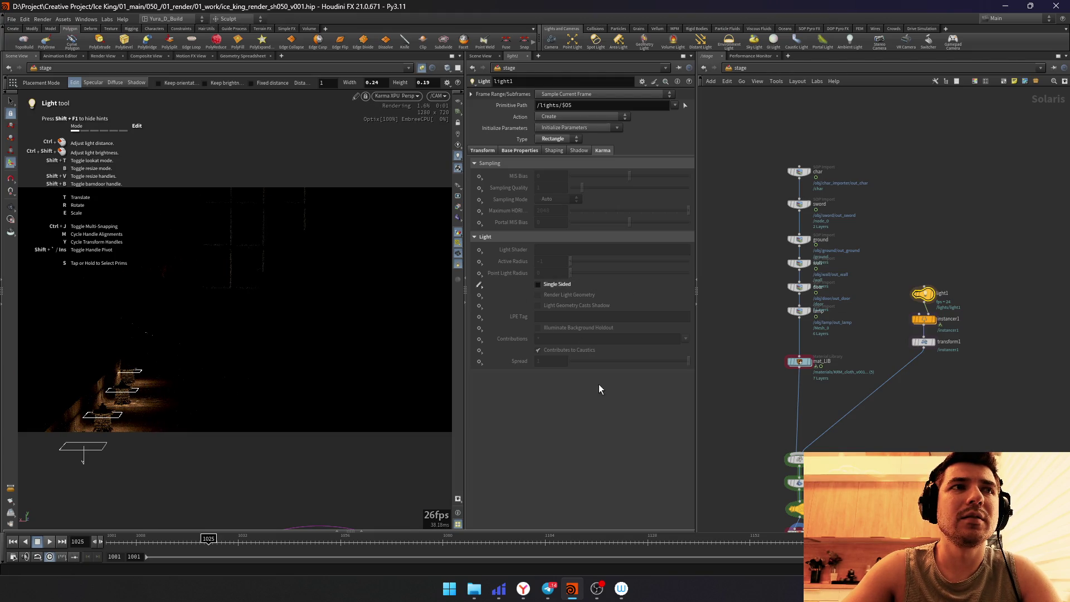
Step: Make light1 a 34-degree spotlight, then drag Width onto Height
click(579, 151)
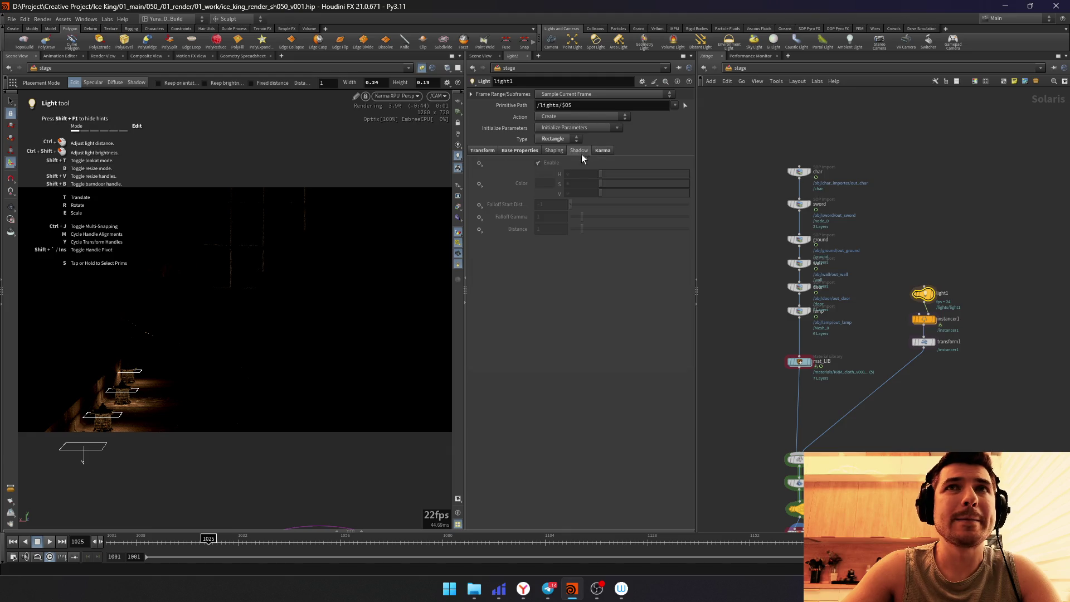
click(554, 150)
click(538, 162)
drag(630, 172, 593, 176)
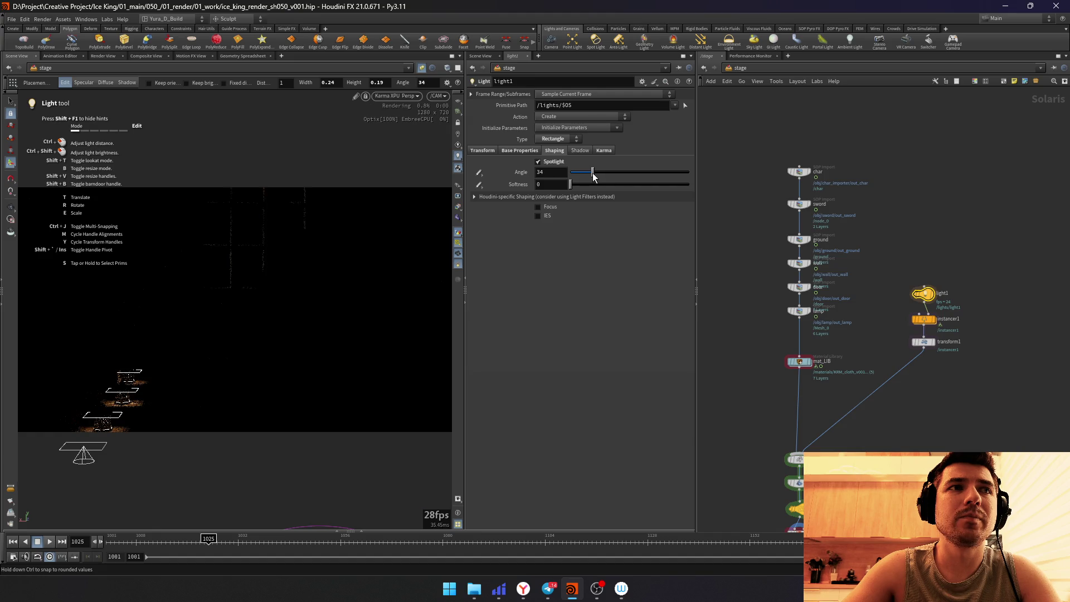
key(s)
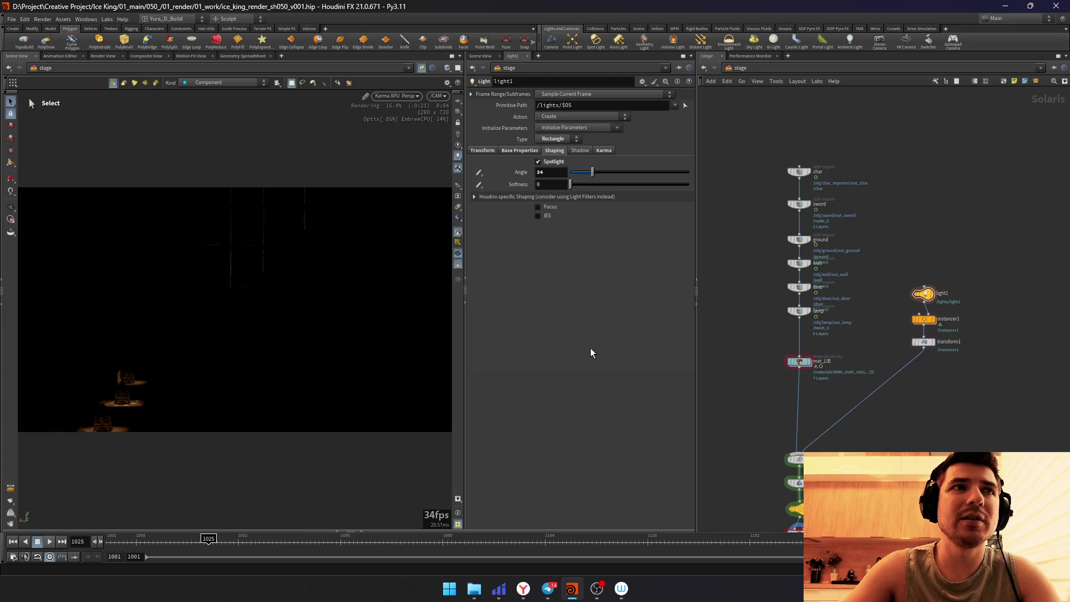
click(532, 150)
drag(528, 266, 585, 258)
Step: Link light1's Height to Width, set exposure -1.89 and width 0.28
click(536, 291)
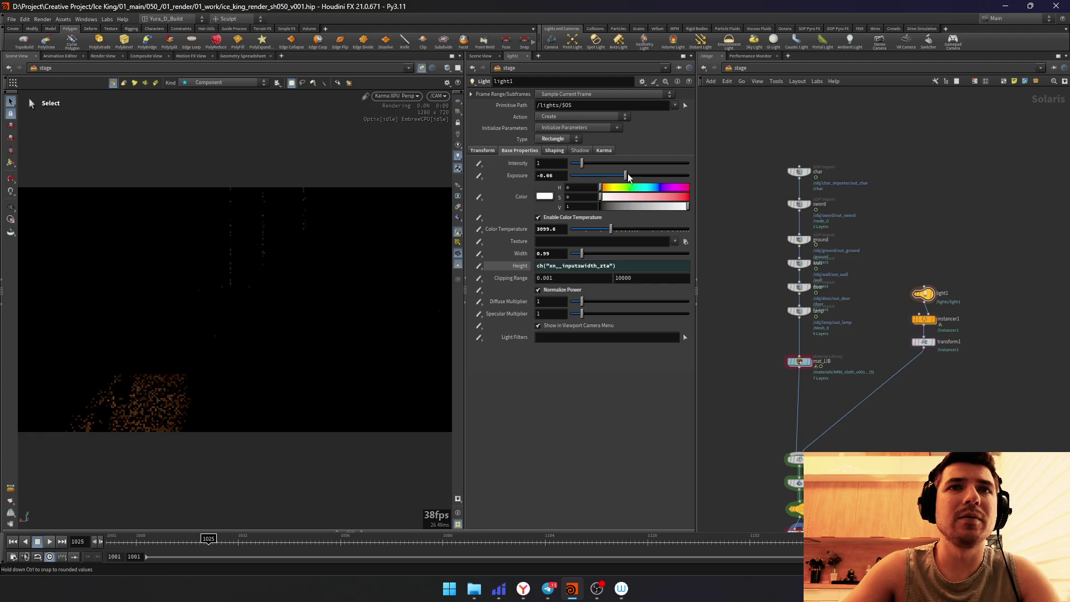
drag(626, 176, 632, 178)
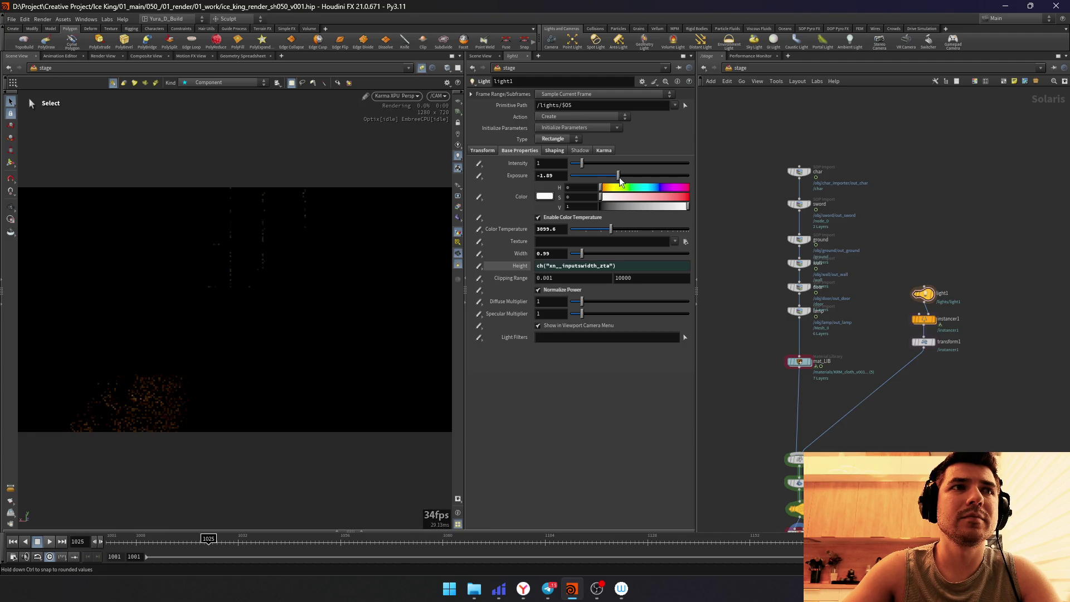
drag(582, 253, 573, 254)
scroll(876, 378, up, 2)
middle_drag(1029, 336, 875, 378)
Step: Rearrange the light1 and instancer1 nodes closer together
drag(799, 298, 796, 230)
mouse_move(860, 289)
middle_down()
mouse_move(841, 306)
mouse_move(837, 275)
middle_up()
drag(772, 328, 772, 305)
middle_drag(840, 273, 837, 295)
Step: Add a second light node and a merge node beside light1
key(Tab)
click(848, 259)
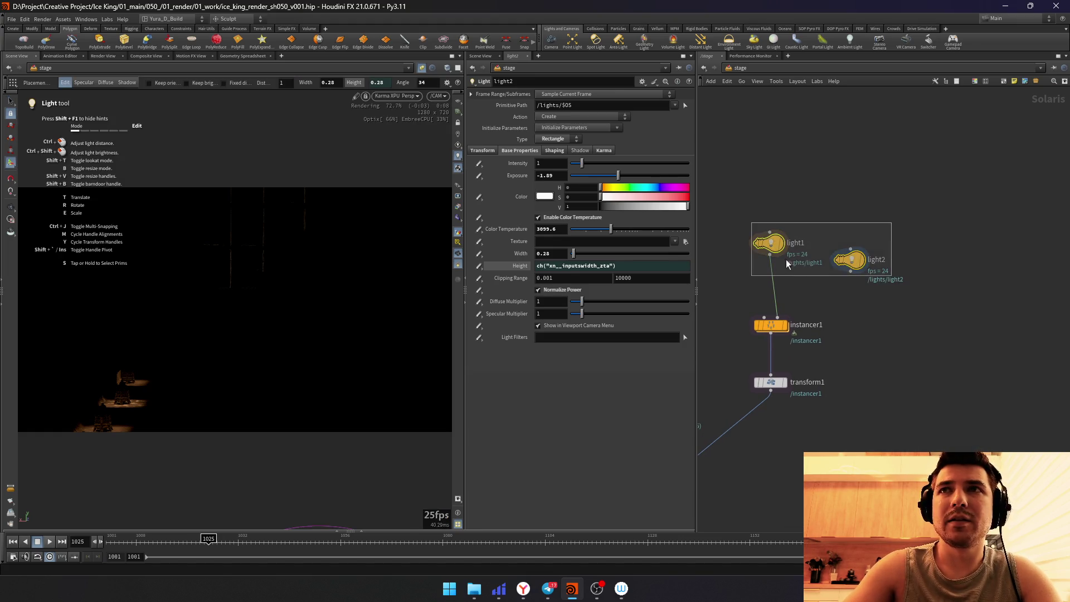
key(Tab)
text(merge)
key(Return)
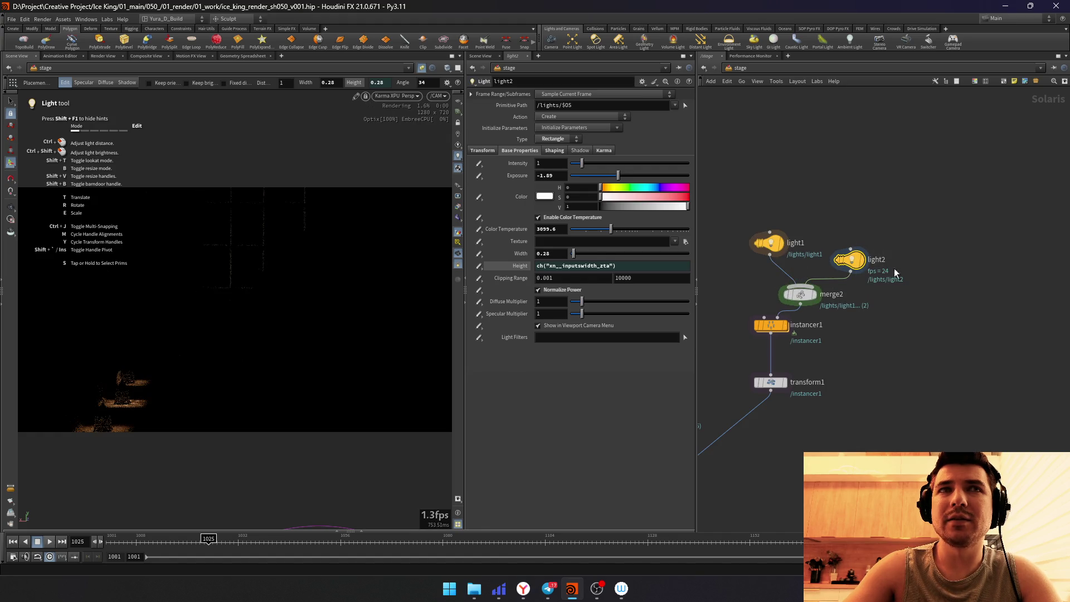
Step: Make light2 a point light and raise its height
click(556, 138)
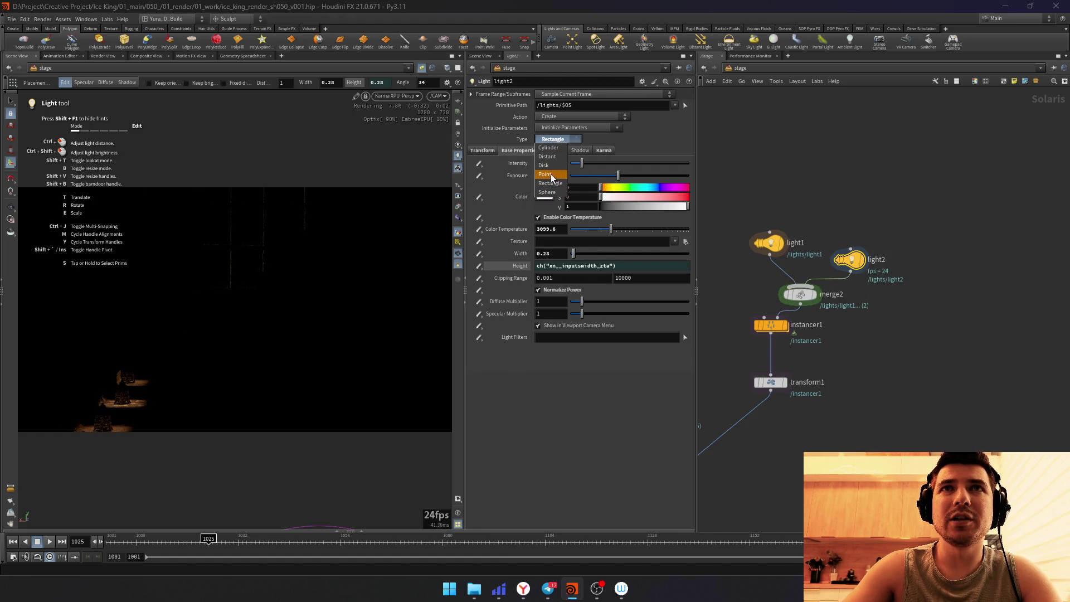
click(555, 177)
click(483, 150)
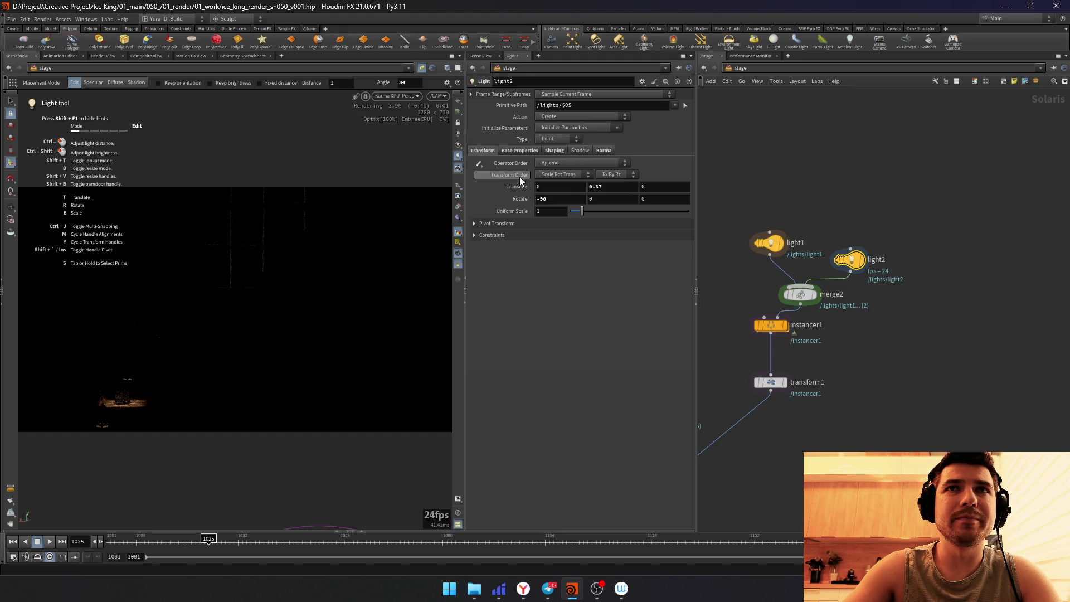
mouse_move(606, 186)
middle_down()
mouse_move(632, 187)
mouse_move(601, 182)
middle_up()
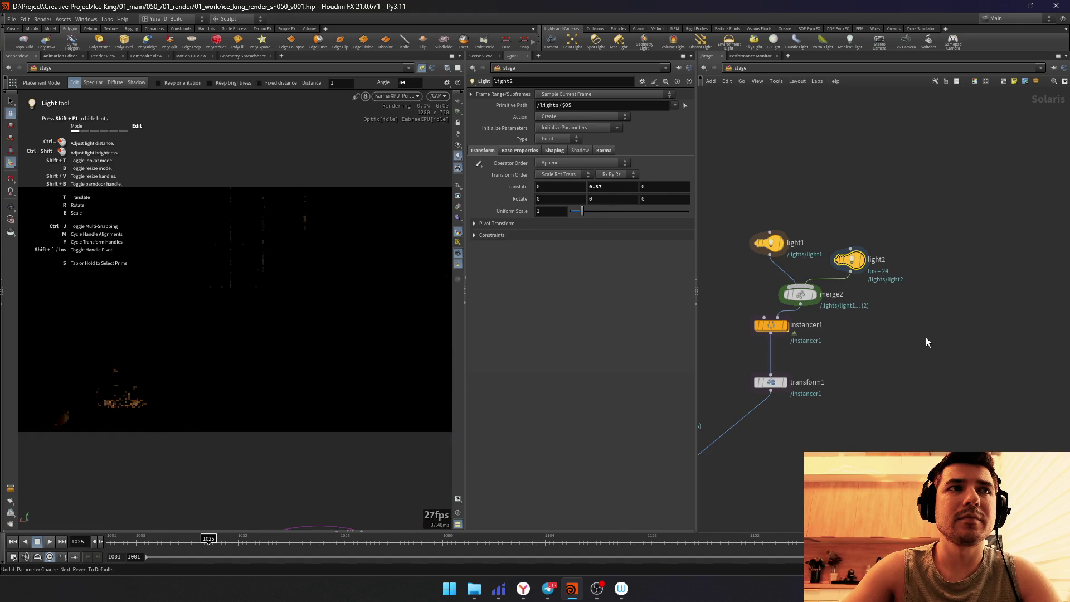
Step: Delete the light2 and merge2 nodes
click(791, 291)
drag(799, 294, 823, 295)
drag(919, 345, 827, 249)
key(Delete)
key(h)
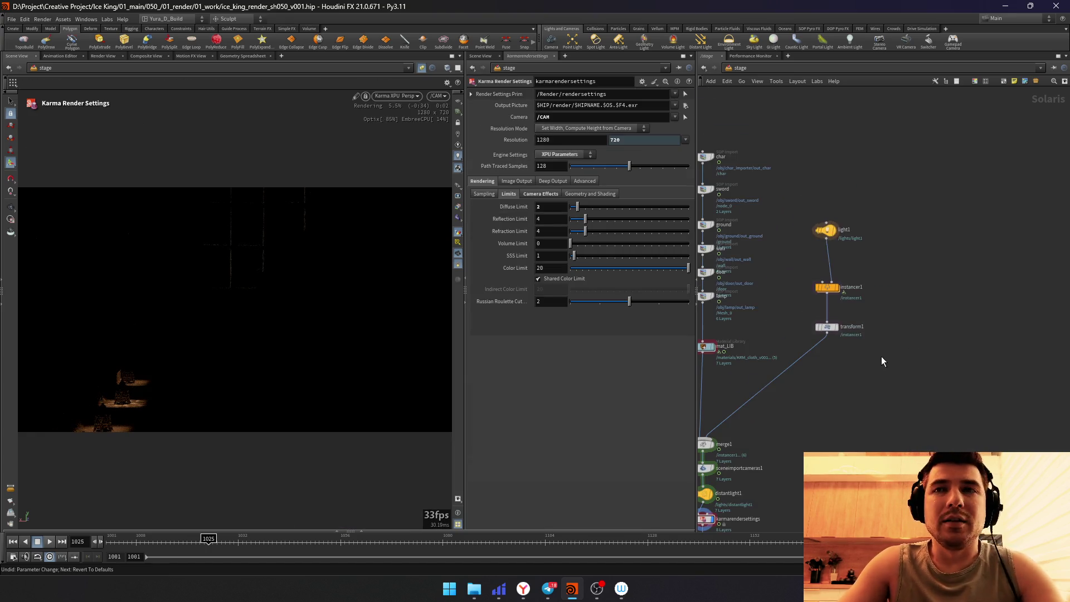
Step: Duplicate the light1 chain, wire transform2 into merge1, make light2 a point light
mouse_move(868, 353)
mouse_down()
mouse_move(831, 231)
mouse_move(903, 231)
mouse_up()
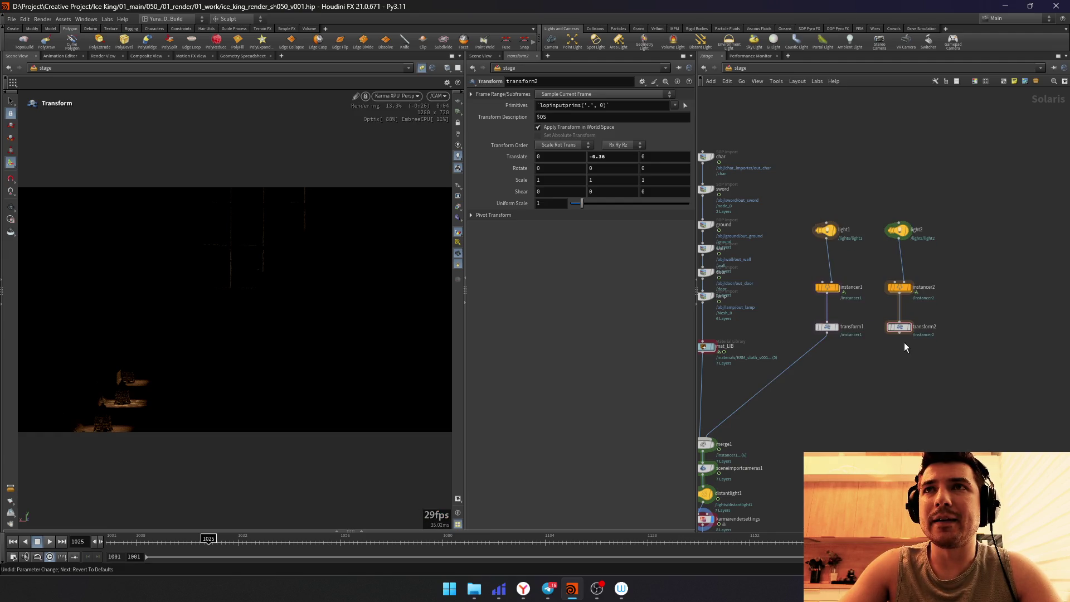
drag(899, 341, 706, 440)
drag(945, 257, 861, 209)
click(545, 174)
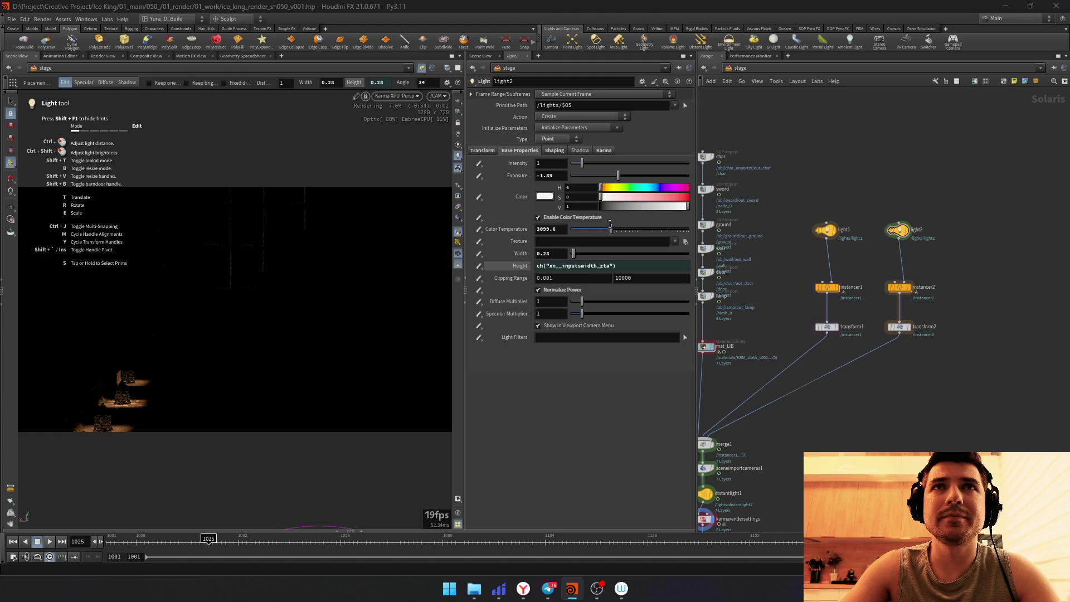
Step: Raise light2 to Translate Y 0.67 and increase its exposure
click(482, 151)
middle_drag(614, 187, 654, 191)
click(520, 150)
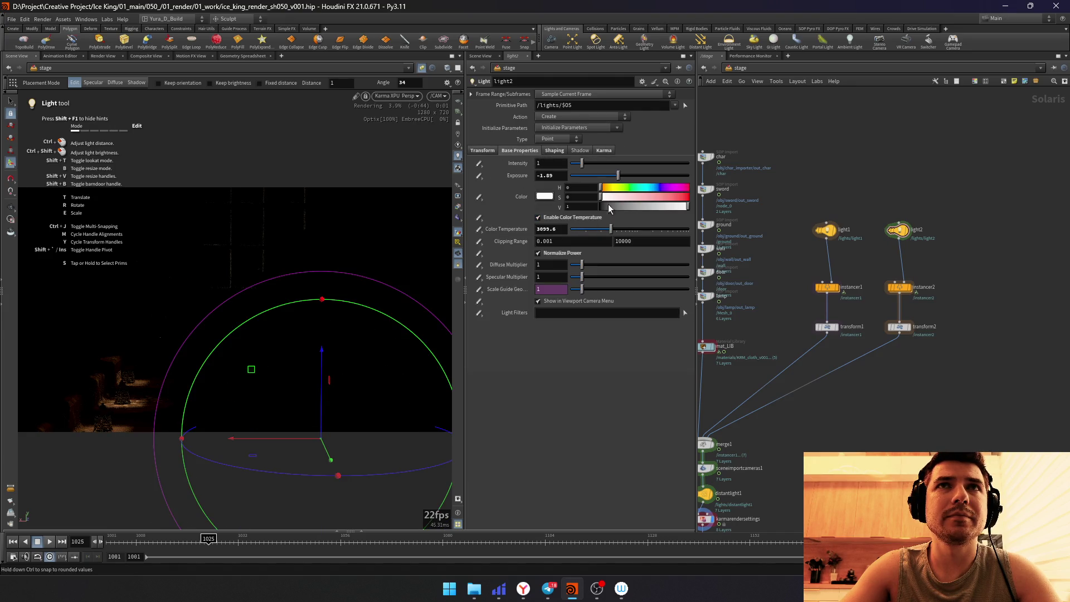
drag(623, 179, 632, 176)
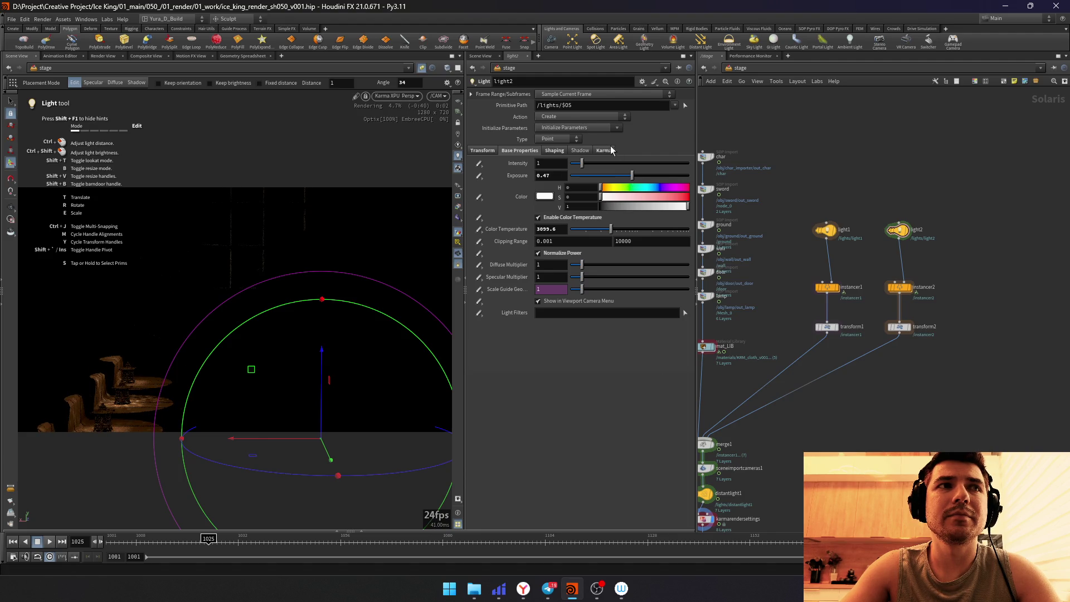
Step: Make light2 a sphere light and adjust its radius
click(557, 139)
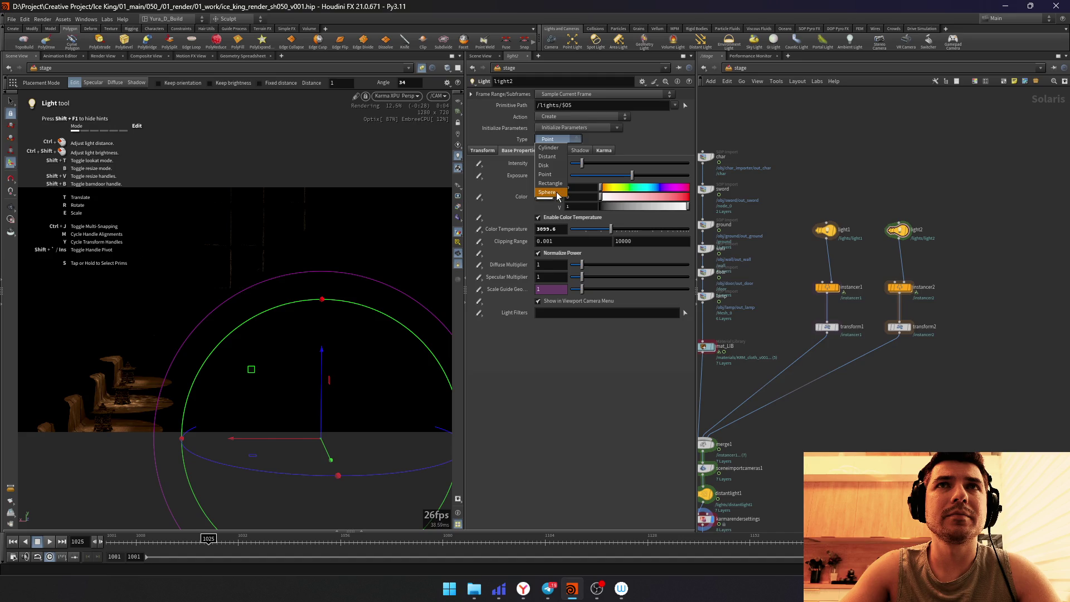
click(552, 186)
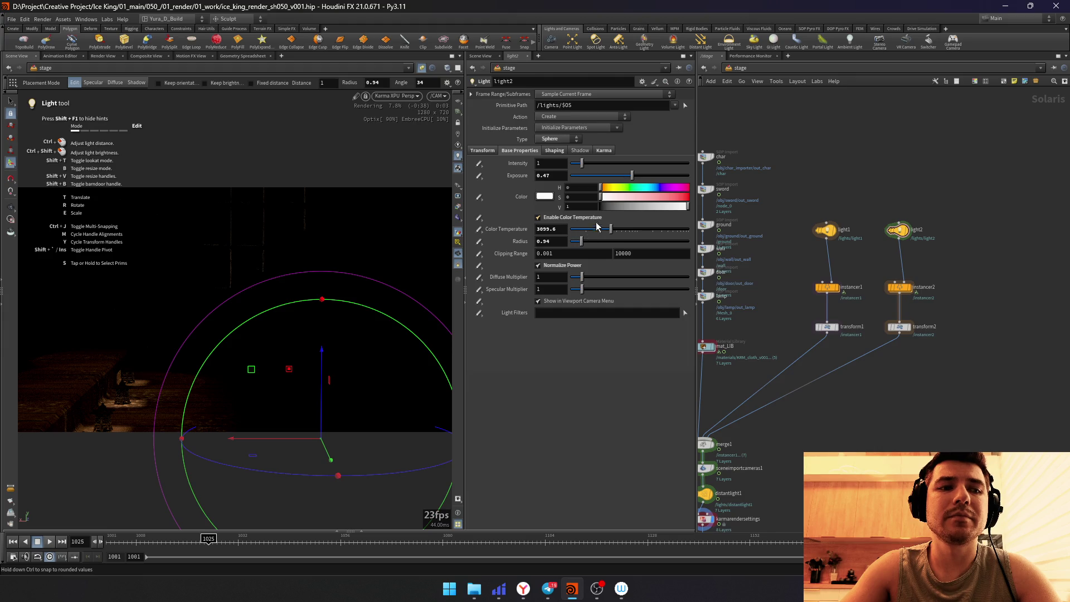
drag(587, 239, 584, 242)
click(482, 150)
middle_drag(604, 186, 691, 183)
Step: Shrink the sphere light's radius to 0.24 and lower exposure to -0.66
click(521, 151)
drag(637, 177, 642, 176)
drag(579, 241, 575, 243)
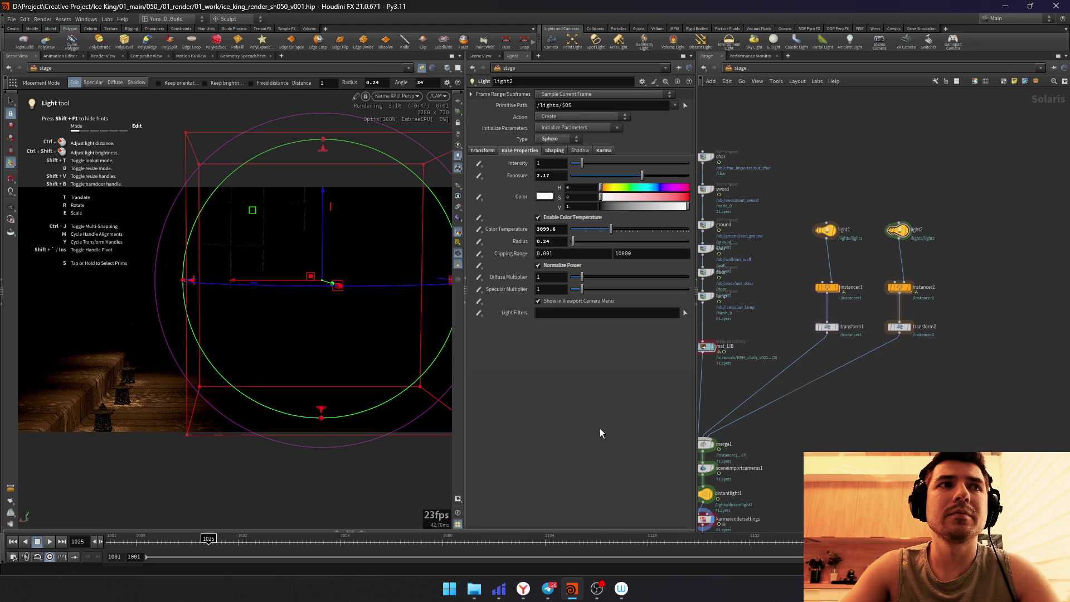
drag(643, 176, 626, 177)
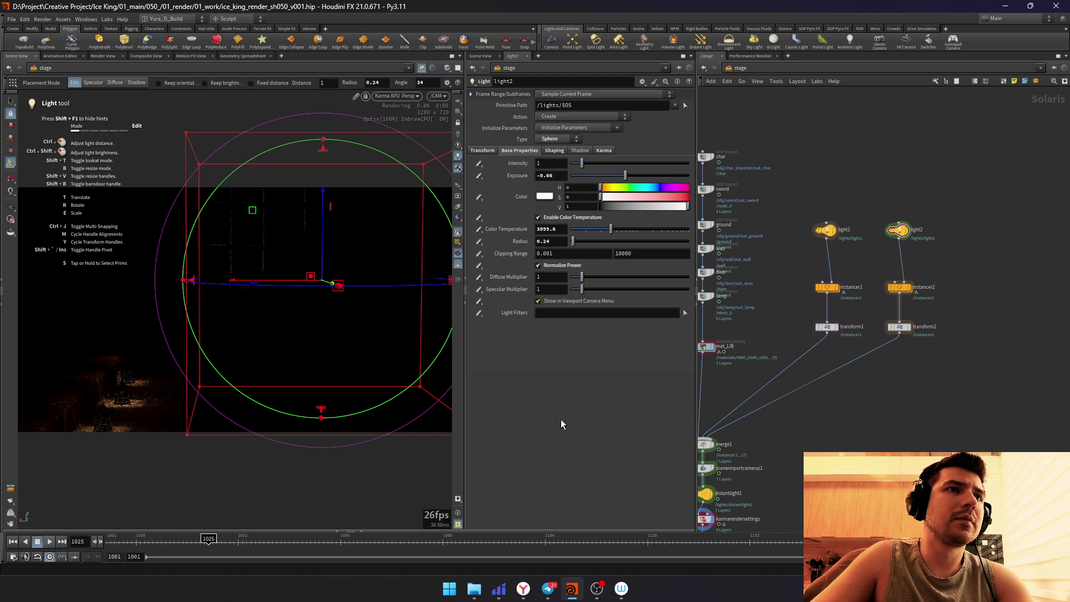
key(s)
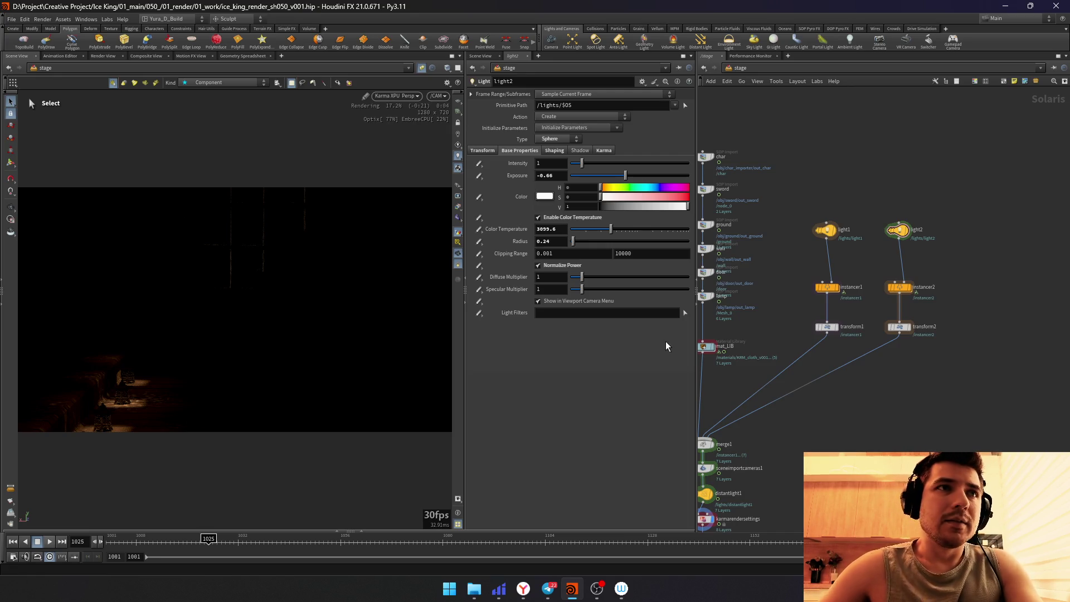
Step: Select distantlight1 and try a Y rotation change, then undo it
scroll(774, 383, up, 3)
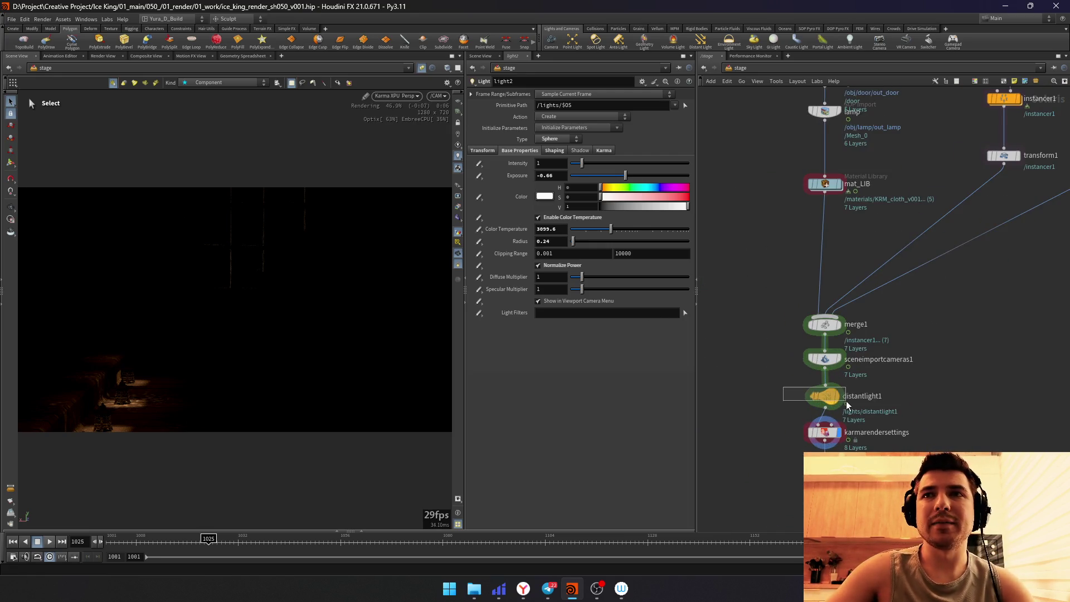
click(824, 397)
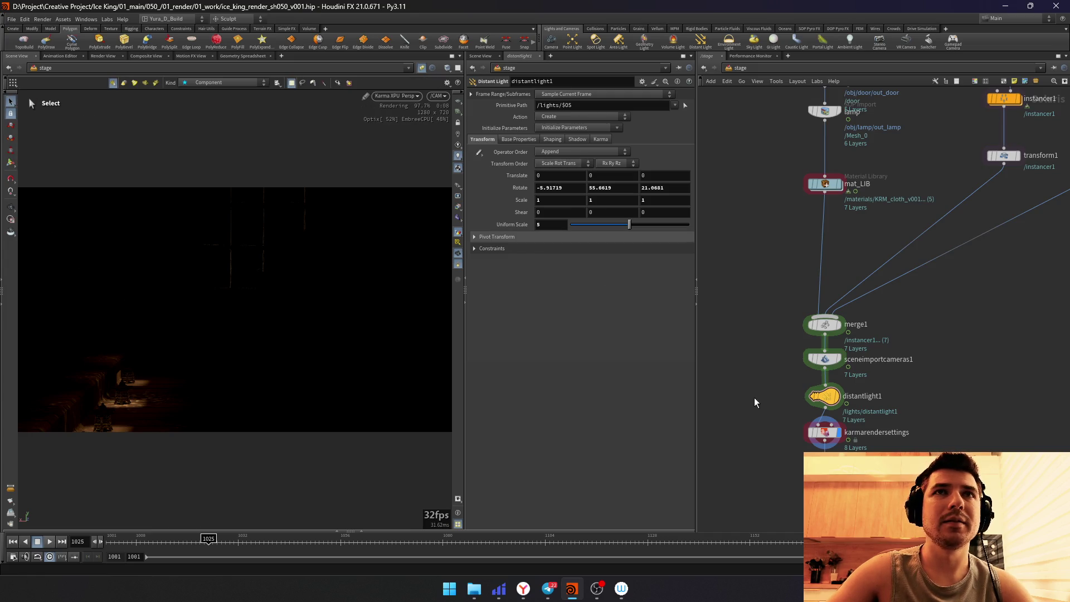
key(Return)
key(Return)
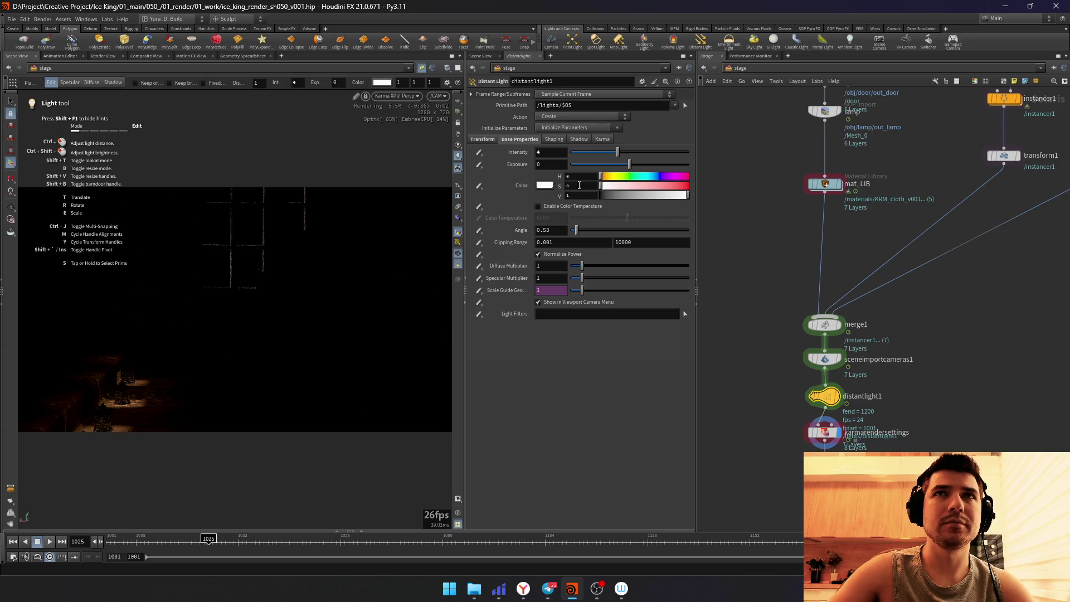
click(483, 140)
mouse_move(611, 188)
middle_down()
mouse_move(611, 167)
mouse_move(570, 165)
middle_up()
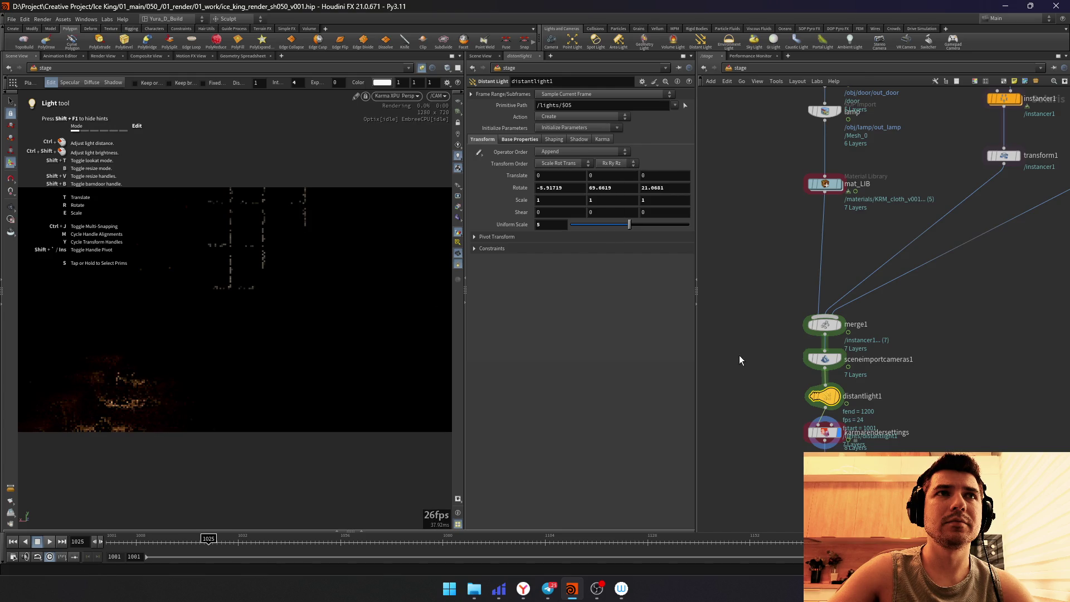
key(ctrl+z)
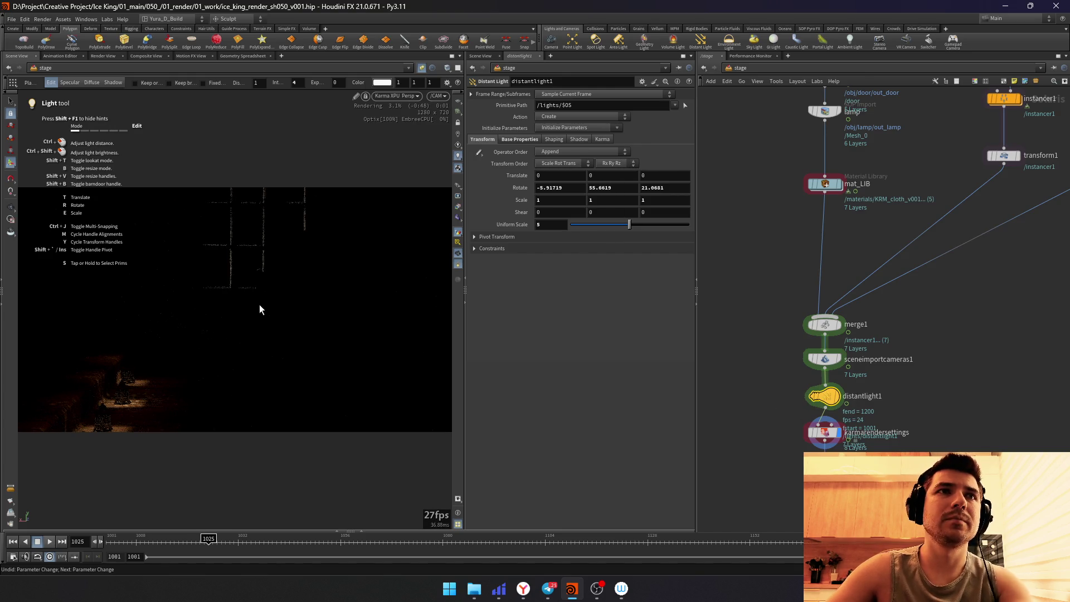
Step: Rotate distantlight1 in the viewport to shift the shadows, undoing the last tweak
key(Escape)
mouse_move(251, 332)
mouse_down()
mouse_move(270, 328)
mouse_move(157, 358)
mouse_up()
middle_drag(300, 394, 282, 287)
key(Return)
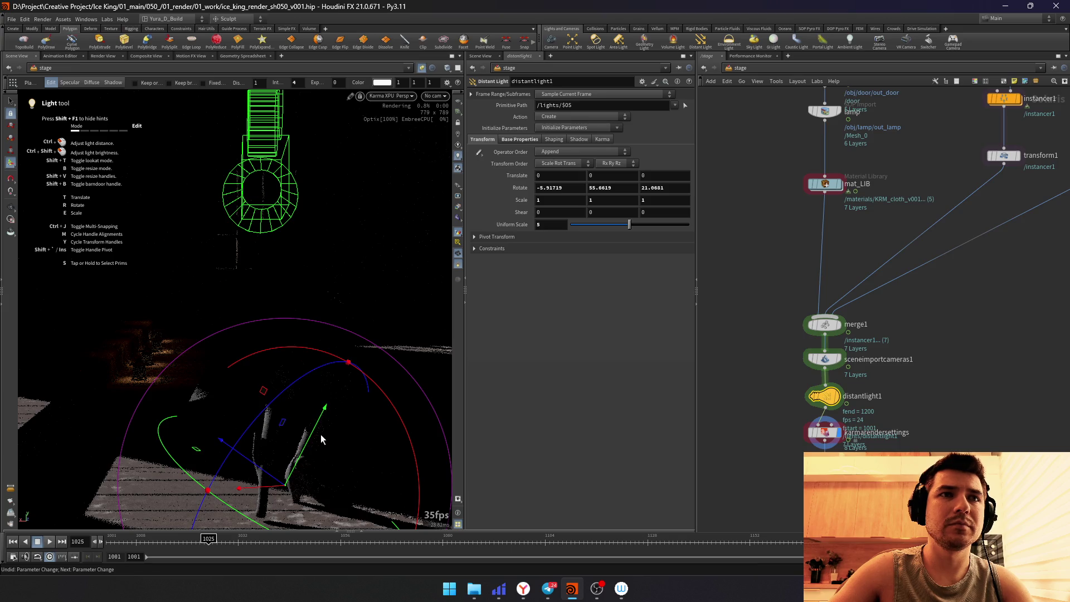
key(m)
mouse_move(210, 524)
mouse_down()
mouse_move(229, 520)
mouse_move(148, 521)
mouse_move(226, 514)
mouse_move(176, 533)
mouse_up()
mouse_move(393, 410)
mouse_down()
mouse_move(379, 379)
mouse_move(409, 425)
mouse_move(407, 413)
mouse_up()
key(ctrl+z)
Step: Orbit and pan the view to recentre the distant light
key(Escape)
mouse_move(320, 314)
mouse_down()
mouse_move(315, 337)
mouse_move(263, 354)
mouse_move(364, 340)
mouse_up()
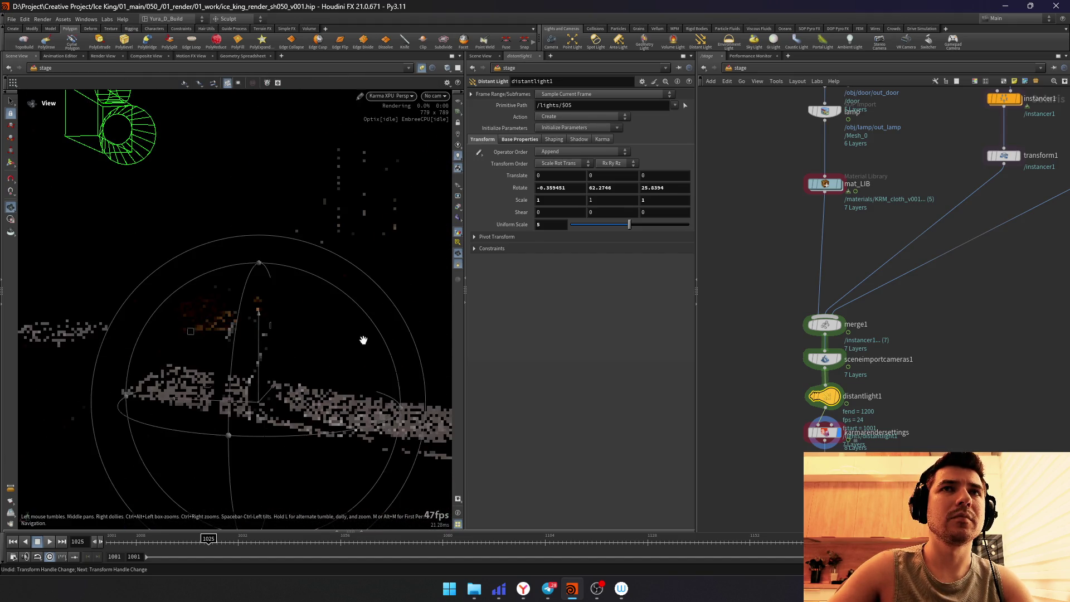
middle_drag(303, 351, 308, 365)
Step: Enable distantlight1's colour temperature at about 8636 and widen its angle to 7.74
key(s)
click(520, 139)
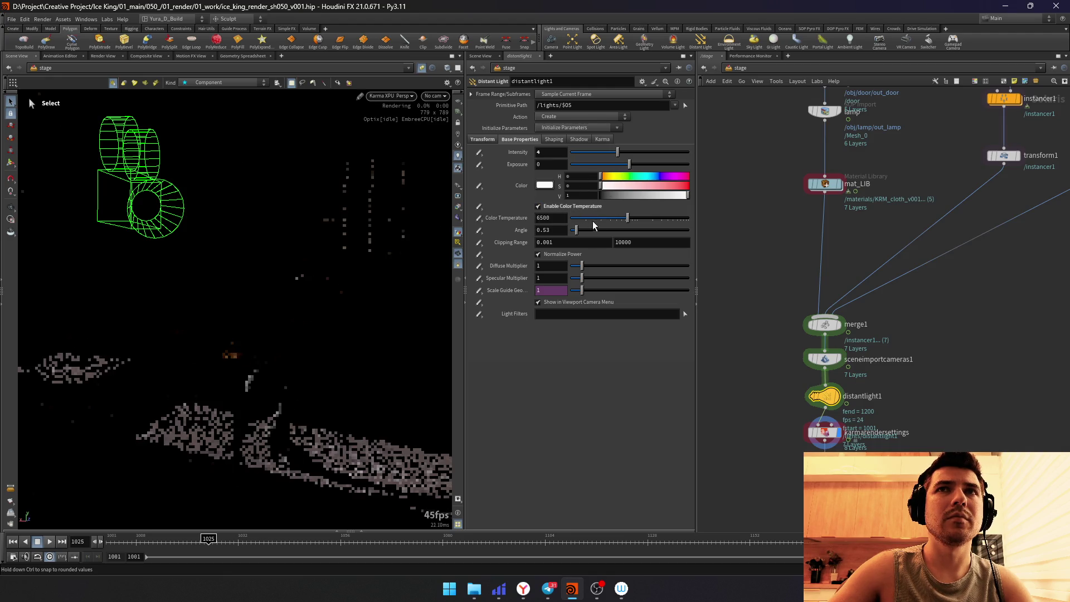
drag(627, 218, 636, 221)
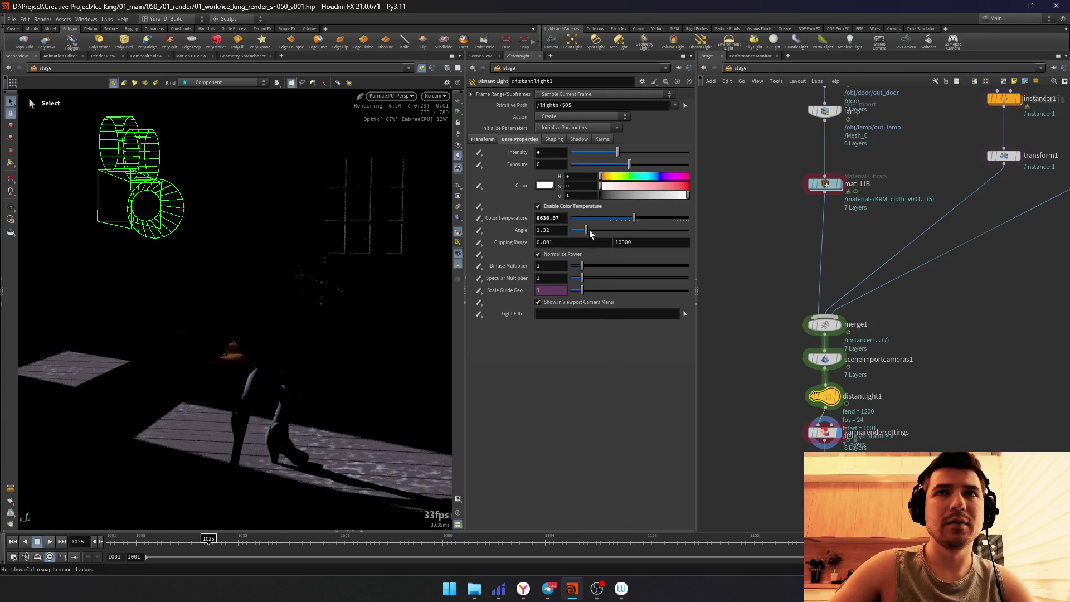
drag(586, 229, 661, 230)
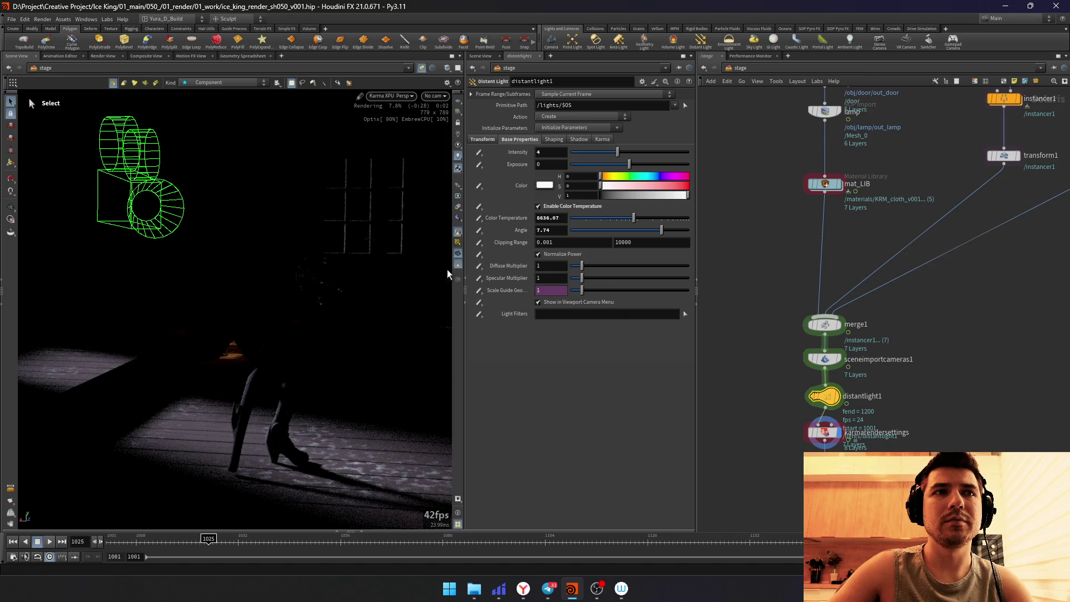
Step: Re-aim the distant light to shift shadows and view the render through /CAM
key(Return)
mouse_move(369, 346)
mouse_down()
mouse_move(349, 306)
mouse_move(361, 329)
mouse_up()
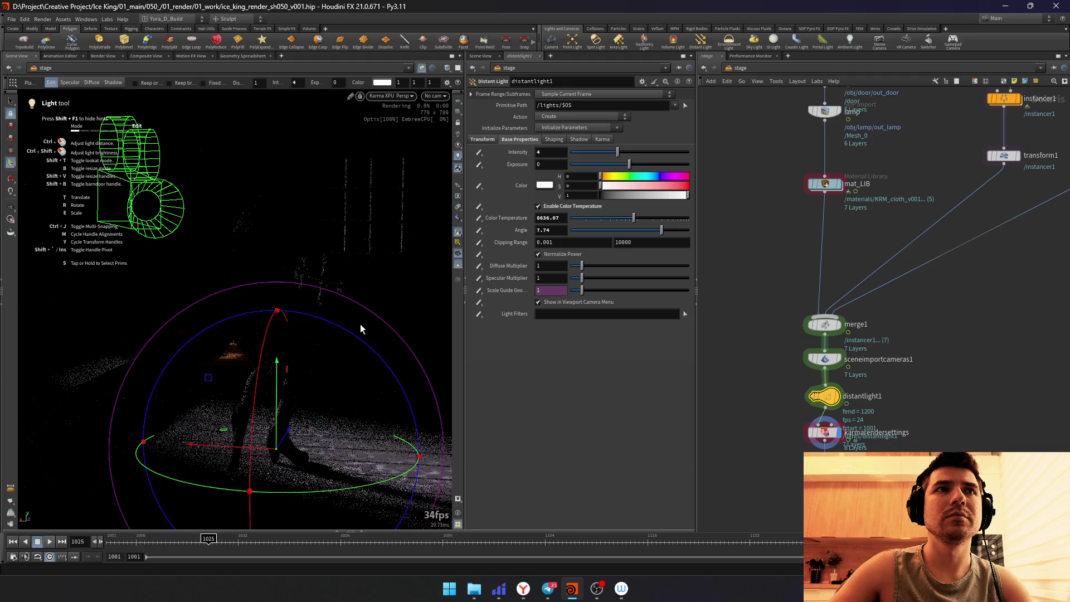
key(s)
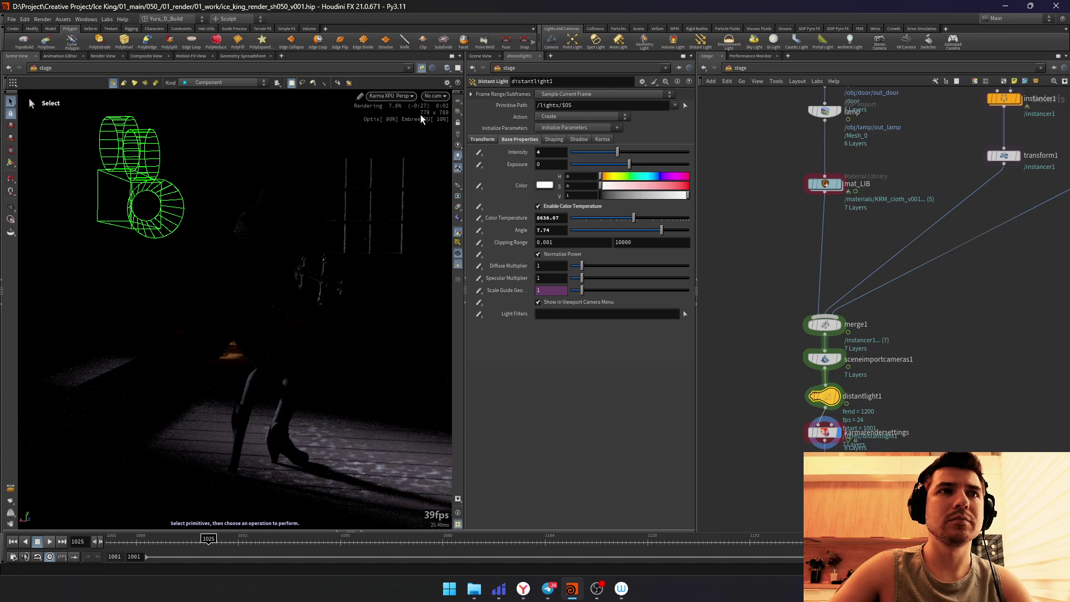
click(435, 96)
click(432, 114)
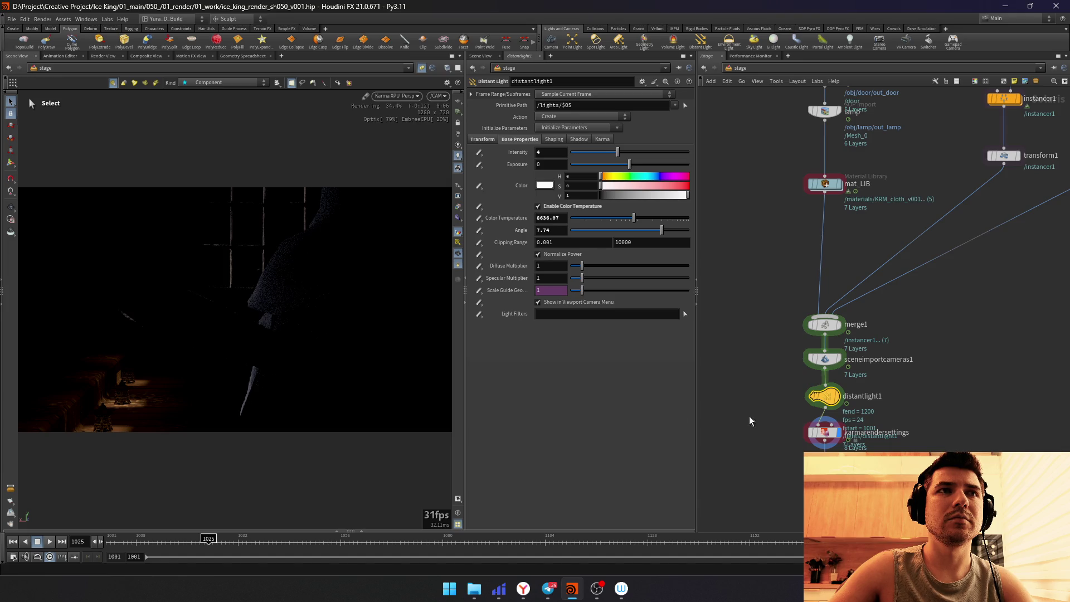
middle_drag(761, 385, 749, 365)
key(Tab)
Step: Create an Area Light node by searching 'area'
text(area)
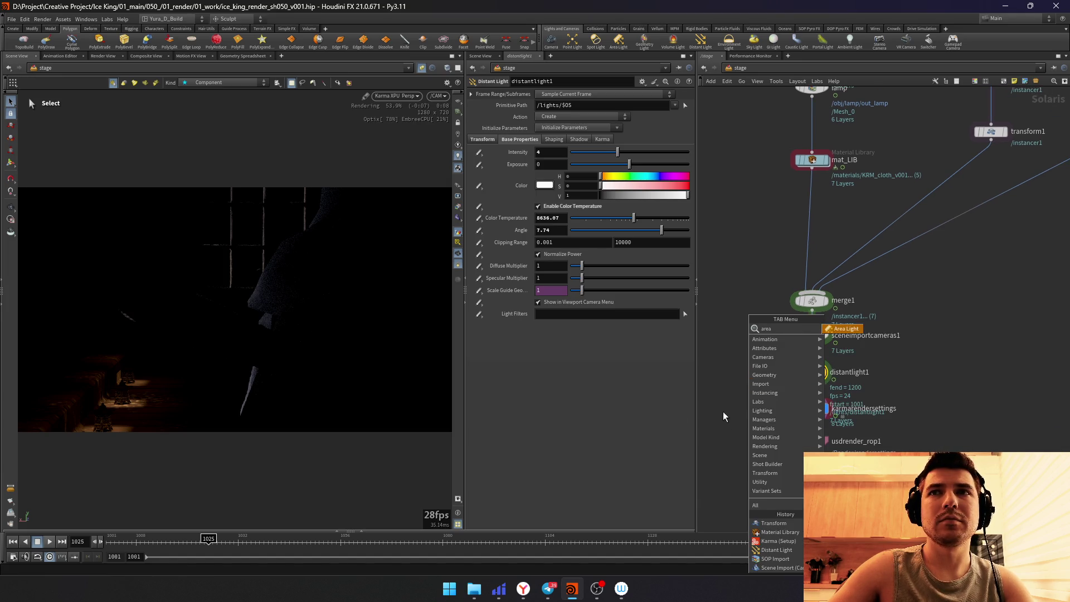
key(Return)
click(775, 338)
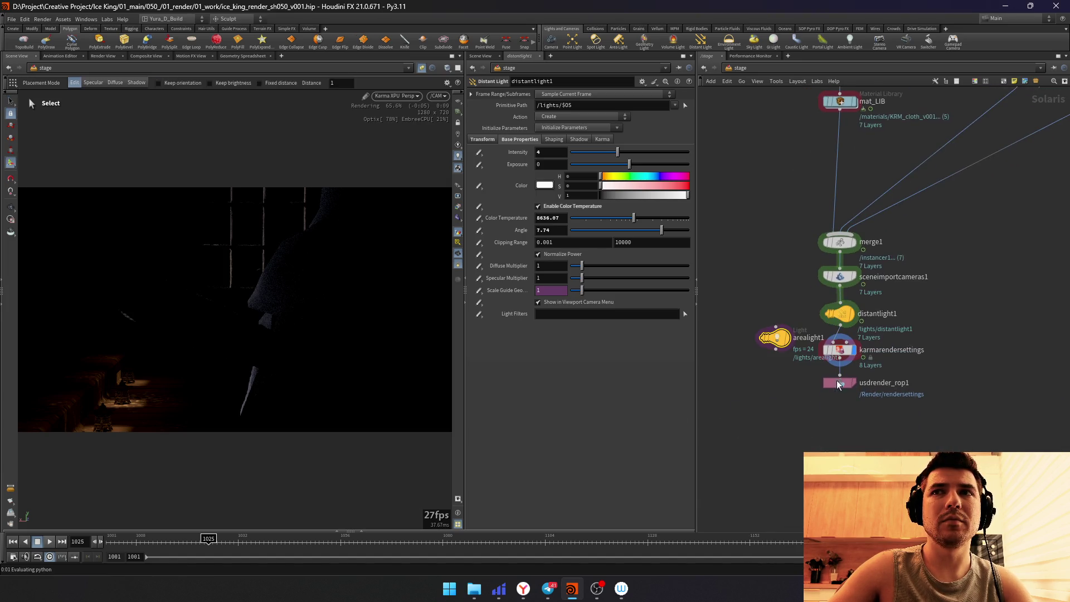
click(843, 350)
Step: Wire arealight1 between distantlight1 and karmarendersettings and place it to highlight the blade
drag(849, 366, 850, 407)
drag(775, 337, 839, 355)
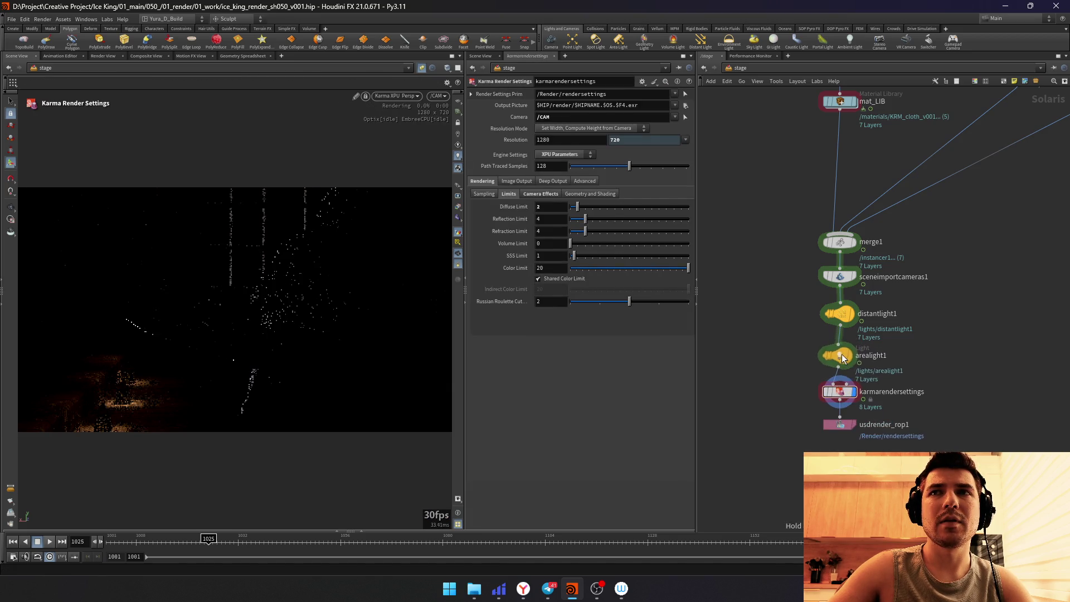
click(838, 356)
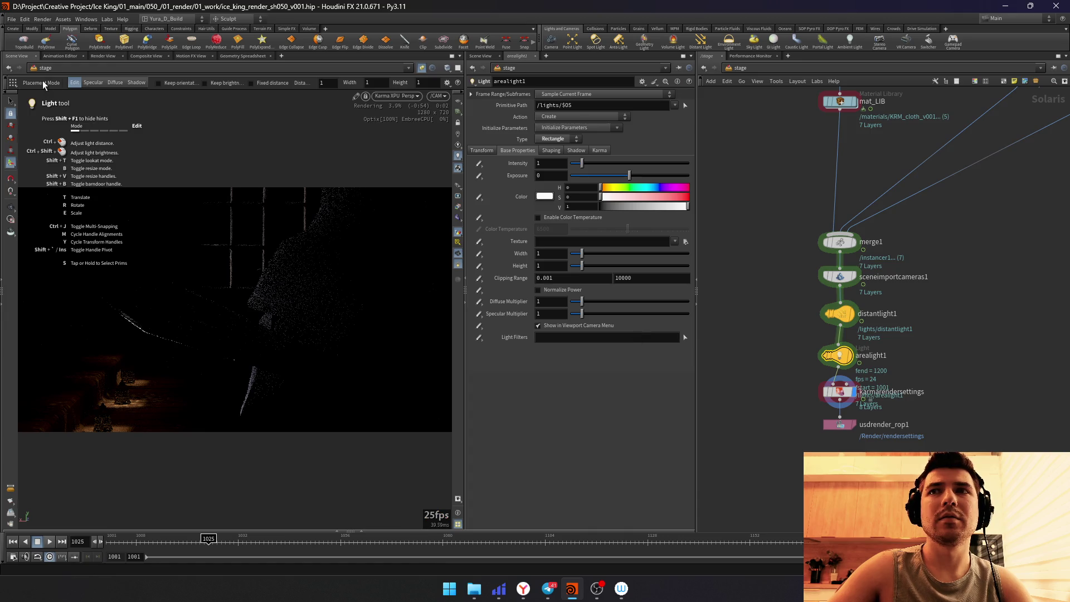
mouse_move(179, 310)
mouse_down()
mouse_move(140, 276)
mouse_move(103, 280)
mouse_move(144, 277)
mouse_up()
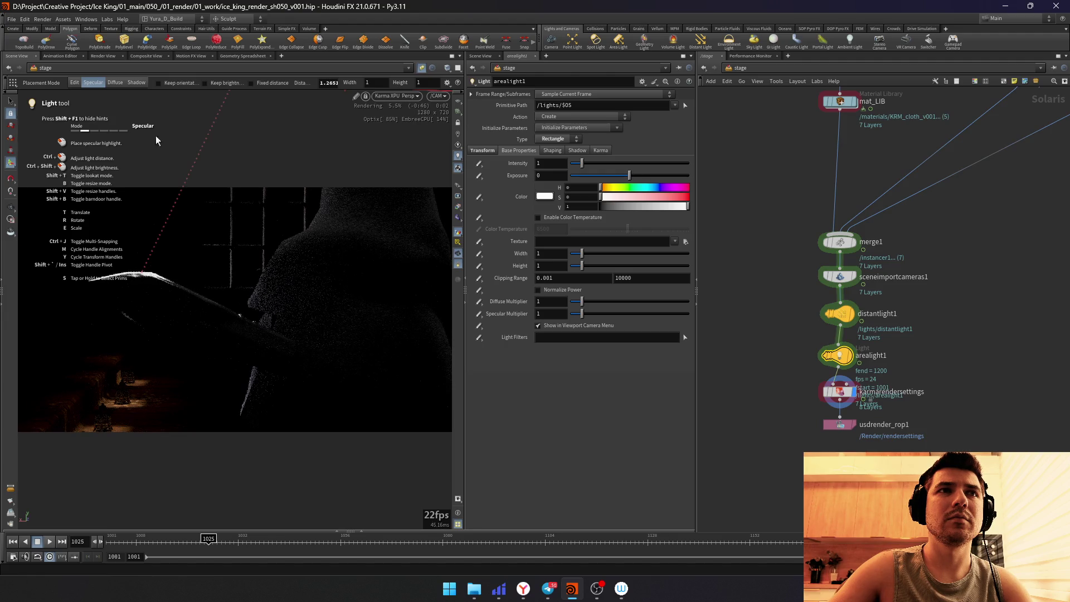
Step: Aim arealight1's shadow across the figure, size it 0.24 × 0.24, and set exposure 1.89
click(136, 83)
mouse_move(295, 313)
mouse_down()
mouse_move(387, 328)
mouse_move(369, 357)
mouse_up()
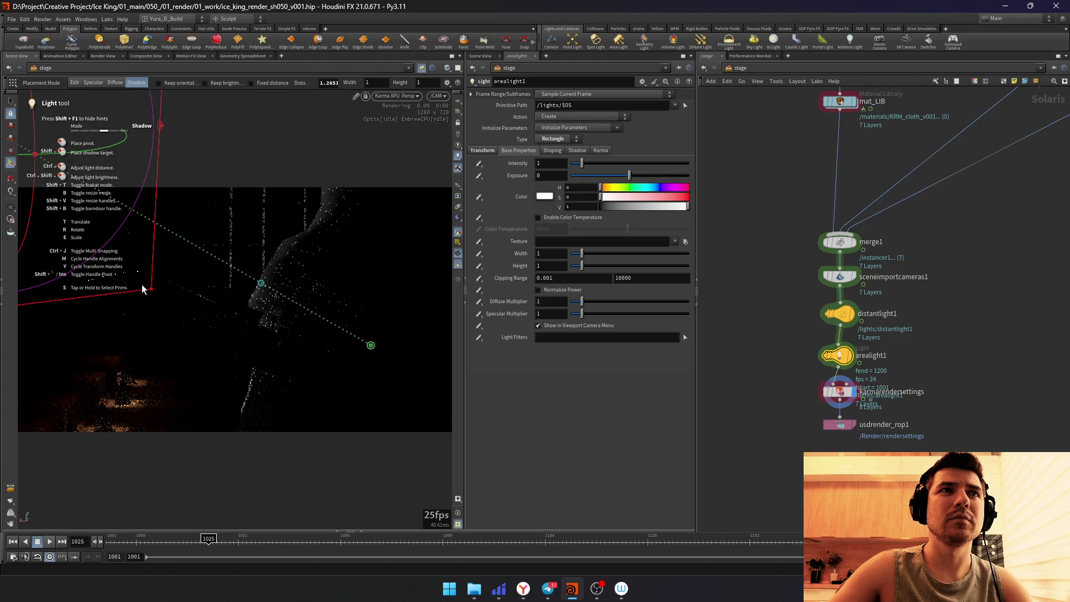
scroll(262, 296, down, 5)
key(s)
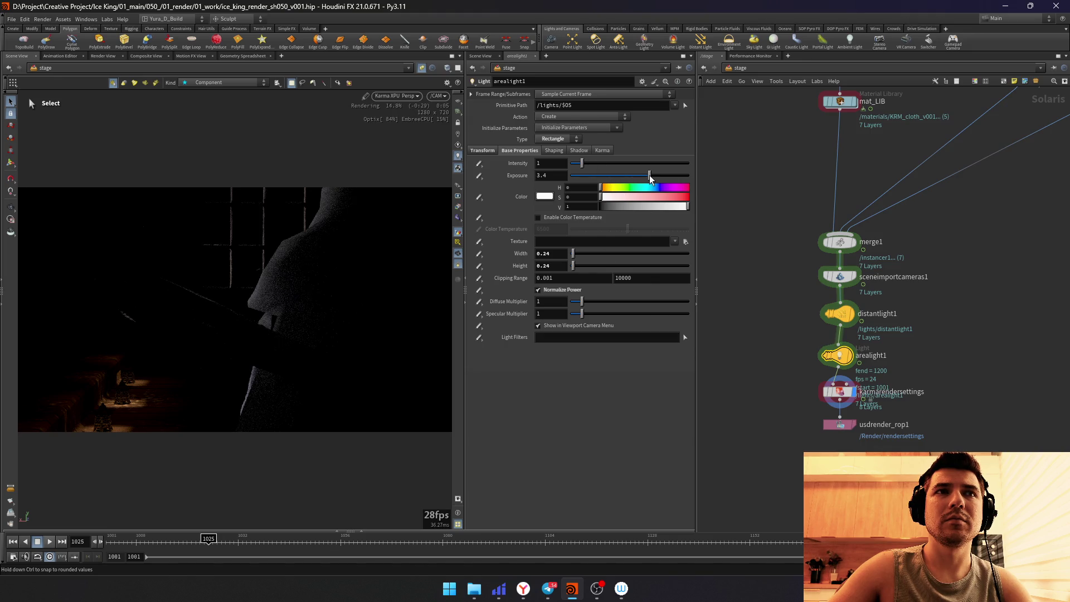
drag(650, 175, 641, 177)
key(Return)
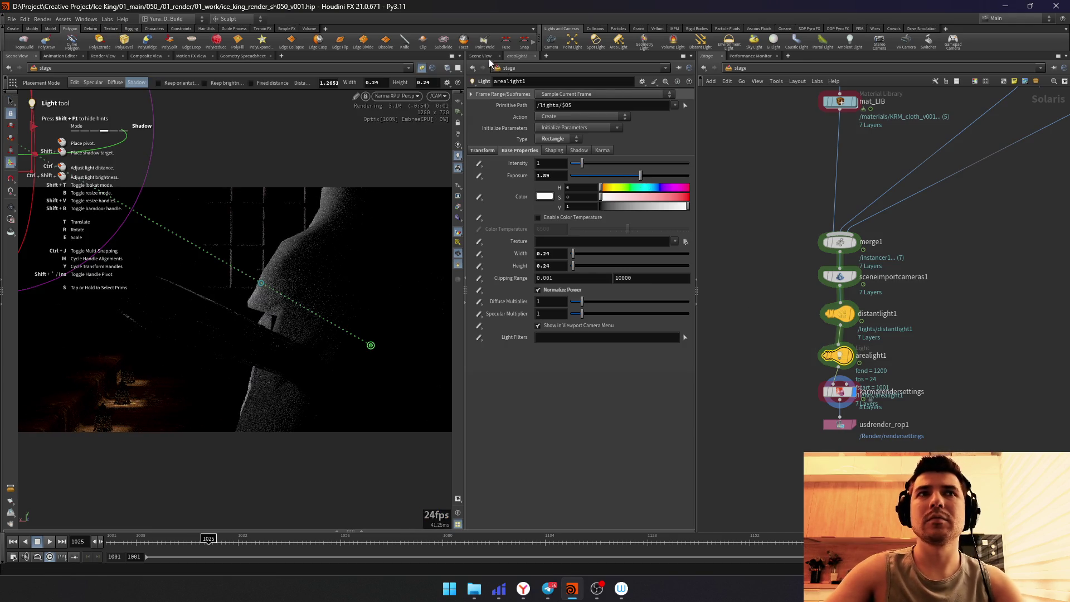
click(485, 56)
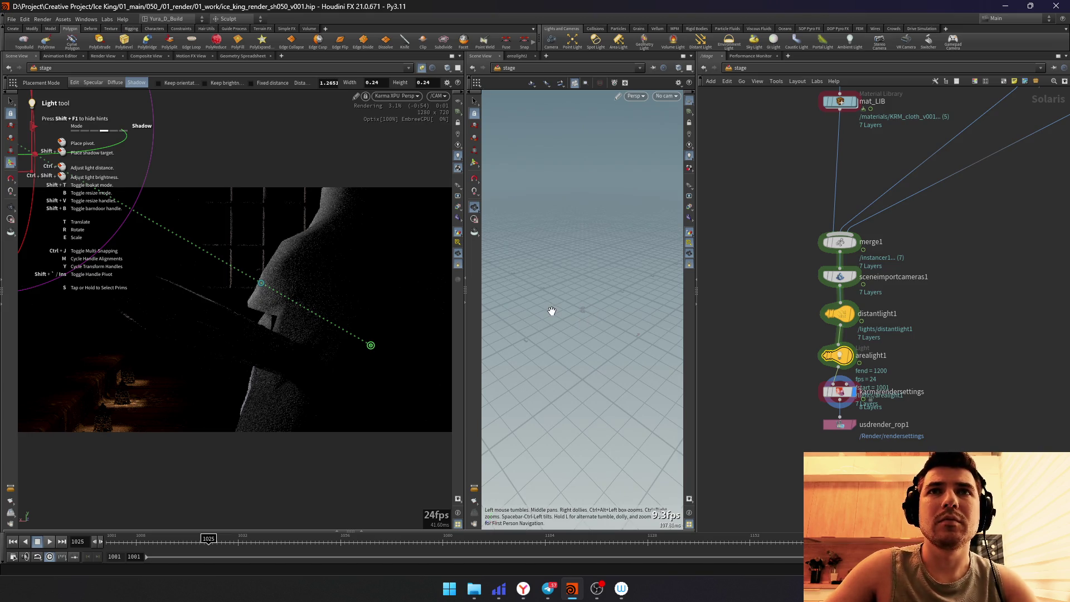
Step: Select arealight1 and orbit a wireframe scene view close to the lamp and figure
drag(786, 350, 865, 372)
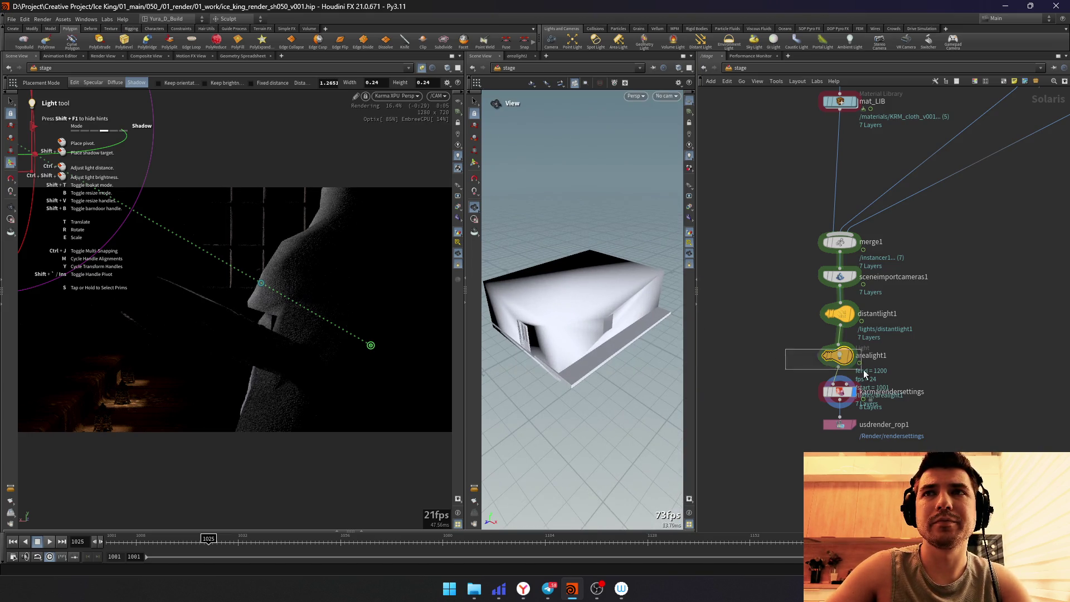
scroll(592, 315, up, 5)
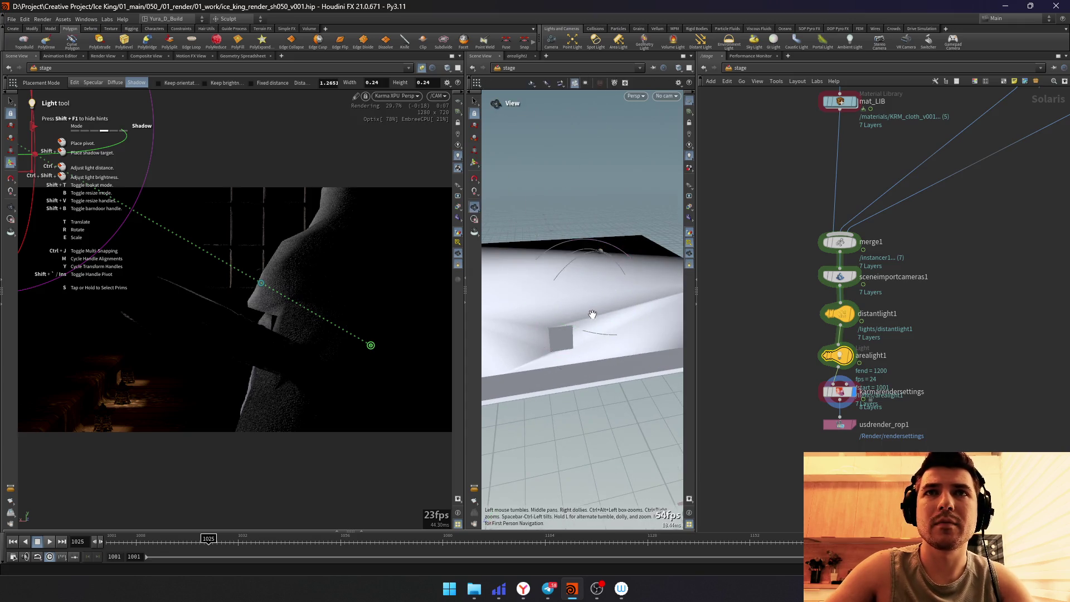
key(w)
scroll(597, 321, down, 6)
mouse_move(600, 327)
mouse_down()
mouse_move(626, 304)
mouse_move(595, 313)
mouse_move(625, 313)
mouse_move(612, 318)
mouse_move(577, 313)
mouse_move(649, 289)
mouse_up()
mouse_move(648, 290)
right_down()
mouse_move(636, 262)
mouse_move(613, 278)
right_up()
middle_drag(614, 279, 591, 288)
drag(591, 289, 604, 320)
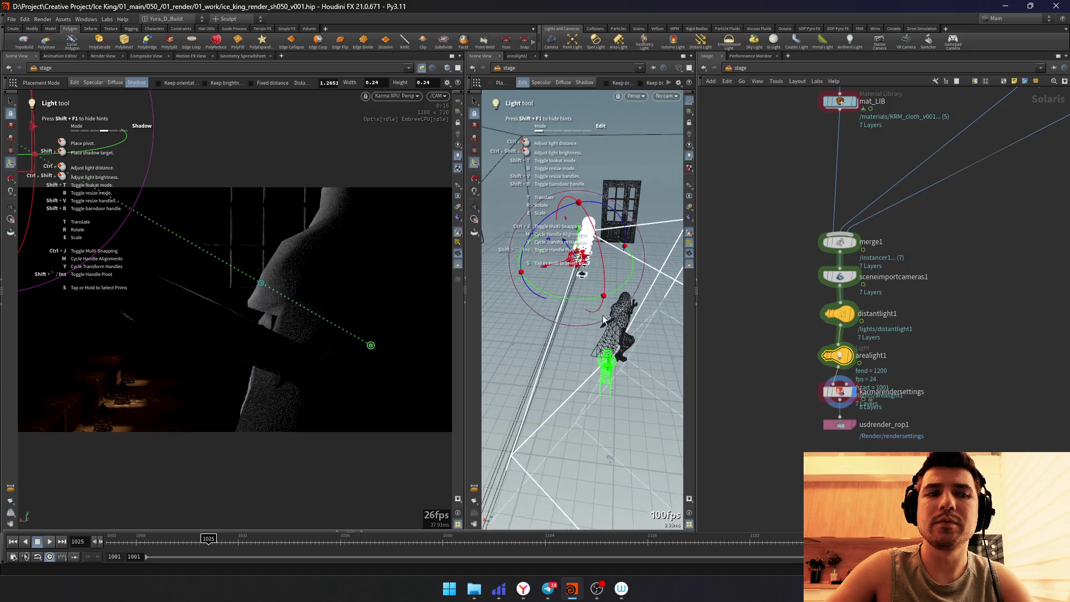
Step: Drag the area light to a new spot down and left beside the figure
mouse_move(577, 244)
mouse_down()
mouse_move(560, 262)
mouse_move(500, 275)
mouse_move(583, 262)
mouse_move(540, 282)
mouse_move(557, 289)
mouse_move(558, 311)
mouse_move(619, 312)
mouse_up()
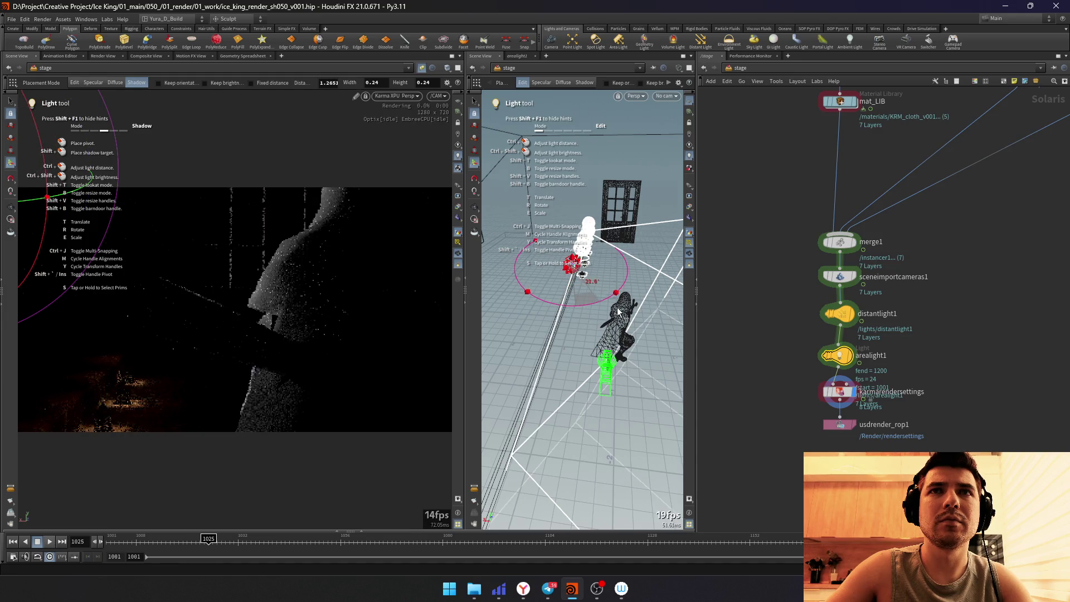
click(527, 296)
drag(526, 296, 517, 310)
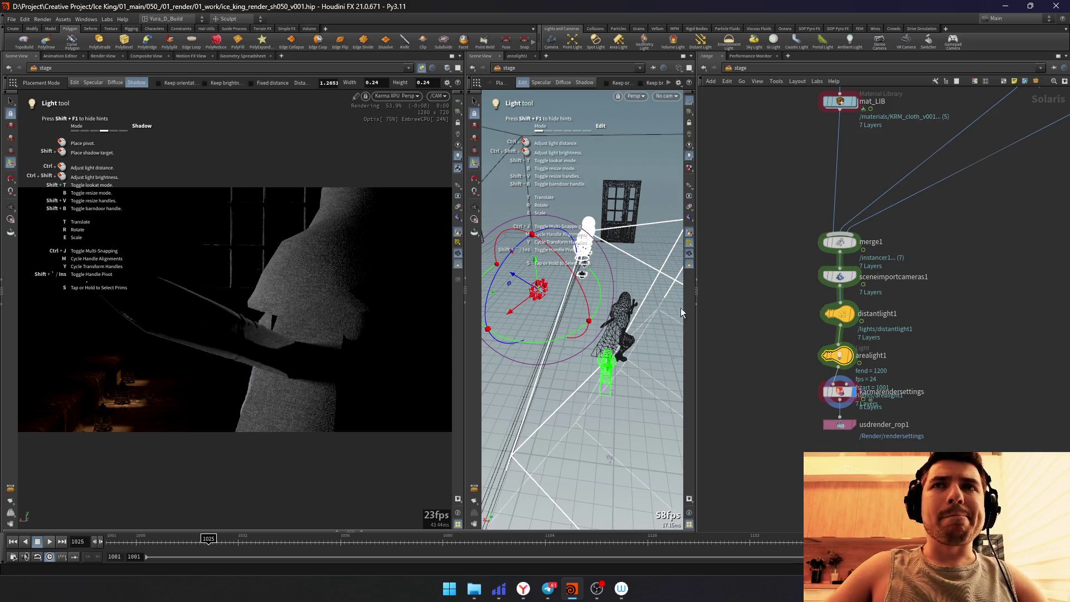
click(740, 68)
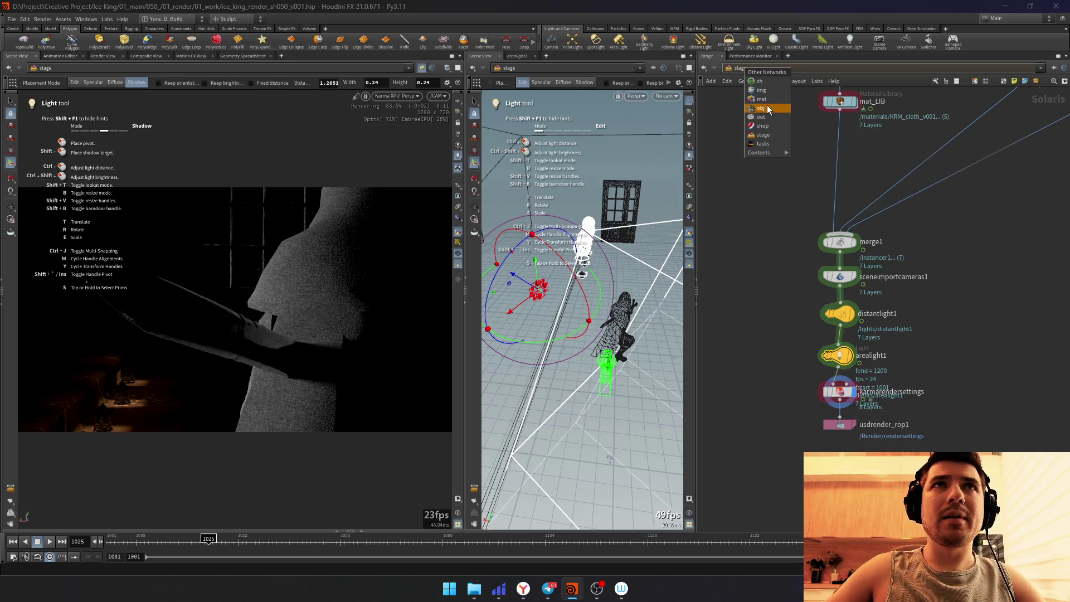
Step: Go to the object level, frame all nodes, and enter the sword geometry network
click(776, 81)
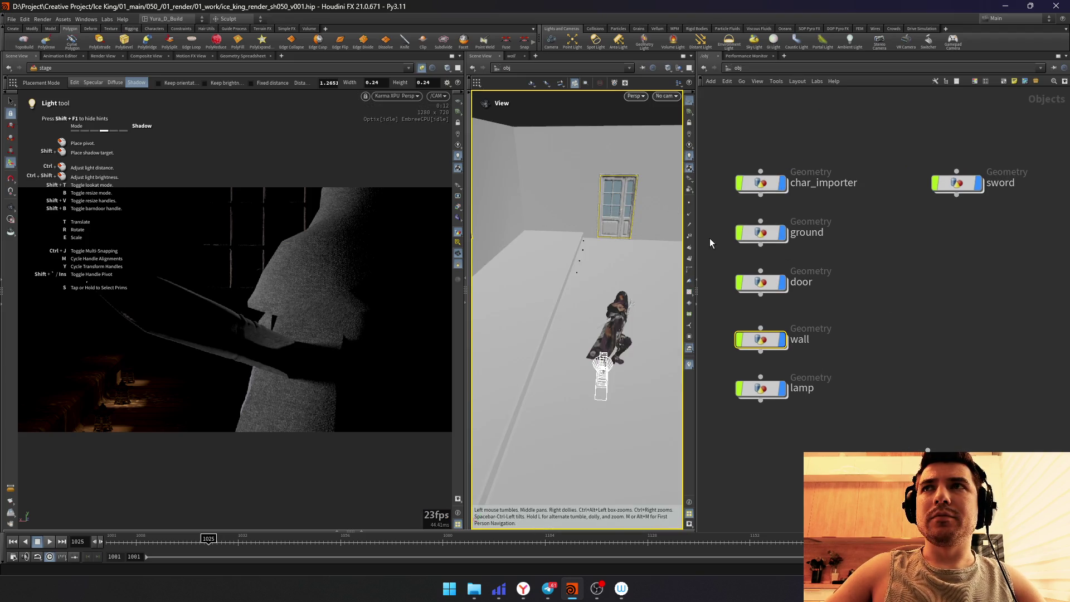
key(h)
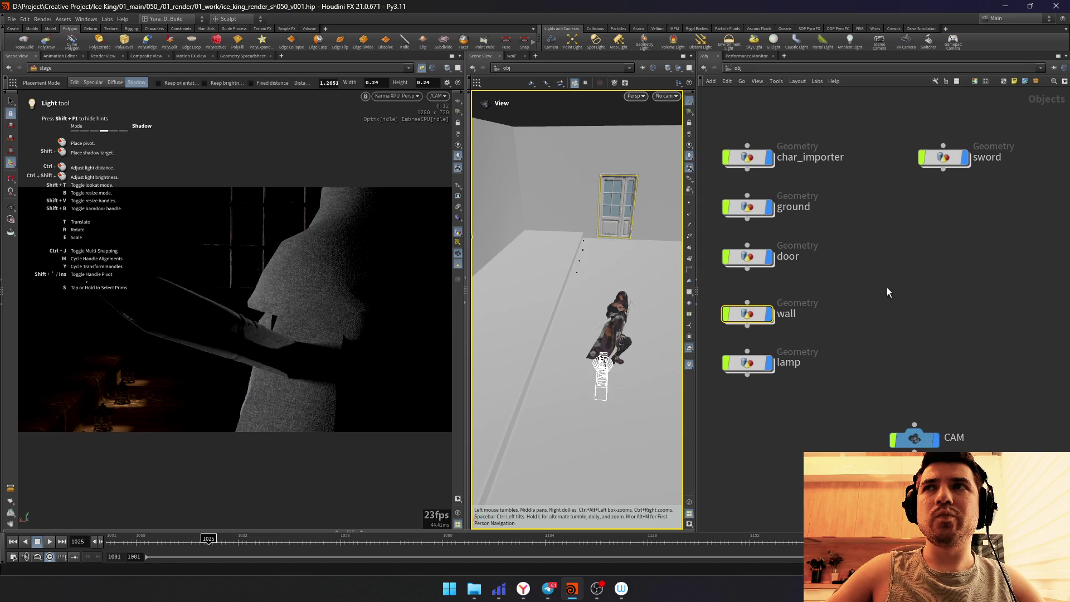
double_click(947, 158)
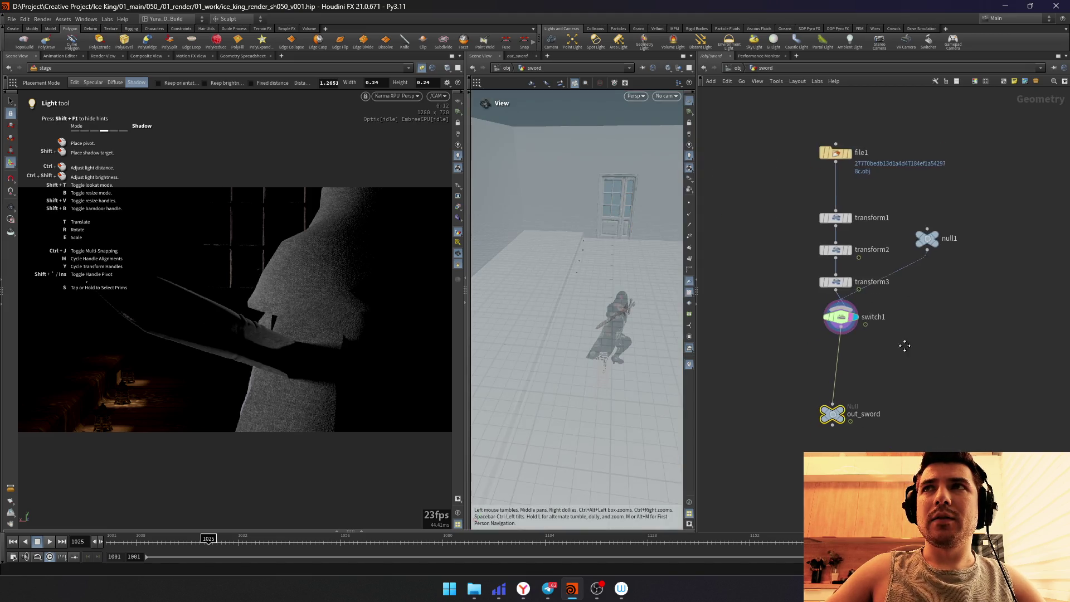
Step: Insert a UV Unwrap node between switch1 and out_sword with Scale set to None
key(Tab)
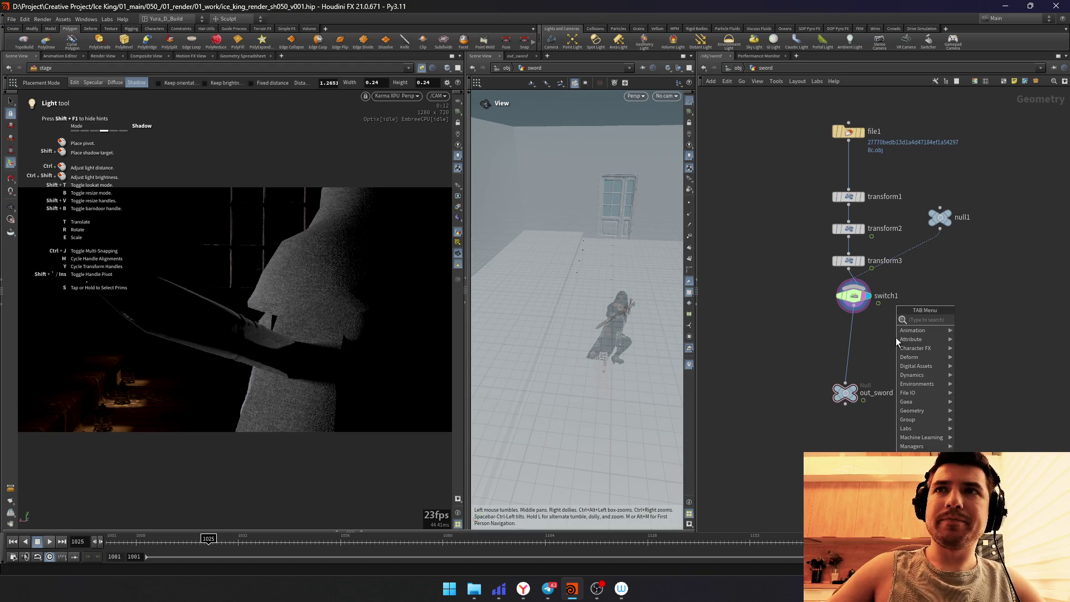
text(uvun)
key(Return)
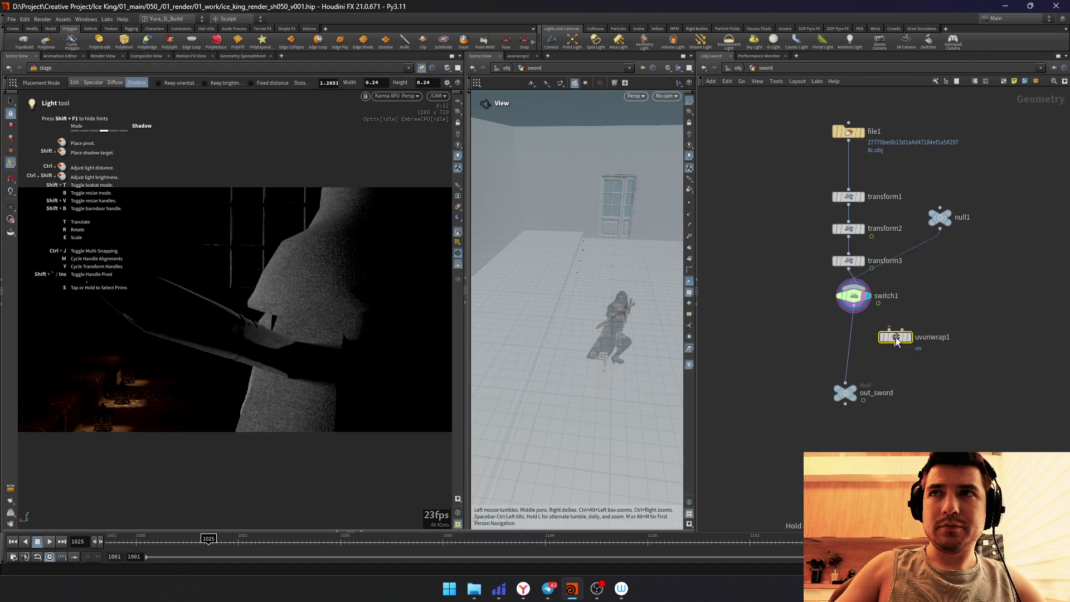
click(852, 329)
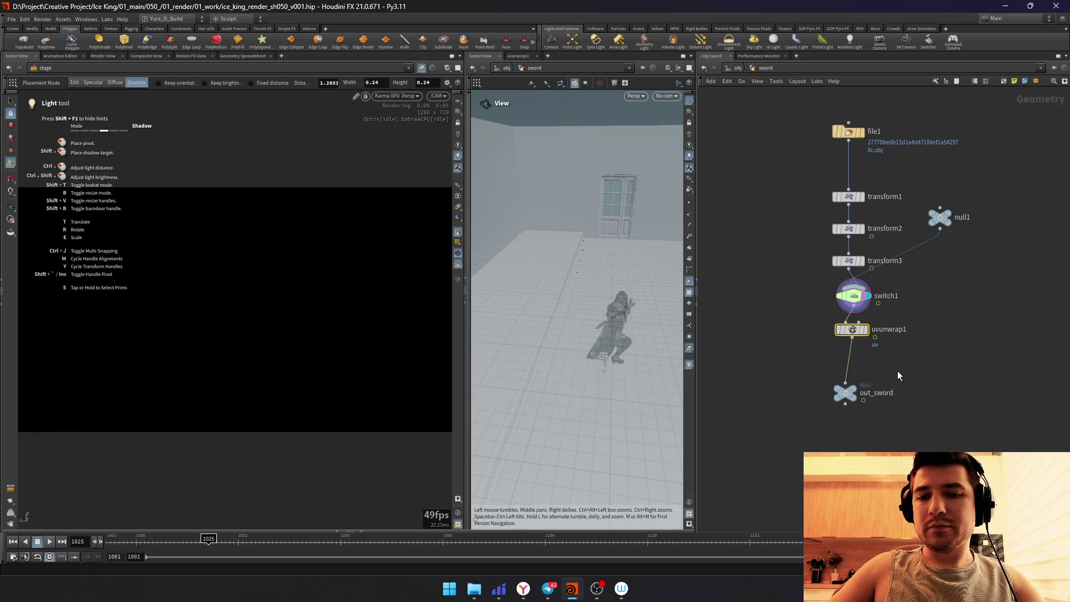
key(p)
click(974, 172)
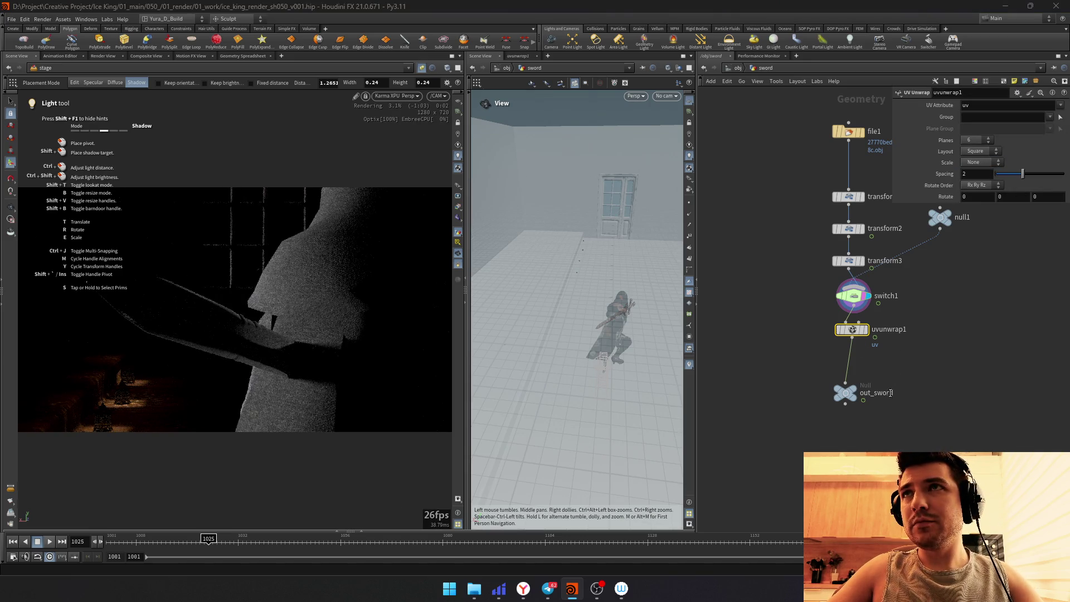
Step: Add a Normal node after uvunwrap1 with 30° cusp angle, weighted by face area
key(Tab)
text(norma)
key(Return)
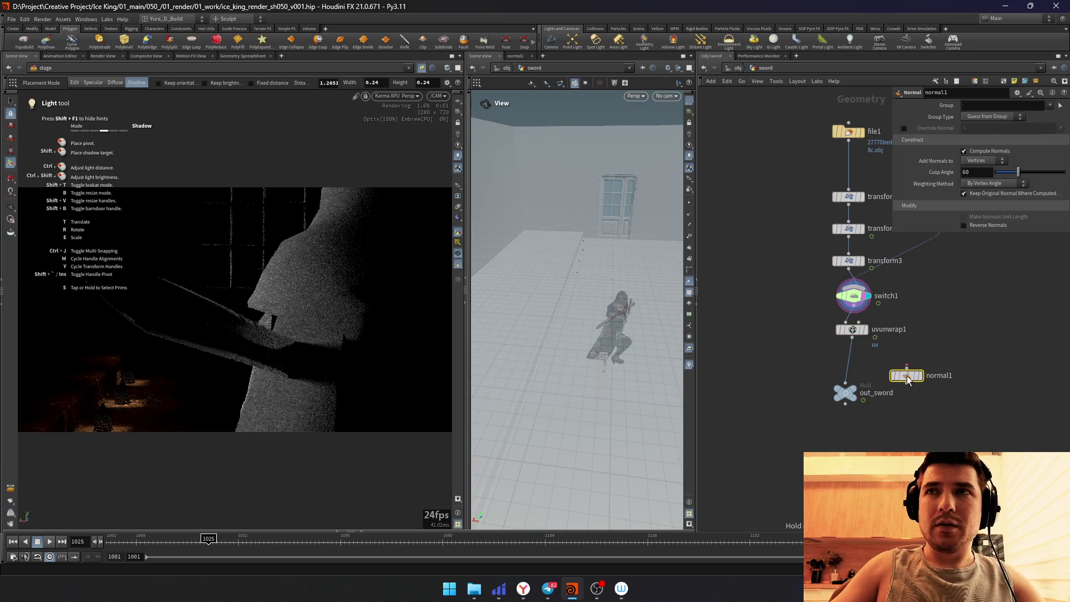
click(853, 362)
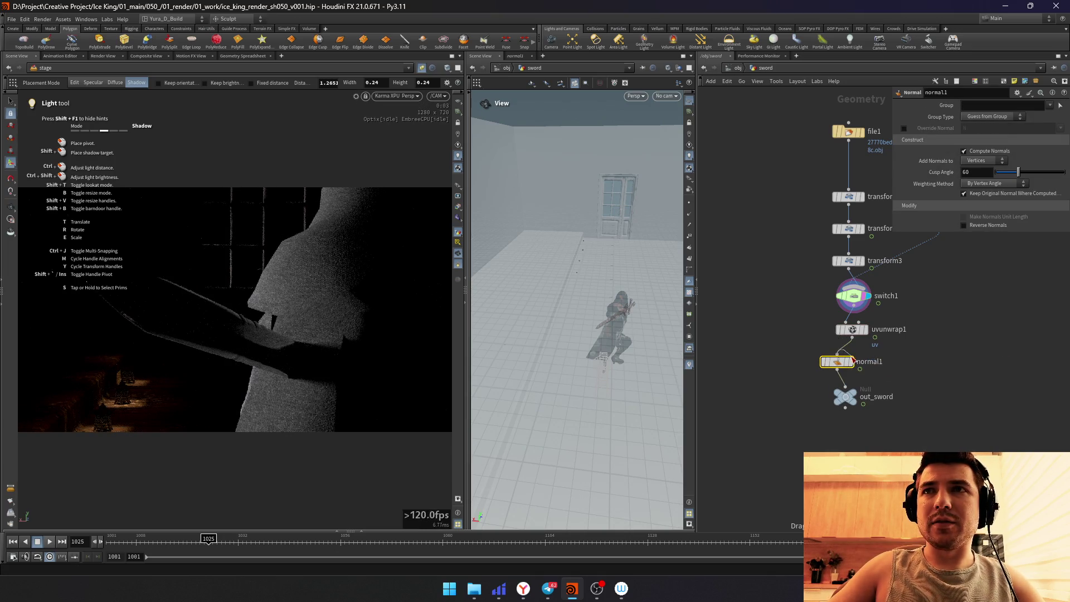
click(975, 185)
click(987, 194)
double_click(977, 172)
text(30)
key(Return)
drag(851, 400, 855, 406)
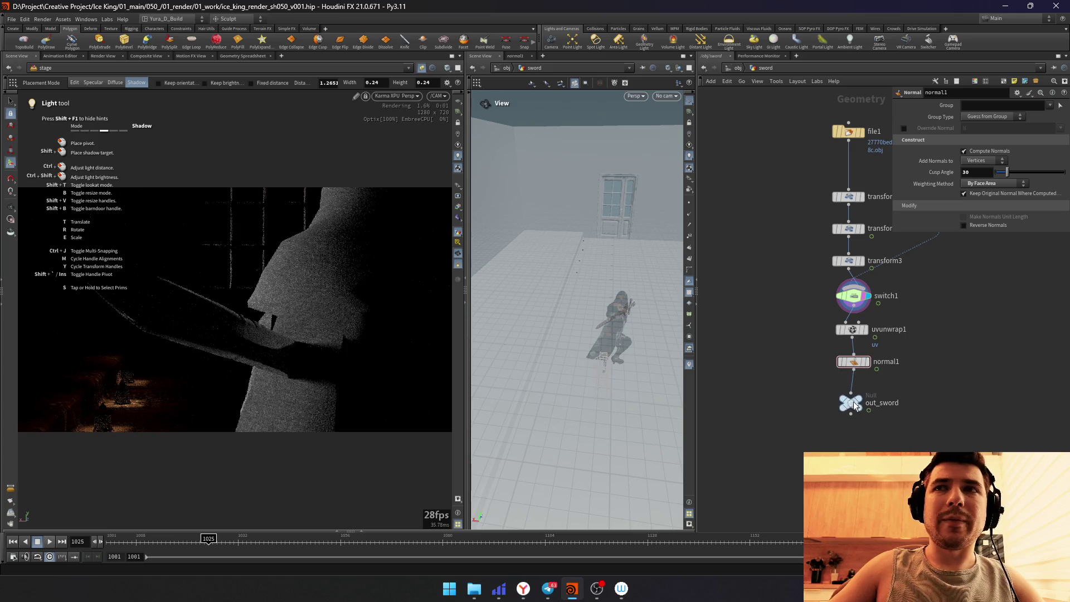
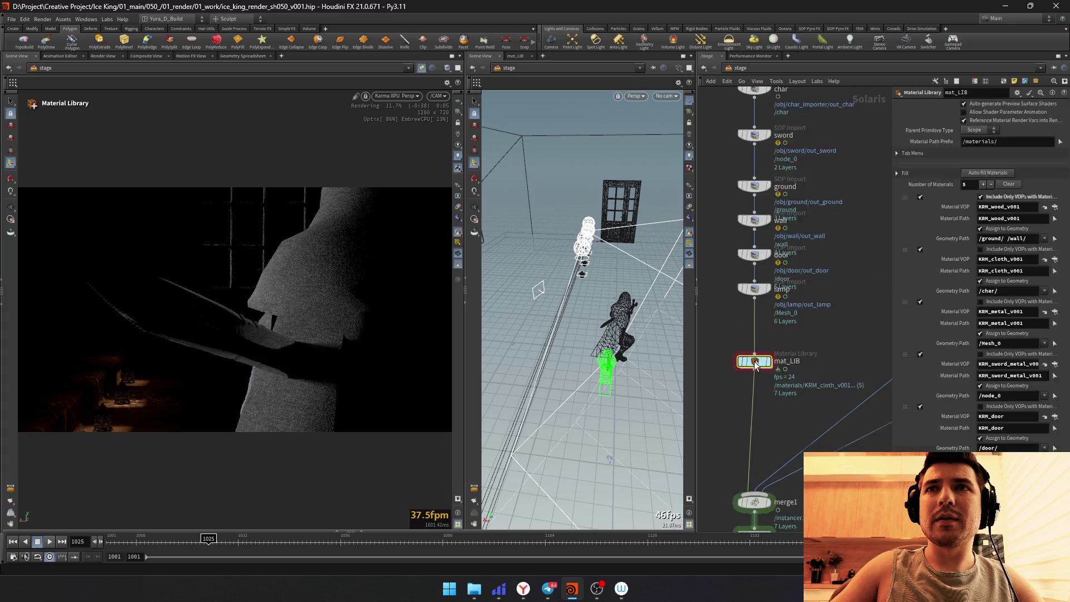
Step: Inside KRM_cloth_v001, add an MtlX Color Correct node on the base_color texture chain
key(Return)
double_click(920, 223)
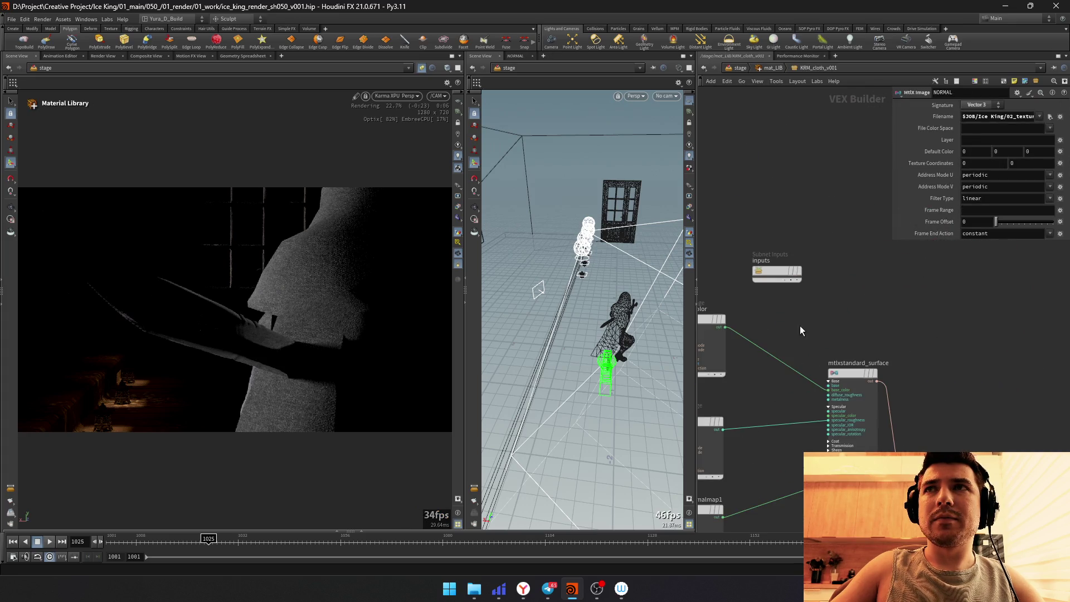
key(Tab)
text(mtlx cor)
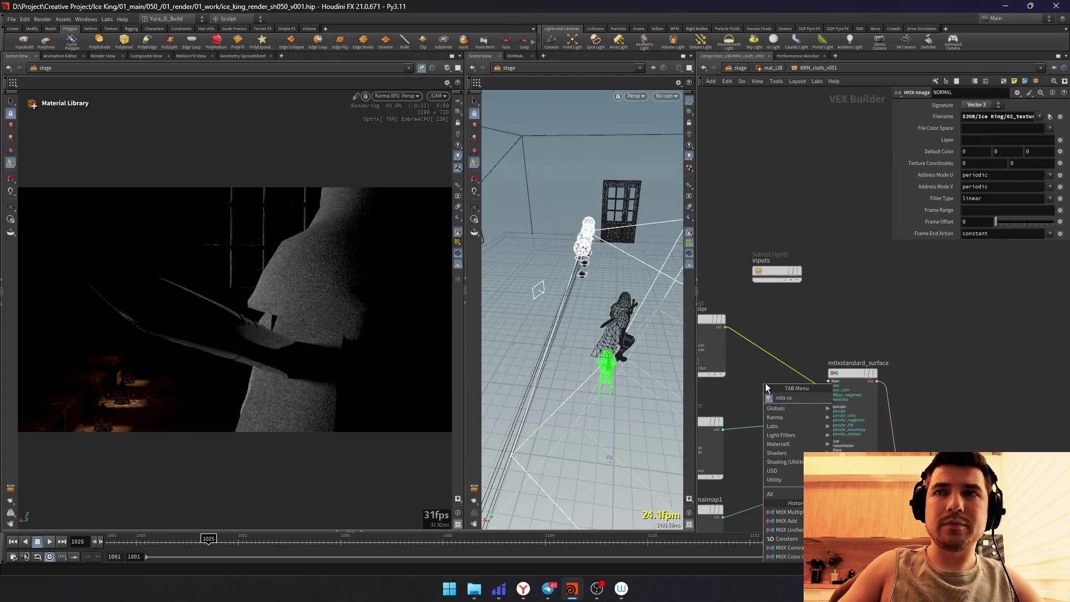
key(Return)
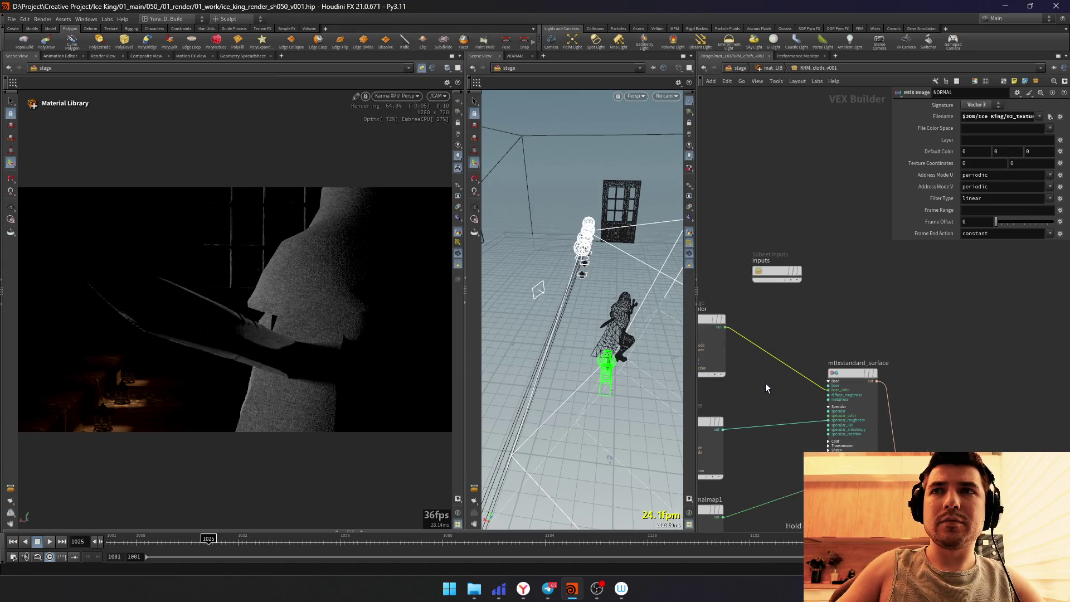
click(940, 253)
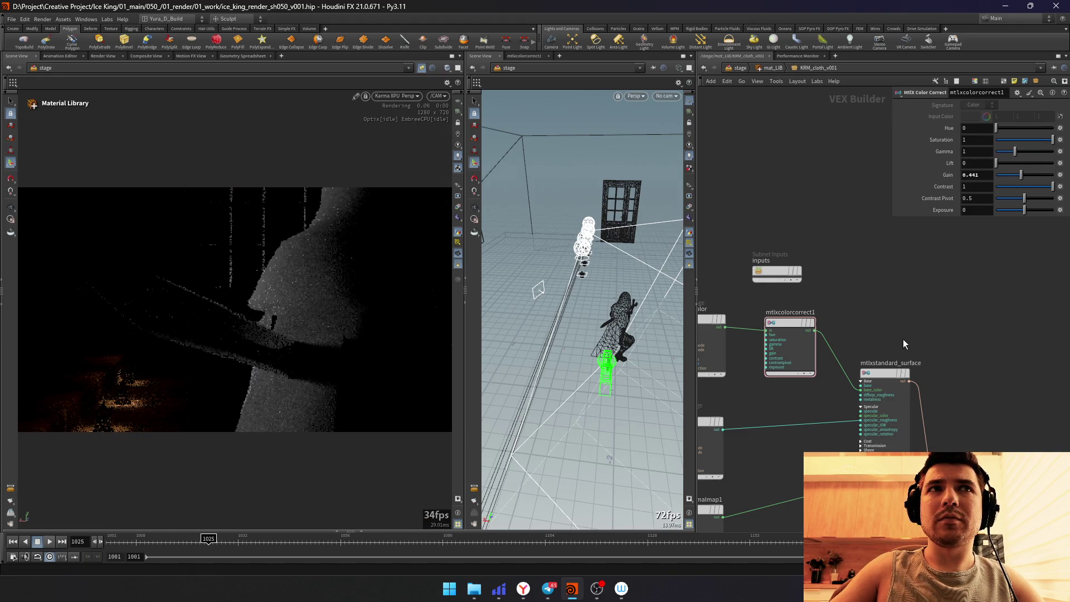
key(h)
key(Tab)
text(mtlx)
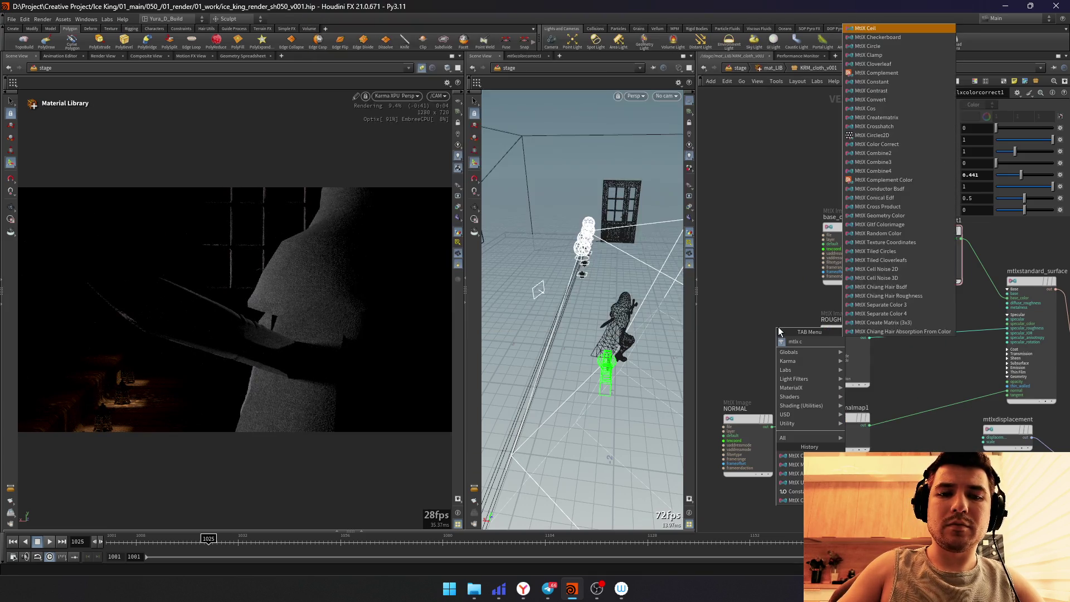
Step: Add MtlX Texture Coordinate and MtlX Multiply nodes feeding the base_color, ROUGH and NORMAL texcoords
key(Escape)
click(779, 332)
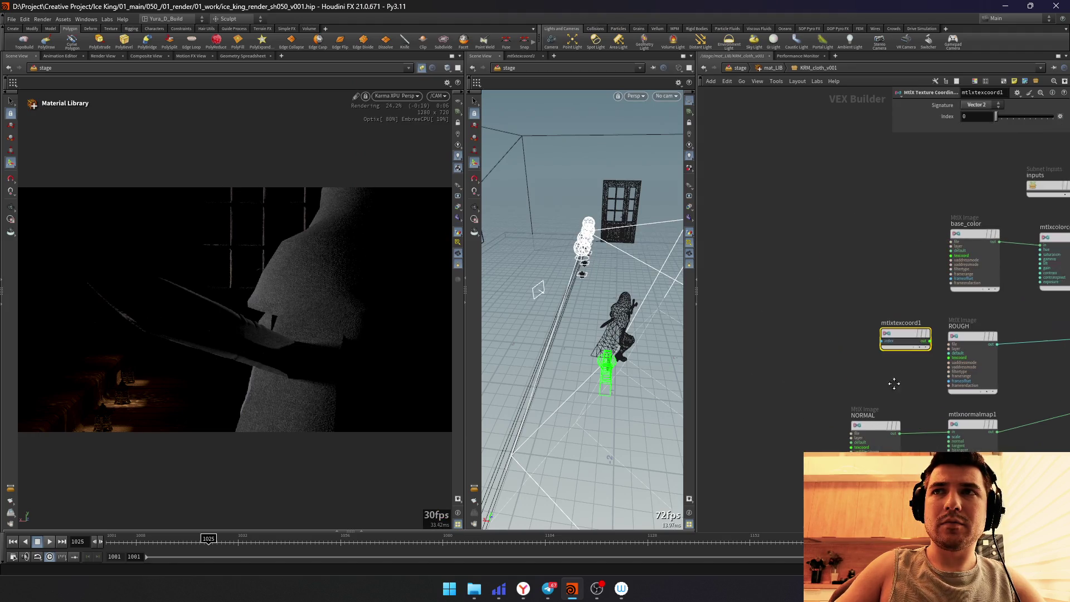
key(Tab)
text(mtlxmul)
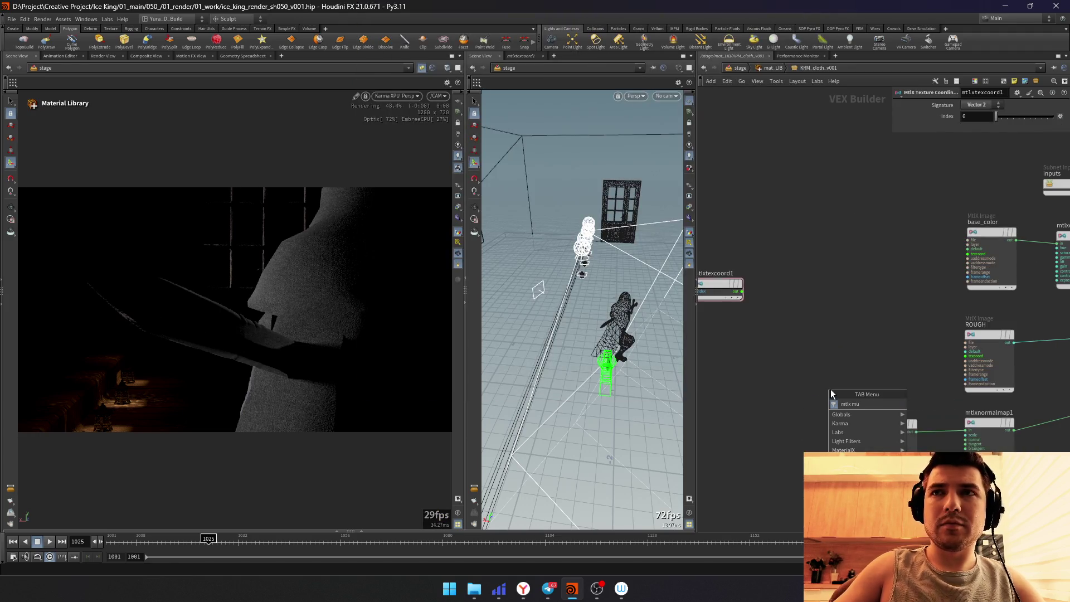
key(Return)
click(777, 290)
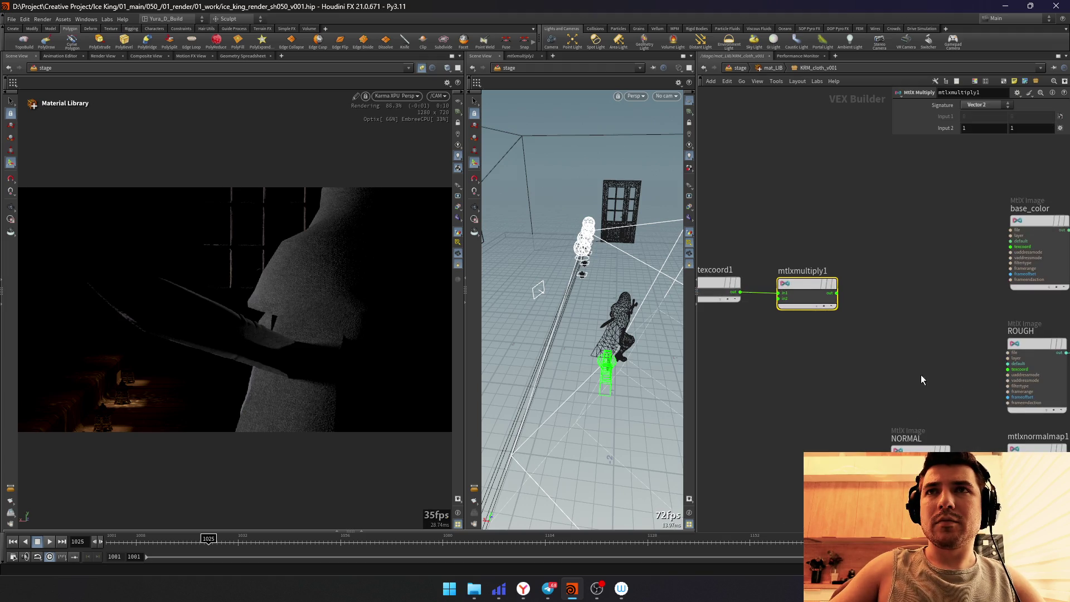
drag(886, 195, 1068, 446)
mouse_move(929, 332)
middle_down()
mouse_move(765, 447)
mouse_move(825, 306)
middle_up()
drag(739, 304, 862, 383)
Step: Set the multiply signature to Vector 2 (FA) with Input 2 of 0.5
middle_drag(805, 380, 868, 372)
click(806, 292)
click(984, 105)
click(982, 120)
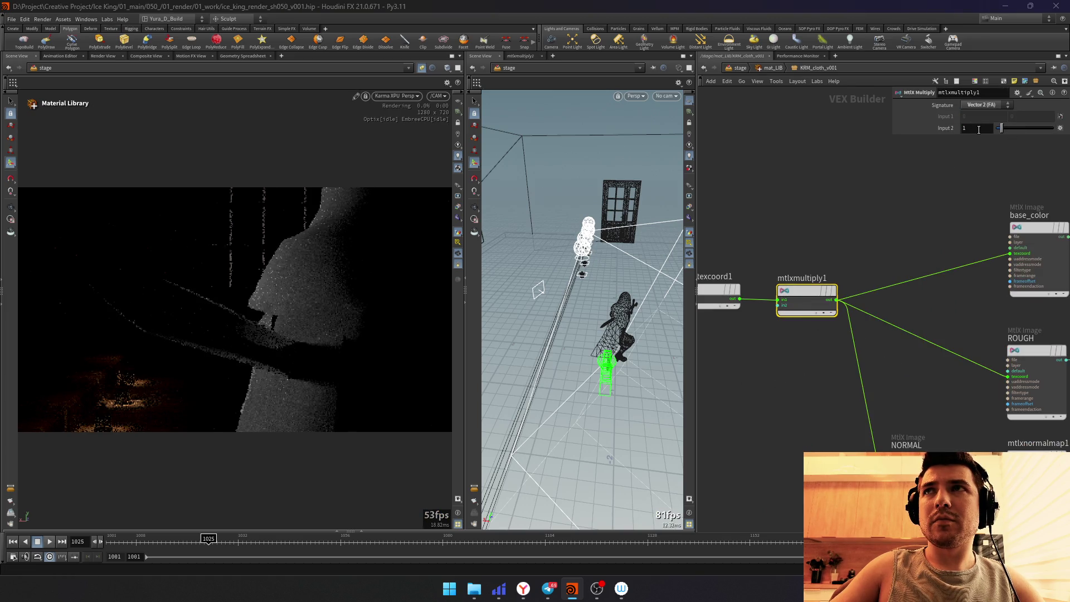
text(0.1)
key(Return)
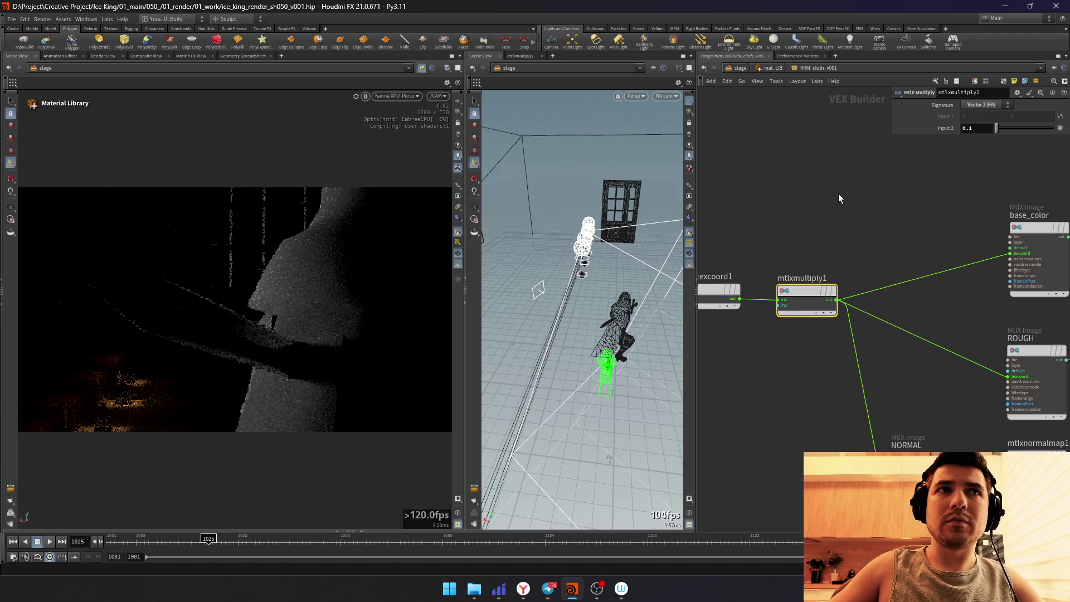
click(834, 193)
double_click(970, 128)
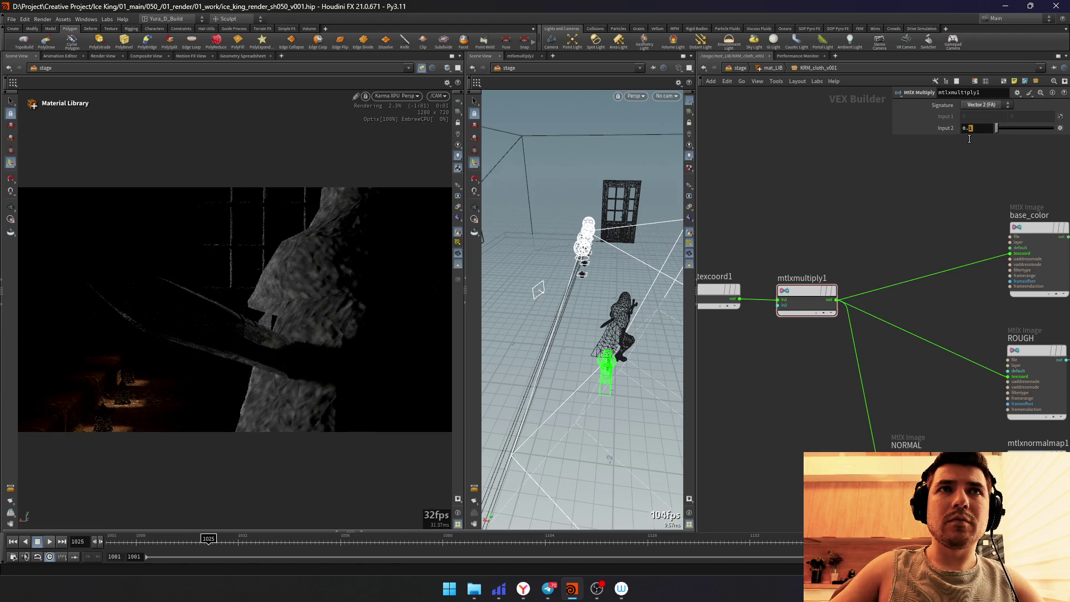
text(0.4)
key(Return)
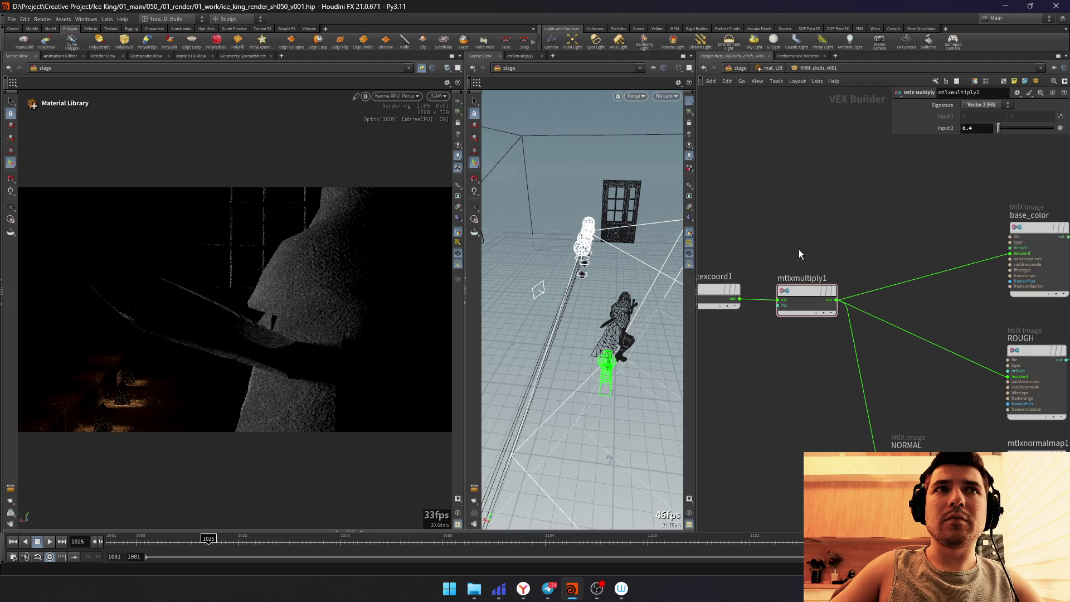
text(5)
key(Return)
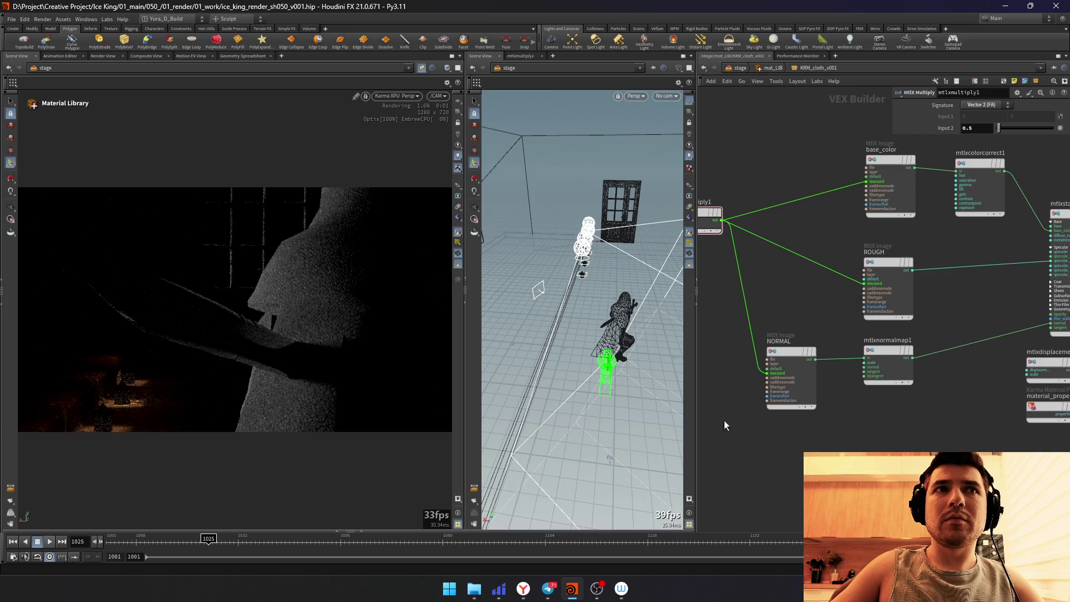
Step: Set the normal map scale to 1 and return to the mat_LIB material library
click(824, 353)
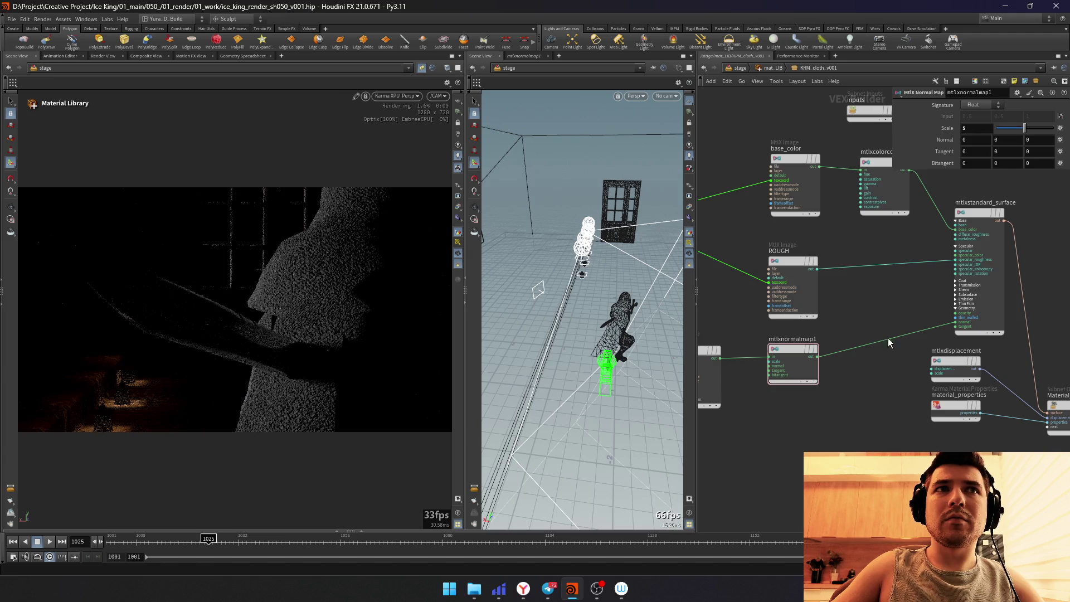
key(ctrl+z)
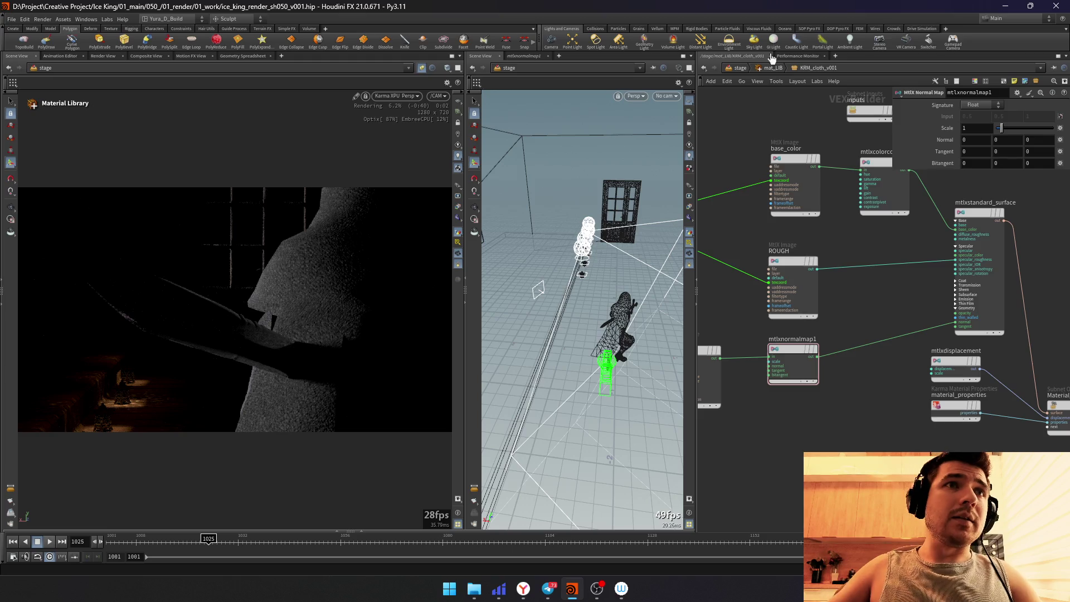
click(739, 68)
mouse_move(818, 401)
middle_down()
mouse_move(833, 319)
mouse_move(750, 394)
mouse_move(753, 375)
mouse_move(739, 447)
mouse_move(769, 434)
mouse_move(788, 402)
middle_up()
double_click(789, 398)
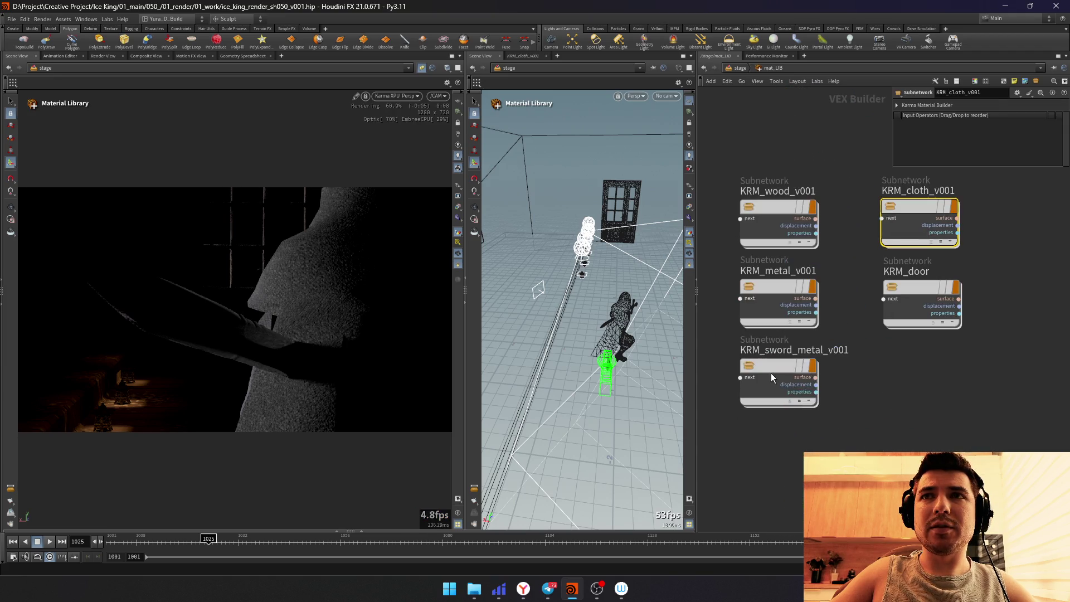
Step: In KRM_sword_metal_v001, preview the unified noise on the blade and switch it to Fractal
double_click(811, 377)
scroll(868, 430, up, 2)
click(781, 310)
ctrl+click(816, 322)
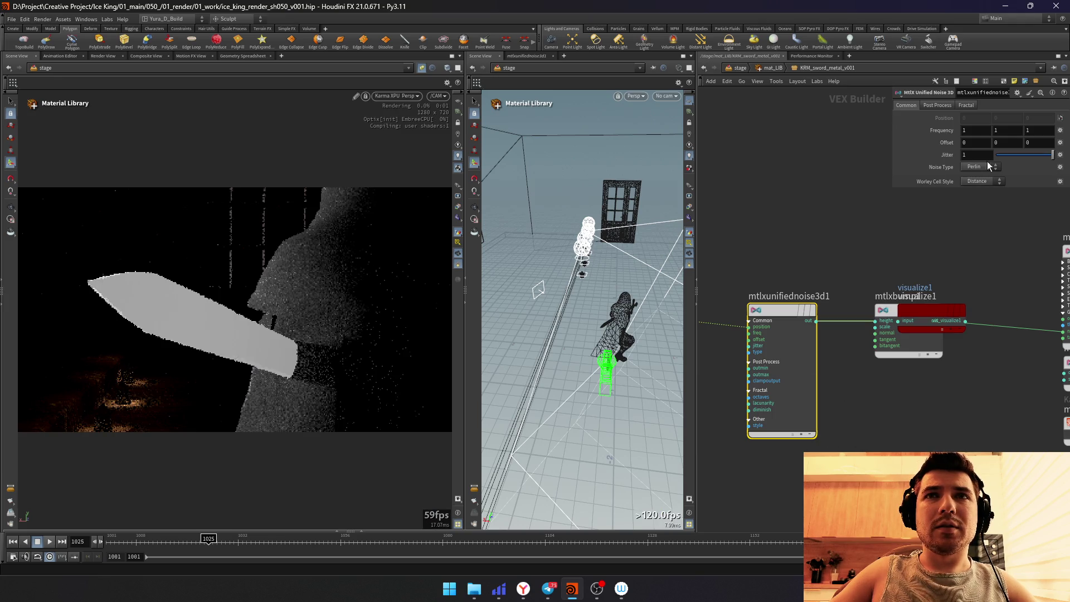
drag(895, 191, 892, 248)
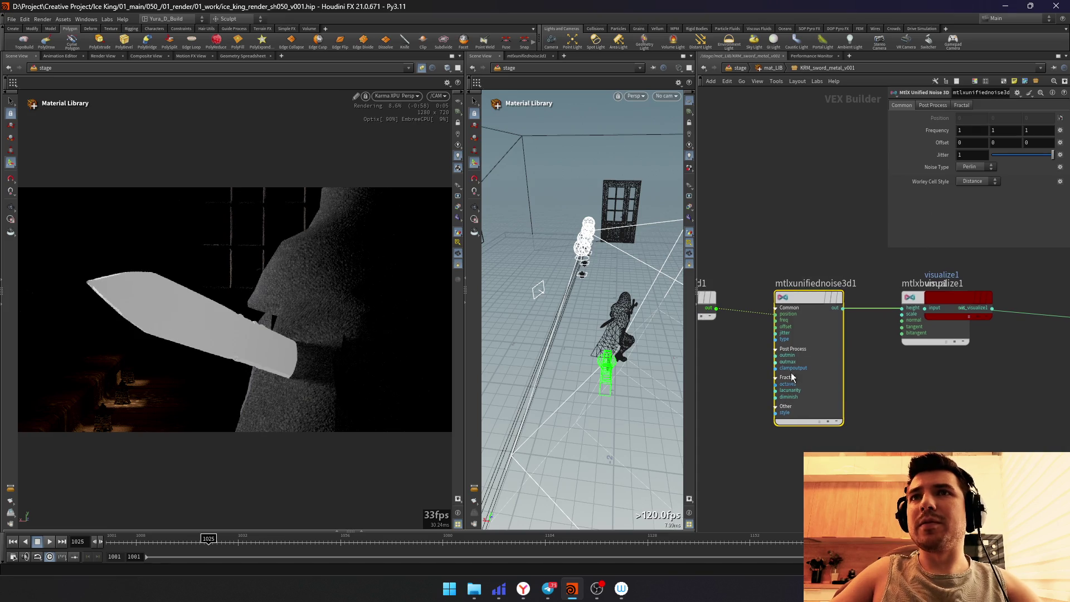
drag(760, 273, 750, 357)
click(973, 166)
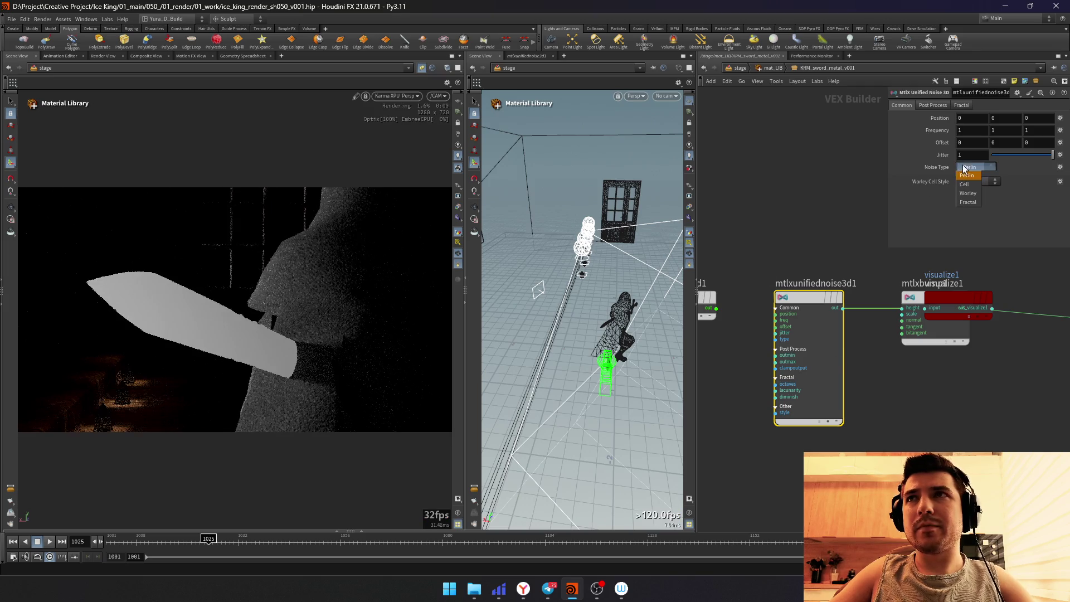
click(969, 202)
Step: Set the noise frequency to 31, 431, 1 for stretched streaks on the blade
mouse_move(942, 132)
middle_down()
mouse_move(926, 132)
mouse_move(965, 119)
mouse_move(942, 134)
mouse_move(932, 107)
mouse_move(1062, 114)
middle_up()
ctrl+middle_click(943, 131)
mouse_move(958, 131)
middle_down()
mouse_move(949, 93)
mouse_move(875, 93)
middle_up()
key(ctrl+z)
mouse_move(1044, 131)
middle_down()
mouse_move(1044, 95)
mouse_move(1022, 101)
mouse_move(1005, 131)
middle_up()
middle_drag(1018, 92, 1031, 93)
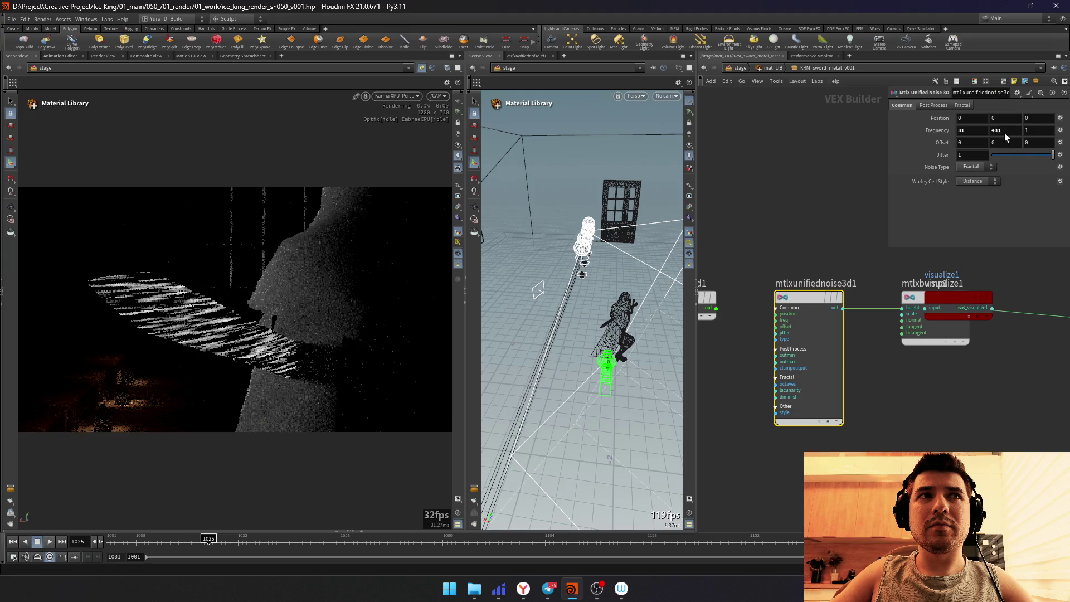
mouse_move(969, 130)
middle_down()
mouse_move(969, 96)
mouse_move(989, 99)
mouse_move(973, 99)
middle_up()
middle_drag(971, 140, 973, 162)
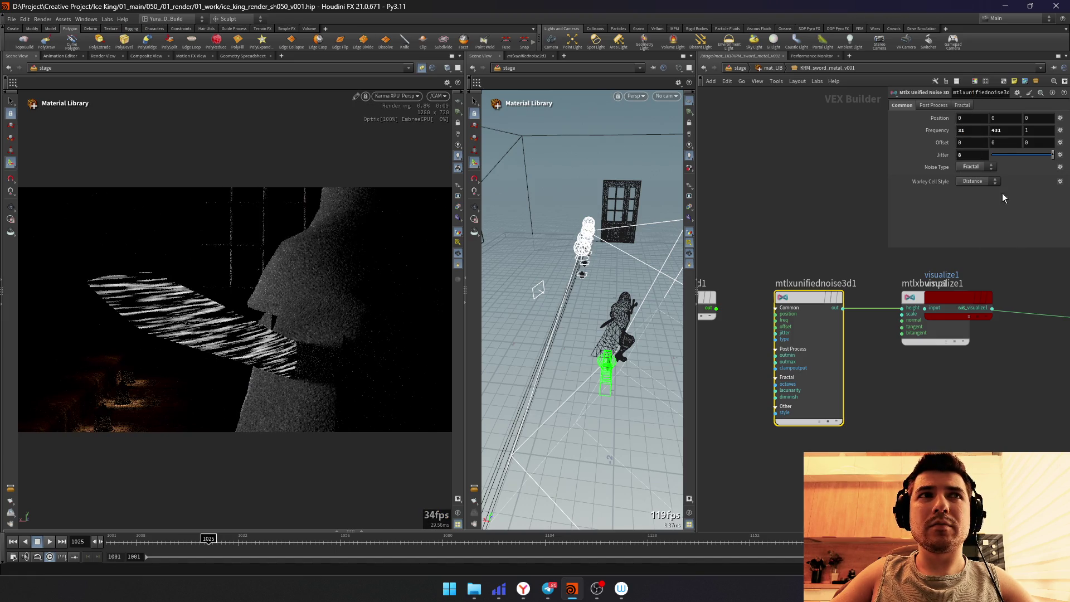
Step: Adjust the noise's fractal lacunarity and set diminish back to zero
click(964, 106)
click(993, 132)
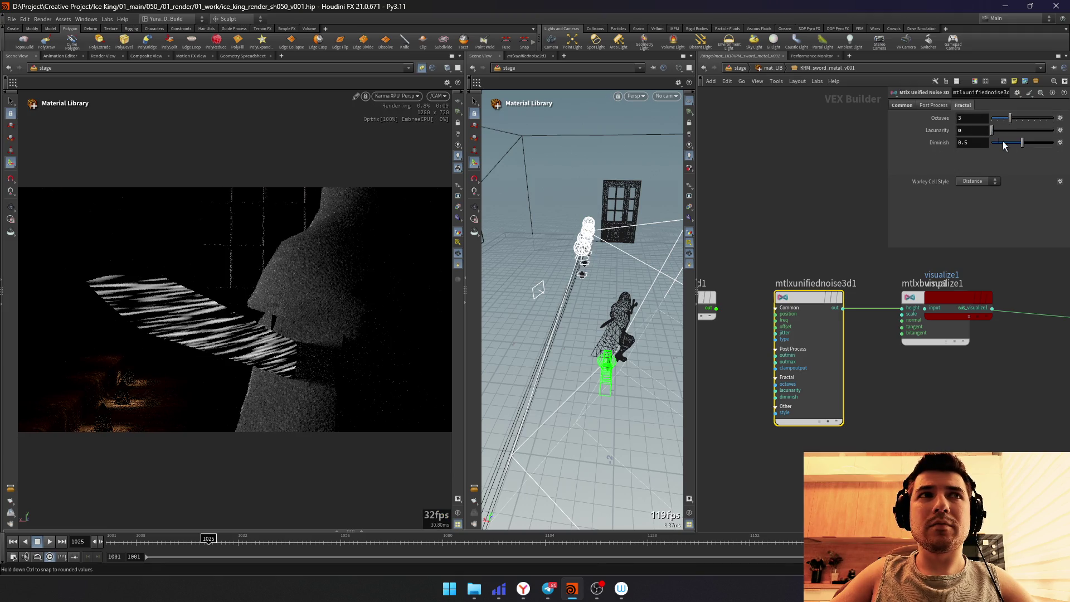
drag(1020, 146, 1031, 142)
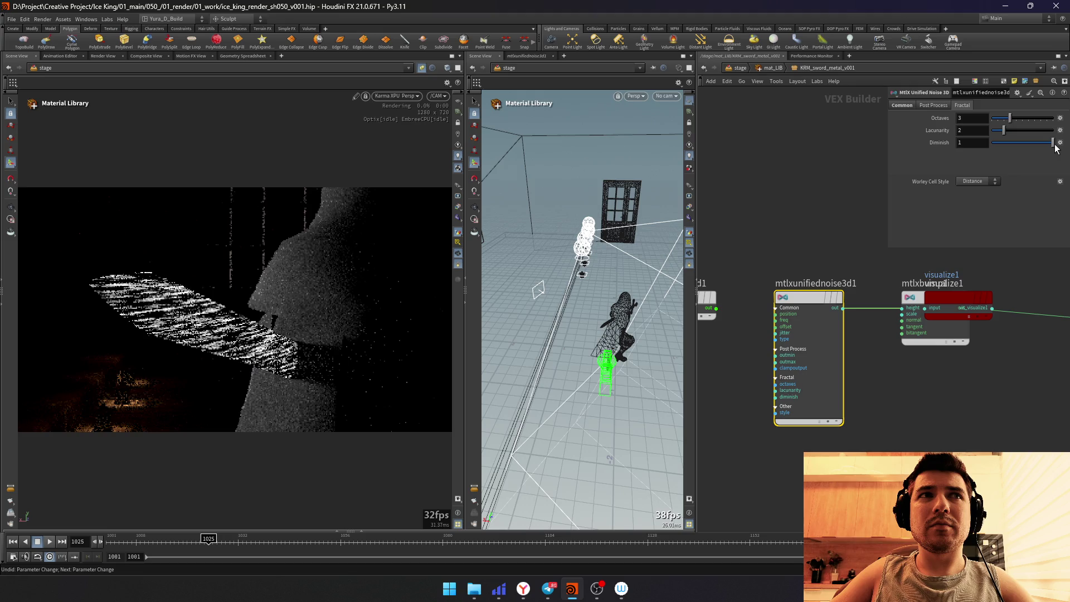
mouse_move(1054, 143)
mouse_down()
mouse_move(984, 146)
mouse_move(1019, 145)
mouse_move(1028, 119)
mouse_up()
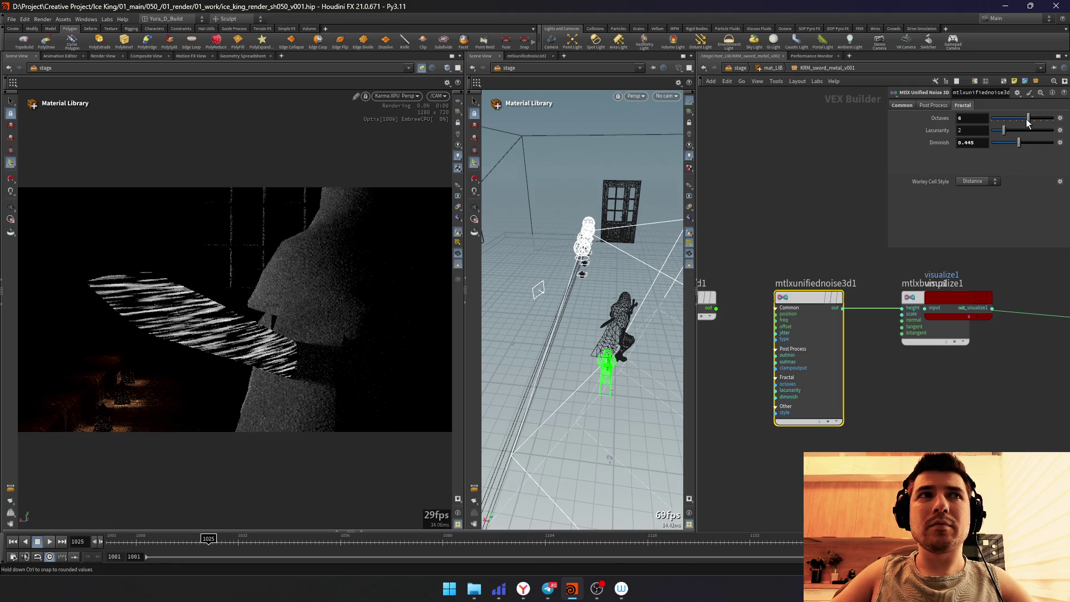
click(907, 106)
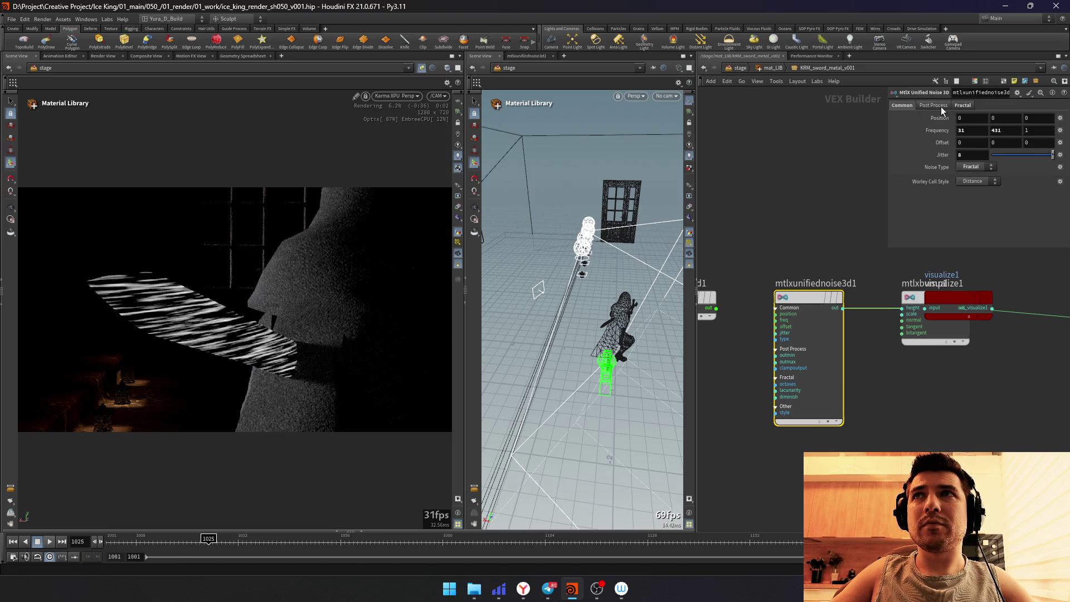
Step: Keep the Worley cell style at Distance and enter frequency values 44 and 1
middle_drag(927, 440, 911, 448)
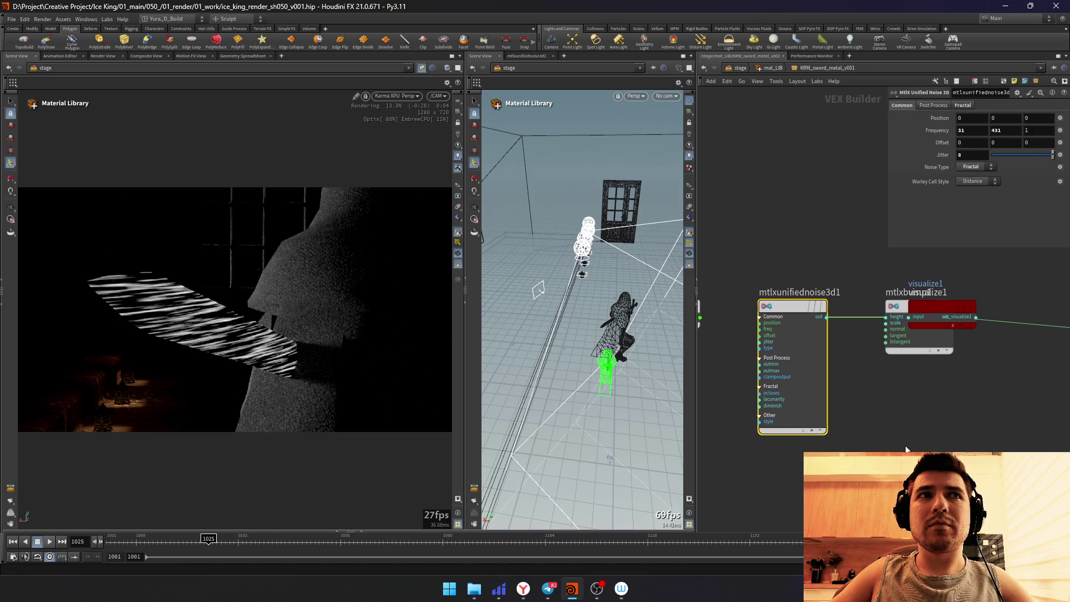
middle_drag(967, 375, 918, 419)
click(980, 183)
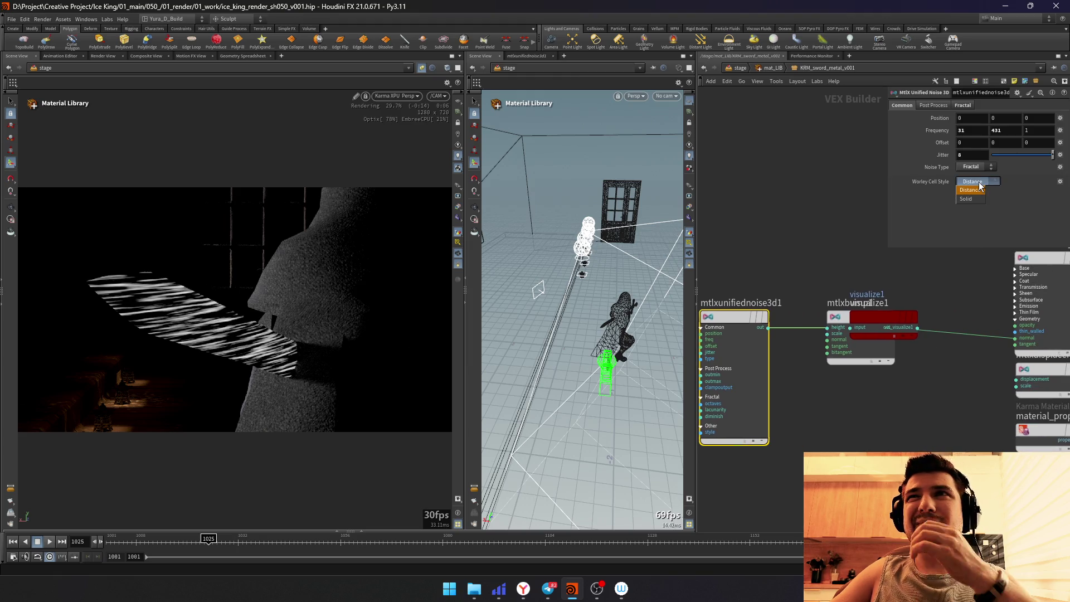
click(979, 193)
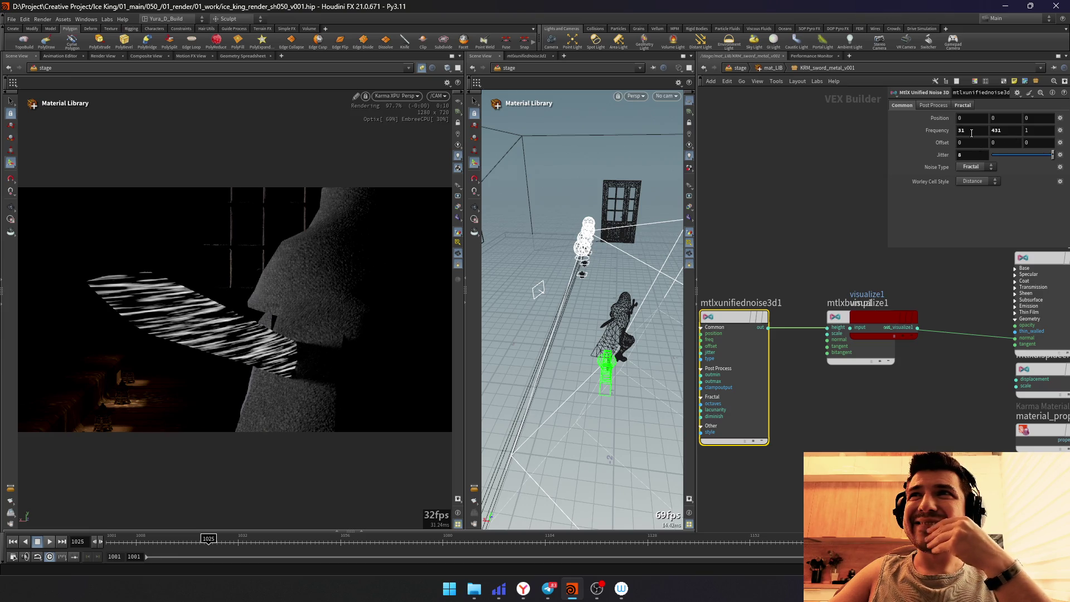
text(44)
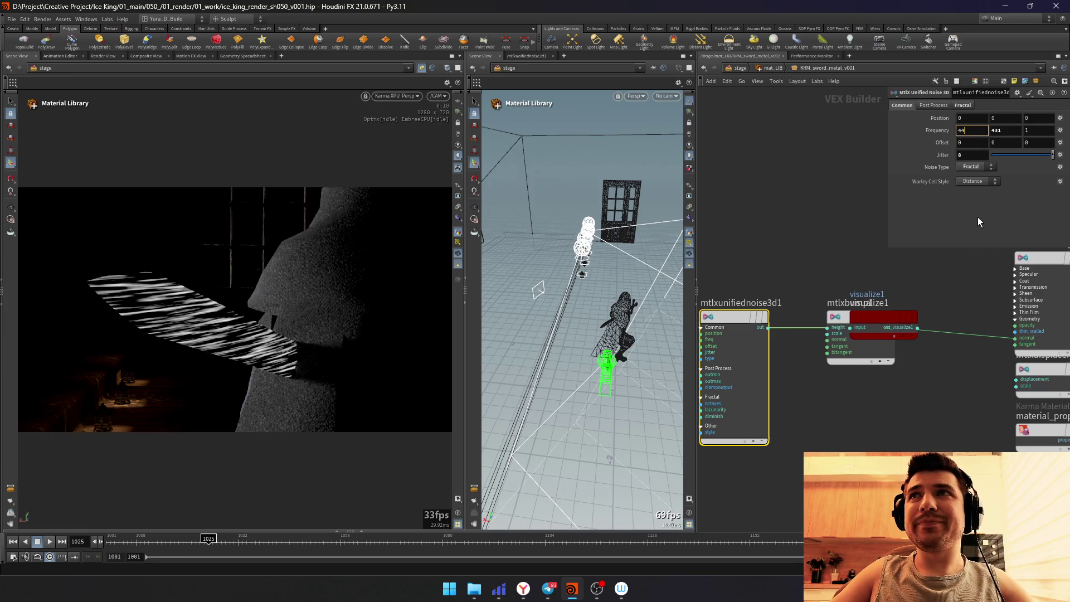
key(Return)
click(973, 131)
text(1)
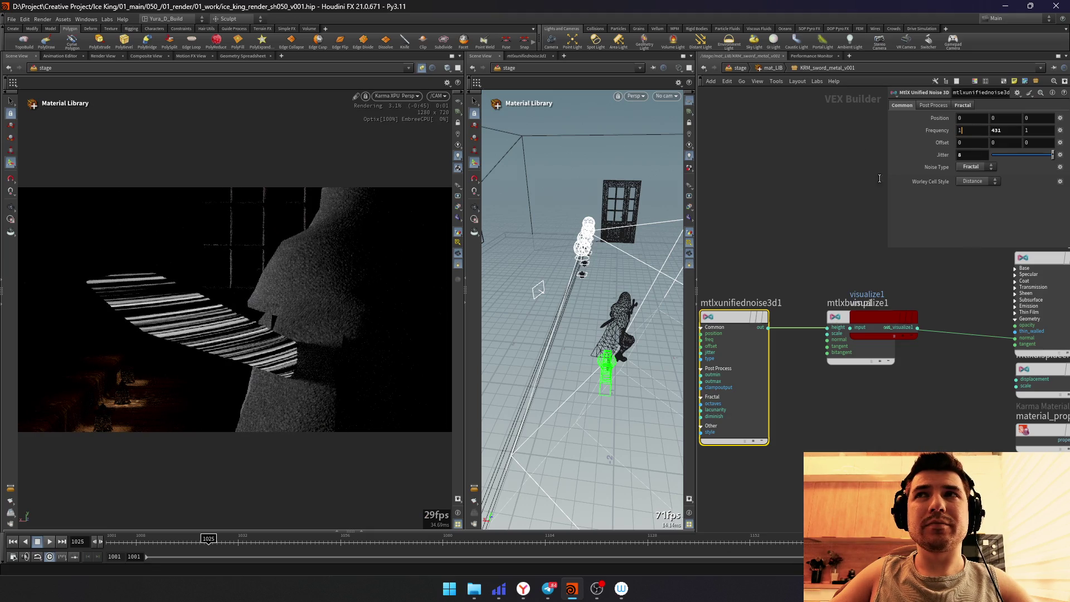
key(Return)
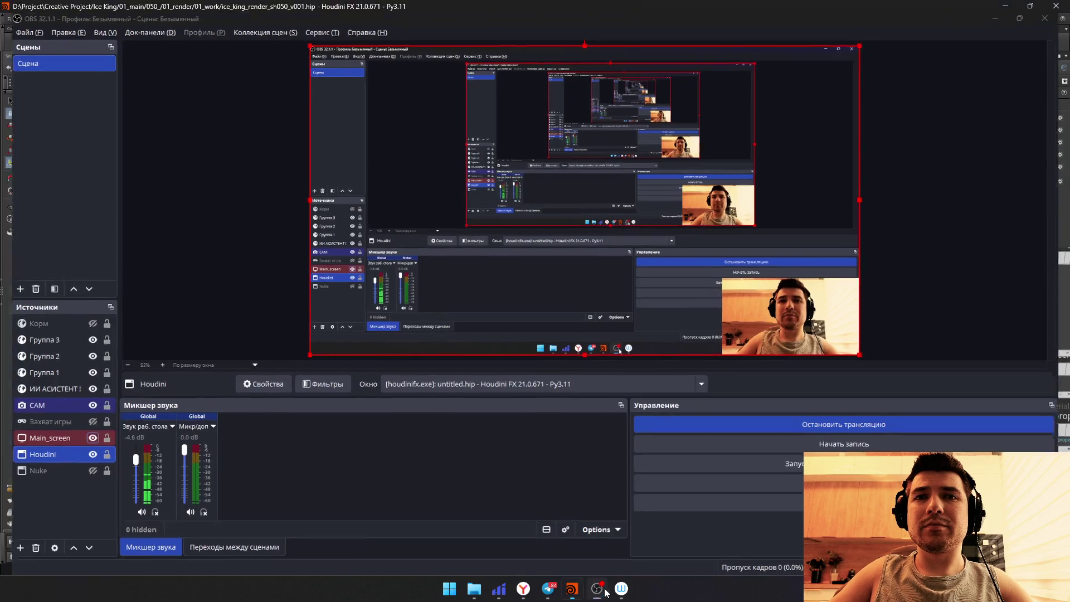
Step: Set the noise frequency values to 25 and 0.1, then check OBS and minimize it
text(25)
key(Return)
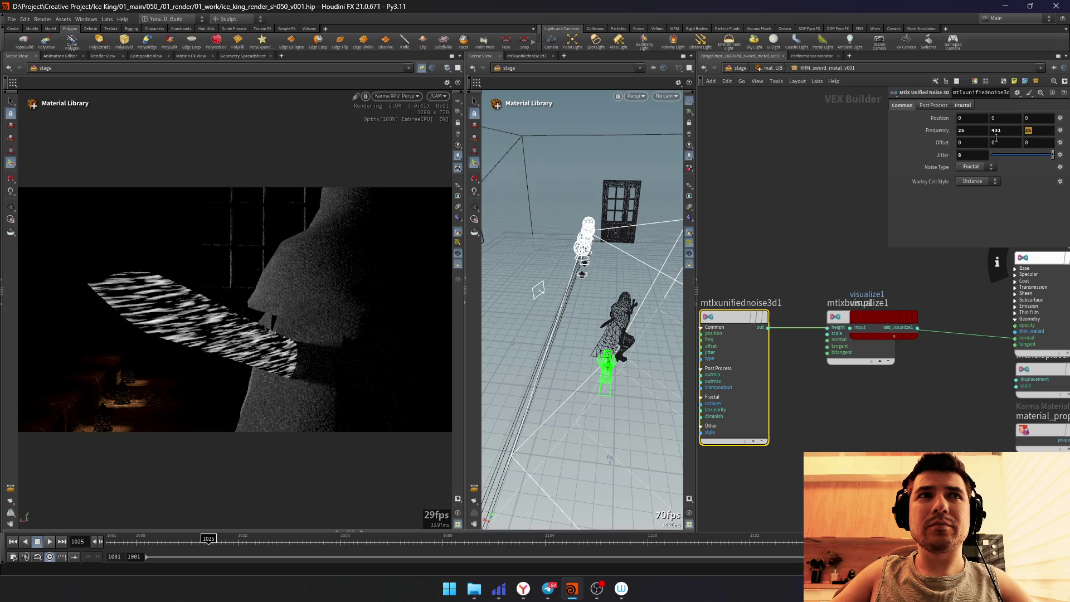
key(ctrl+z)
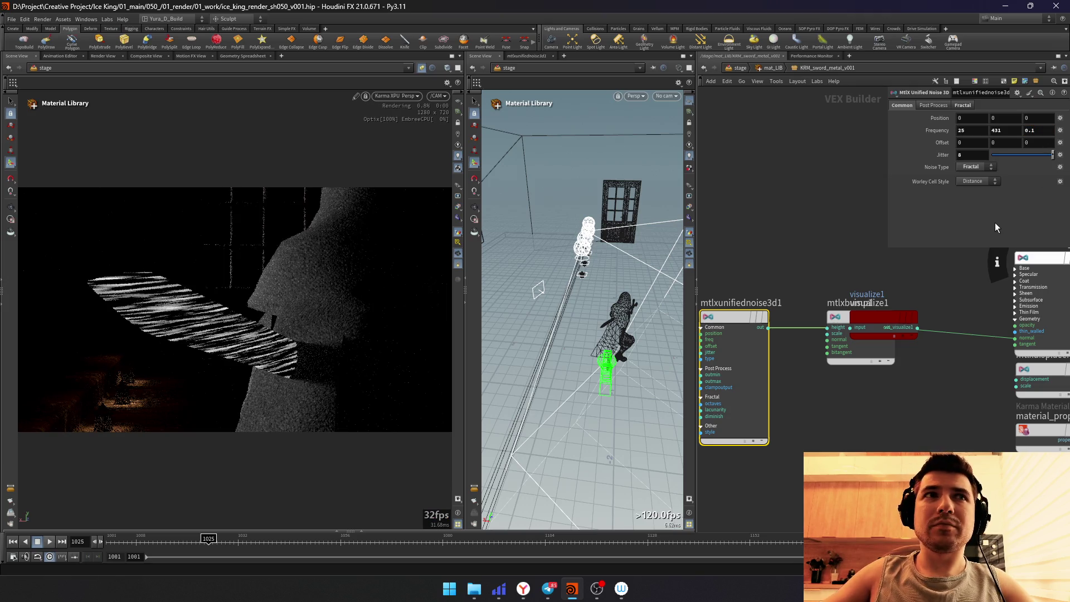
click(605, 591)
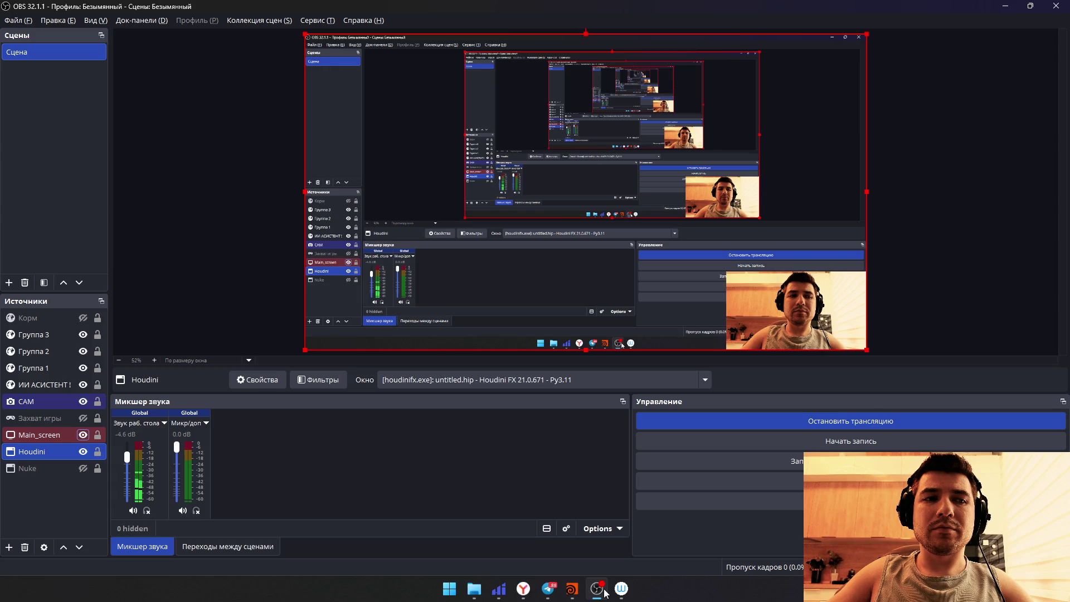
click(605, 591)
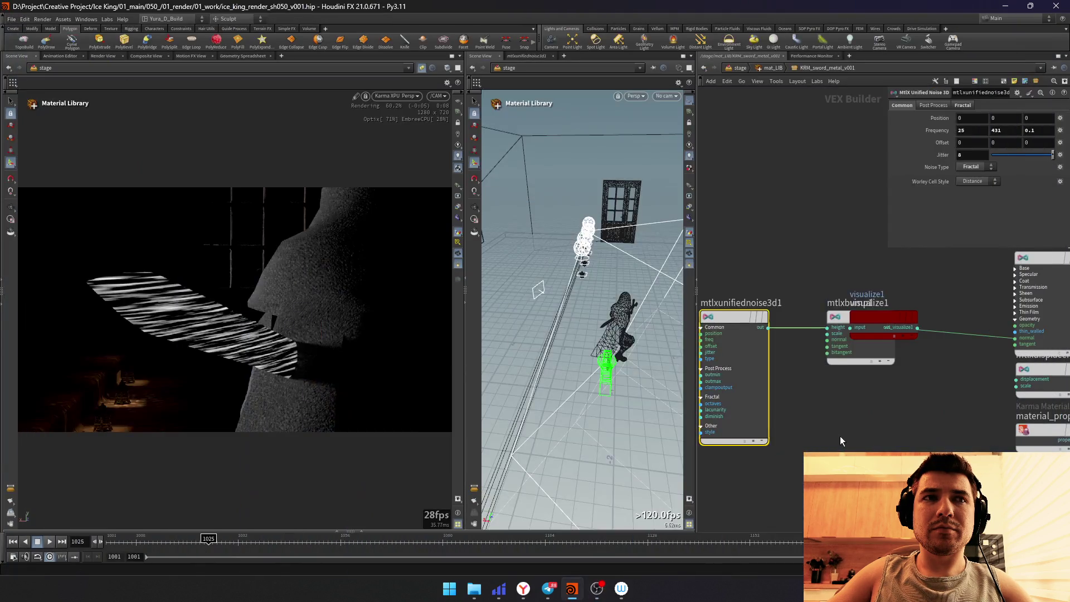
Step: Add a second unified noise and an MtlX Multiply node below the first noise
scroll(906, 384, down, 2)
drag(783, 322, 758, 323)
click(753, 450)
key(Tab)
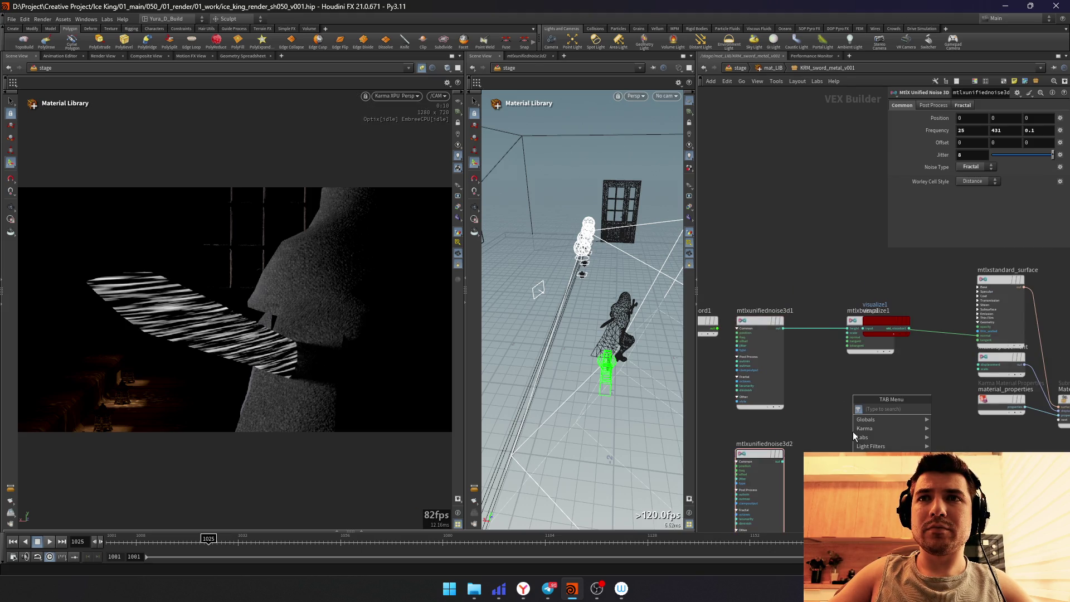
text(mx)
text(unif)
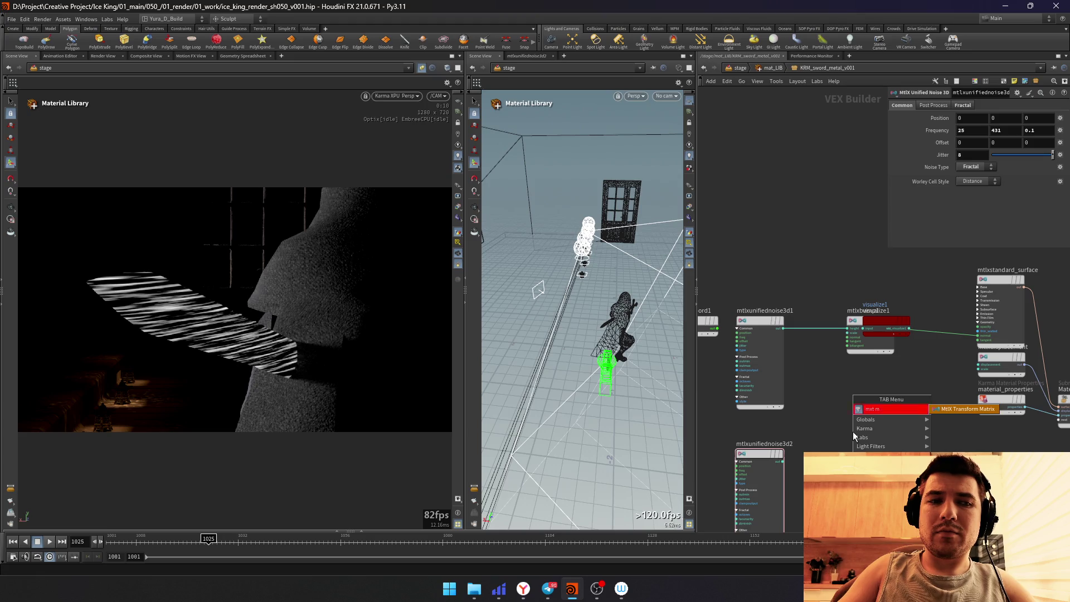
key(Return)
key(Tab)
text(mxt m)
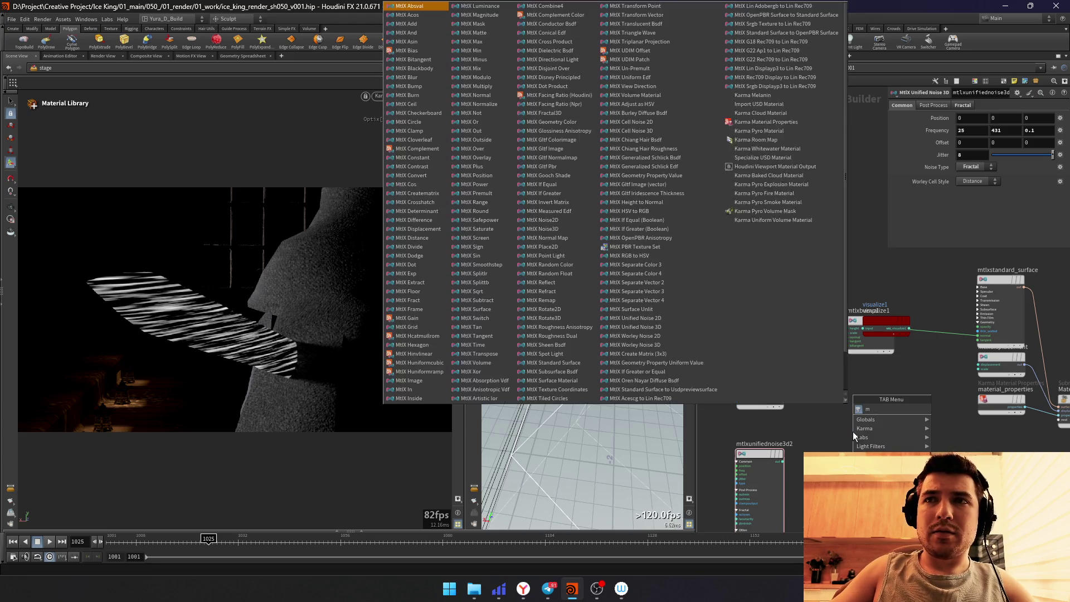
key(BackSpace)
key(BackSpace)
key(BackSpace)
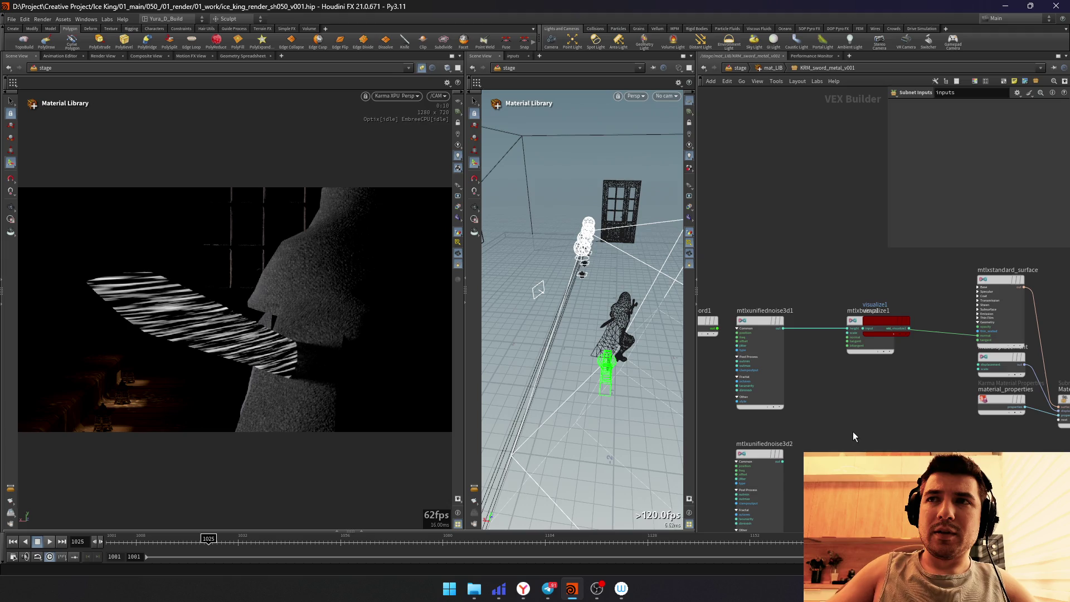
key(Escape)
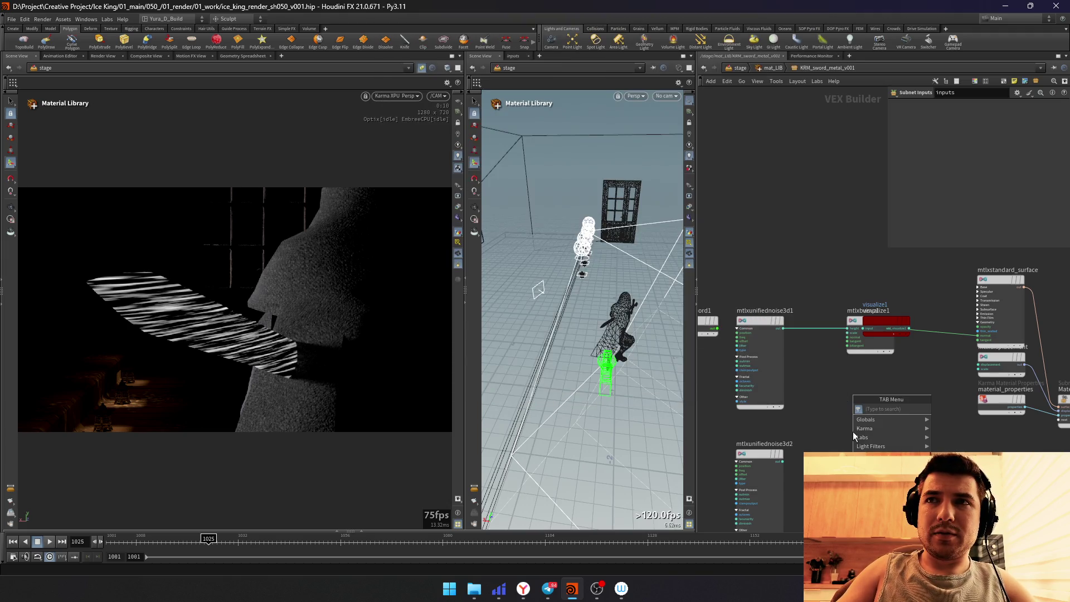
click(853, 431)
Step: Wire three noises through two multiply nodes and preview mtlxmultiply2's output on the blade
mouse_move(931, 349)
middle_down()
mouse_move(836, 446)
mouse_move(933, 459)
middle_up()
drag(893, 500, 777, 319)
drag(861, 329, 809, 327)
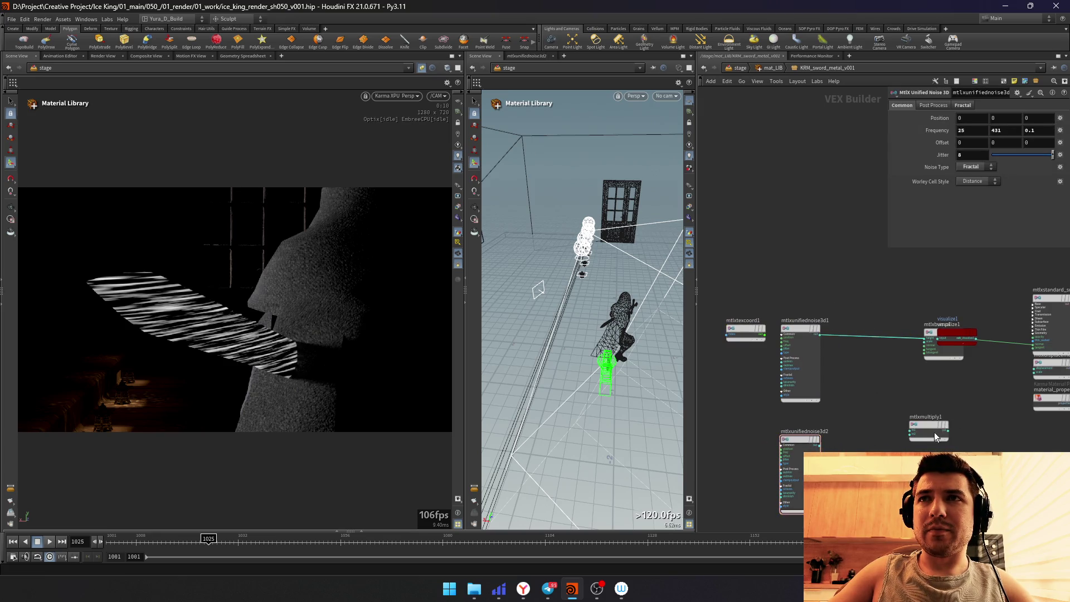
drag(934, 433, 881, 339)
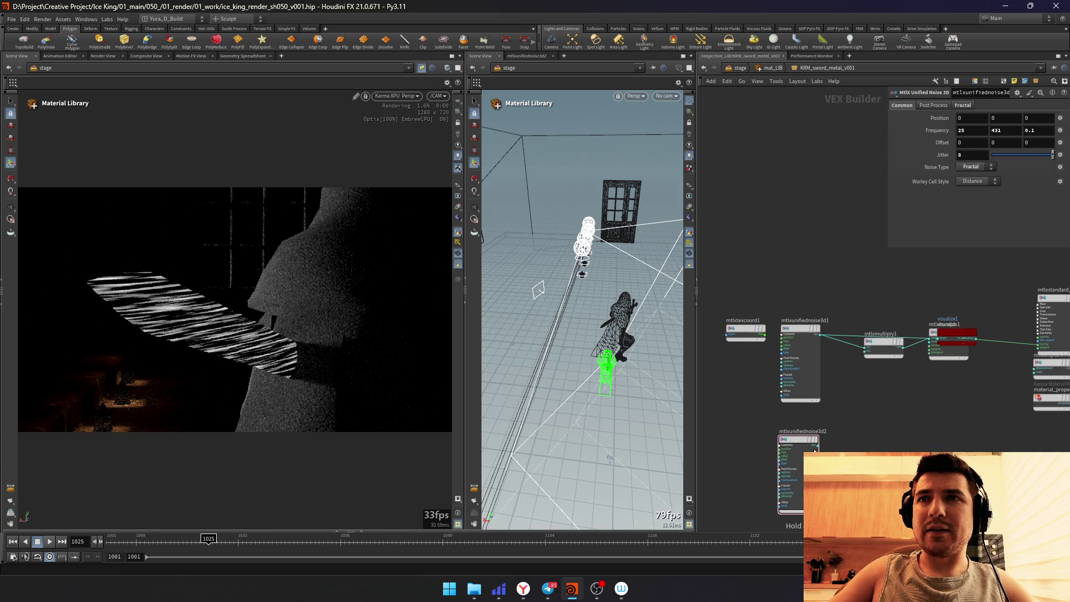
mouse_move(801, 446)
mouse_down()
mouse_move(810, 450)
mouse_move(864, 351)
mouse_up()
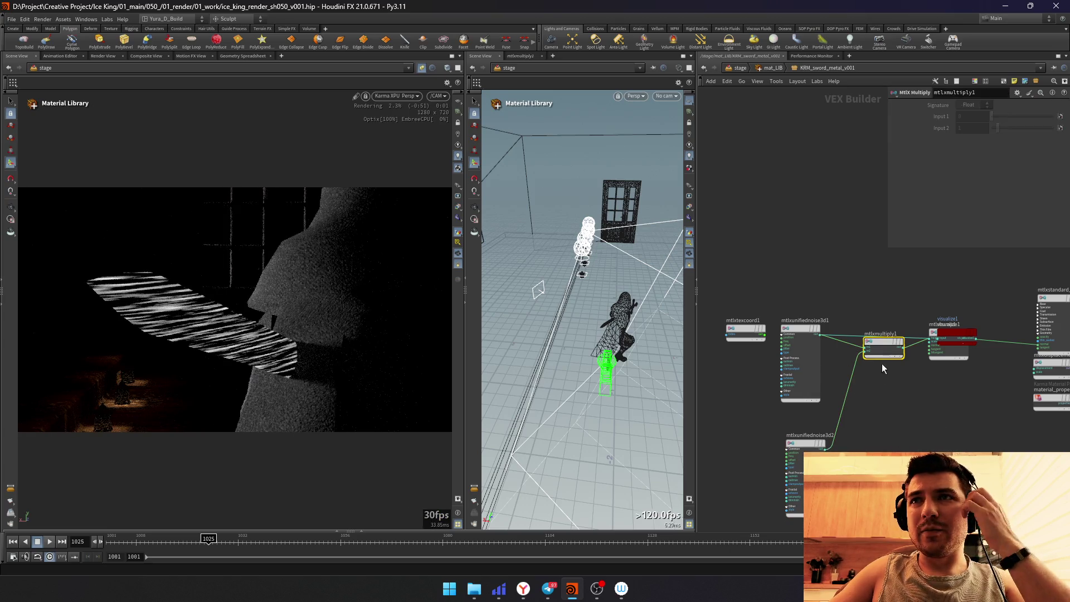
drag(953, 338, 967, 345)
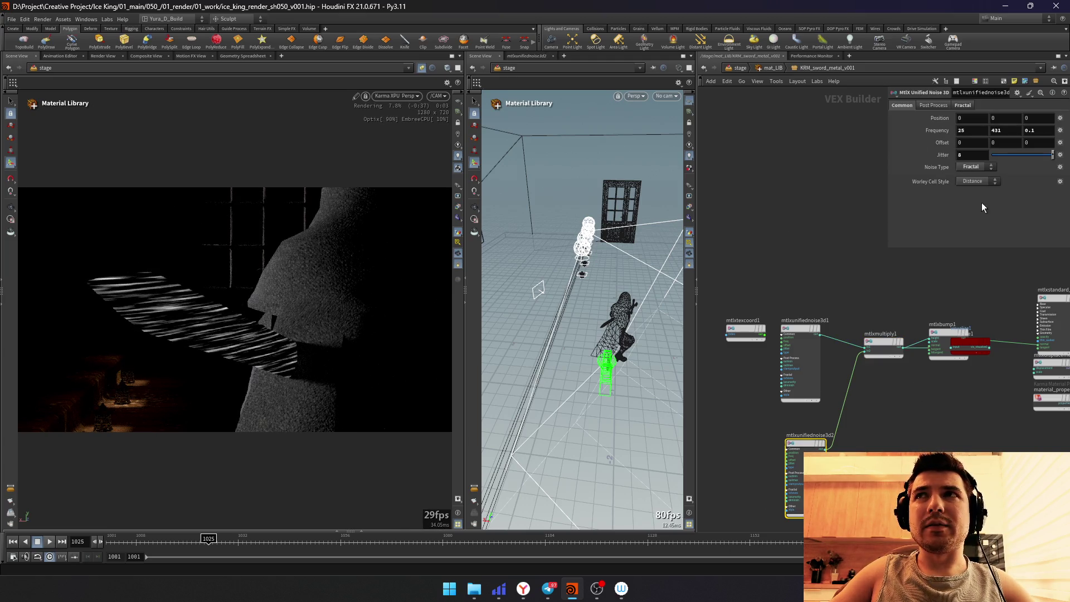
middle_drag(942, 363, 906, 308)
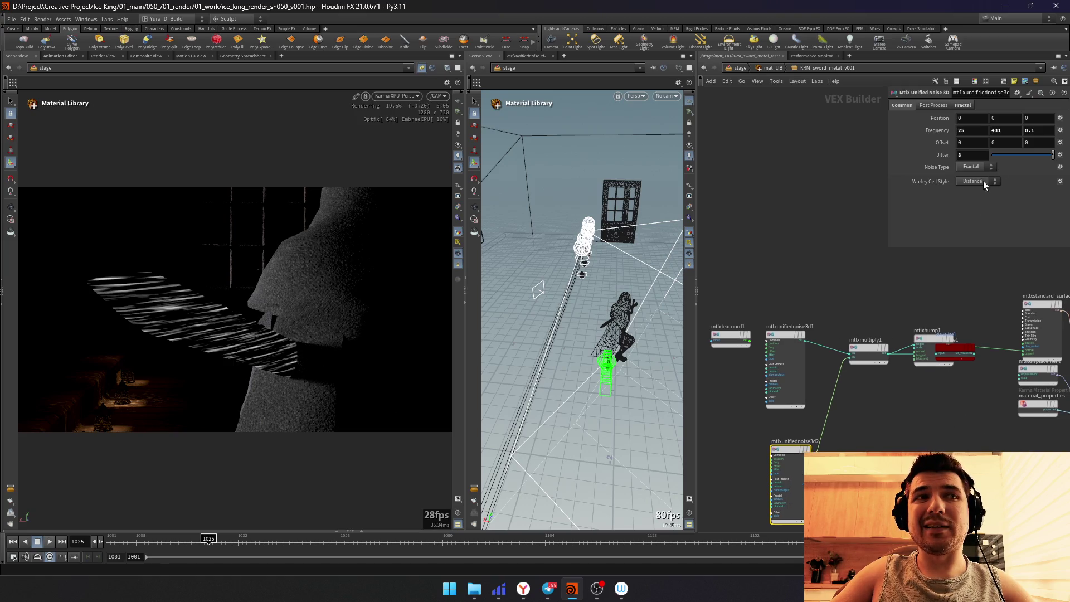
alt+drag(797, 390, 853, 431)
mouse_move(845, 293)
alt+mouse_down()
mouse_move(867, 312)
mouse_move(843, 437)
alt+mouse_up()
click(919, 326)
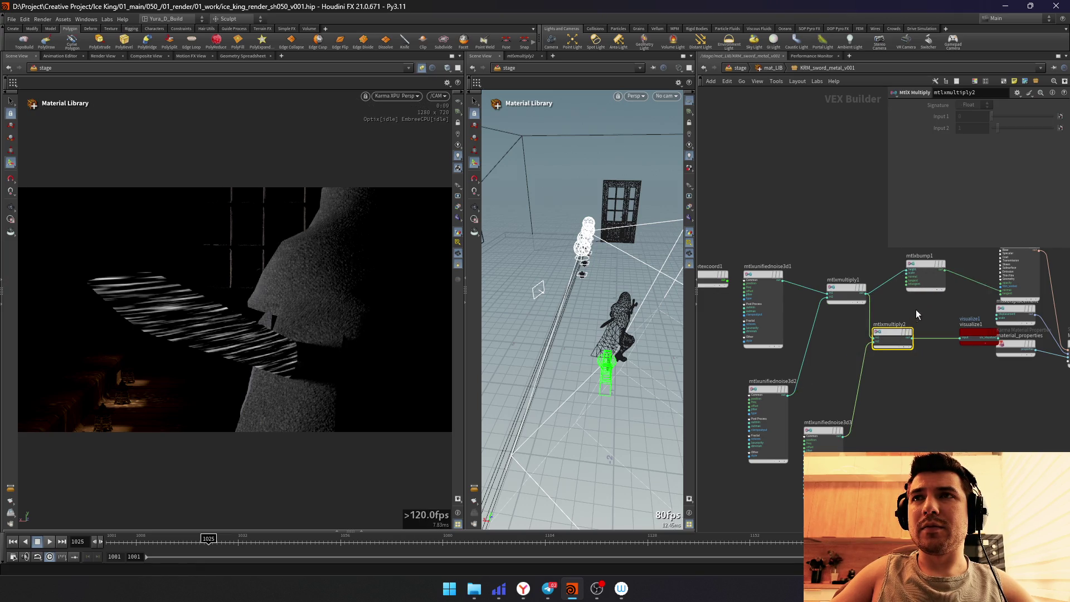
click(824, 431)
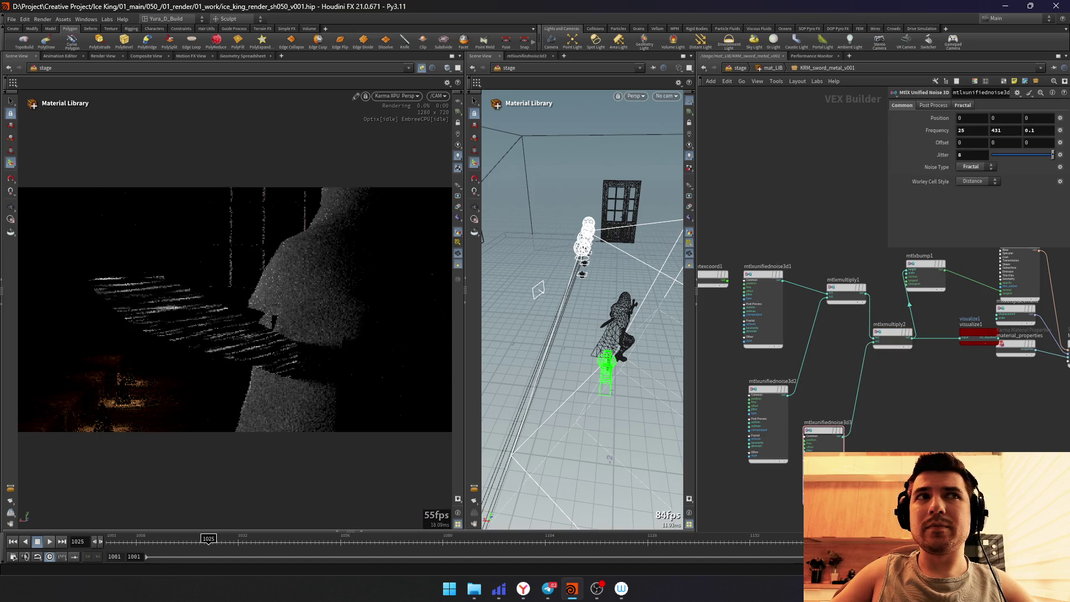
middle_drag(937, 438, 935, 463)
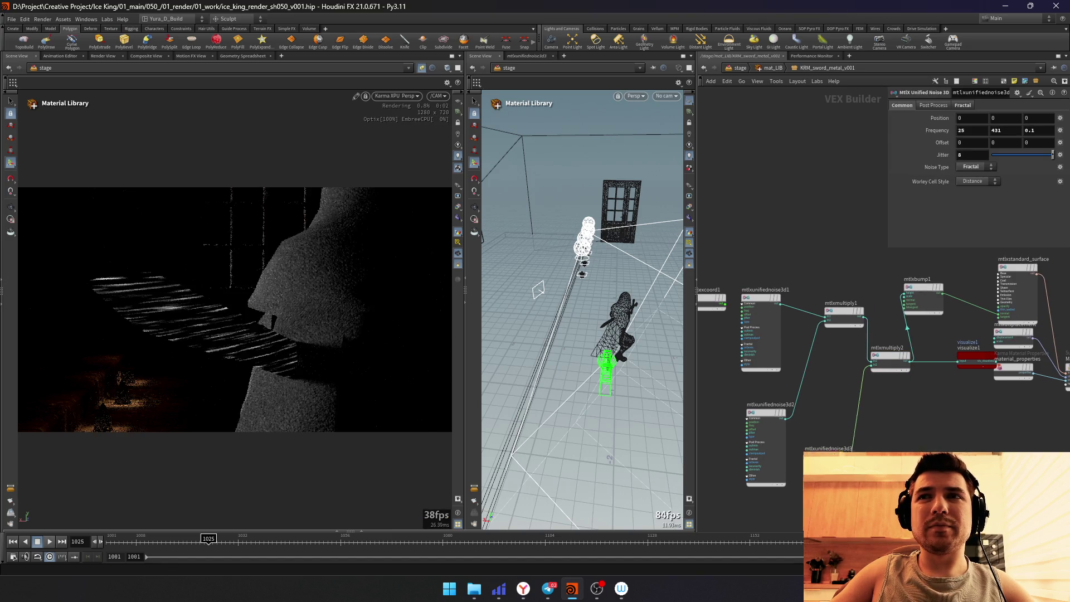
Step: Raise the third noise's frequency to 35, set 3 octaves, and limit its output to 0.45
ctrl+middle_click(943, 133)
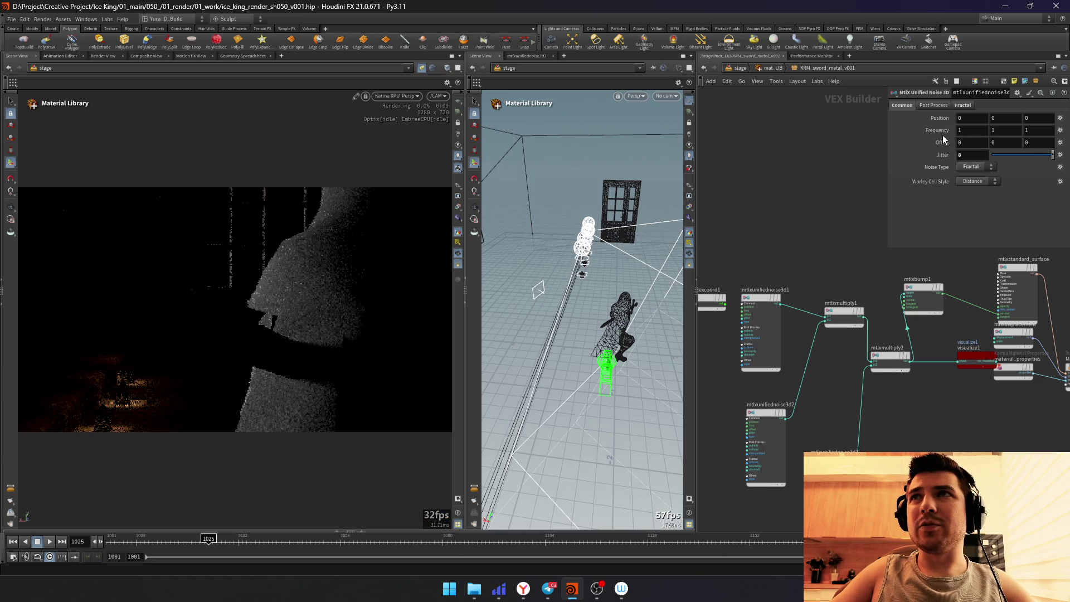
mouse_move(947, 133)
middle_down()
mouse_move(973, 111)
mouse_move(991, 116)
mouse_move(948, 114)
mouse_move(950, 97)
mouse_move(973, 100)
mouse_move(962, 99)
middle_up()
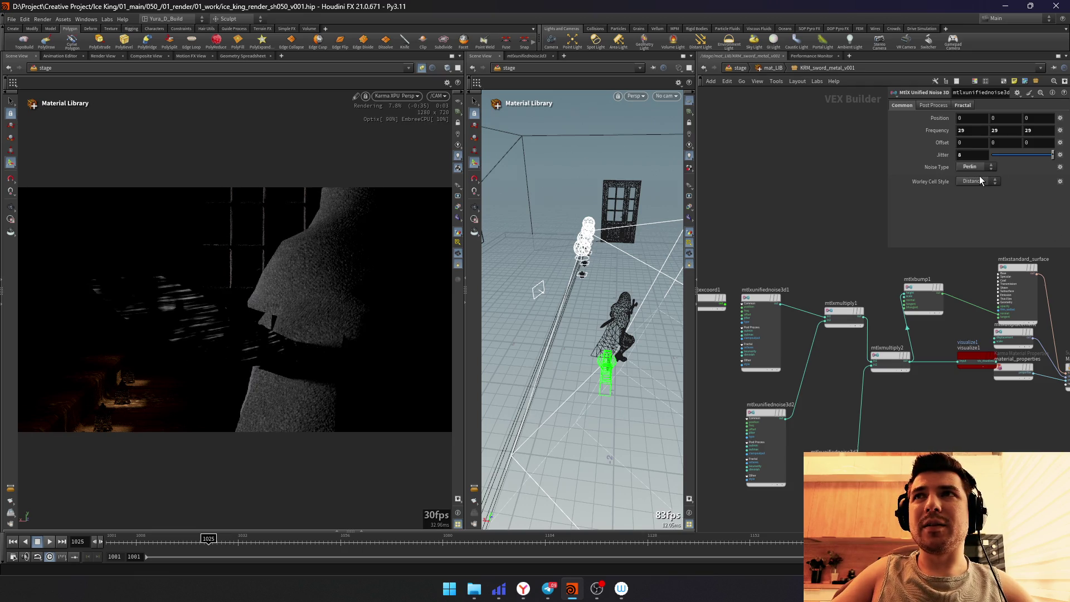
mouse_move(933, 130)
middle_down()
mouse_move(951, 99)
mouse_move(925, 94)
mouse_move(943, 96)
middle_up()
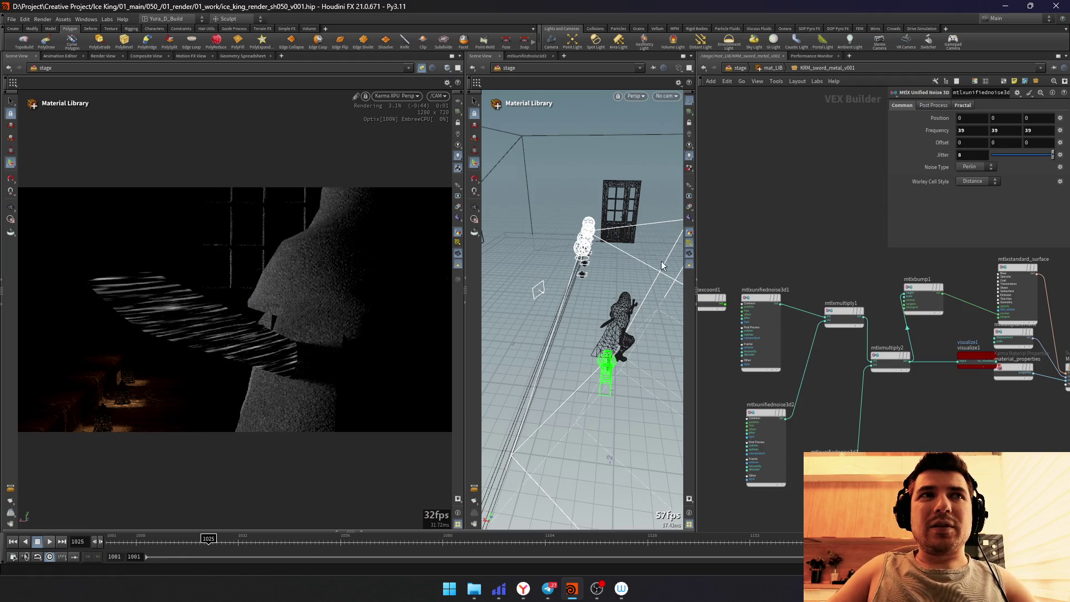
click(963, 106)
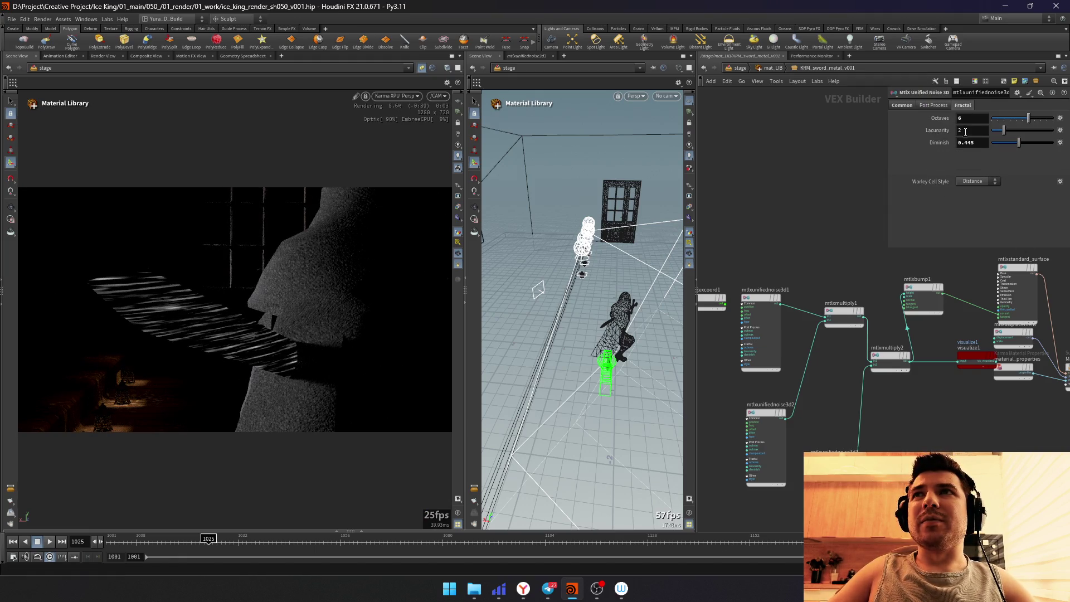
text(3)
key(Return)
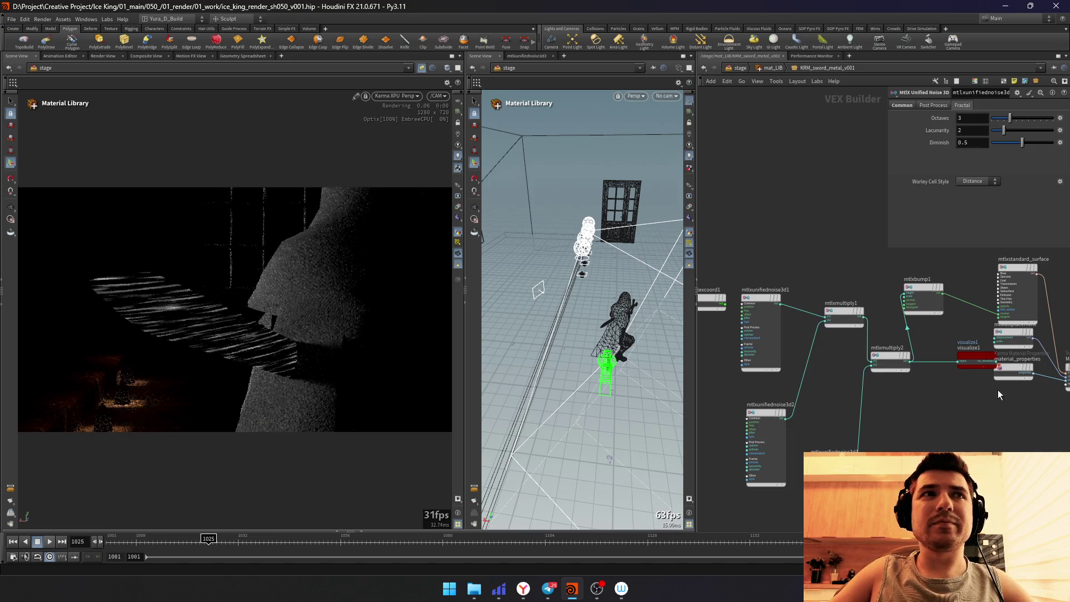
key(alt+Tab)
key(alt+Tab)
click(905, 104)
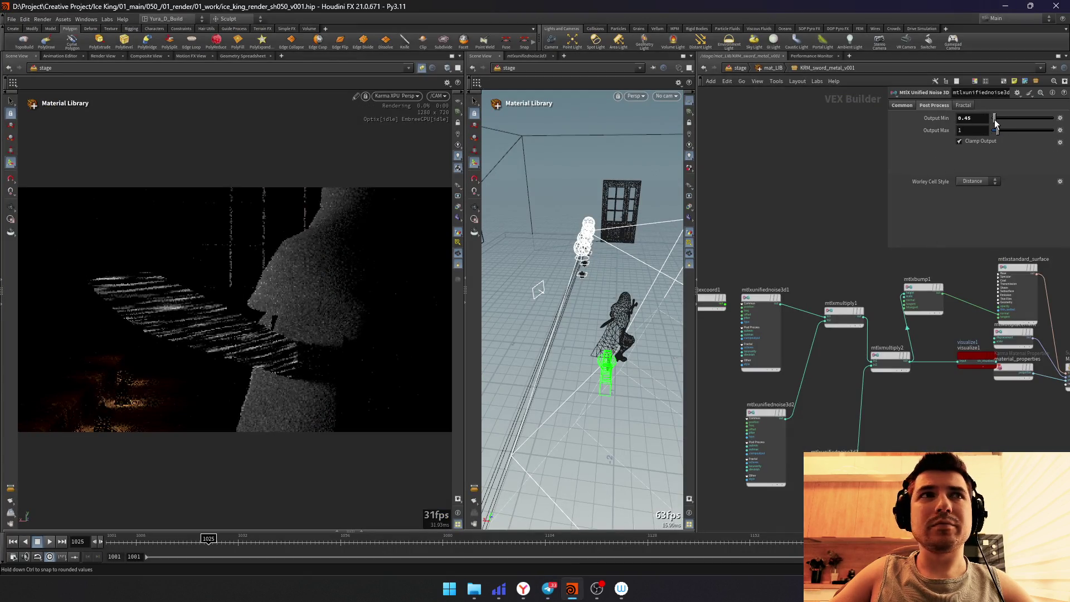
drag(996, 130, 998, 131)
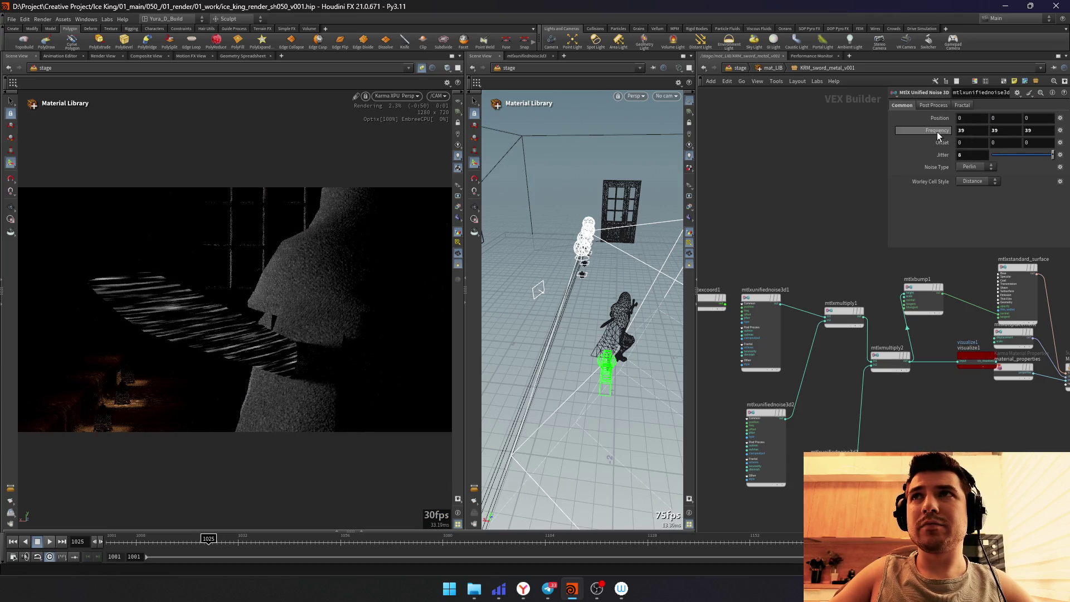
mouse_move(937, 131)
middle_down()
mouse_move(925, 111)
mouse_move(816, 107)
middle_up()
Step: Inspect the bump and multiply nodes and pick a camera for the render view
mouse_move(972, 205)
middle_down()
mouse_move(846, 338)
mouse_move(849, 306)
middle_up()
click(813, 316)
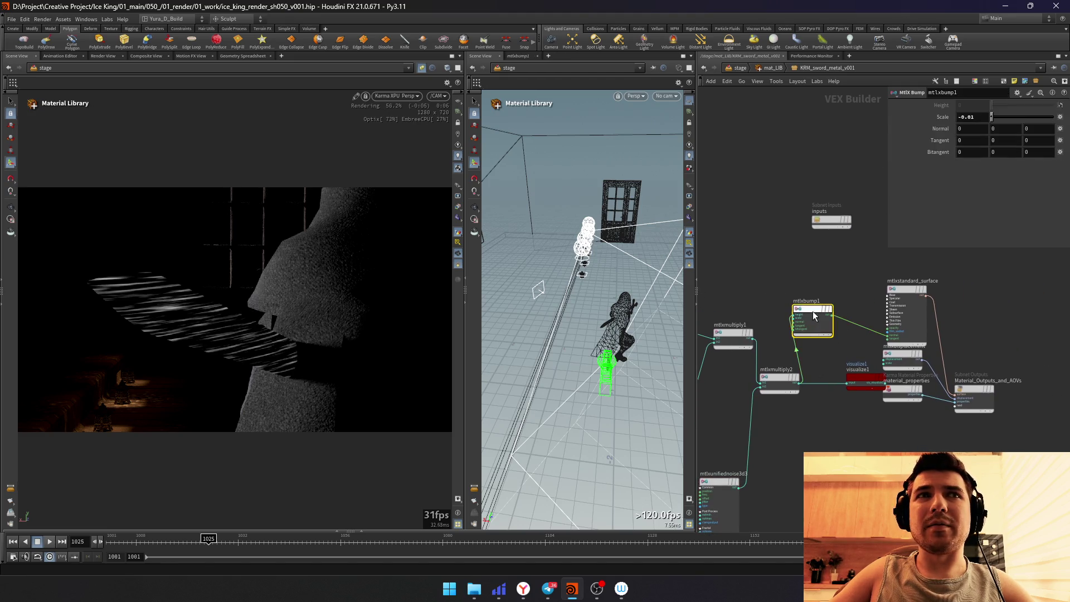
click(780, 379)
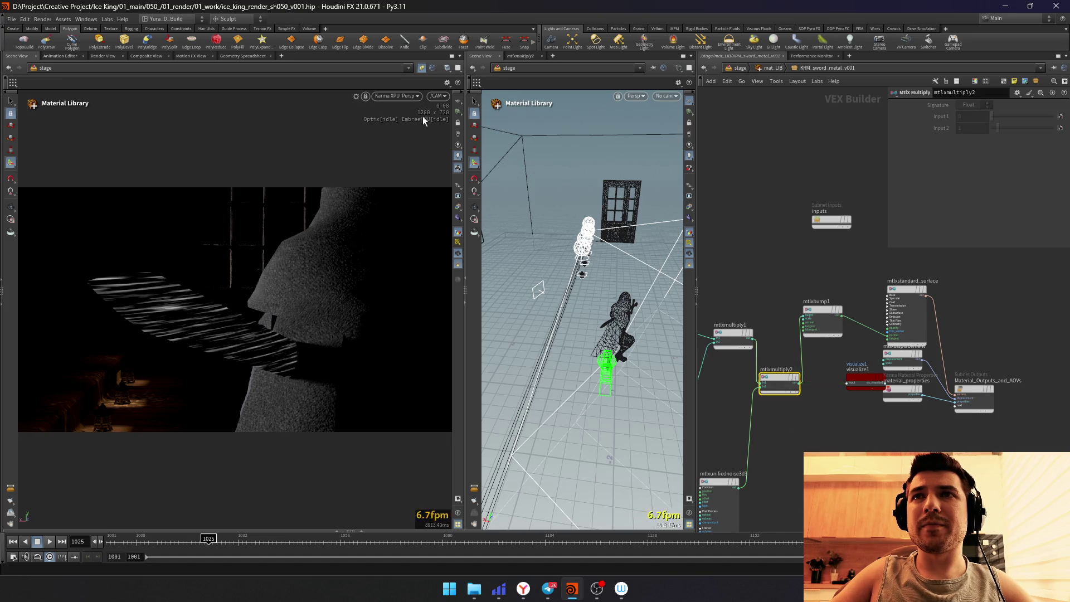
click(397, 96)
click(418, 216)
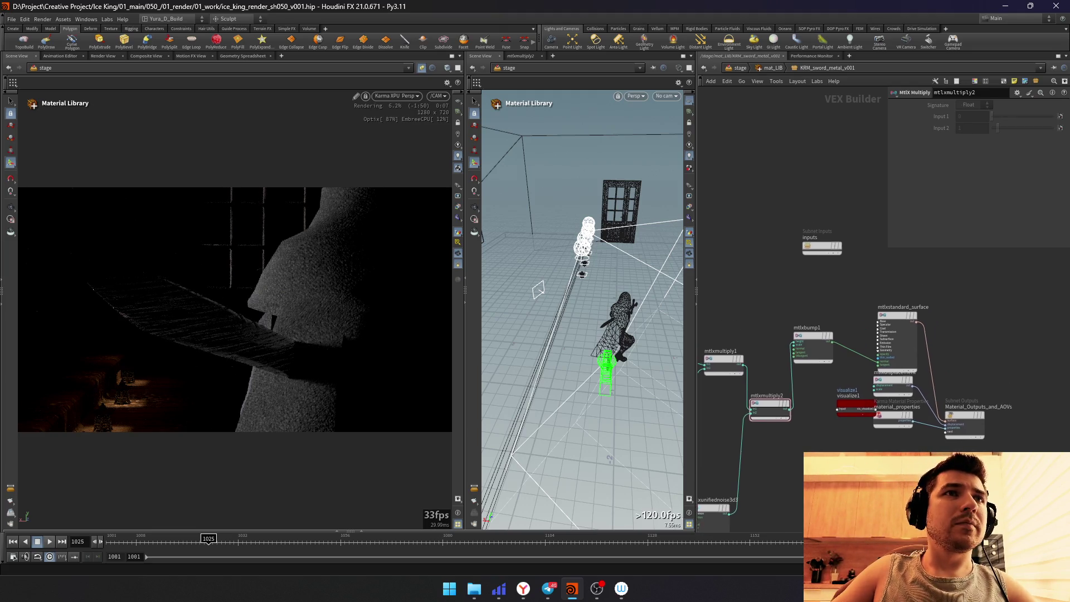
Step: Set mtlxbump1 scale to -0.001 and mtlxstandard_surface specular roughness to 0.49
scroll(843, 491, up, 2)
click(821, 306)
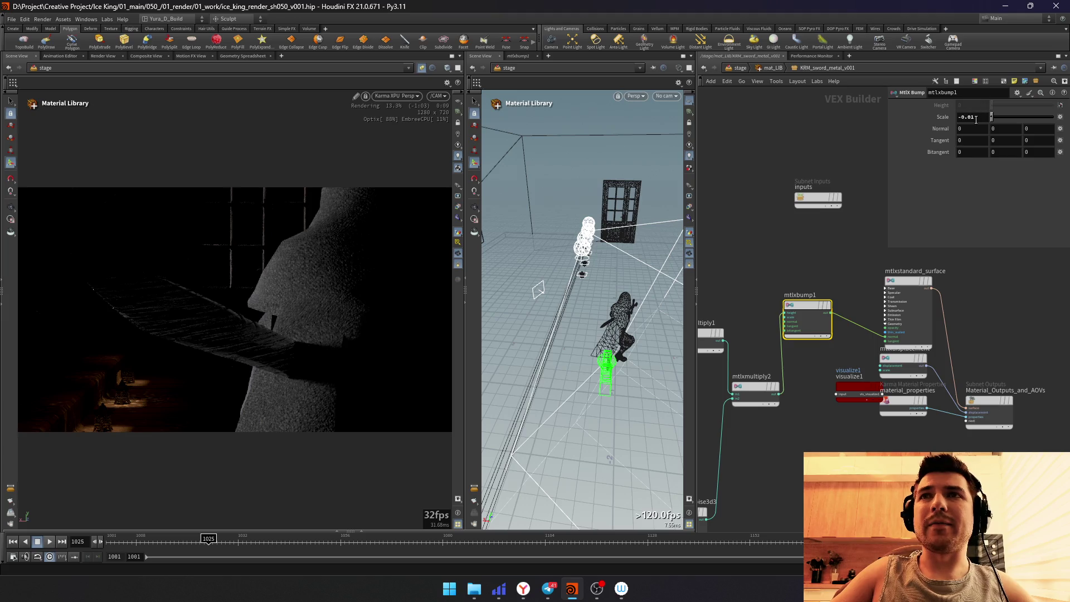
key(Return)
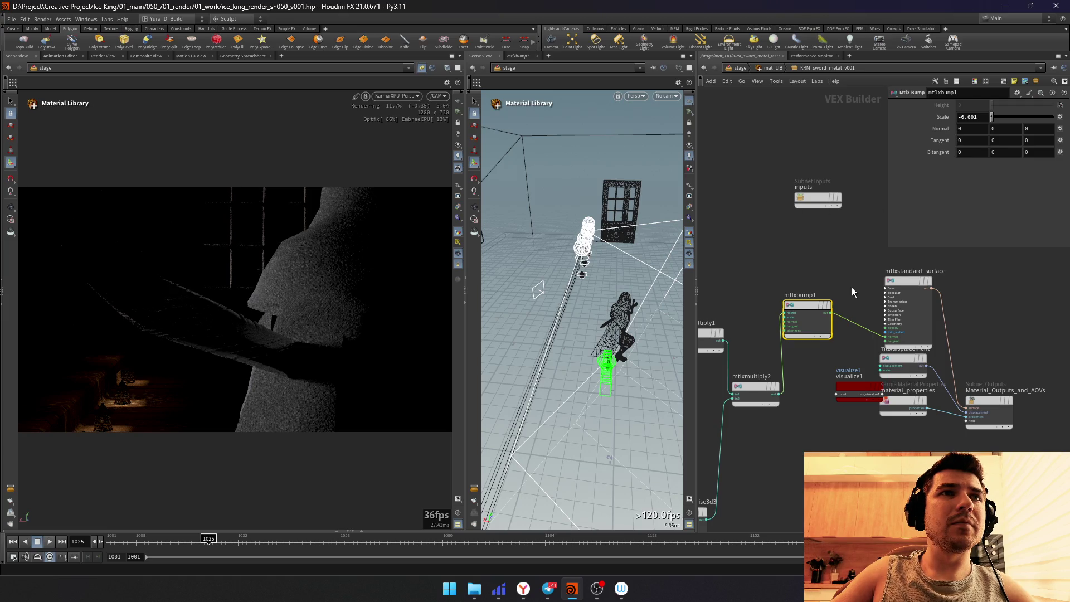
middle_drag(852, 291, 812, 310)
click(858, 301)
drag(997, 215, 1020, 218)
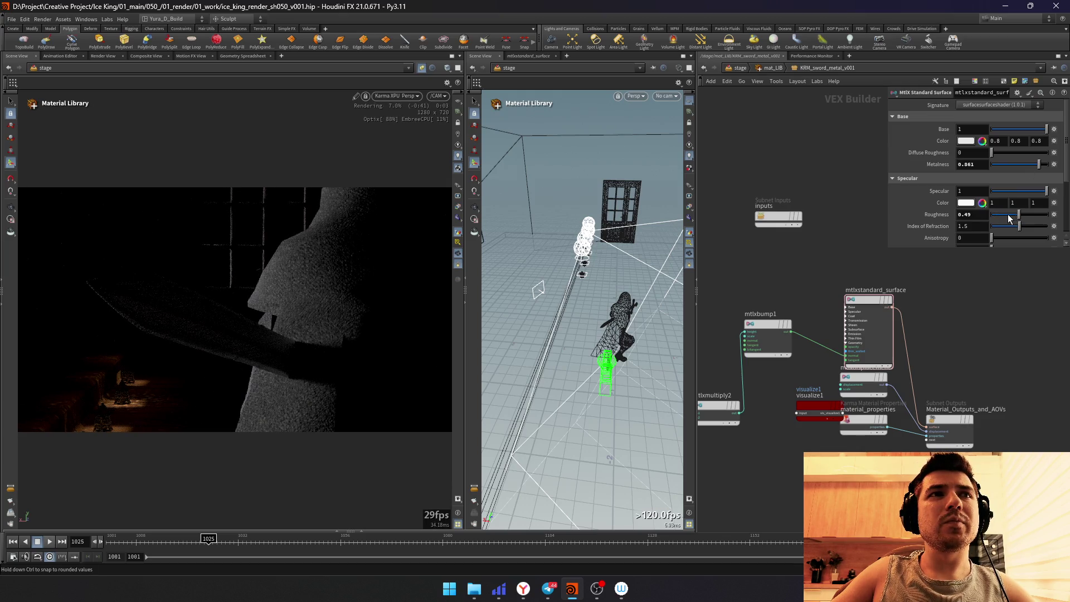
key(u)
key(u)
mouse_move(800, 351)
middle_down()
mouse_move(772, 320)
mouse_move(764, 363)
mouse_move(801, 362)
middle_up()
scroll(801, 361, up, 5)
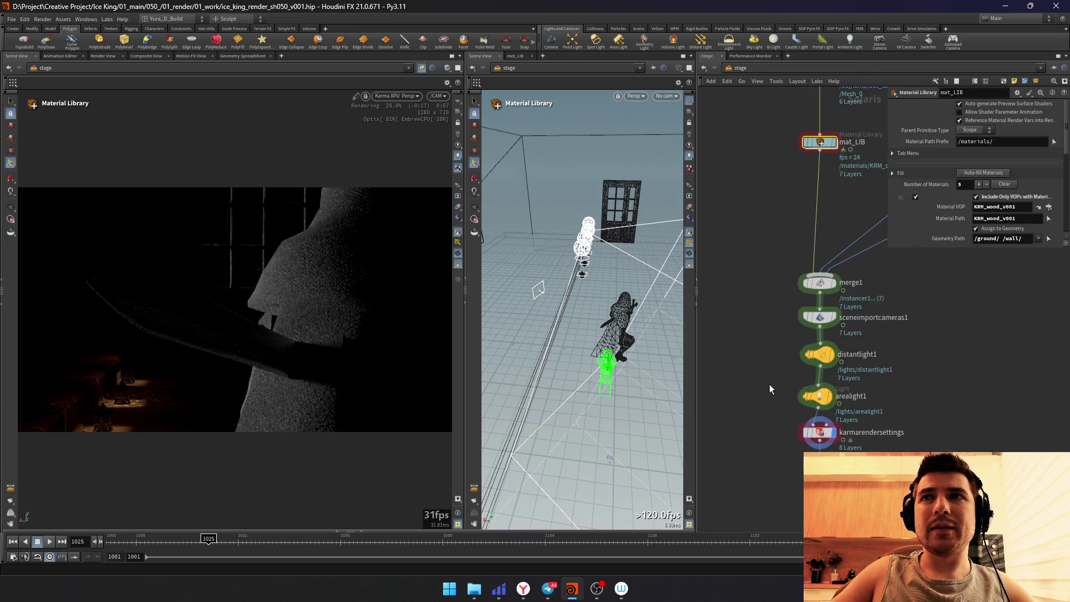
Step: Move arealight1 up and to the left in the viewport
click(817, 397)
key(Return)
mouse_move(539, 277)
mouse_down()
mouse_move(534, 209)
mouse_move(600, 264)
mouse_up()
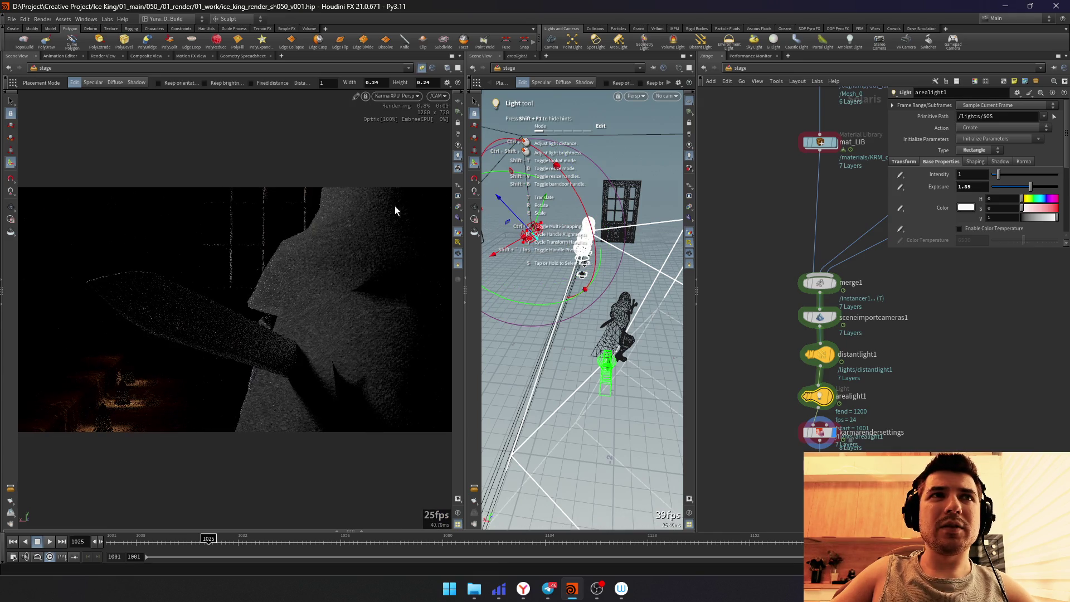
Step: Insert a Normal node between uvunwrap1 and out_char inside char_importer
key(grave)
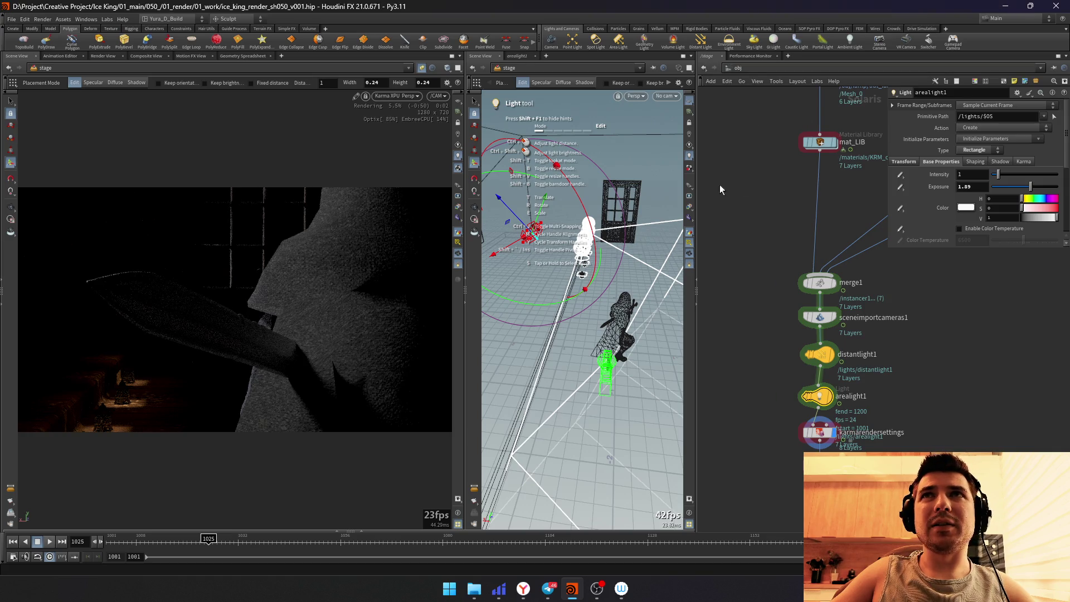
click(758, 158)
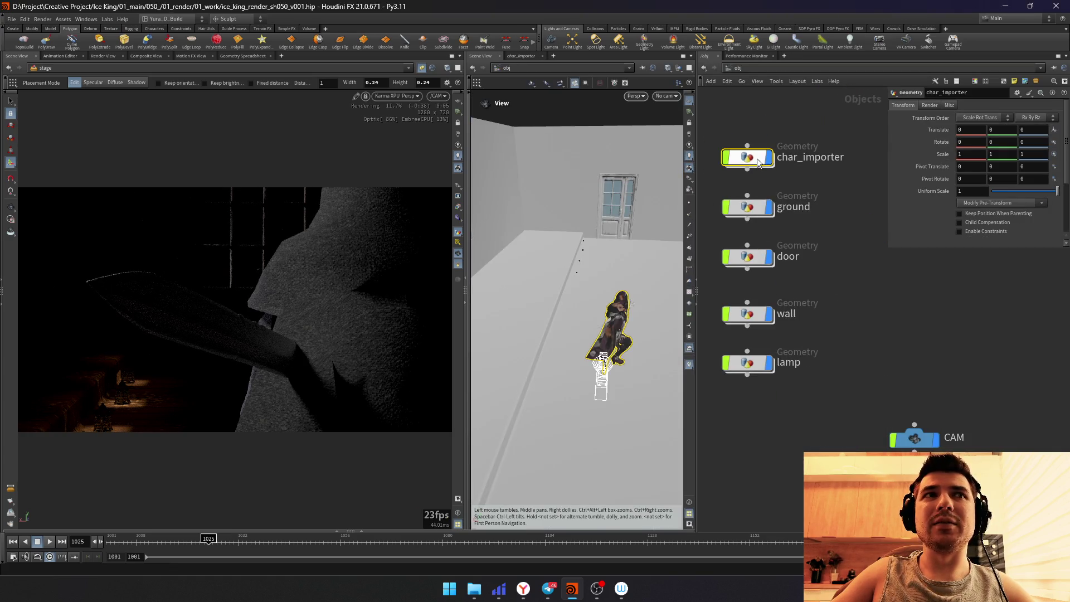
double_click(757, 159)
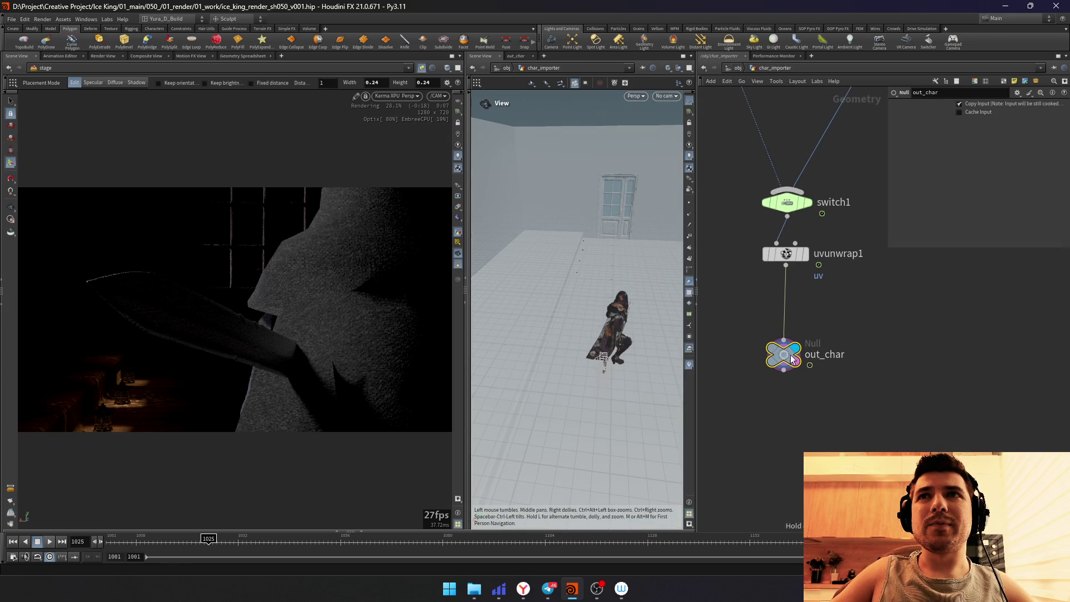
key(Tab)
text(normal)
key(Return)
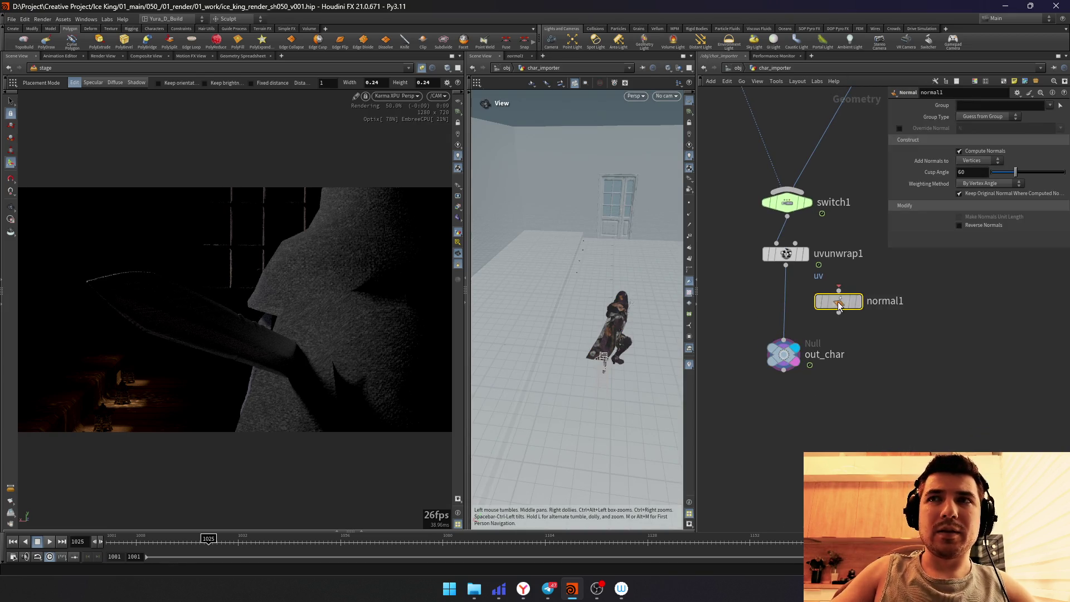
click(784, 301)
click(786, 305)
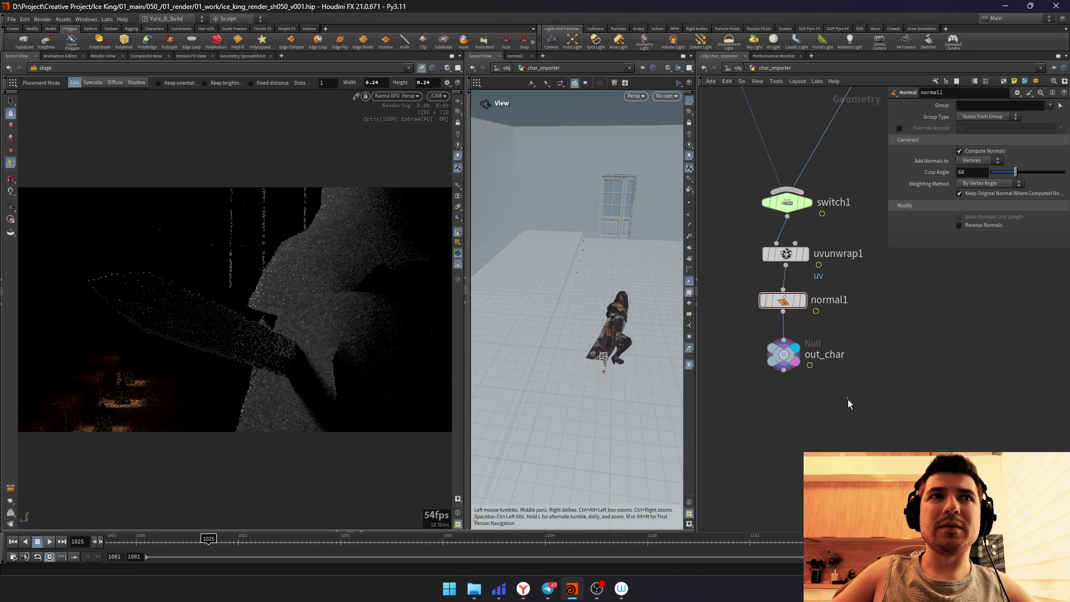
Step: Browse back to the stage network, then return into the char_importer geometry
click(741, 66)
click(731, 68)
click(772, 139)
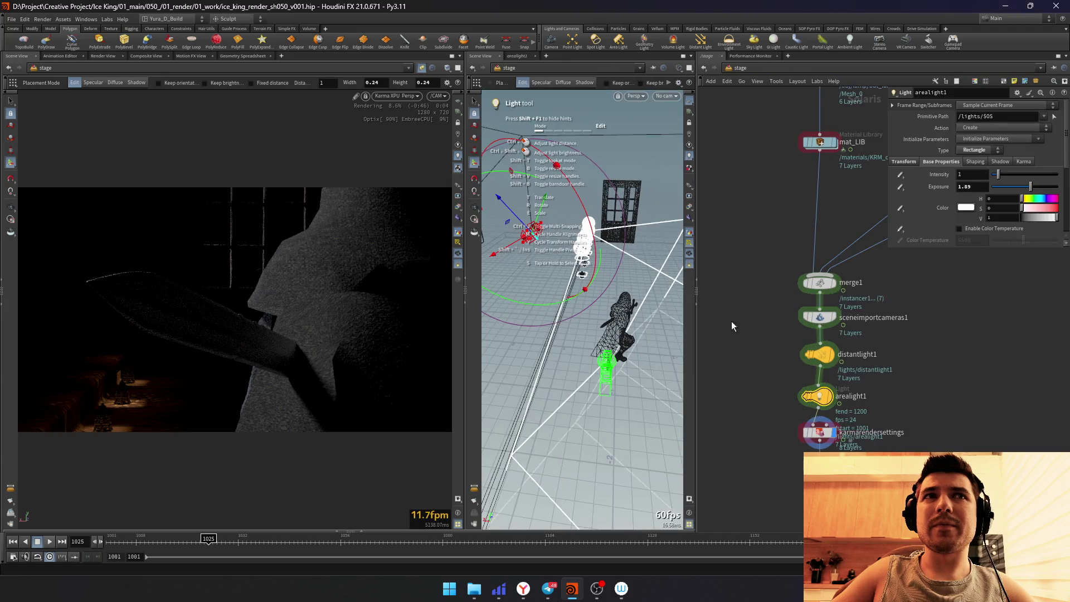
middle_drag(753, 349, 744, 353)
middle_drag(750, 274, 745, 288)
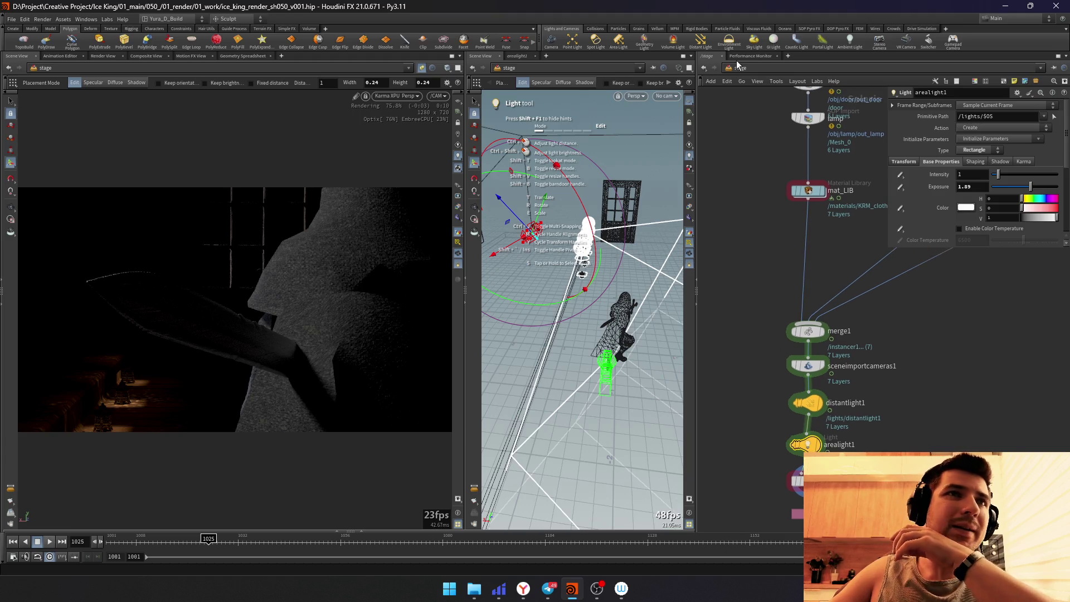
click(742, 82)
click(752, 114)
click(393, 96)
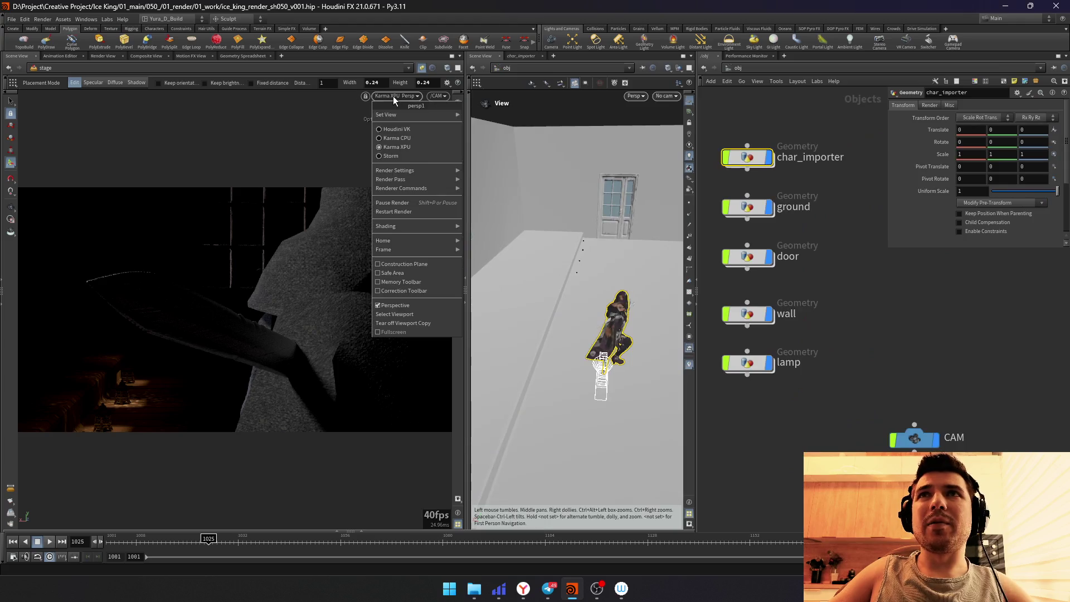
click(409, 142)
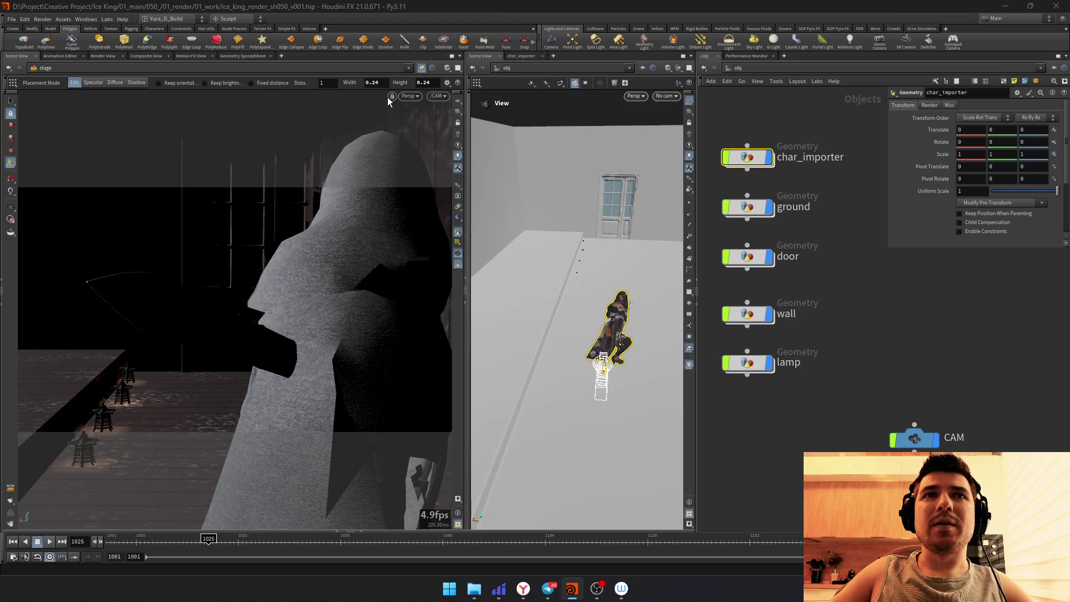
double_click(746, 158)
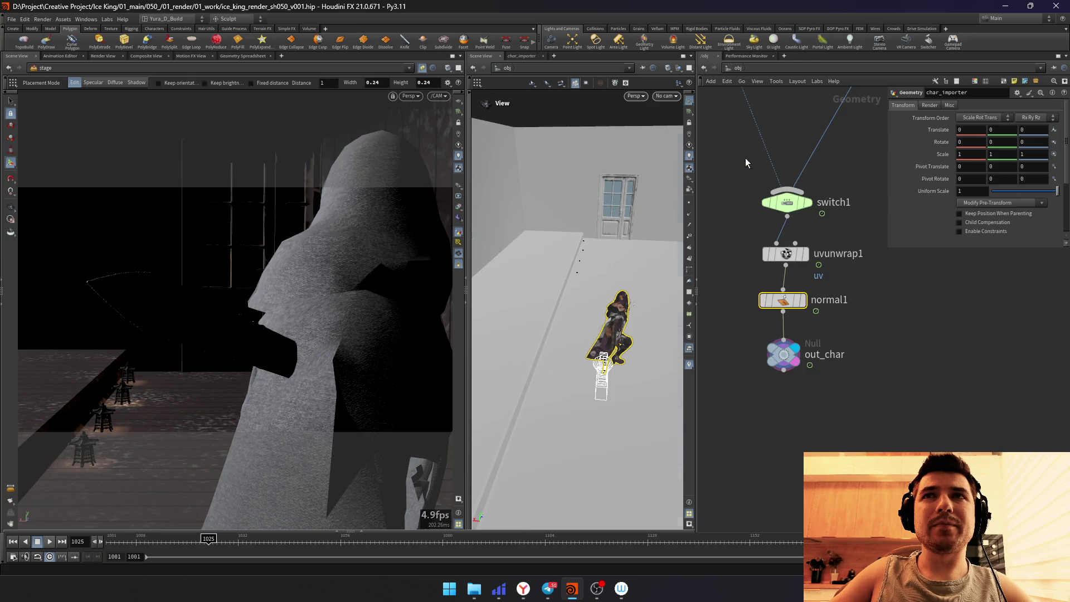
Step: Wire blast1 after normal1, select the cloak primitives, and set it to keep only the cloak
mouse_move(465, 293)
mouse_down()
mouse_move(546, 304)
mouse_move(390, 299)
mouse_move(245, 313)
mouse_move(365, 304)
mouse_up()
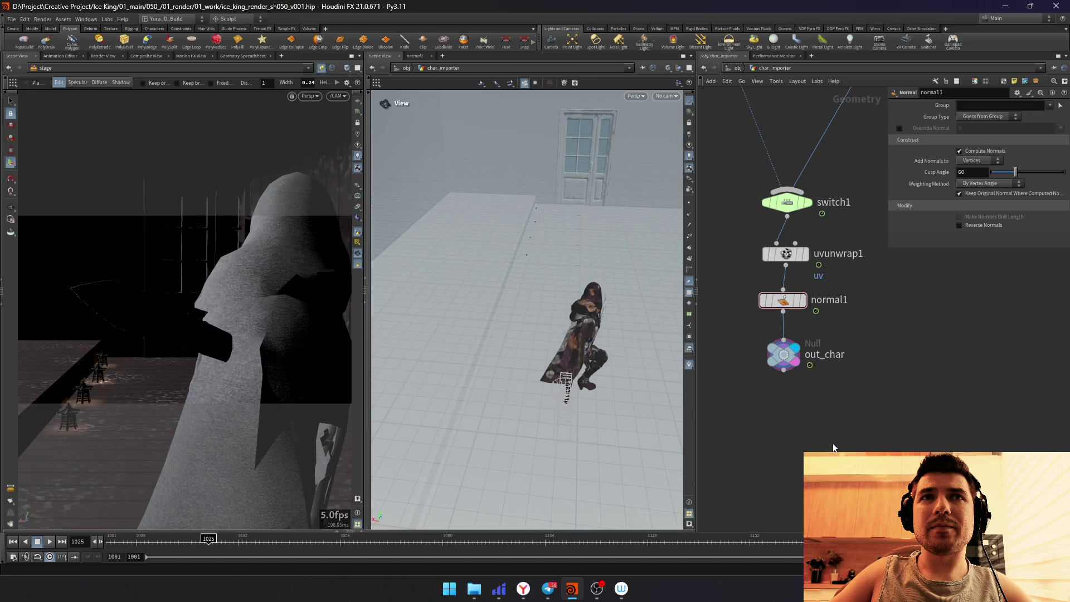
drag(584, 330, 614, 275)
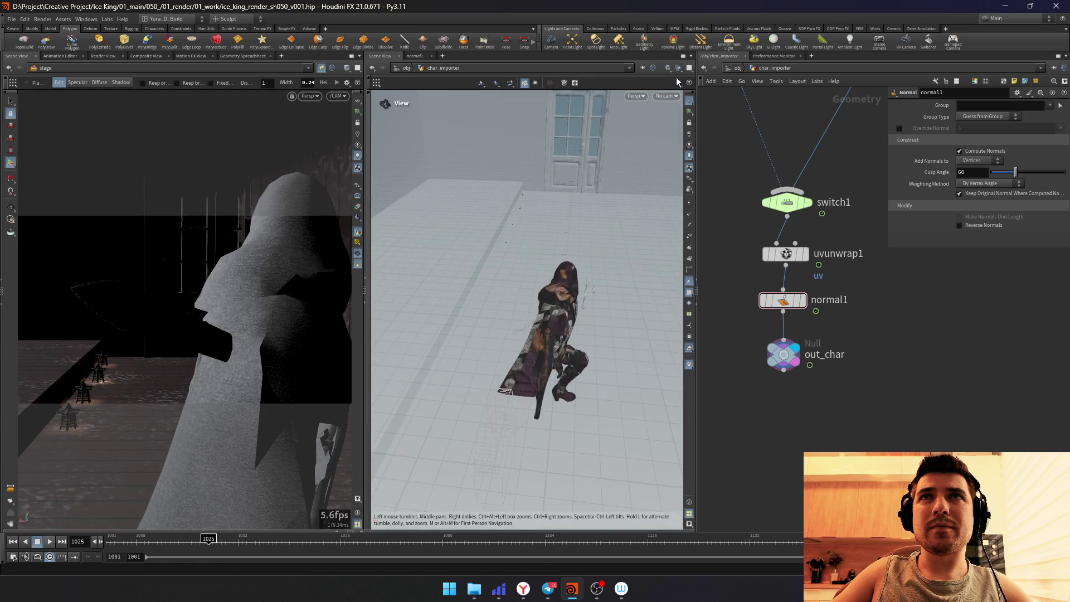
drag(686, 101, 577, 312)
mouse_move(519, 350)
mouse_down()
mouse_move(490, 335)
mouse_move(511, 301)
mouse_move(582, 274)
mouse_move(509, 303)
mouse_move(626, 239)
mouse_move(612, 248)
mouse_move(437, 236)
mouse_move(522, 273)
mouse_move(485, 270)
mouse_move(513, 281)
mouse_up()
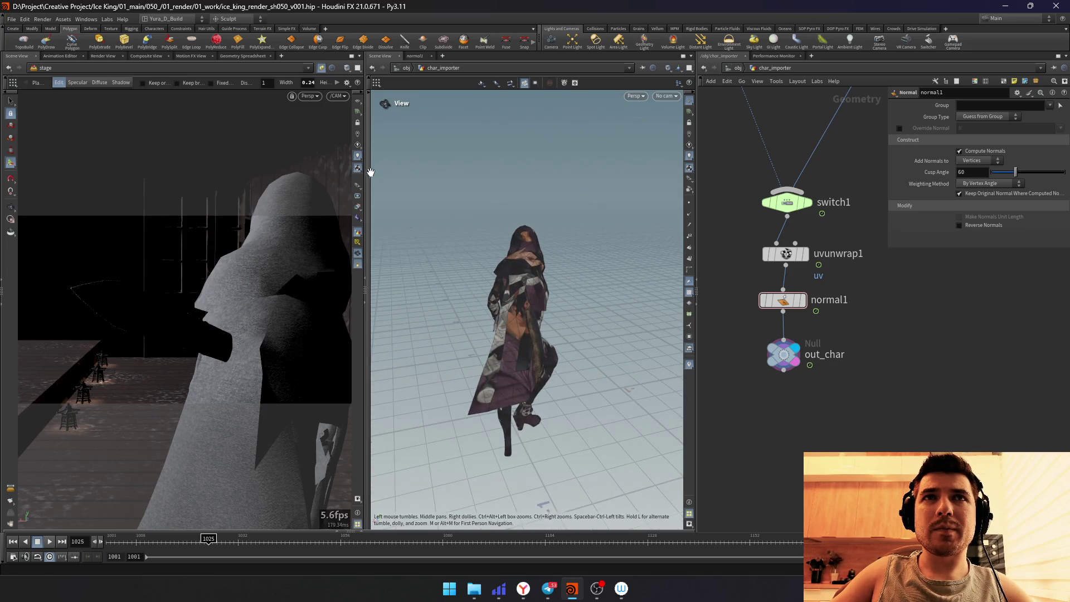
key(Delete)
double_click(533, 286)
key(Return)
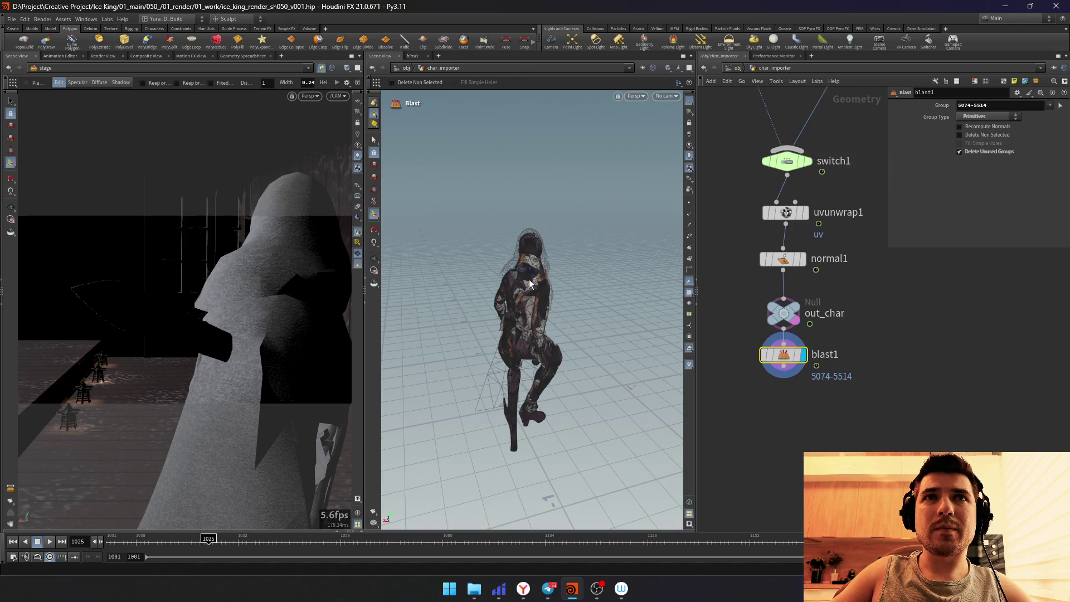
drag(783, 355, 781, 281)
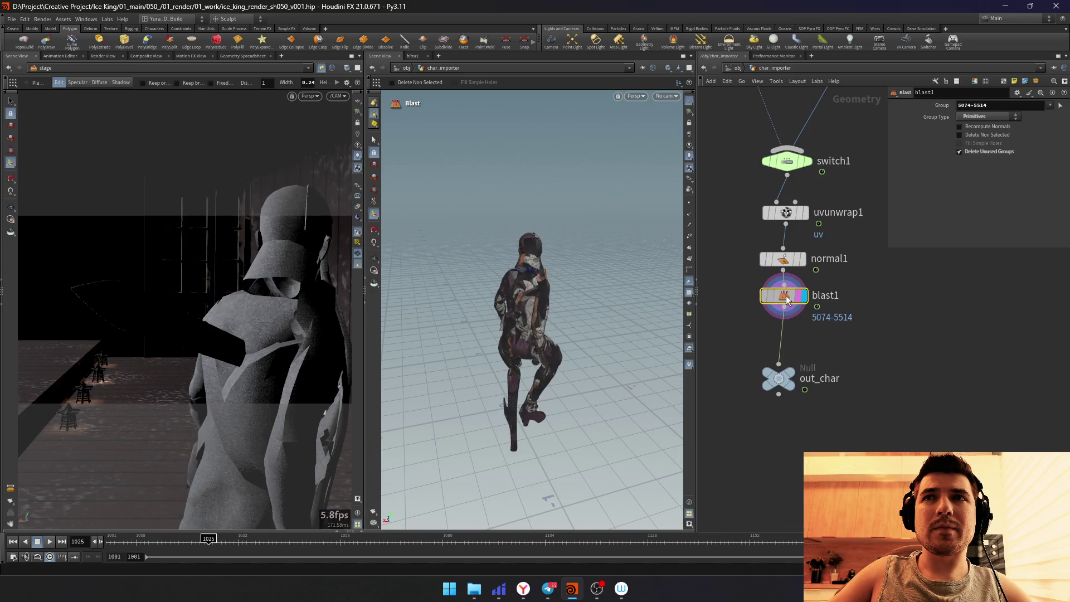
click(988, 134)
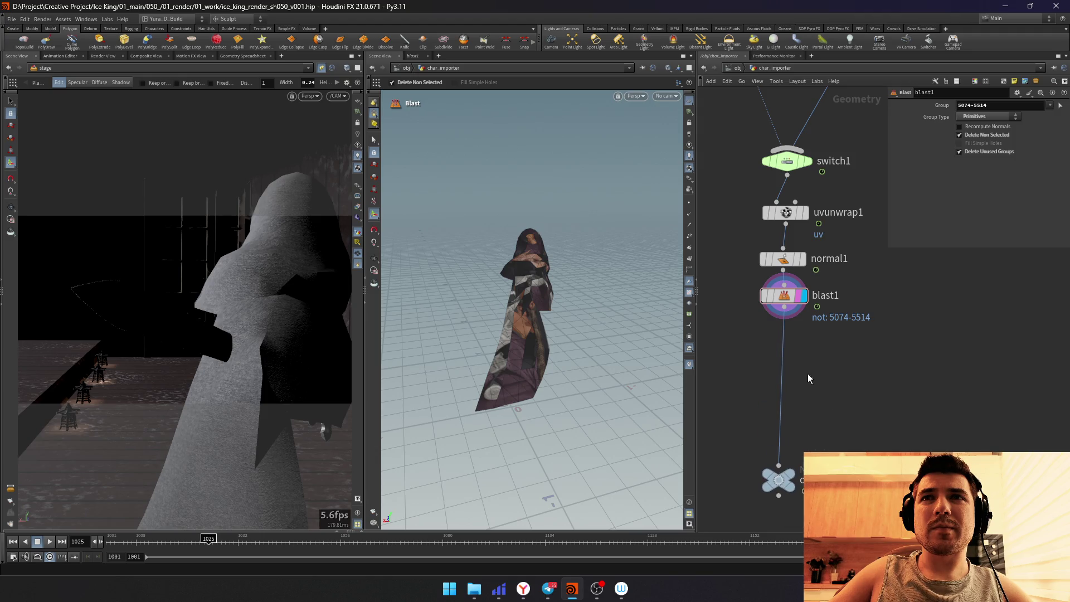
drag(784, 295, 741, 299)
mouse_move(871, 343)
middle_down()
mouse_move(869, 369)
mouse_move(831, 369)
mouse_move(884, 327)
middle_up()
Step: Add a Name node under blast1 that names the cloak part 'cloth'
key(Tab)
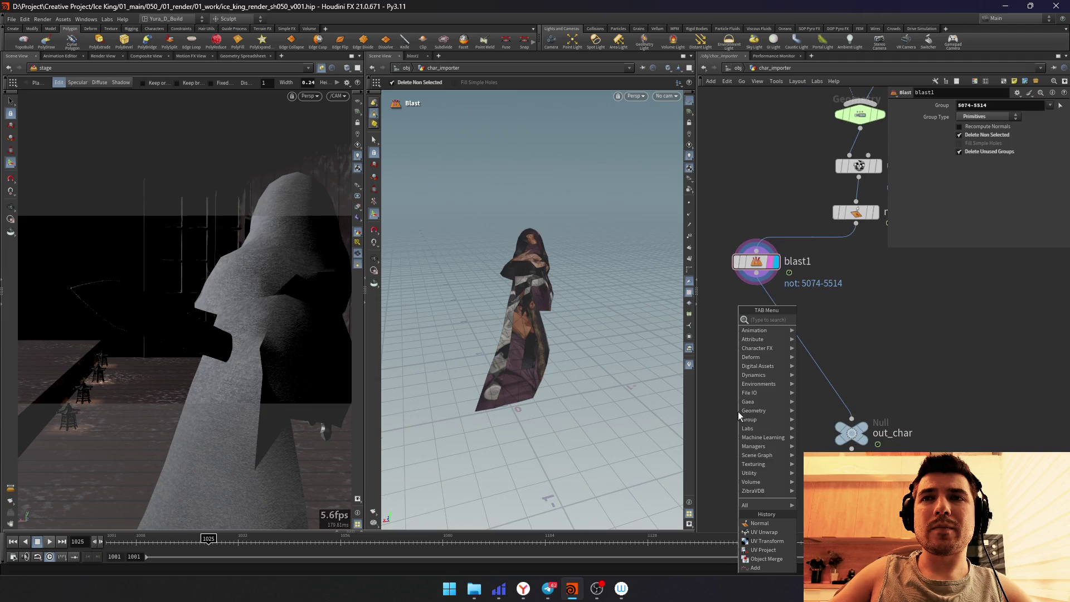
text(name)
key(Return)
click(759, 326)
drag(759, 326, 735, 322)
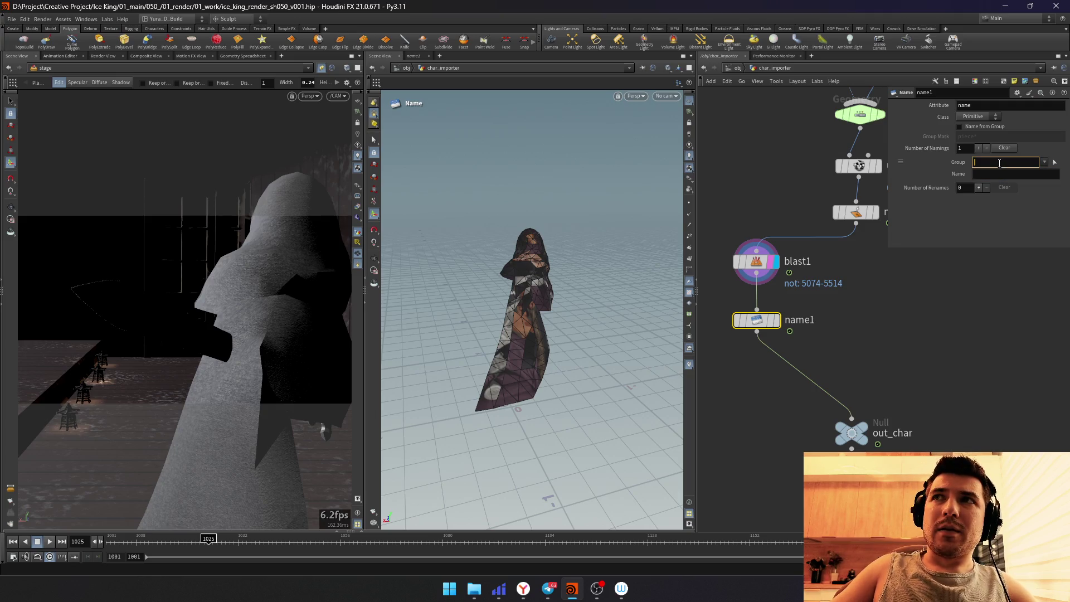
text(/)
key(BackSpace)
key(BackSpace)
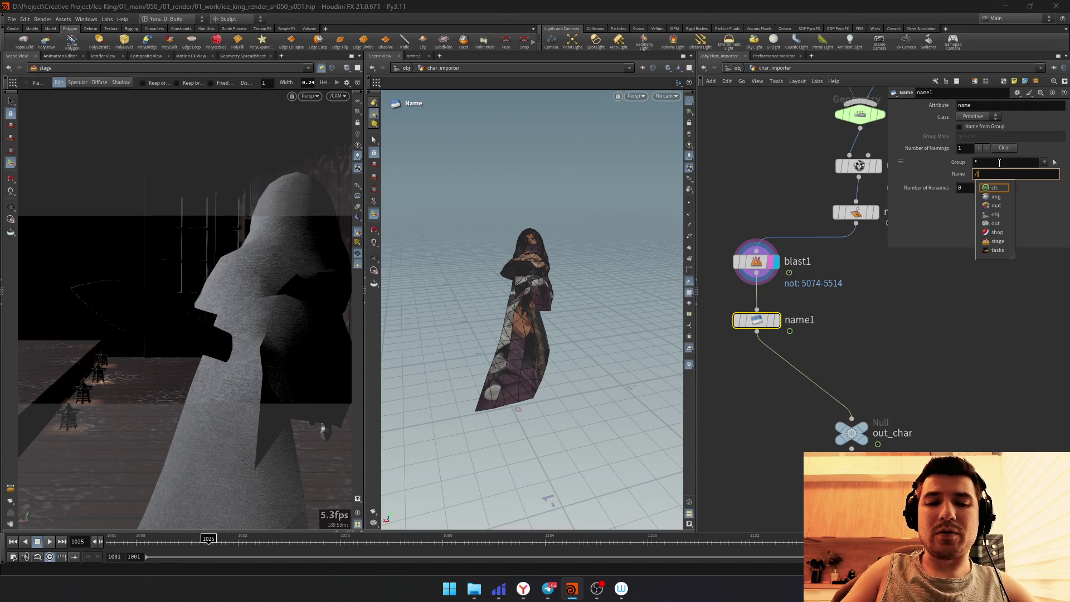
text(cloth)
key(Return)
triple_click(987, 174)
text(cloth)
key(Return)
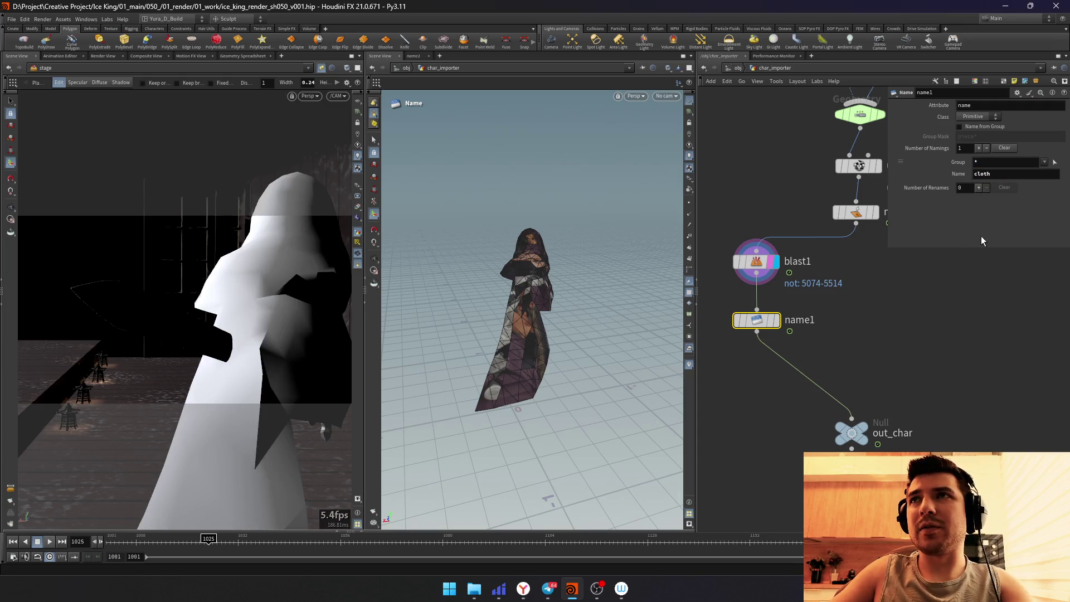
Step: Duplicate blast1 and name1 into a second branch and merge both name nodes
middle_drag(841, 317, 849, 333)
mouse_move(842, 442)
mouse_down()
mouse_move(824, 445)
mouse_move(803, 480)
mouse_up()
middle_drag(814, 391, 791, 399)
drag(806, 382, 705, 259)
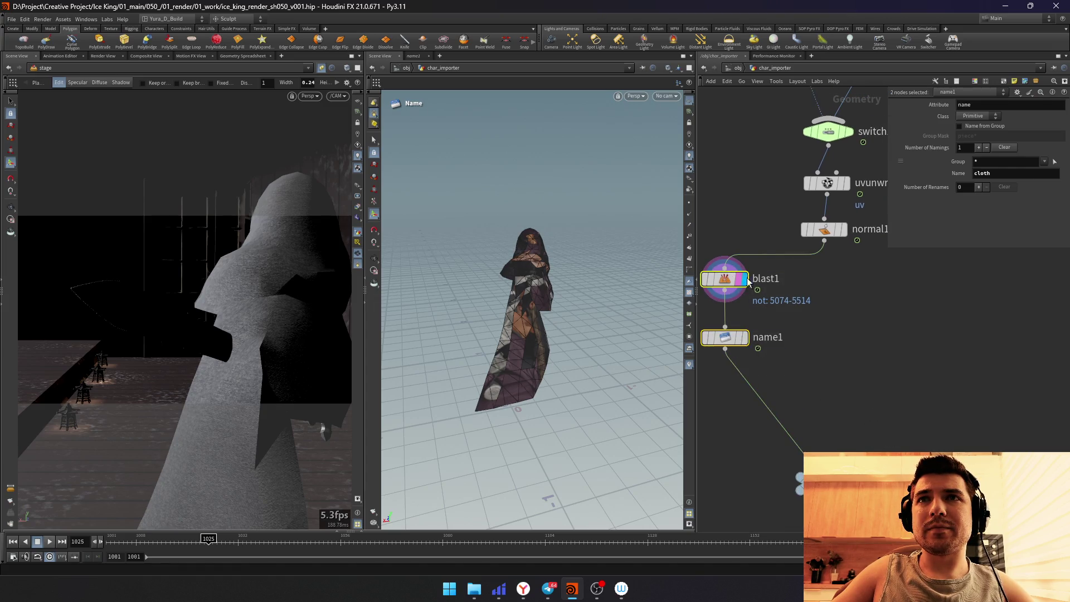
alt+drag(774, 296, 897, 299)
drag(915, 396, 751, 336)
key(alt+m)
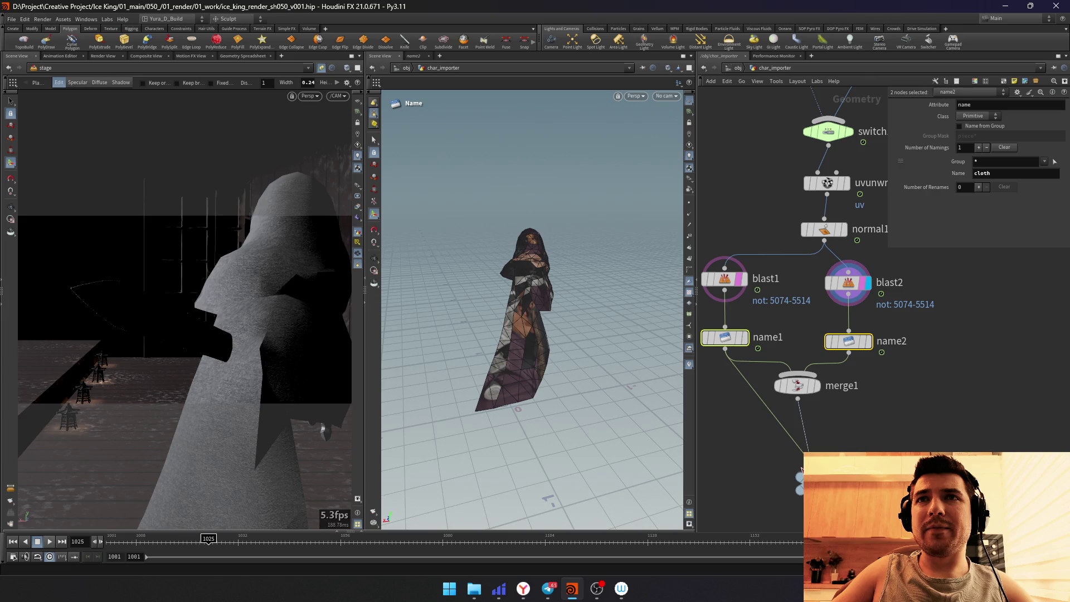
Step: Rename the second branch's part to 'char' in name2
click(847, 346)
double_click(1003, 174)
text(char)
key(Return)
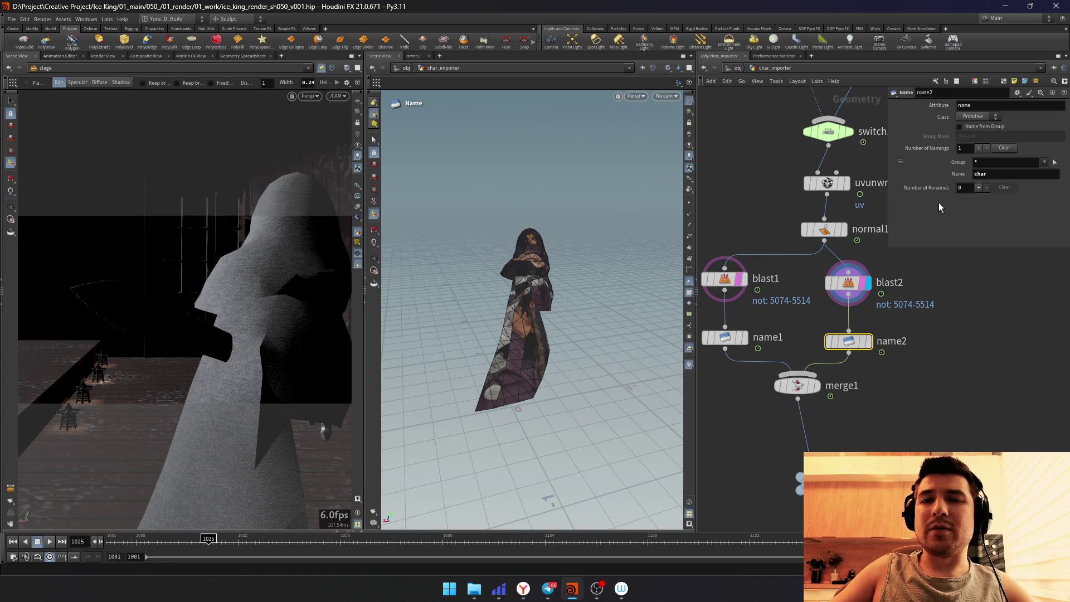
click(860, 403)
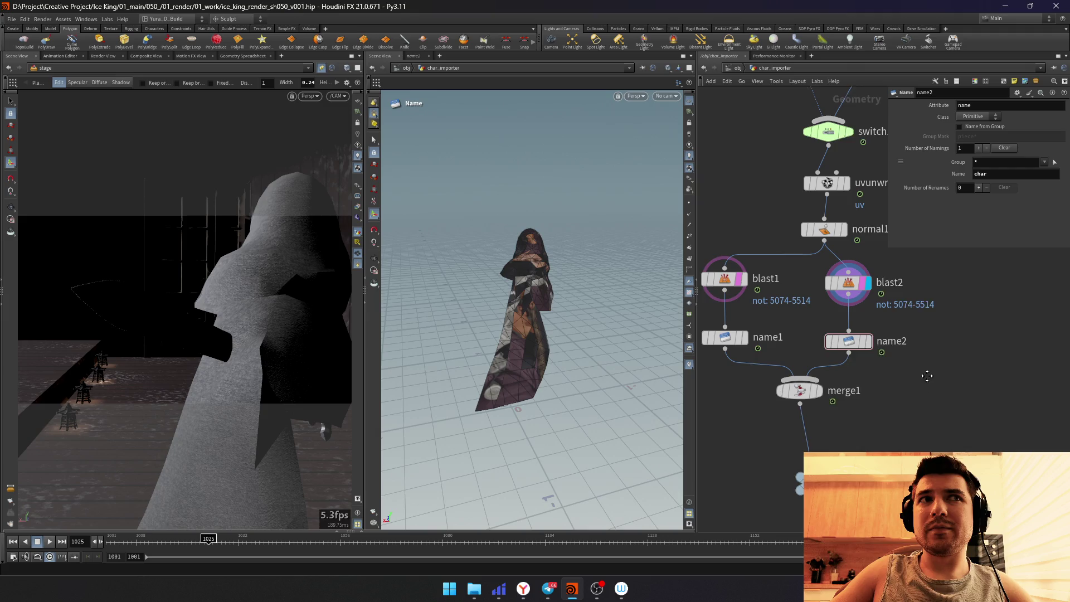
middle_drag(868, 314, 869, 331)
Step: Set blast2 to remove cloak group 5074-5514, then select the name, merge and out_char nodes
click(844, 301)
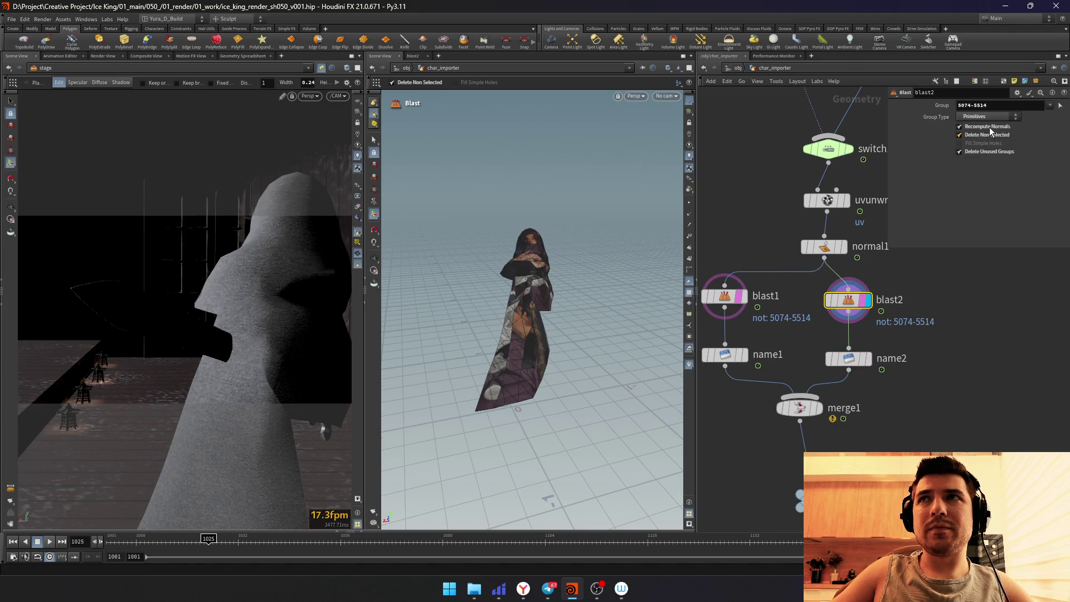
click(959, 134)
middle_drag(776, 398, 778, 374)
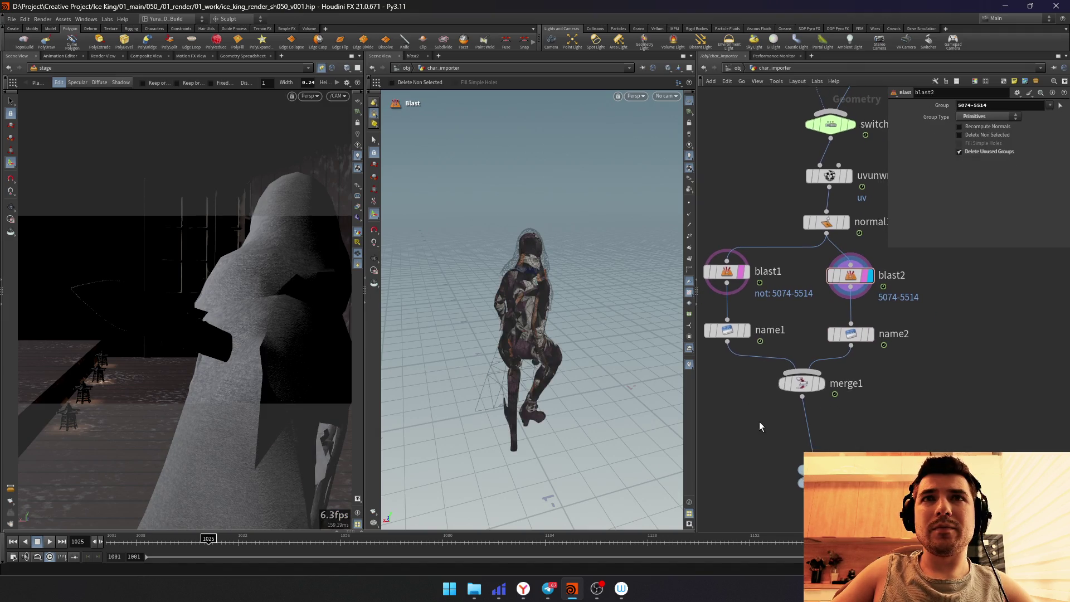
key(Left)
middle_drag(900, 446, 909, 381)
mouse_move(894, 437)
mouse_down()
mouse_move(739, 266)
mouse_move(736, 350)
mouse_up()
Step: Insert a displayed Remesh node between blast1 and name1 with Harden UV Seams on
key(Tab)
text(remes)
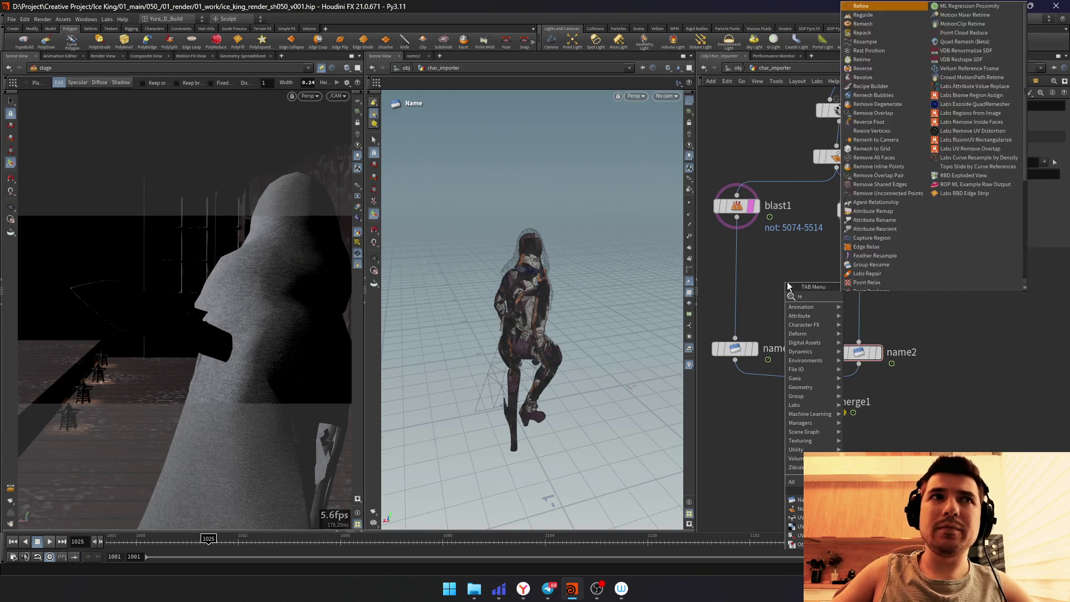
key(BackSpace)
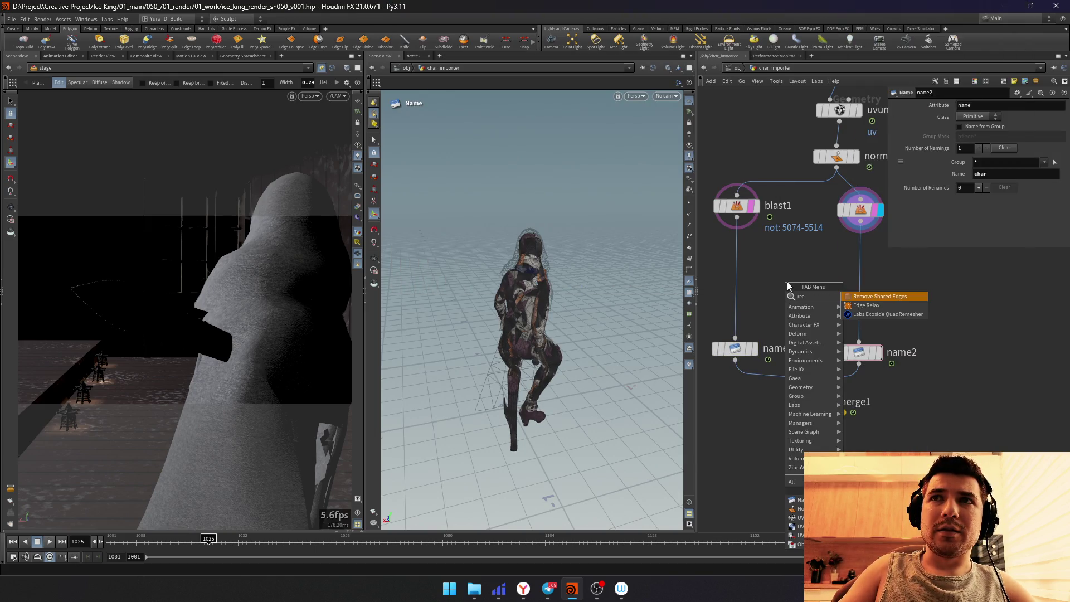
key(Return)
mouse_move(789, 284)
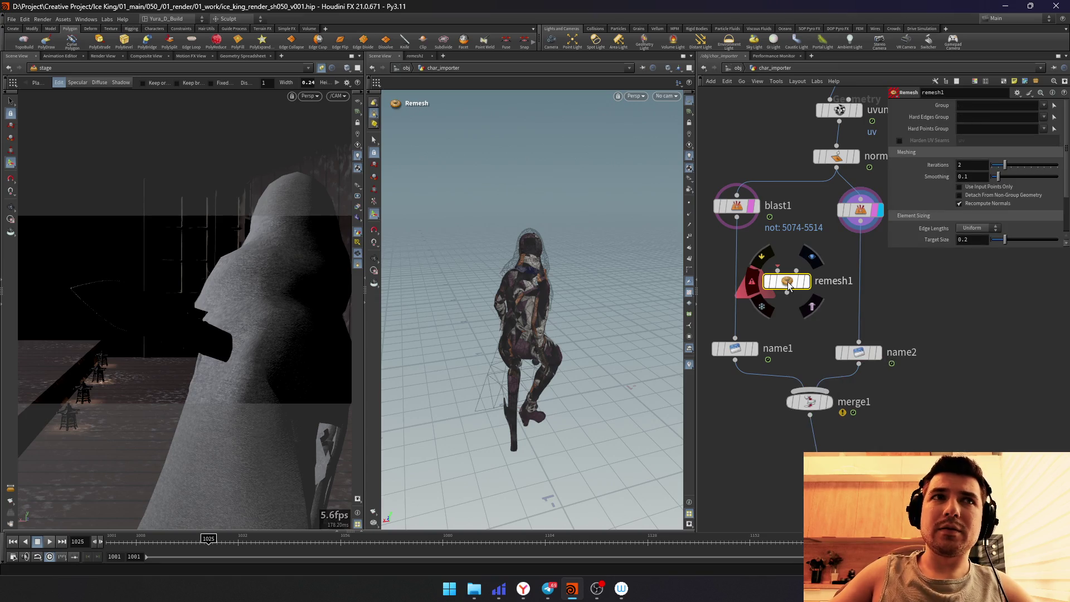
drag(789, 284, 736, 265)
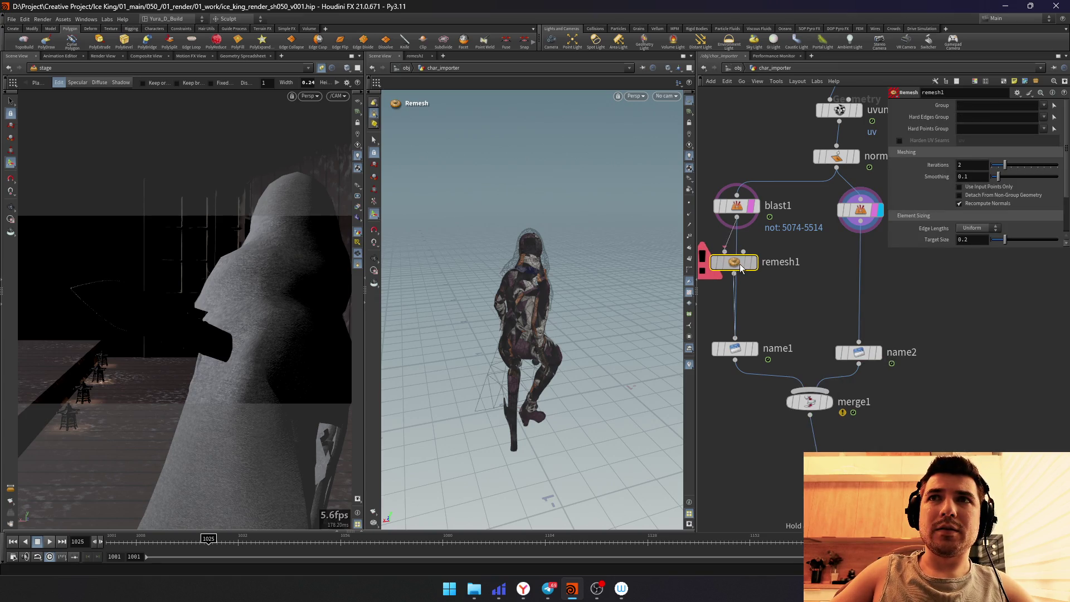
click(759, 257)
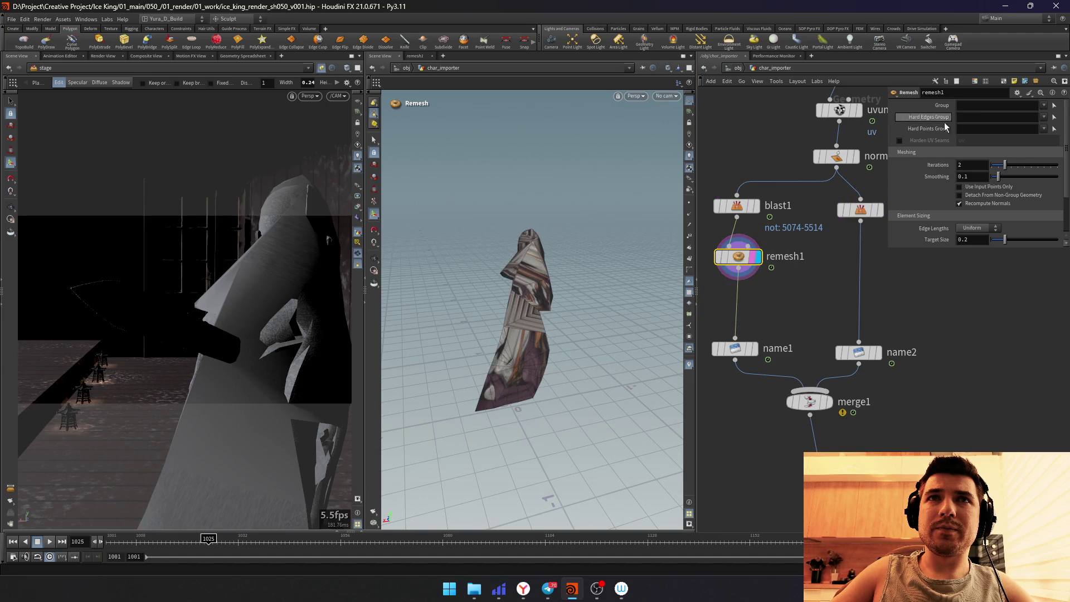
click(899, 141)
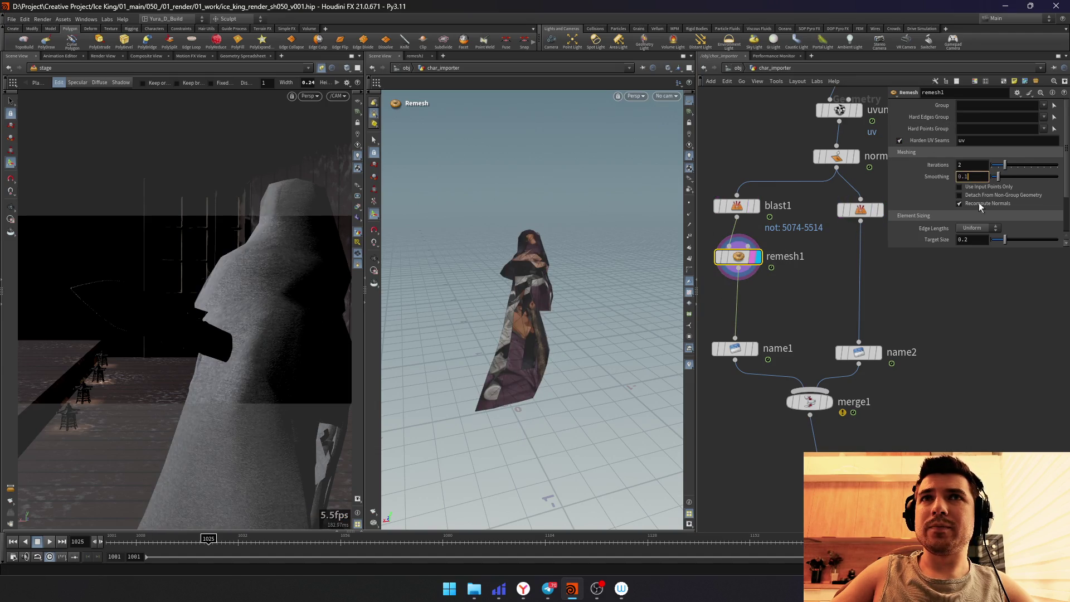
Step: Shrink the remesh target size from 0.1 to a much finer value, checking polygon counts
double_click(973, 239)
text(0.1)
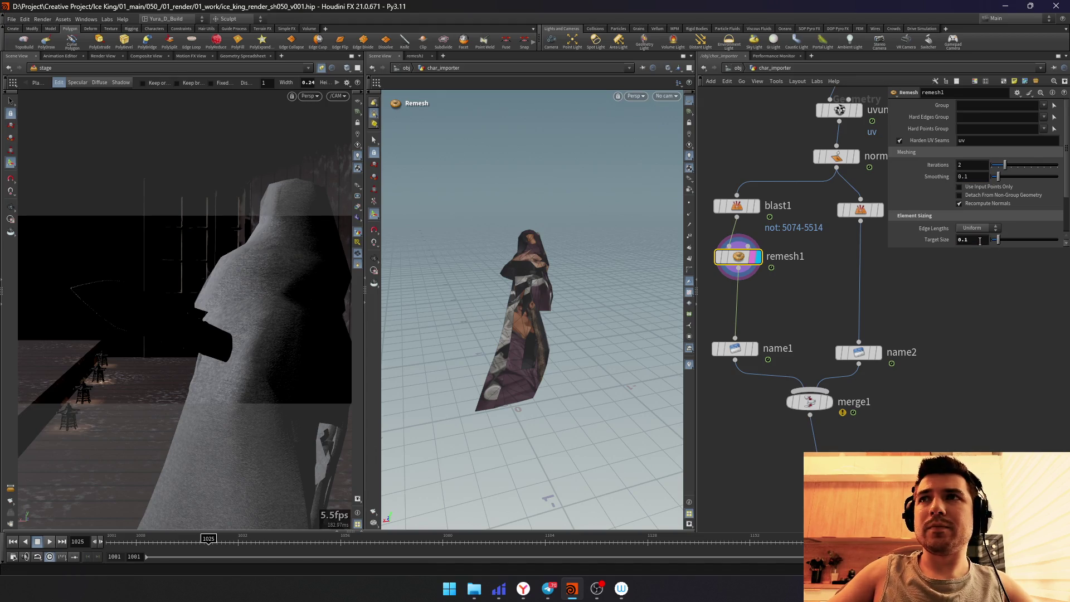
key(Return)
middle_click(747, 266)
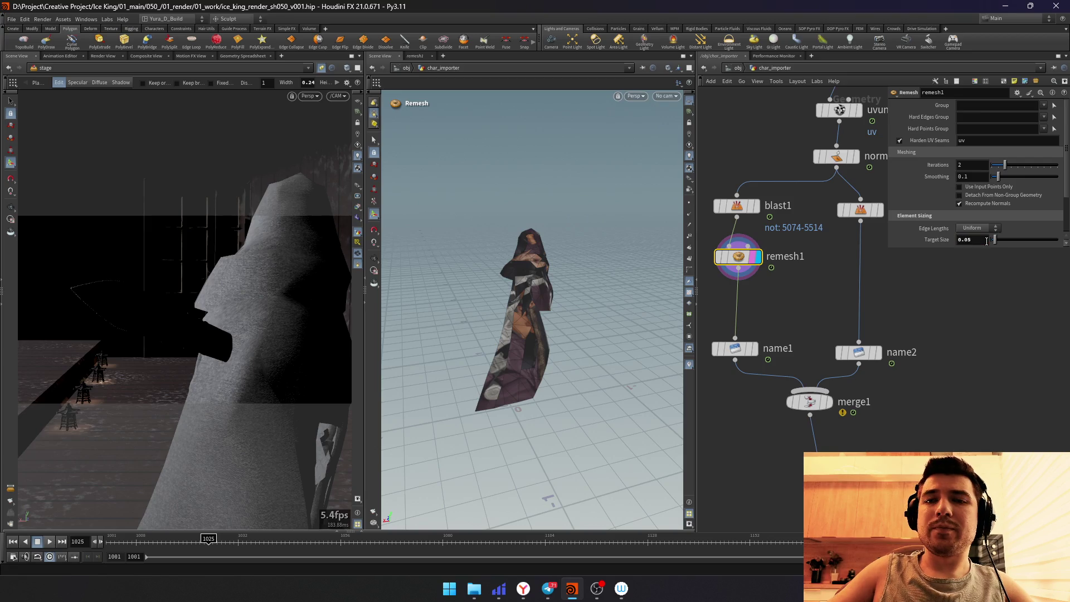
middle_click(739, 266)
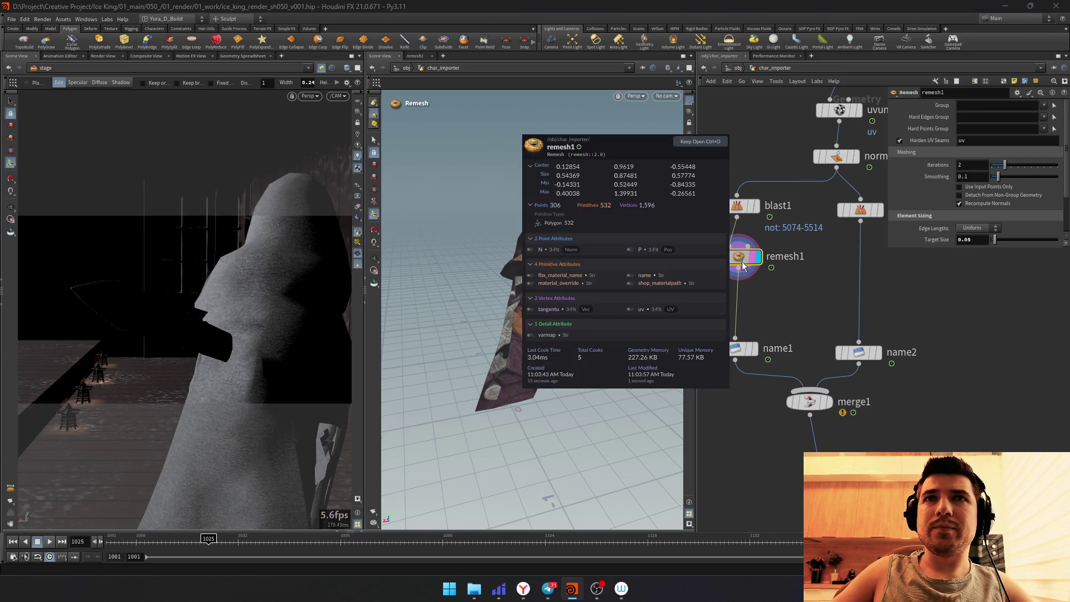
click(974, 240)
text(0.01)
key(Return)
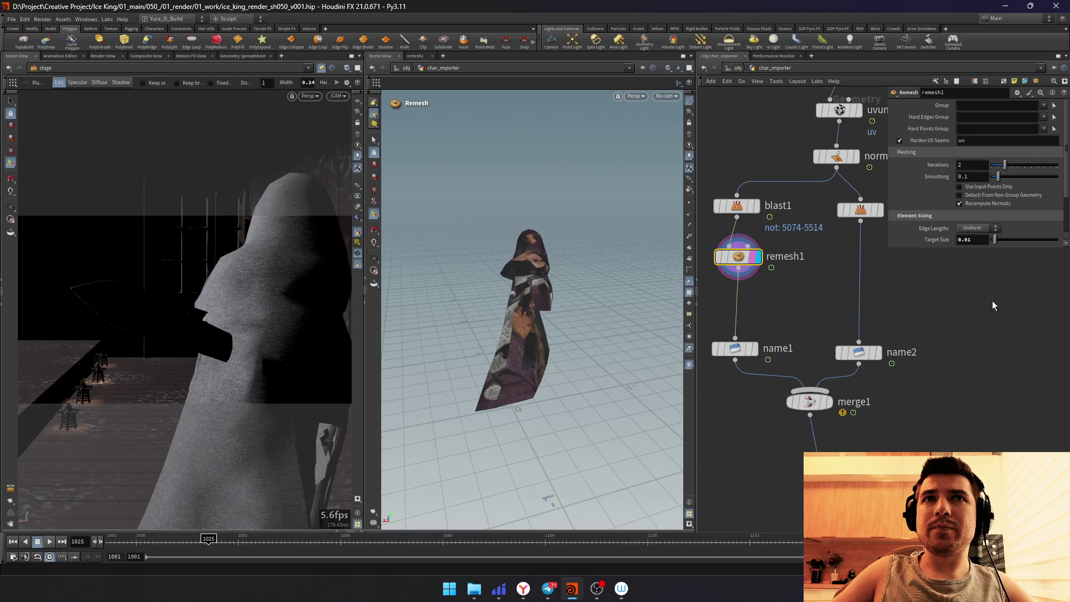
middle_click(752, 263)
text(0.006)
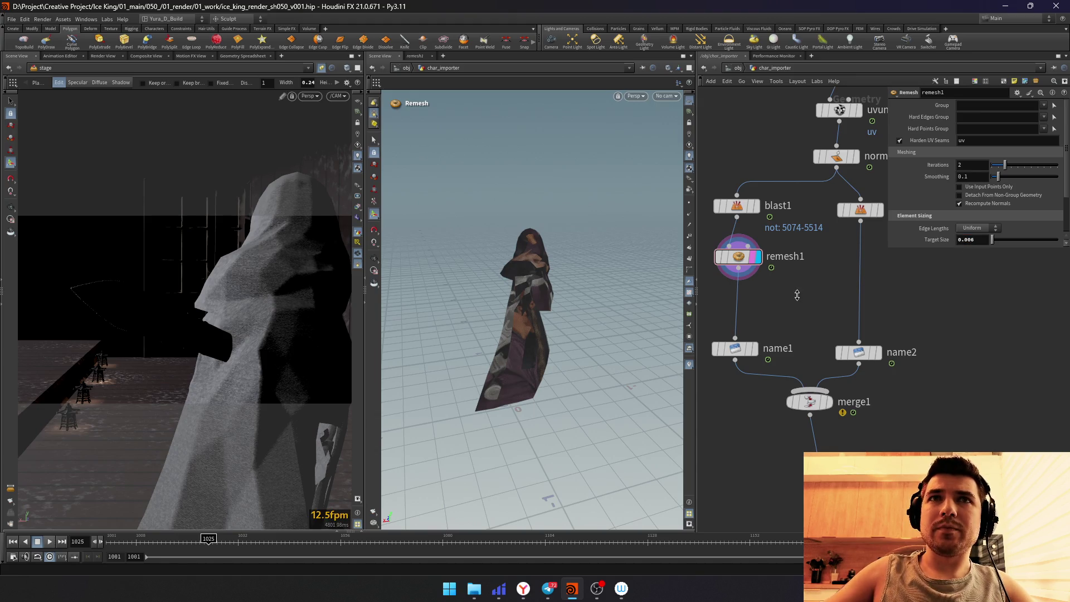
Step: Toggle Recompute Normals on remesh1 and create an Attribute Noise node
scroll(801, 288, up, 4)
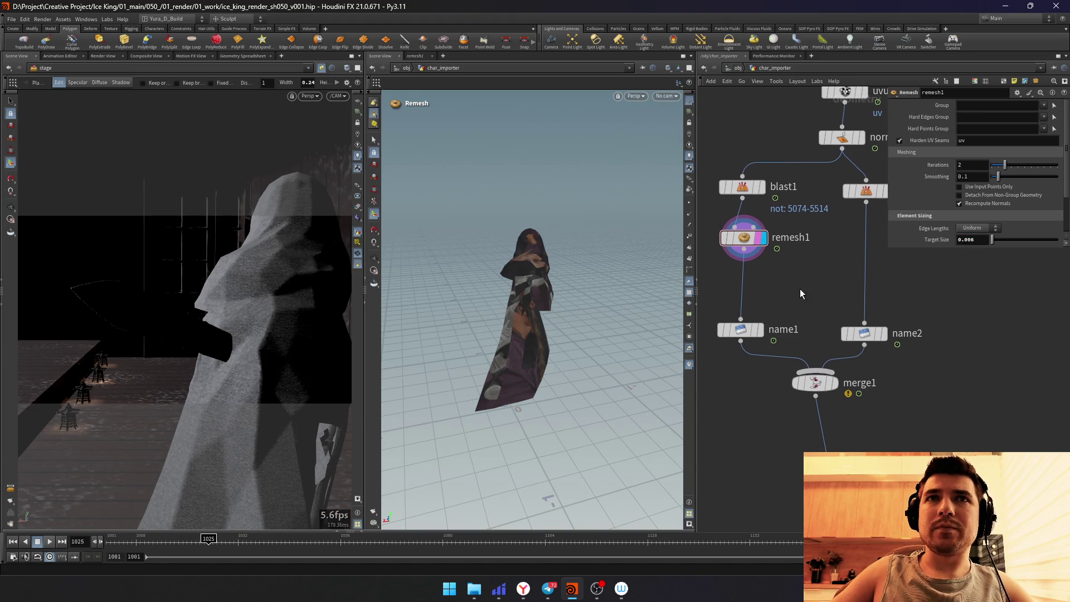
click(970, 203)
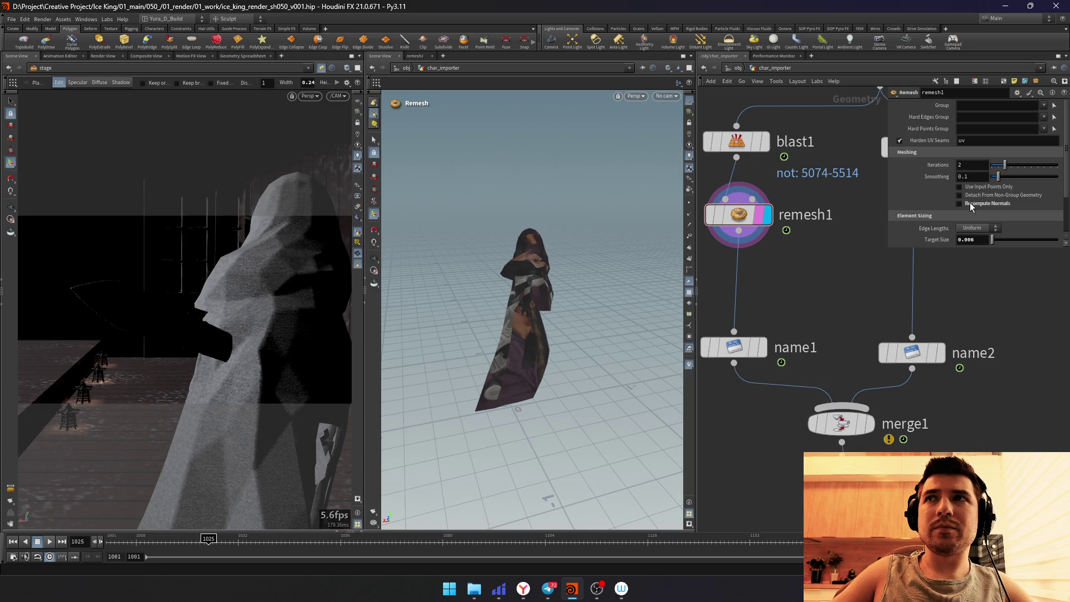
middle_drag(818, 277, 819, 296)
key(Tab)
text(attribnoise)
key(Return)
Step: Insert attribnoise1 between remesh1 and name1 and make it affect point positions P
click(747, 295)
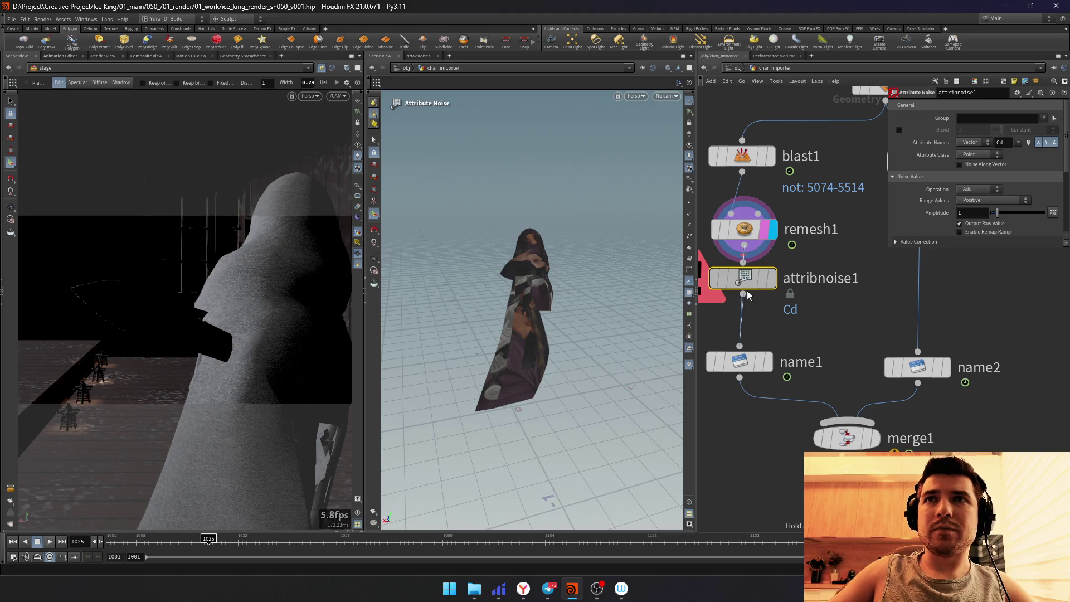
click(748, 303)
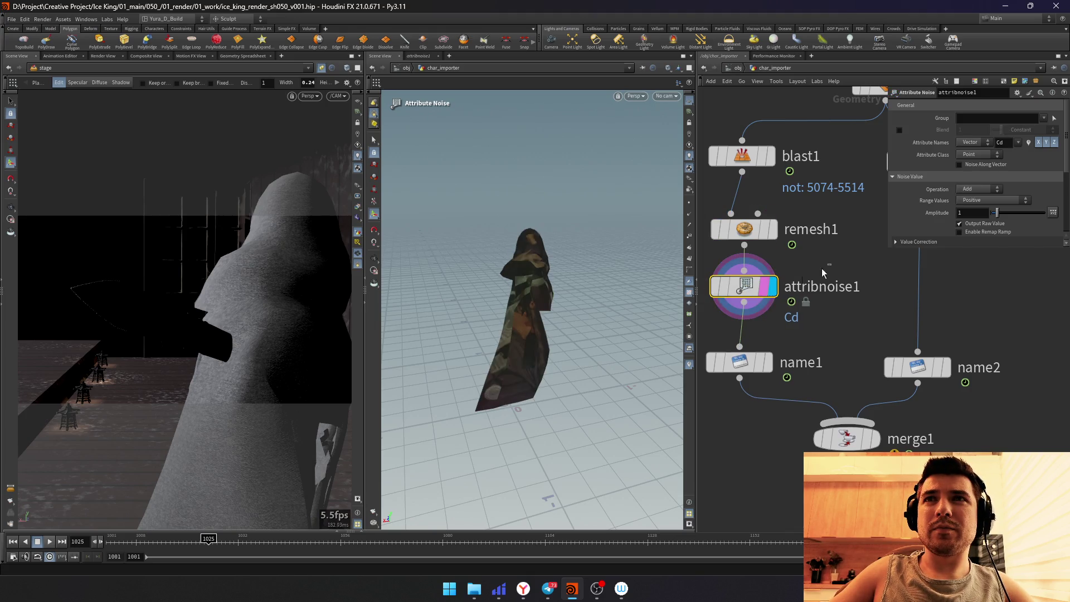
double_click(1004, 142)
text(P)
key(Return)
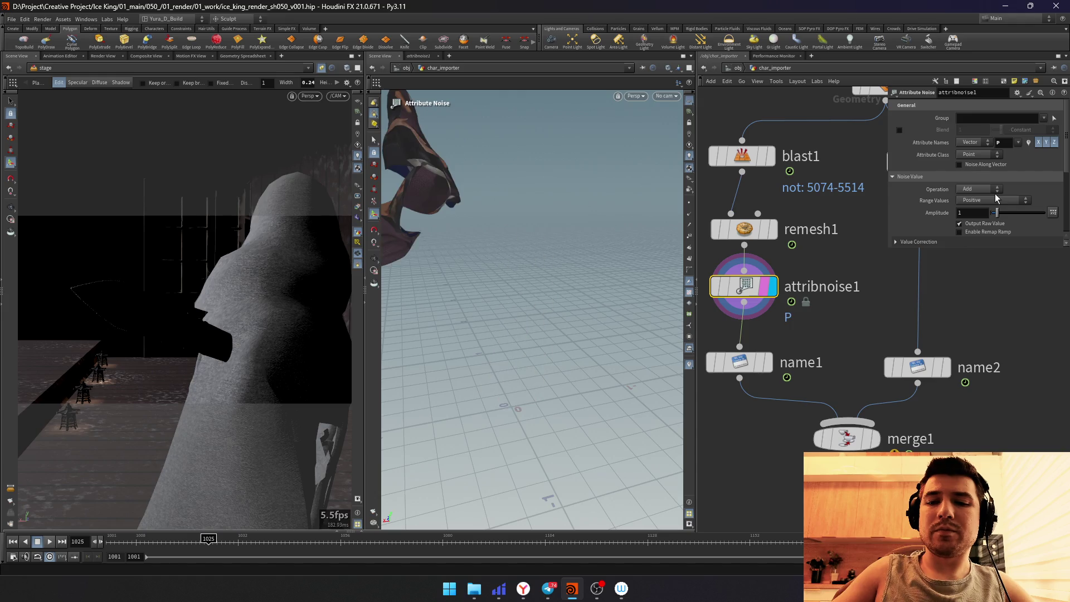
click(969, 190)
click(978, 156)
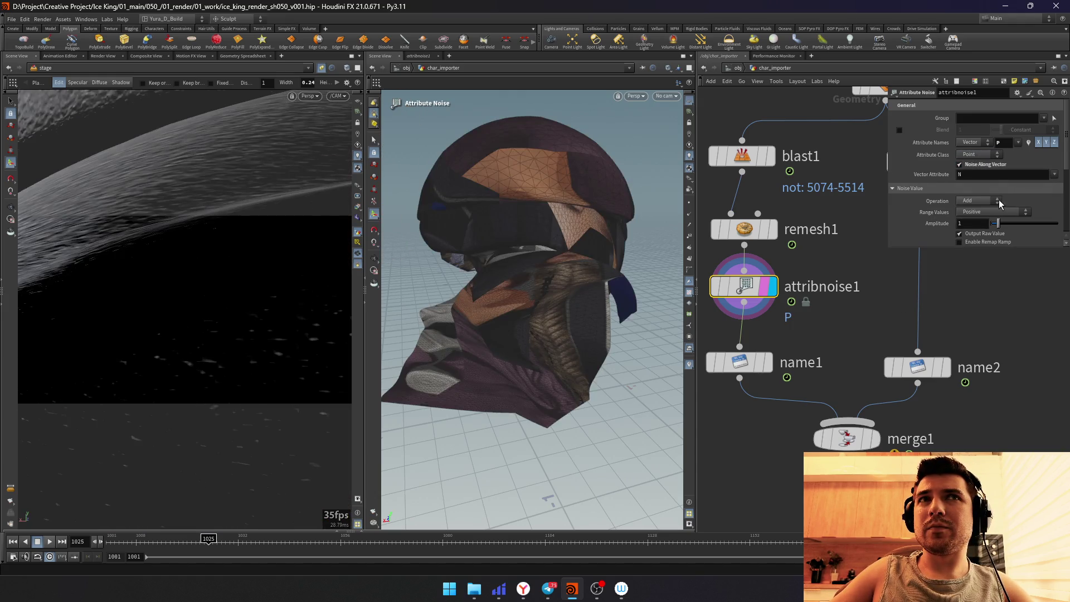
Step: Set the noise amplitude to 0.01, range Positive, and element size 0.02
double_click(966, 225)
text(01)
key(Return)
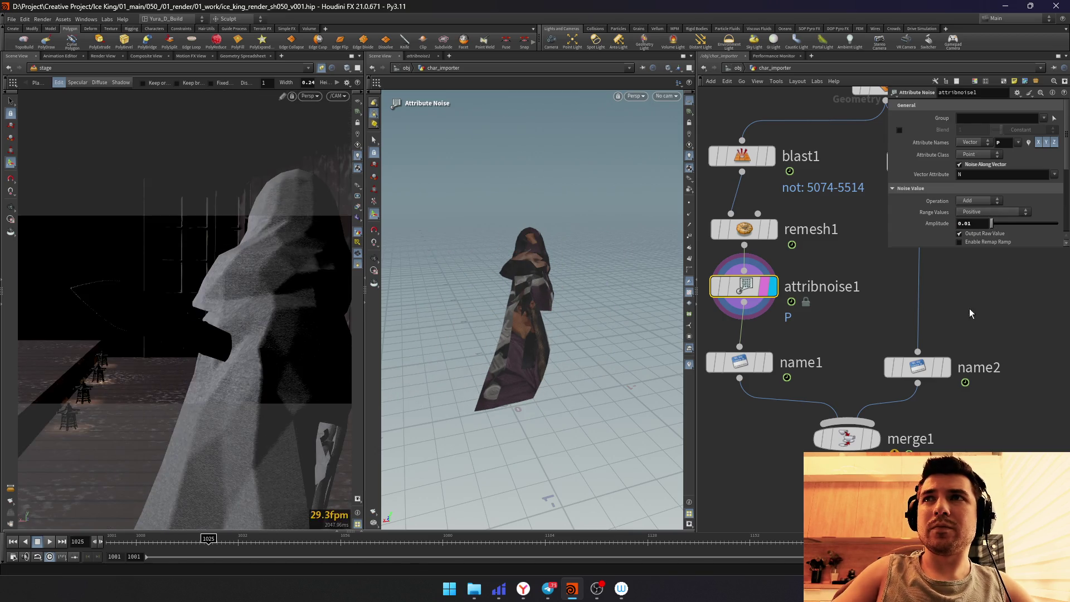
scroll(929, 234, down, 4)
scroll(929, 229, down, 3)
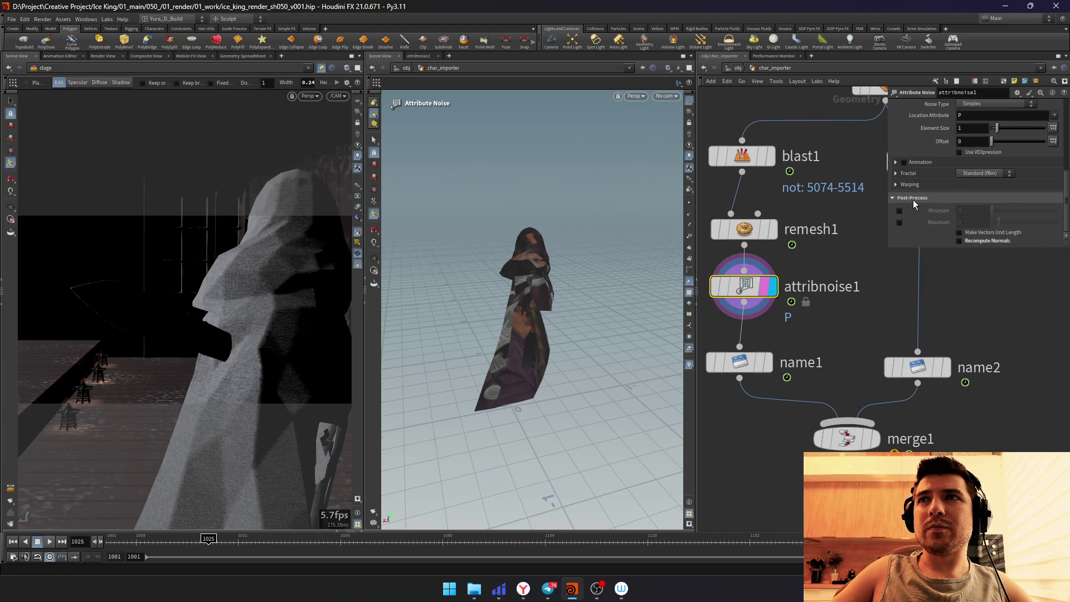
scroll(925, 233, up, 3)
scroll(928, 237, up, 3)
click(993, 212)
click(989, 226)
scroll(990, 227, down, 3)
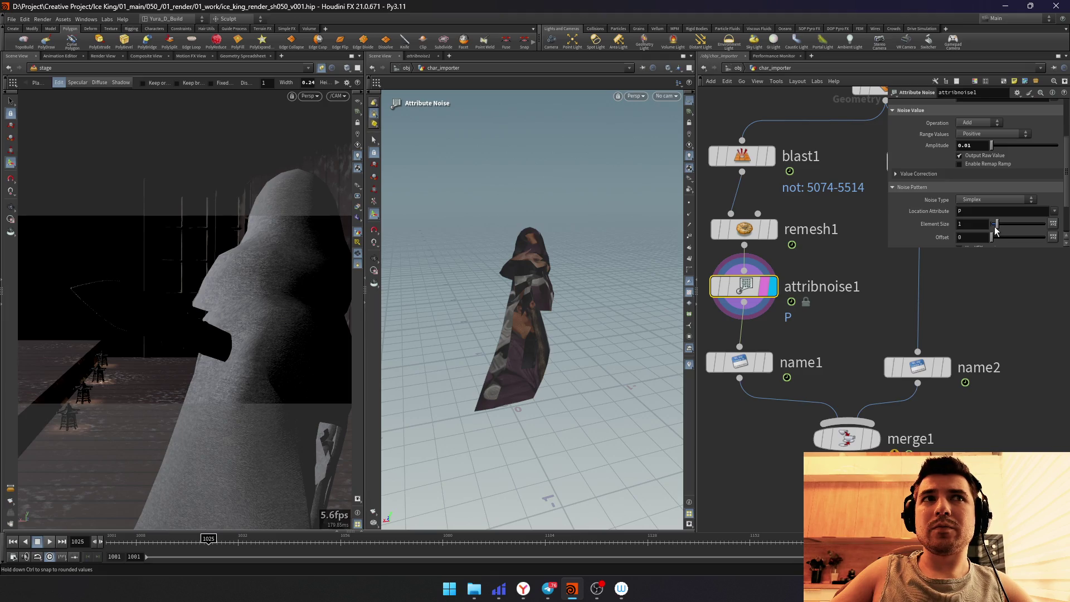
drag(995, 229, 993, 225)
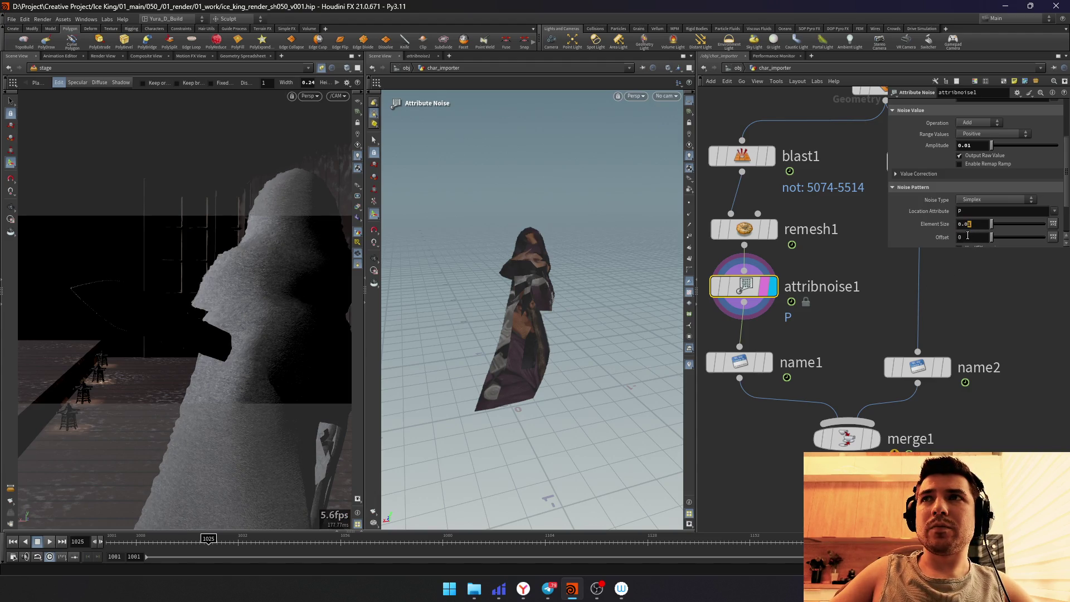
Step: Create a Normal node to follow the noise
click(831, 339)
key(Tab)
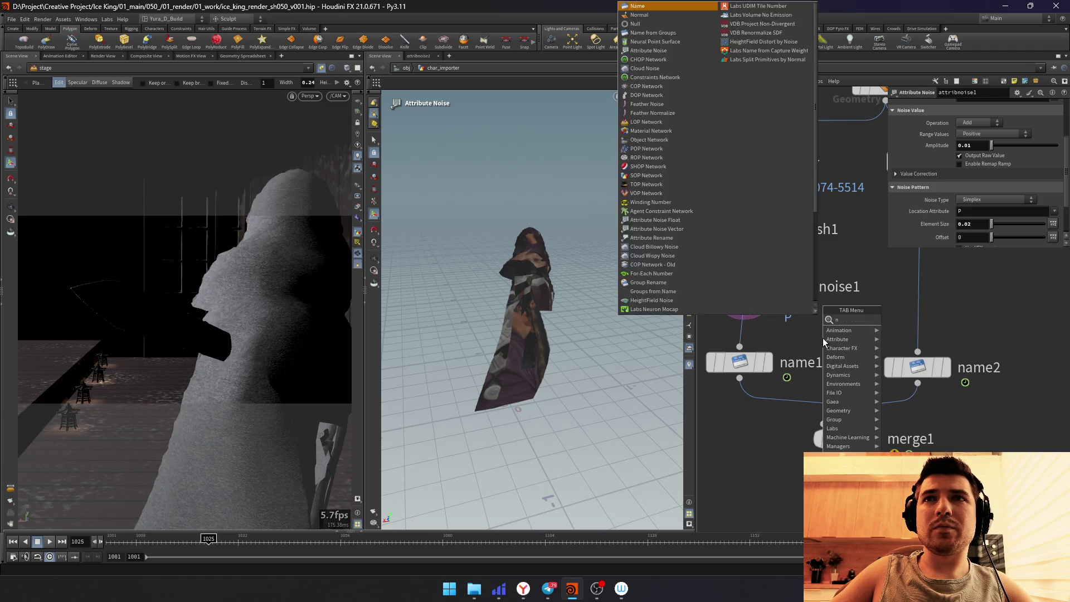
text(normal)
key(Return)
Step: Insert normal2 after the noise and set the noise's middle element scale to 0.5
click(762, 356)
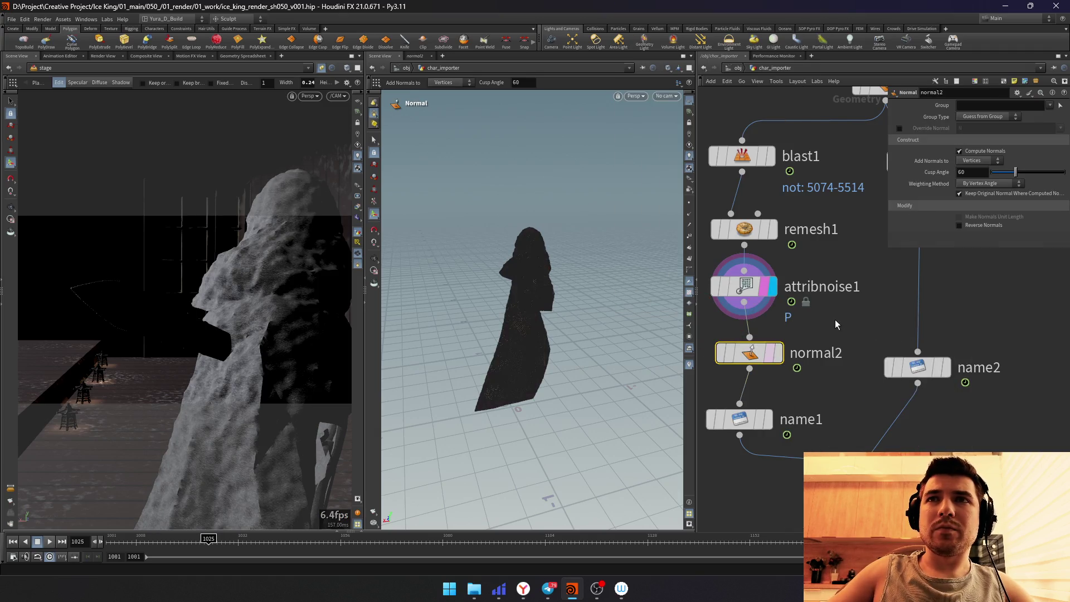
click(744, 287)
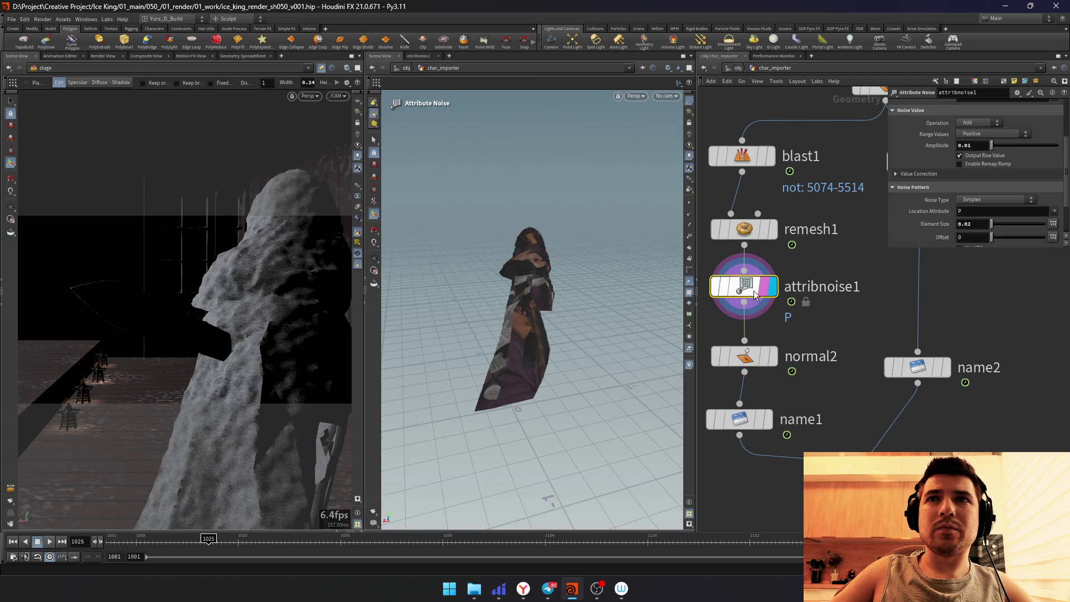
scroll(1037, 195, down, 3)
click(1007, 204)
text(0.5)
key(Return)
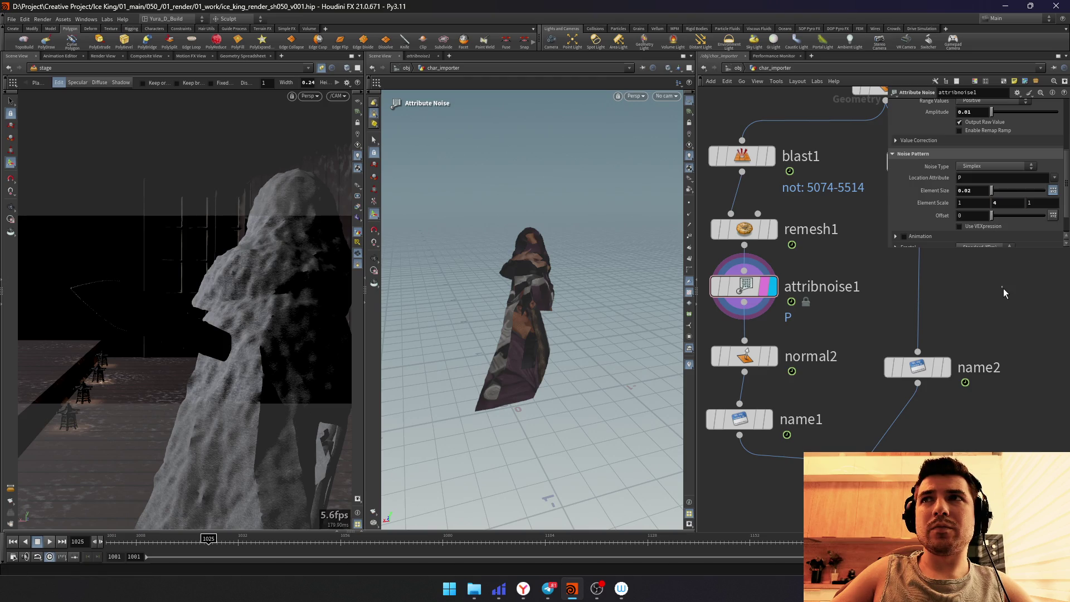
Step: Weaken the noise to amplitude 0.005, element size 0.03, and set normal2's cusp angle to 180
click(968, 190)
scroll(929, 229, up, 2)
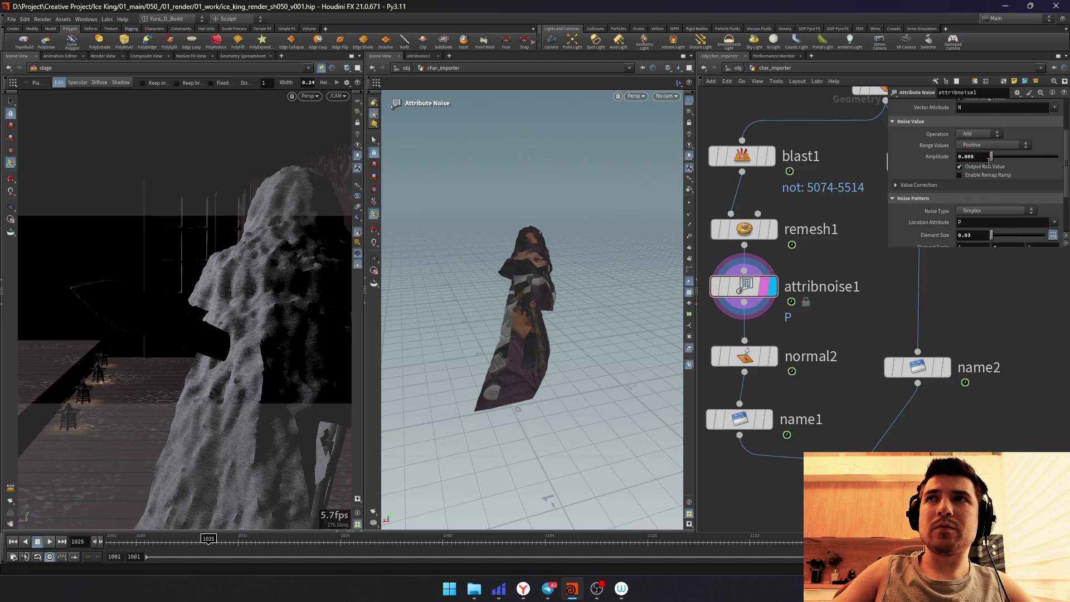
key(Return)
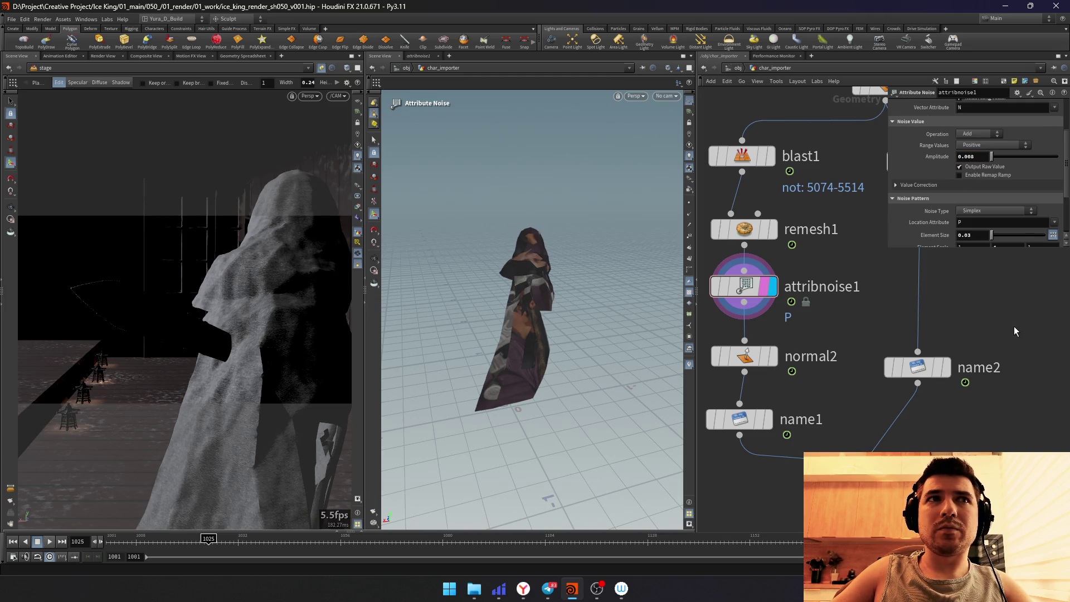
click(813, 357)
drag(1031, 172, 1064, 172)
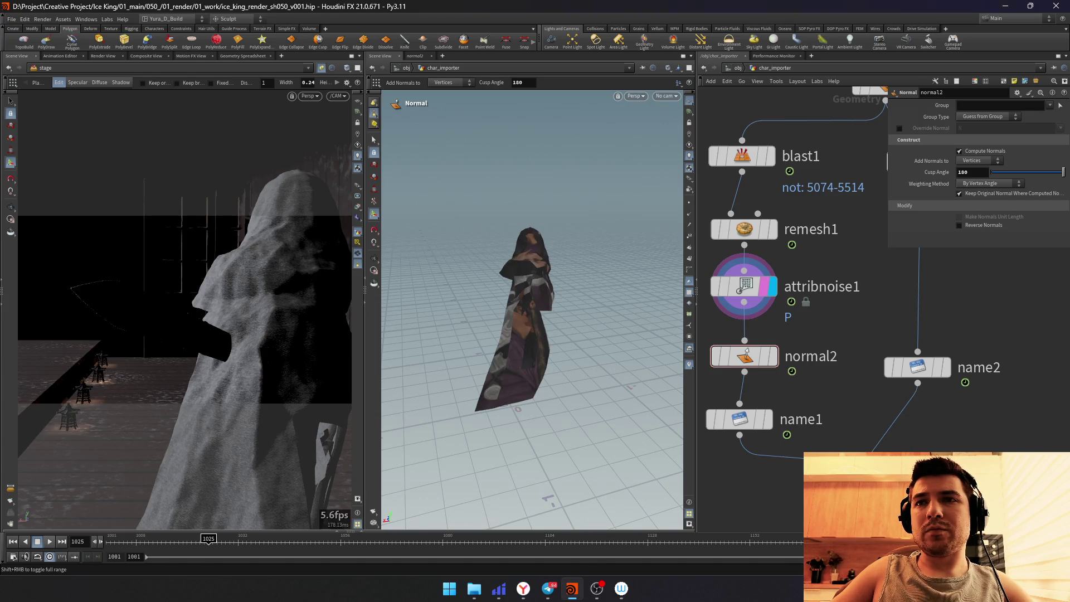
key(alt+Tab)
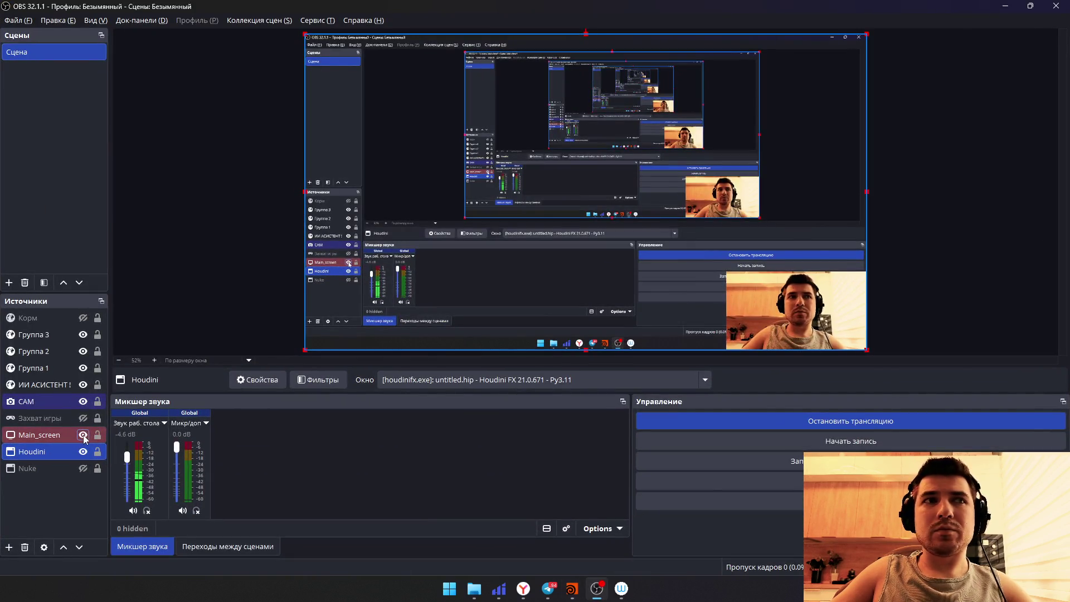
key(alt+Tab)
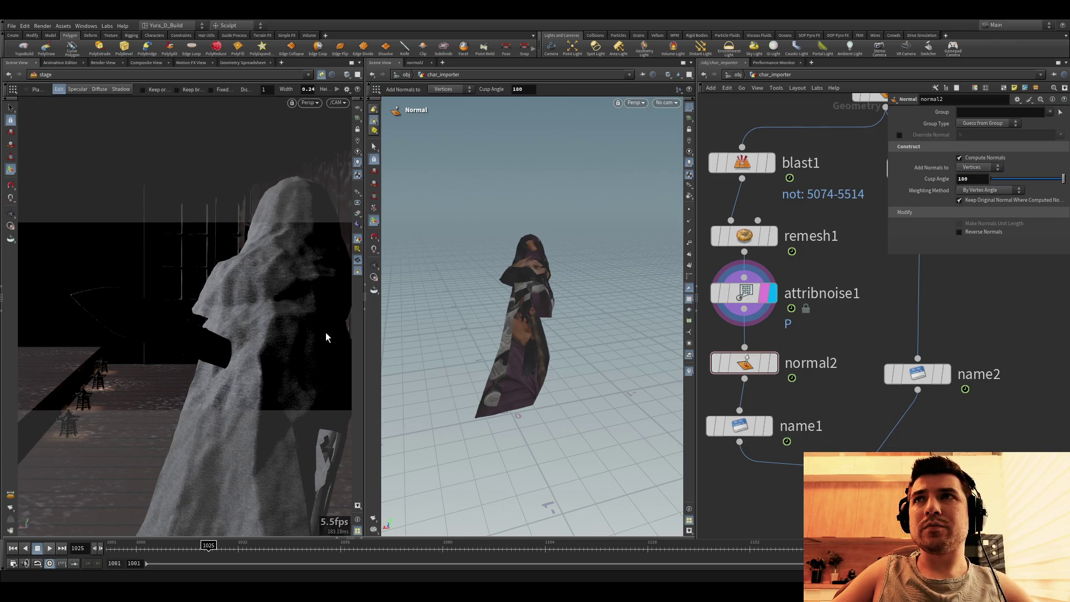
Step: Lower attribnoise1's amplitude to 0.006
middle_drag(792, 329, 788, 350)
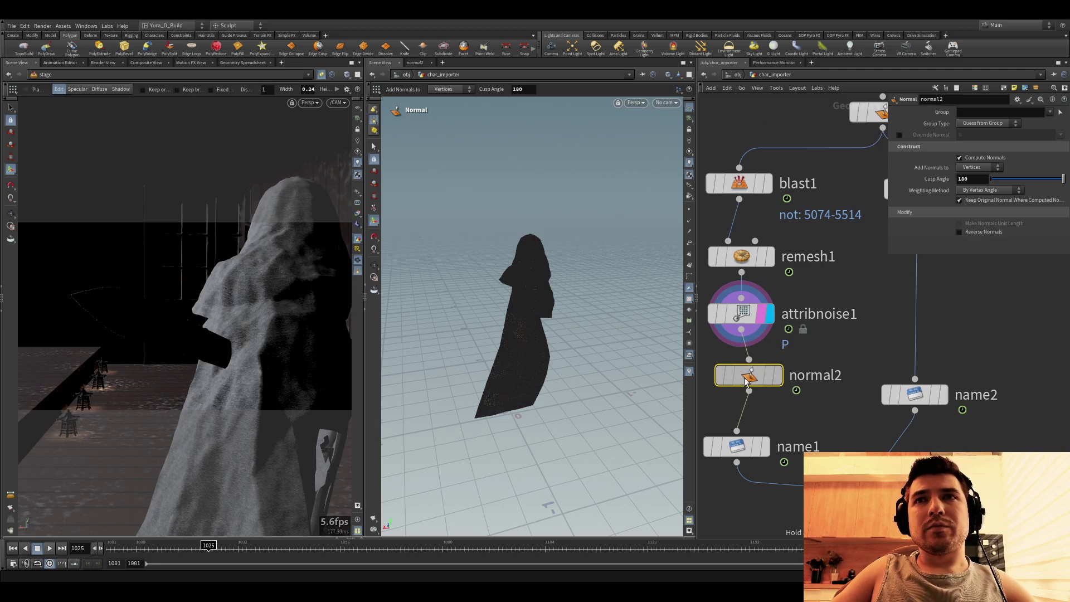
middle_drag(789, 416, 794, 354)
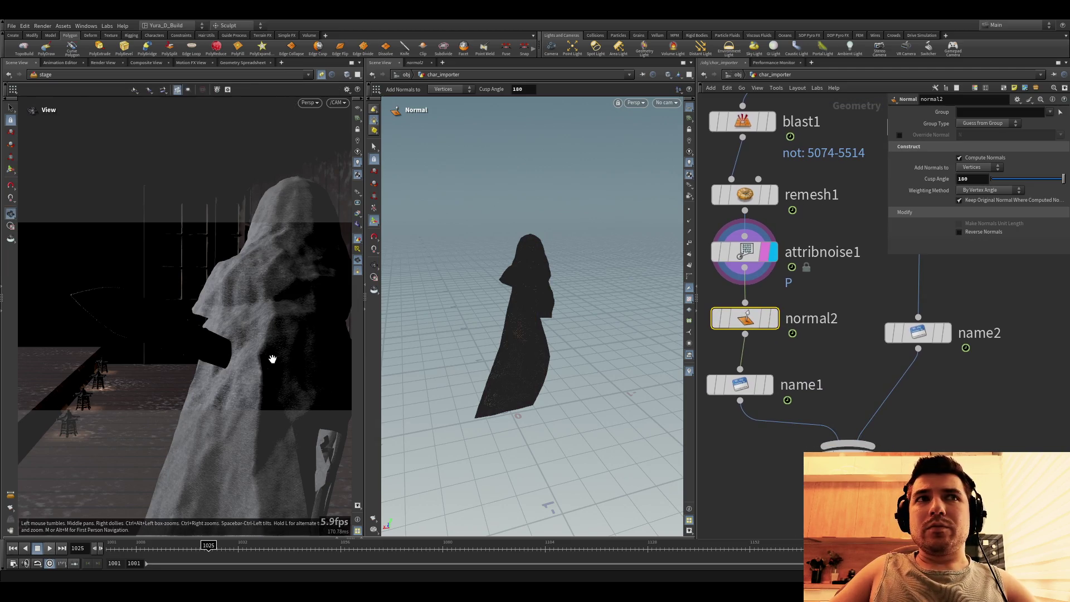
click(800, 272)
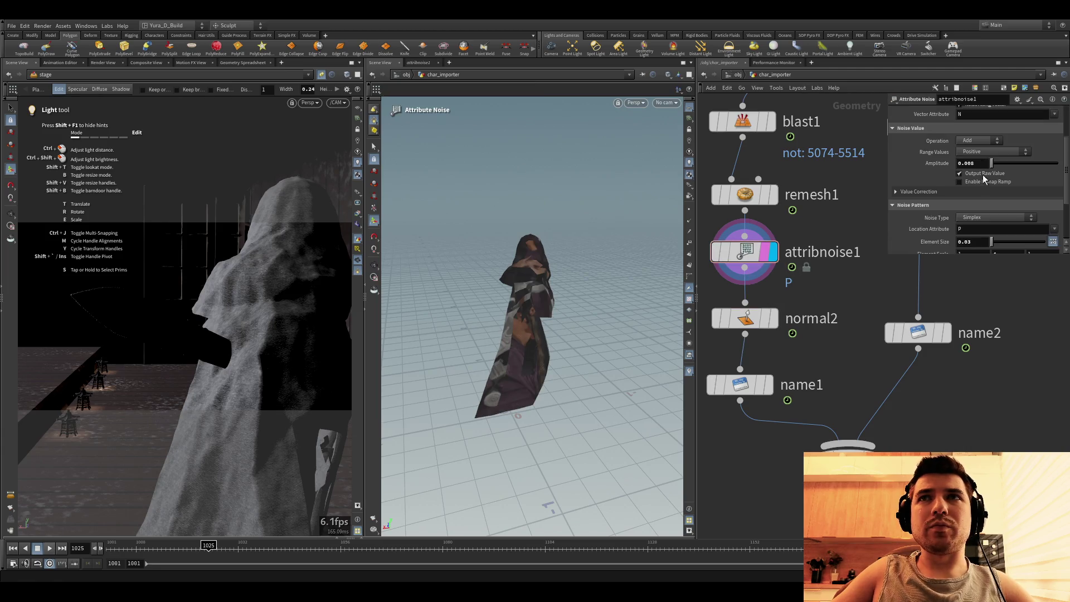
text(2)
key(Return)
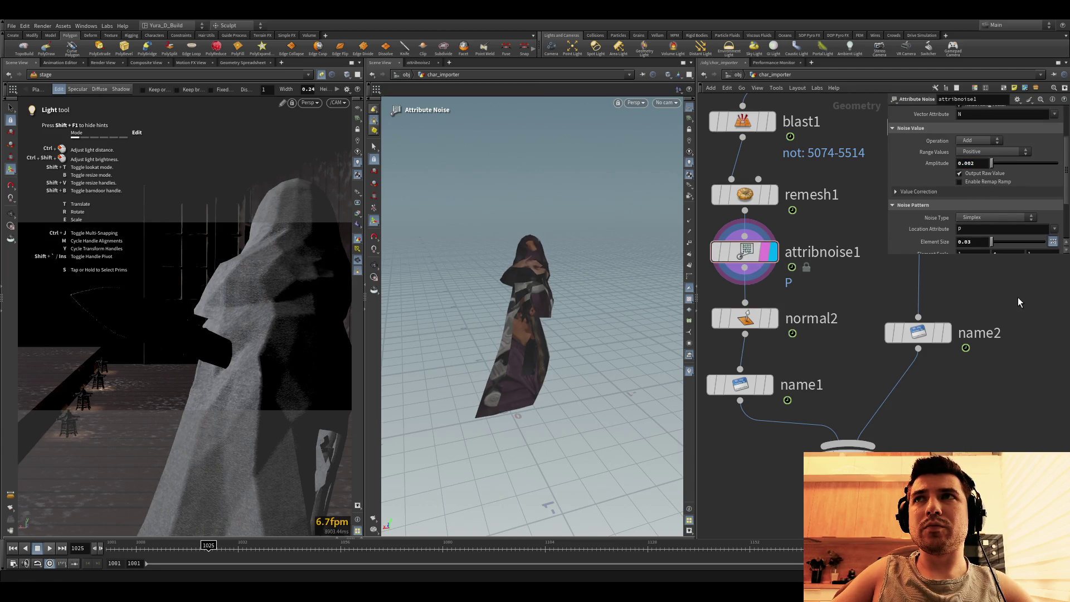
text(0.006)
key(Return)
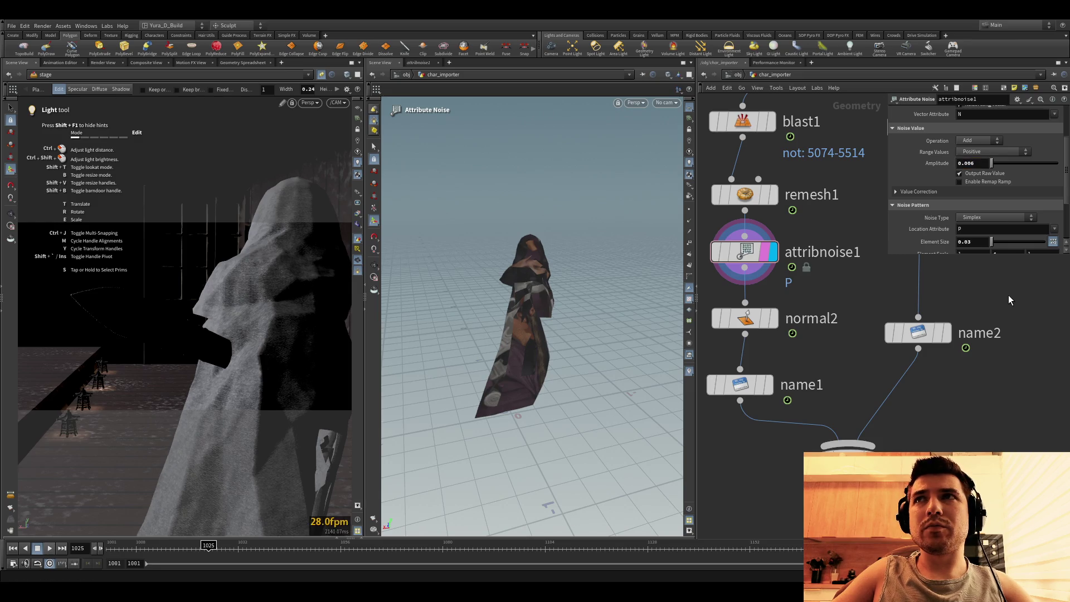
Step: Insert a Smooth node at strength 25 between remesh1 and attribnoise1
middle_drag(793, 306, 801, 337)
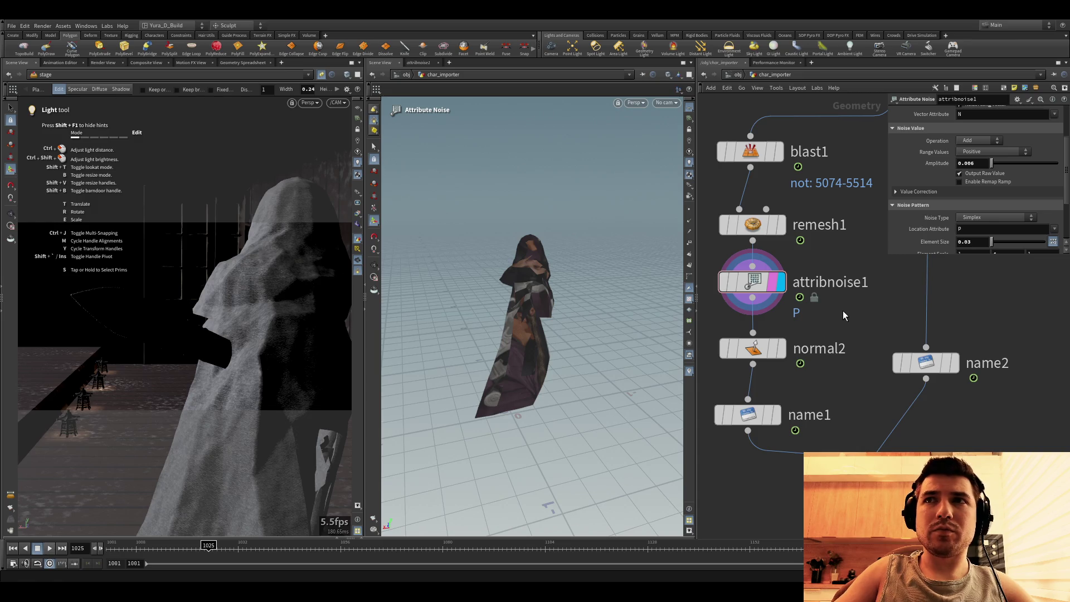
text(smooth)
key(Return)
click(801, 301)
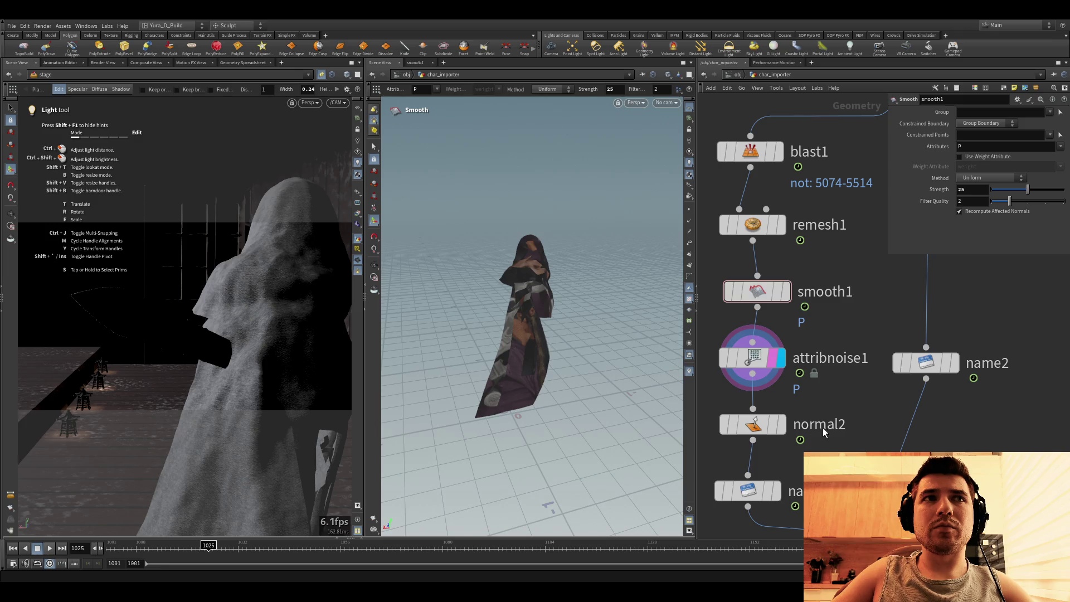
scroll(819, 360, down, 5)
Step: Save the scene and return to the /stage network
key(ctrl+s)
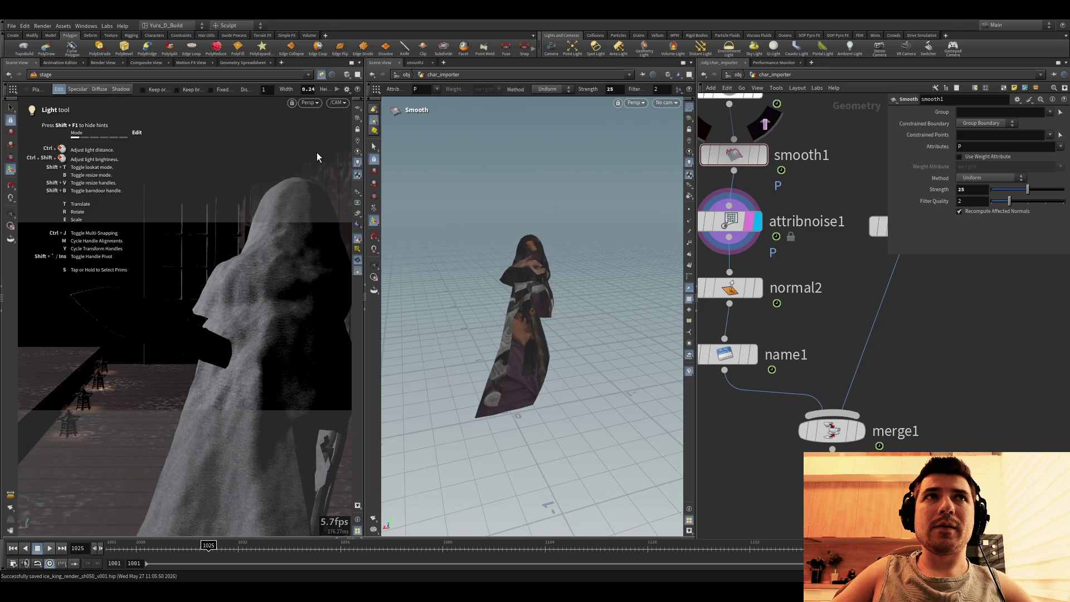
key(u)
key(alt+Left)
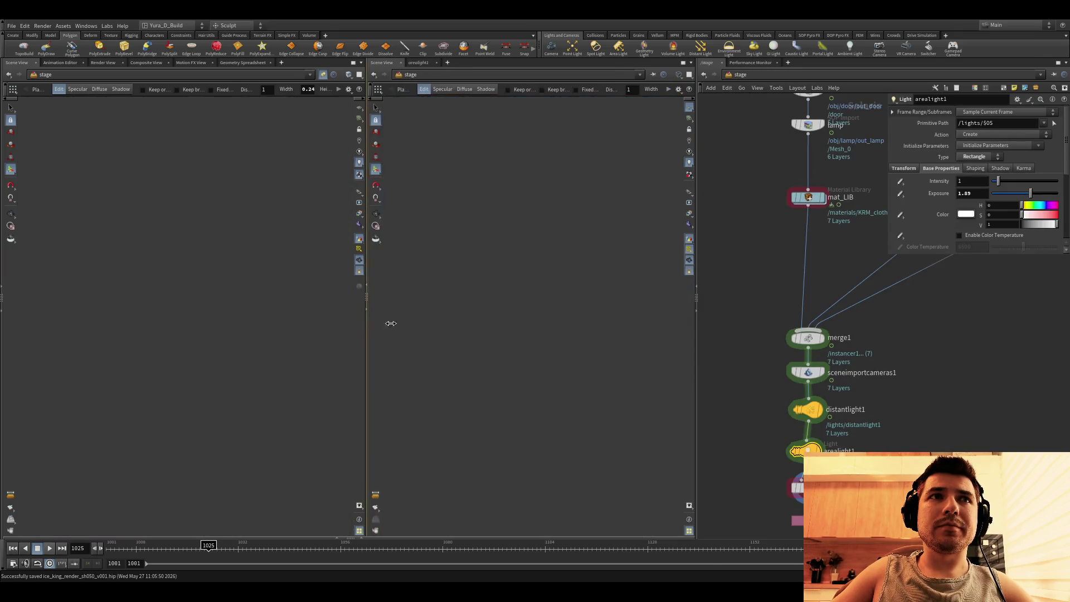
Step: Select distantlight1 and rotate it around the character with the Light tool handle
drag(391, 324, 440, 325)
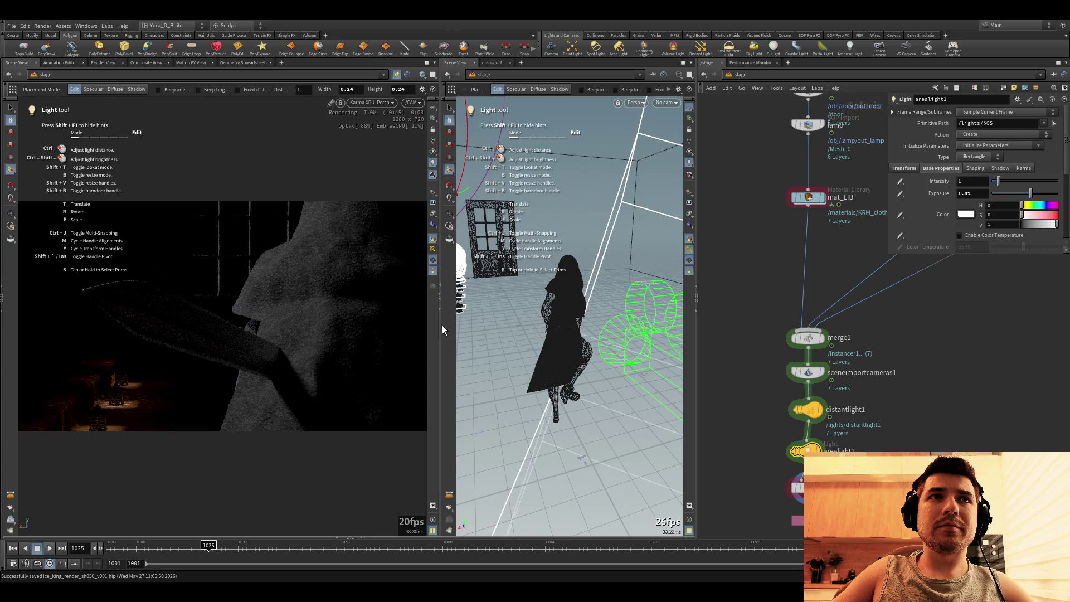
key(h)
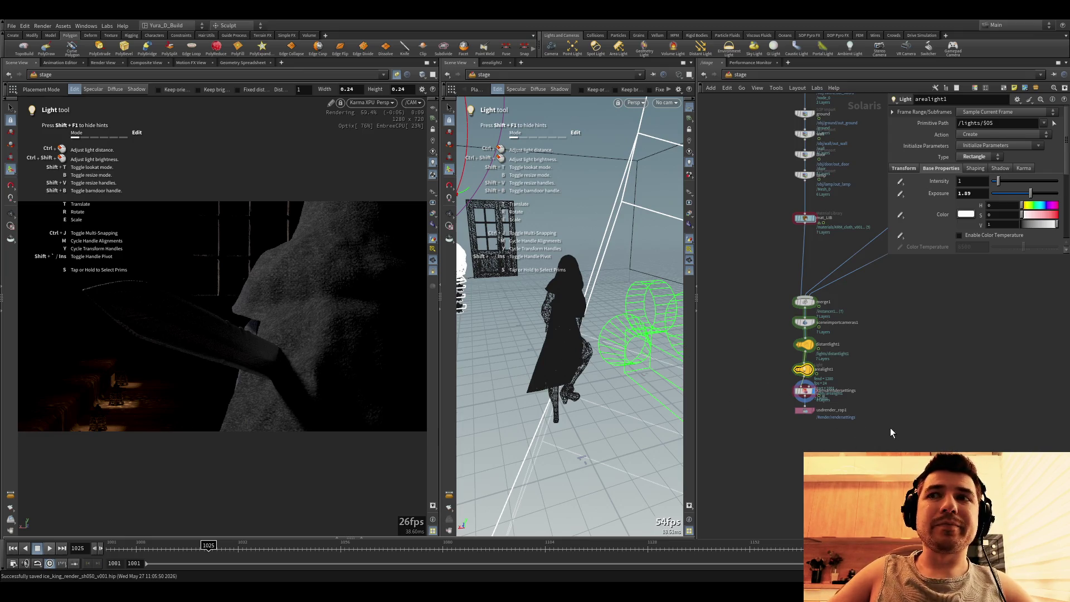
scroll(767, 437, up, 2)
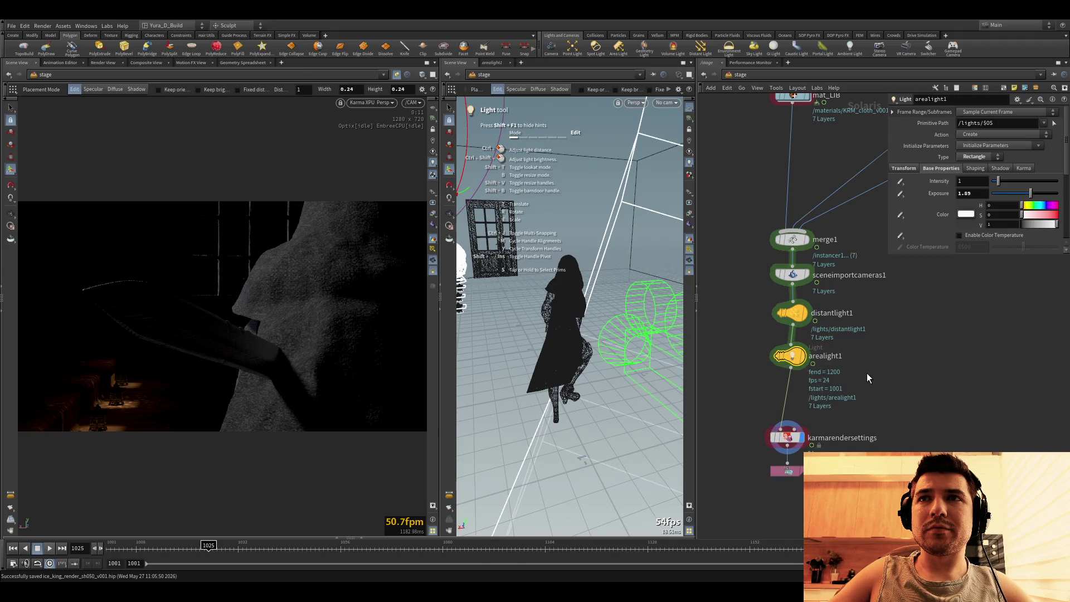
click(792, 313)
key(Escape)
drag(568, 352, 573, 361)
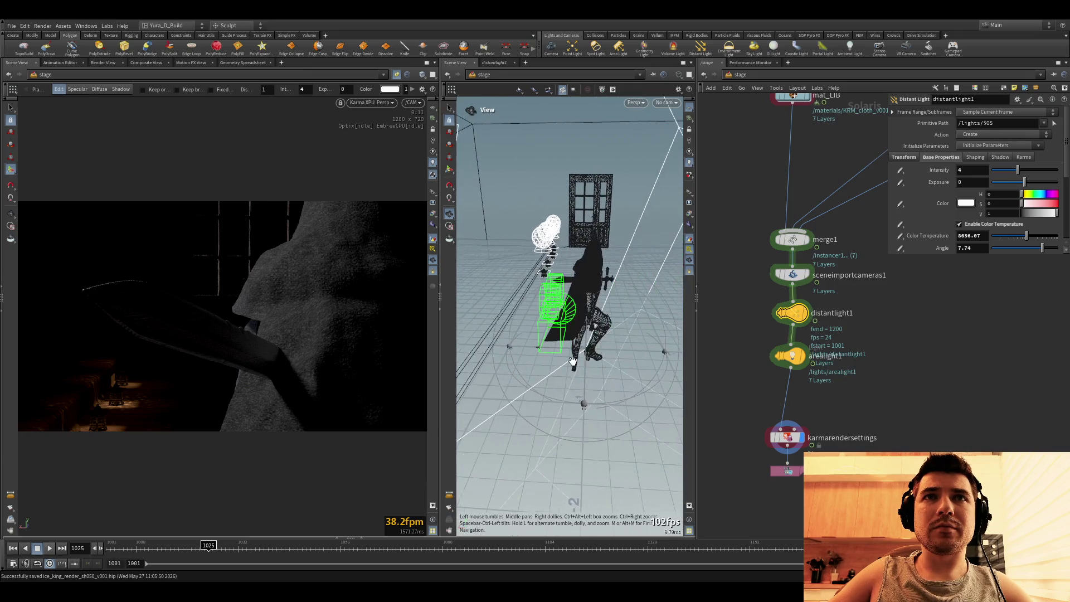
key(Return)
drag(578, 406, 602, 406)
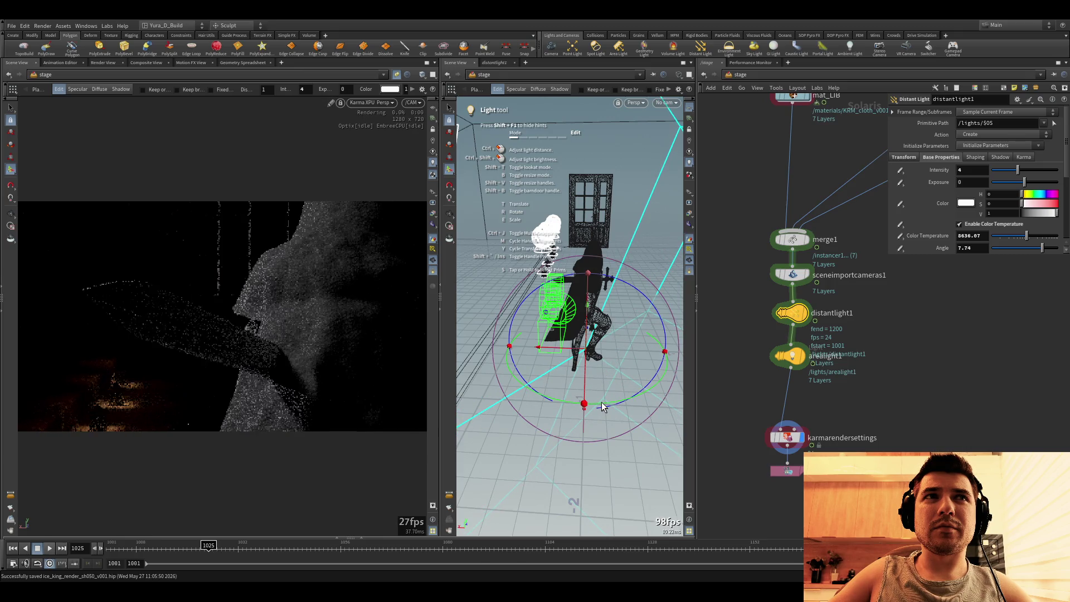
Step: Bypass arealight1 to judge the distant light alone, then re-enable it
click(775, 356)
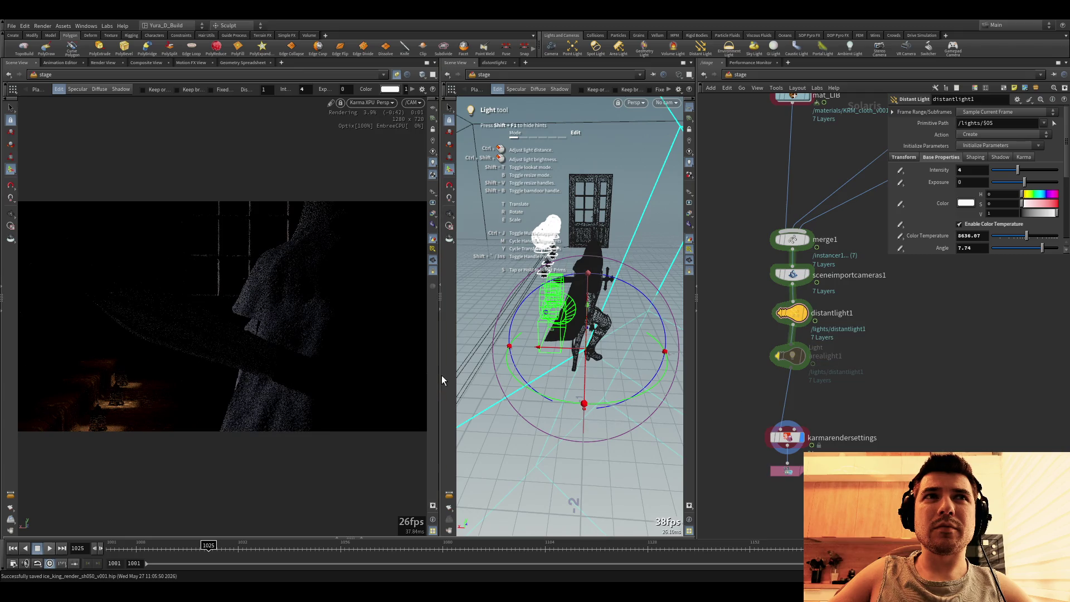
drag(440, 377, 460, 377)
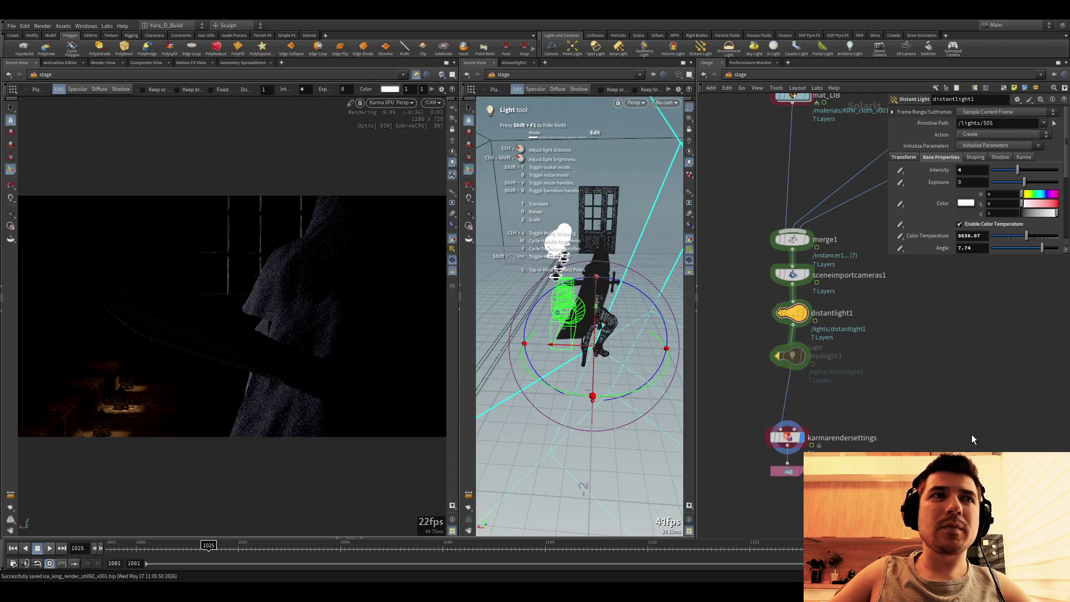
click(791, 361)
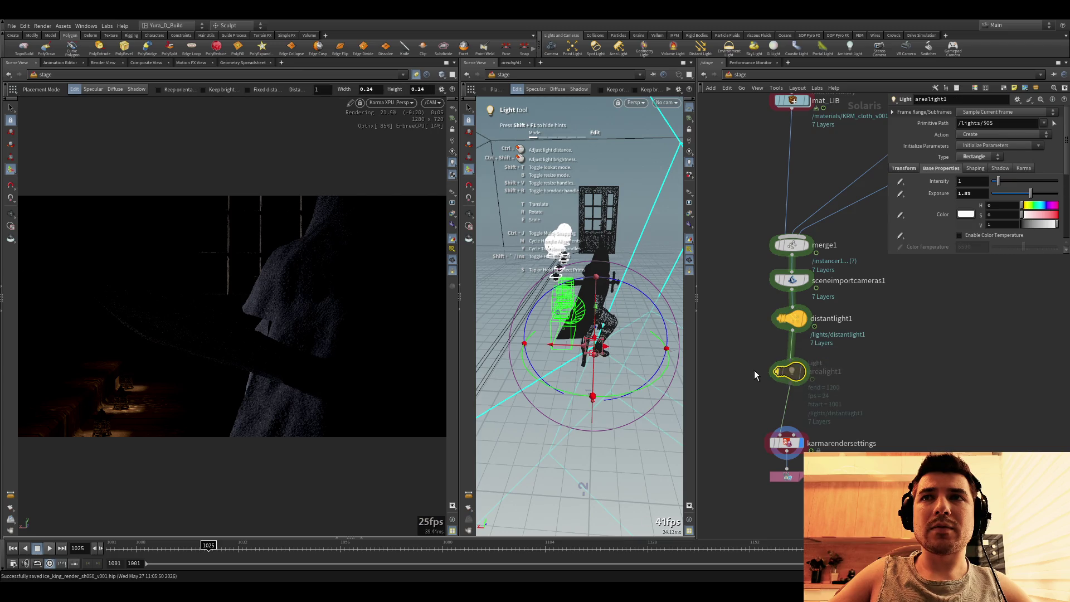
scroll(762, 389, up, 2)
click(781, 383)
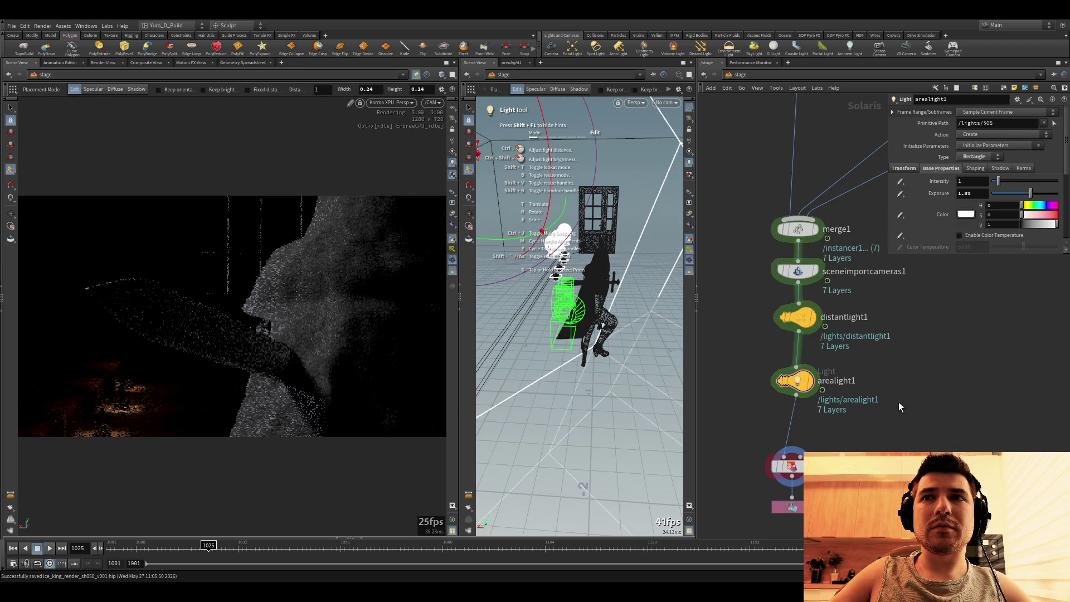
Step: Rotate arealight1, move it lower, and slide it further left
mouse_move(601, 313)
alt+mouse_down()
mouse_move(518, 216)
mouse_move(541, 200)
mouse_move(575, 199)
mouse_move(509, 224)
alt+mouse_up()
key(r)
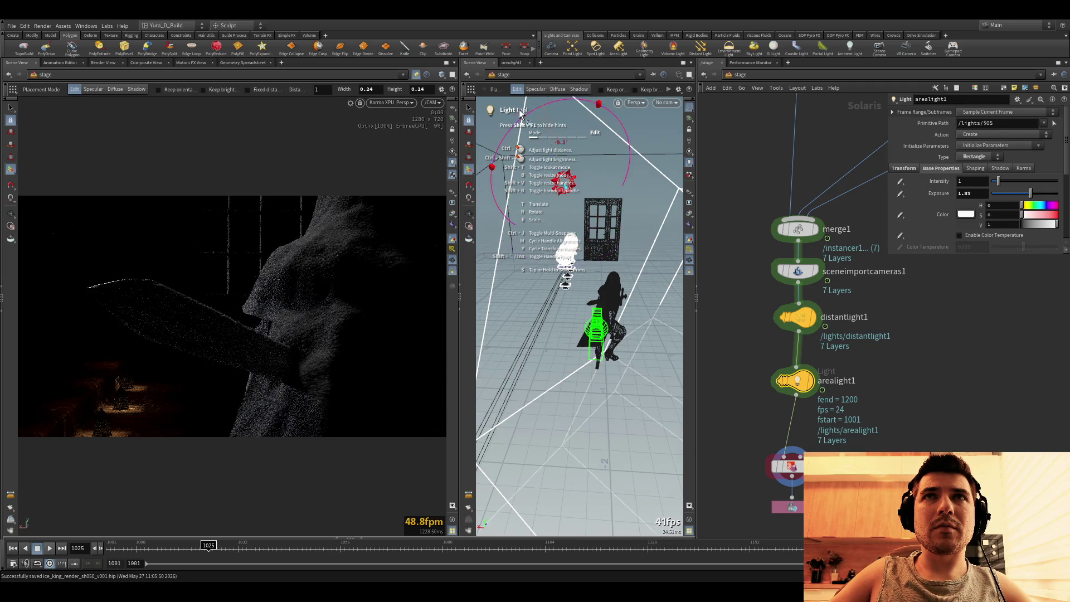
key(t)
drag(567, 201, 568, 215)
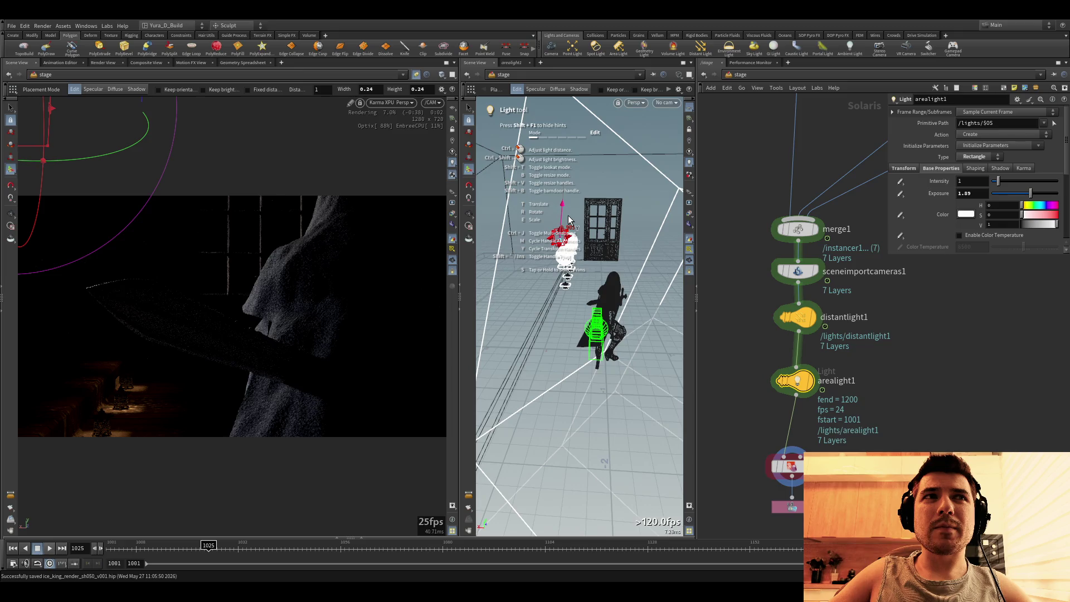
key(Escape)
mouse_move(568, 220)
mouse_down()
mouse_move(599, 301)
mouse_move(625, 281)
mouse_up()
key(Return)
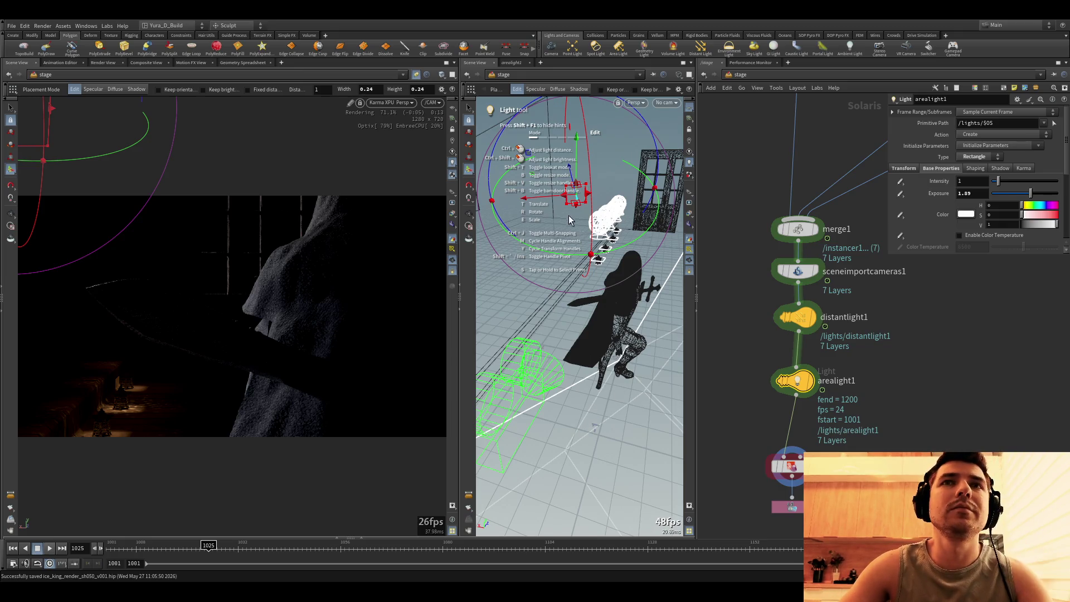
mouse_move(537, 205)
mouse_down()
mouse_move(512, 206)
mouse_move(601, 198)
mouse_up()
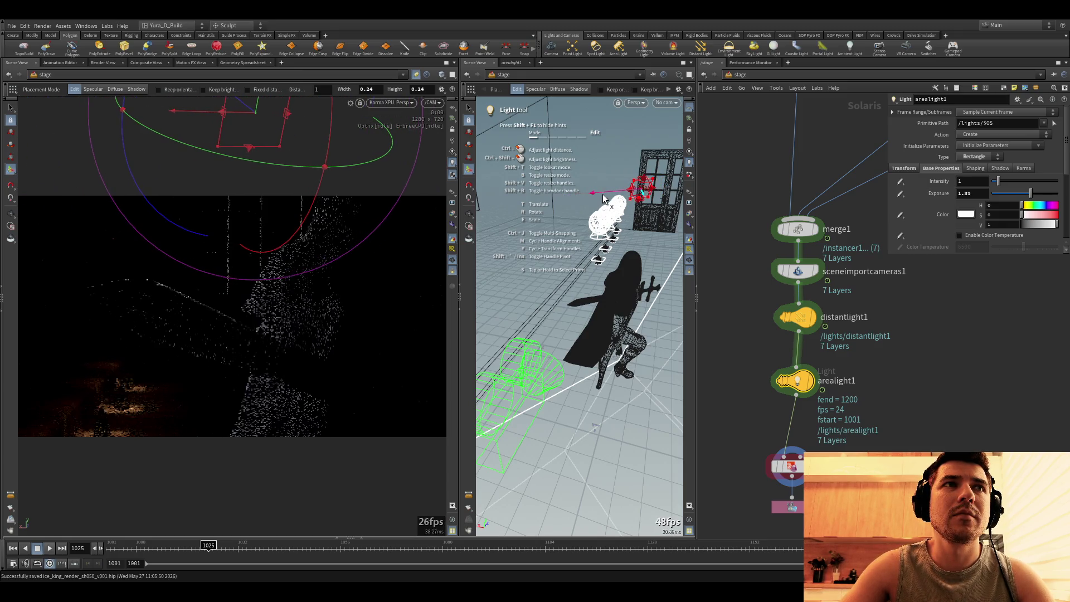
key(s)
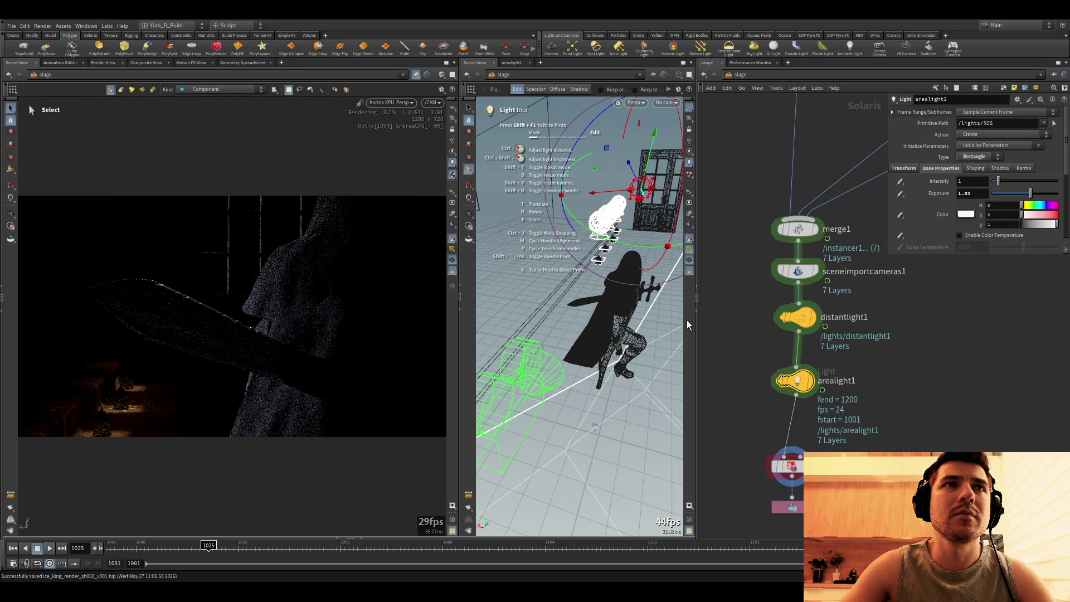
Step: Select the Karma render settings and drag the render nodes down
scroll(836, 195, down, 3)
click(815, 353)
drag(817, 355, 817, 412)
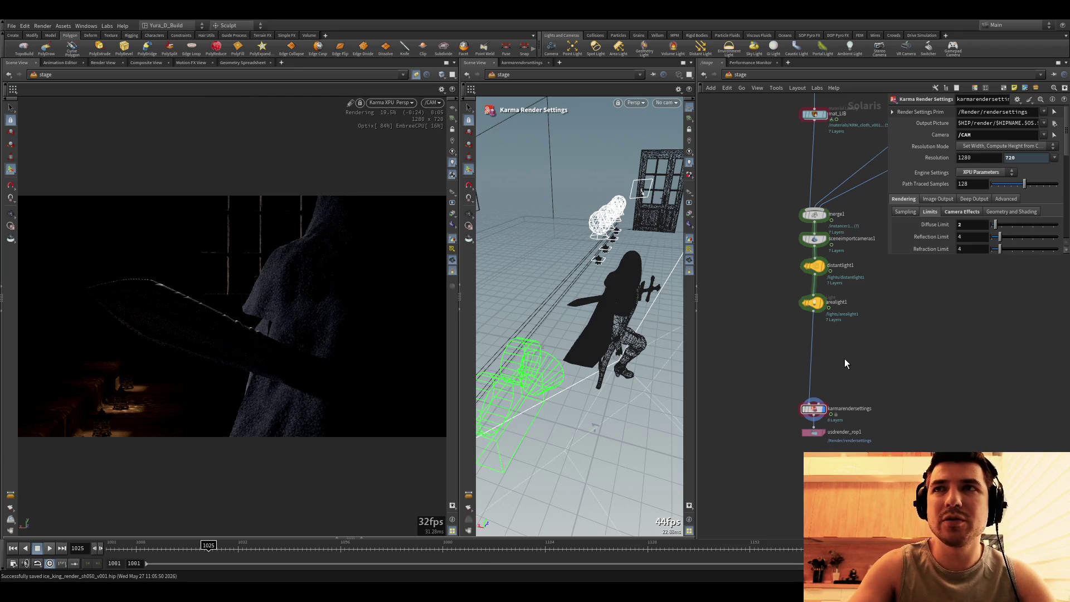
Step: Insert a Karma Fog Box node between arealight1 and karmarendersettings
key(Tab)
text(fog box)
key(Return)
click(815, 342)
Step: Stretch the fog box wider, deeper and taller with its handles so it encloses the room
mouse_move(620, 287)
mouse_down()
mouse_move(519, 366)
mouse_move(563, 357)
mouse_up()
key(Return)
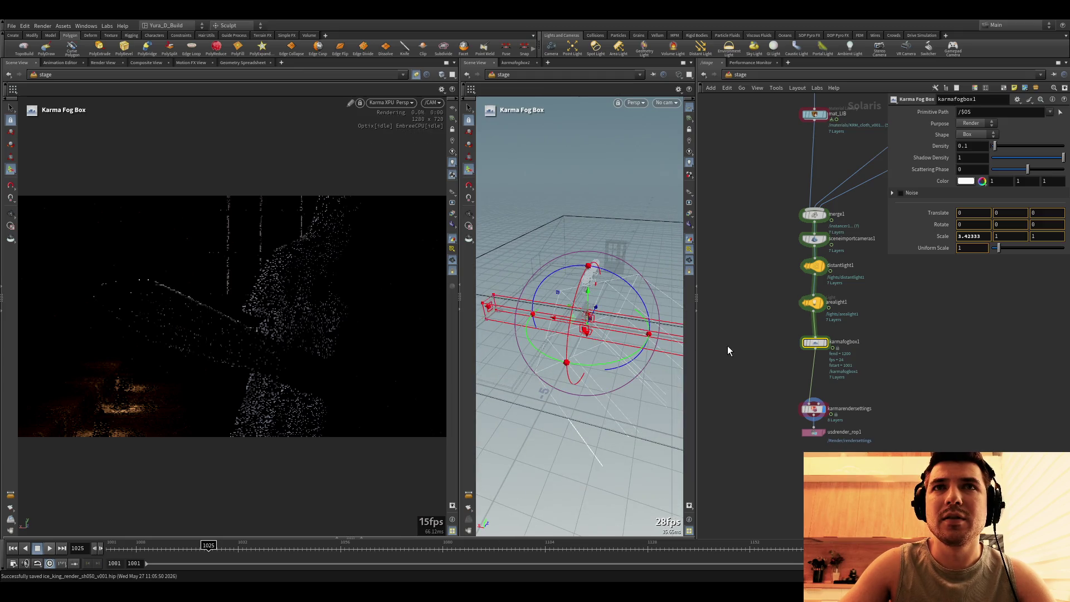
mouse_move(600, 335)
mouse_down()
mouse_move(565, 407)
mouse_move(574, 379)
mouse_up()
mouse_move(592, 312)
mouse_down()
mouse_move(588, 279)
mouse_move(586, 301)
mouse_move(555, 333)
mouse_up()
key(Escape)
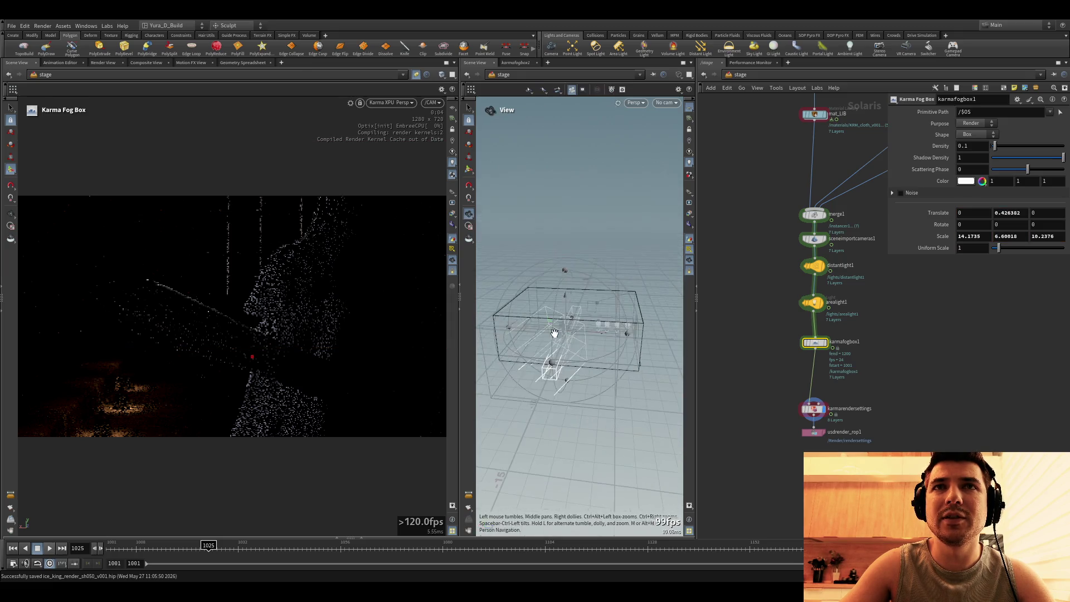
mouse_move(633, 340)
mouse_down()
mouse_move(671, 334)
mouse_move(556, 335)
mouse_move(588, 340)
mouse_move(599, 357)
mouse_move(606, 344)
mouse_move(586, 367)
mouse_up()
key(Escape)
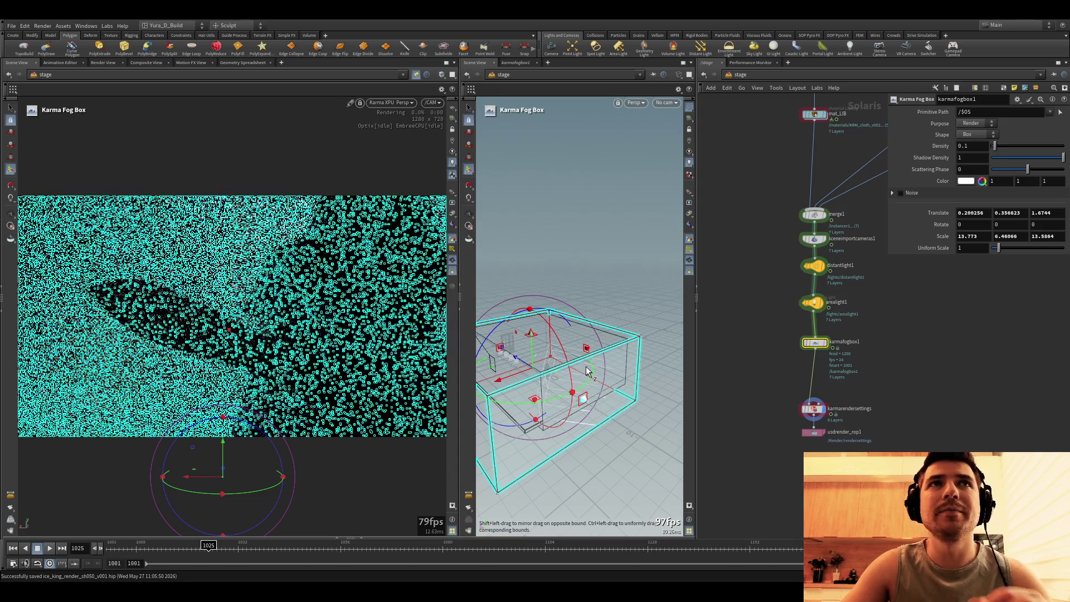
key(s)
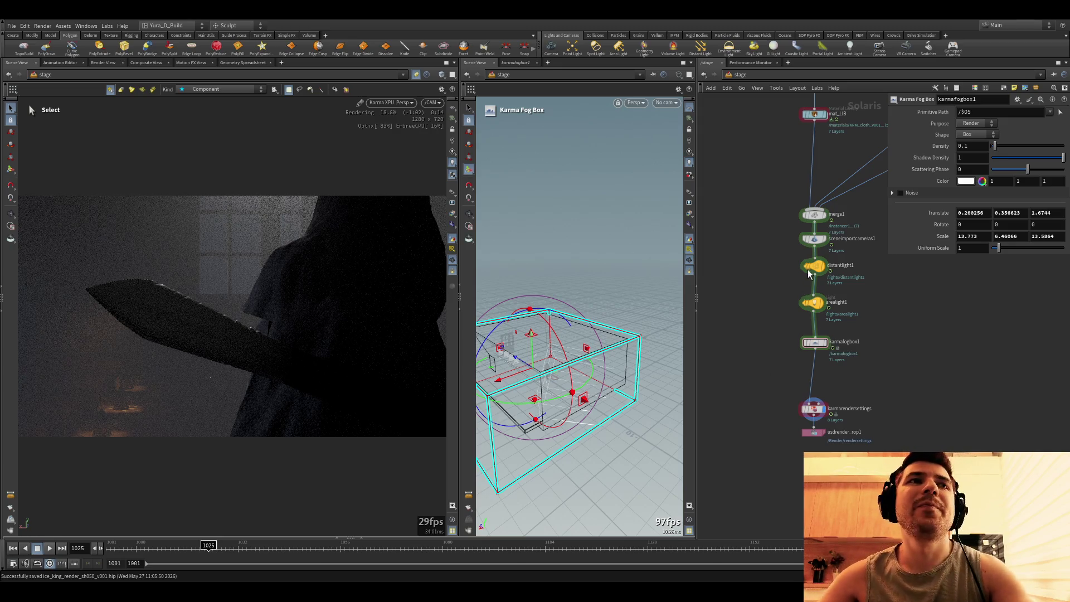
mouse_move(817, 260)
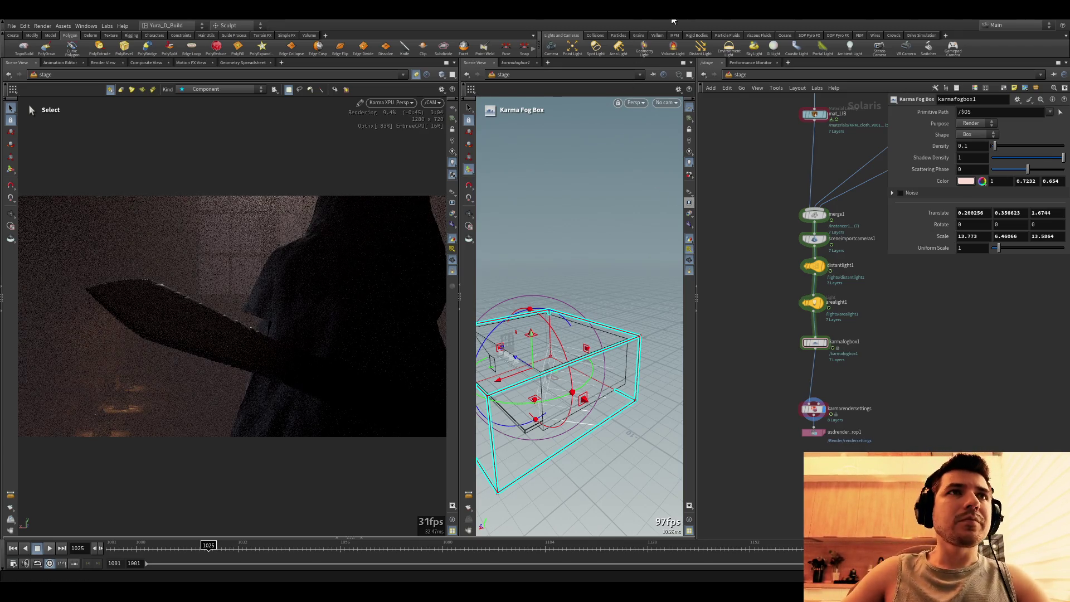
Step: Try fog scattering phase values from -0.75 through -0.24 up to 0.98
click(1001, 171)
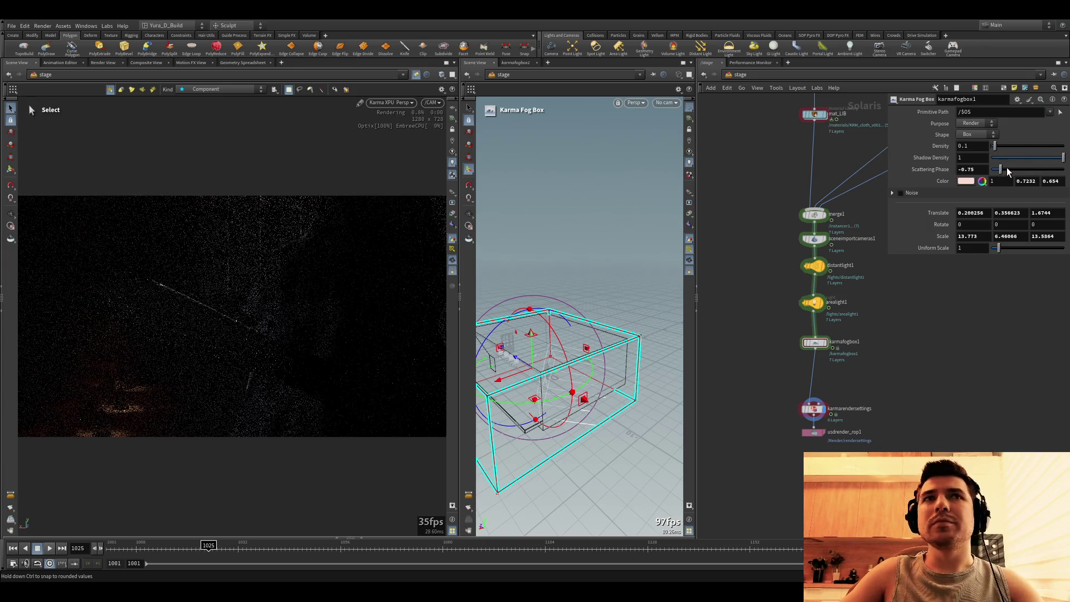
drag(1008, 172, 1062, 171)
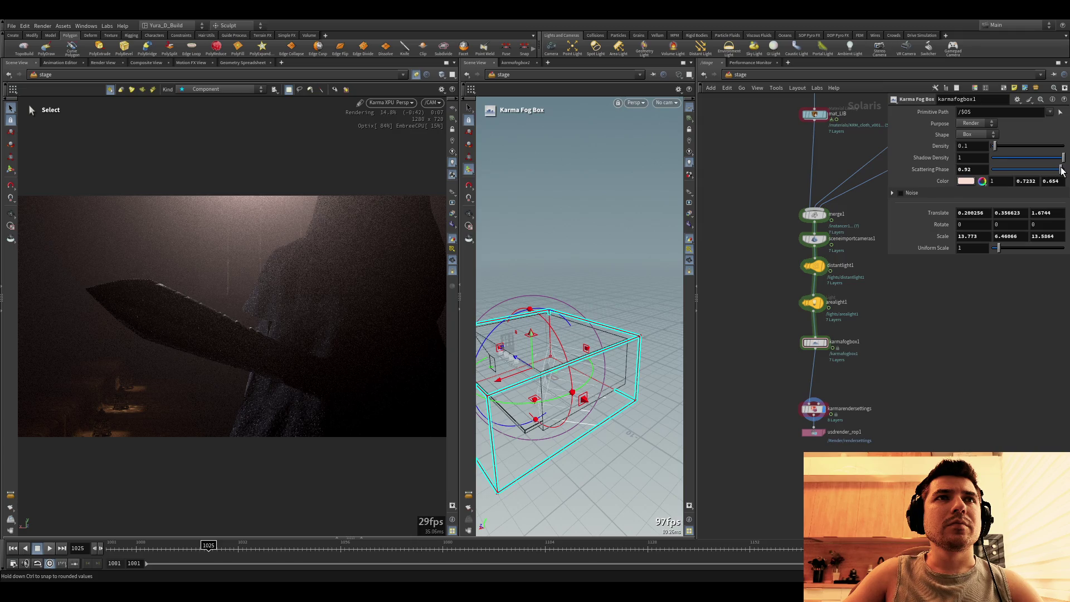
drag(1062, 170, 1064, 171)
Step: Bypass arealight1, then reselect the fog box and lower its scattering phase to -0.22
scroll(772, 358, up, 3)
click(808, 278)
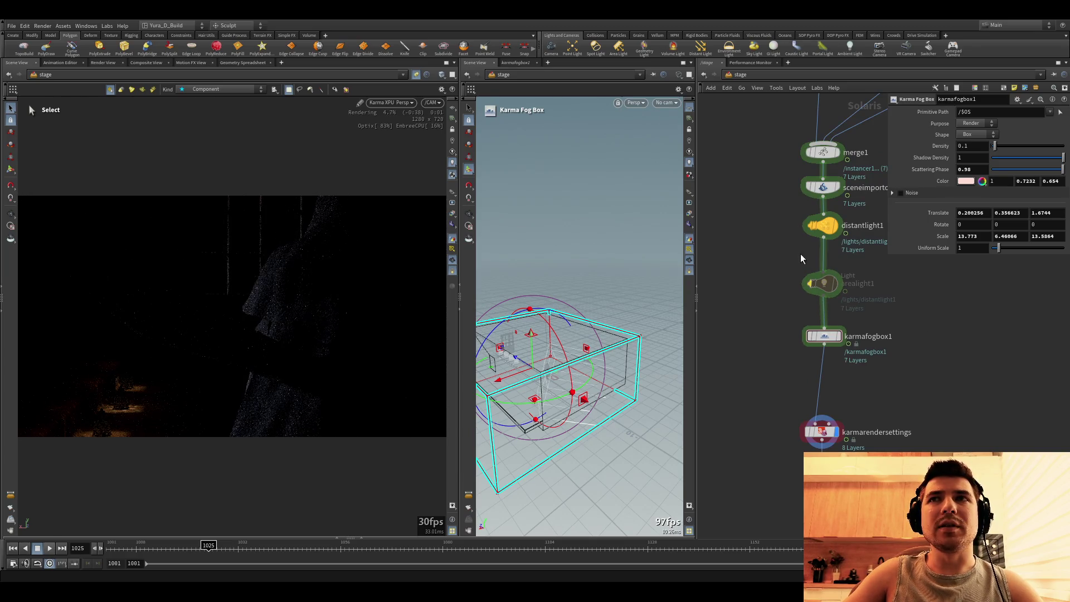
click(823, 225)
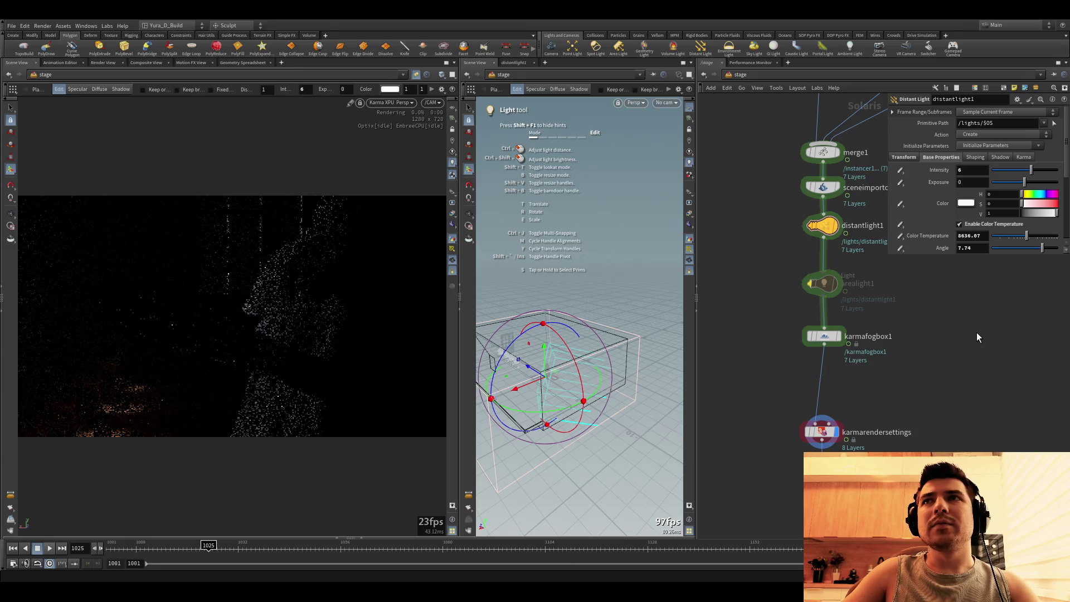
click(868, 353)
click(892, 385)
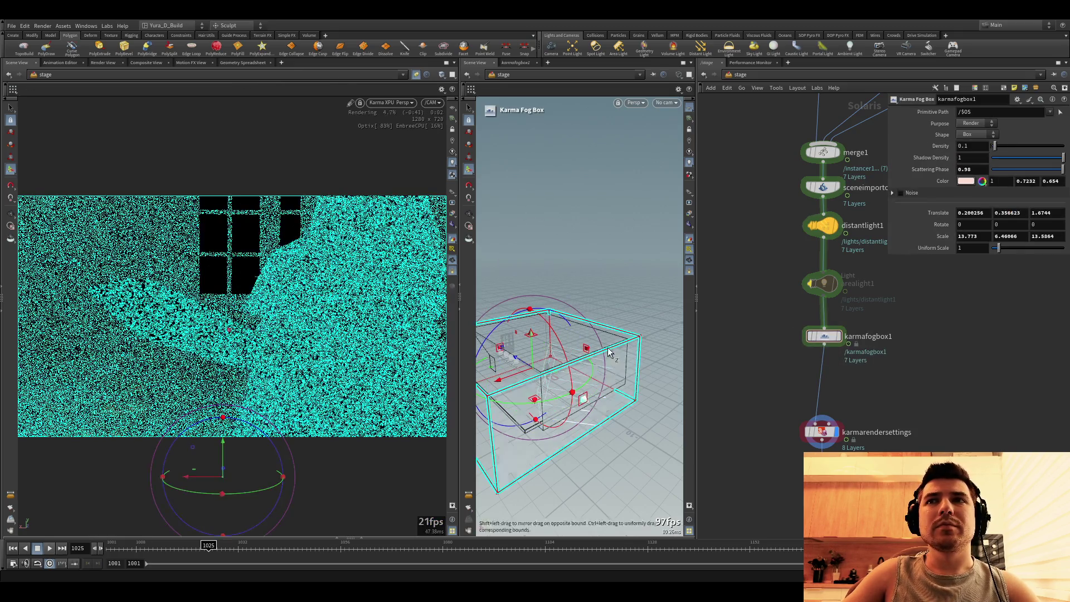
drag(1006, 172, 1021, 175)
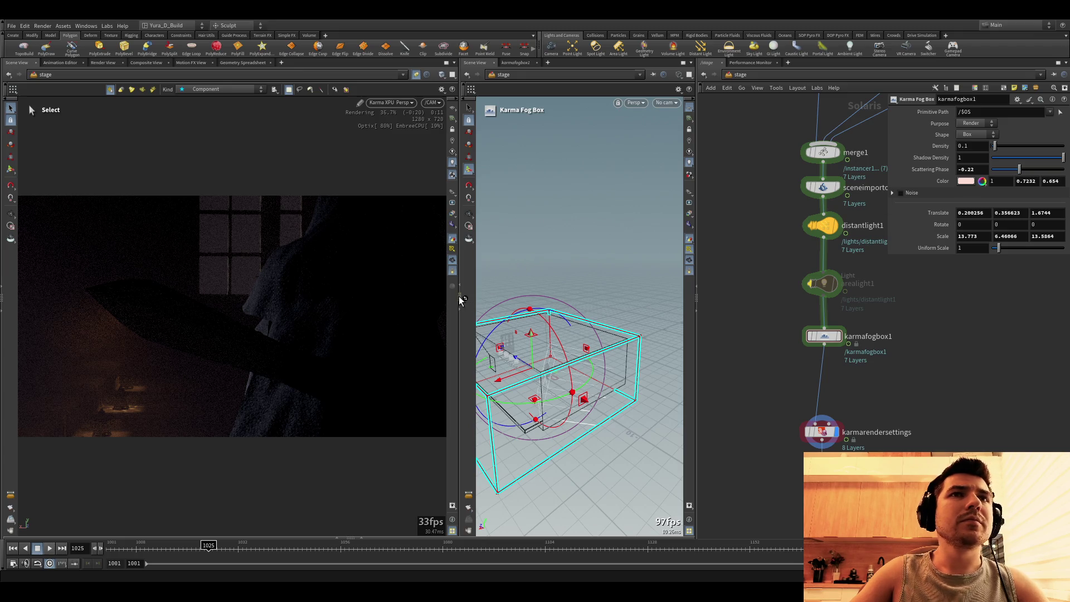
Step: Widen the viewer panes, select distantlight1 and reduce its Angle from 7.74 to 1.44
drag(462, 301, 465, 301)
drag(703, 301, 715, 302)
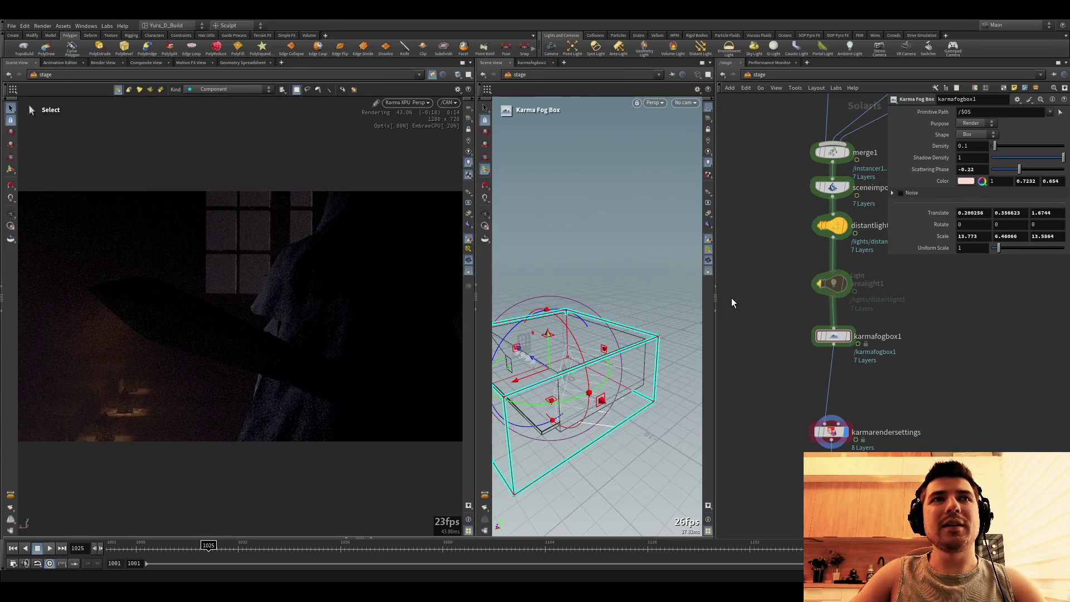
scroll(770, 363, up, 5)
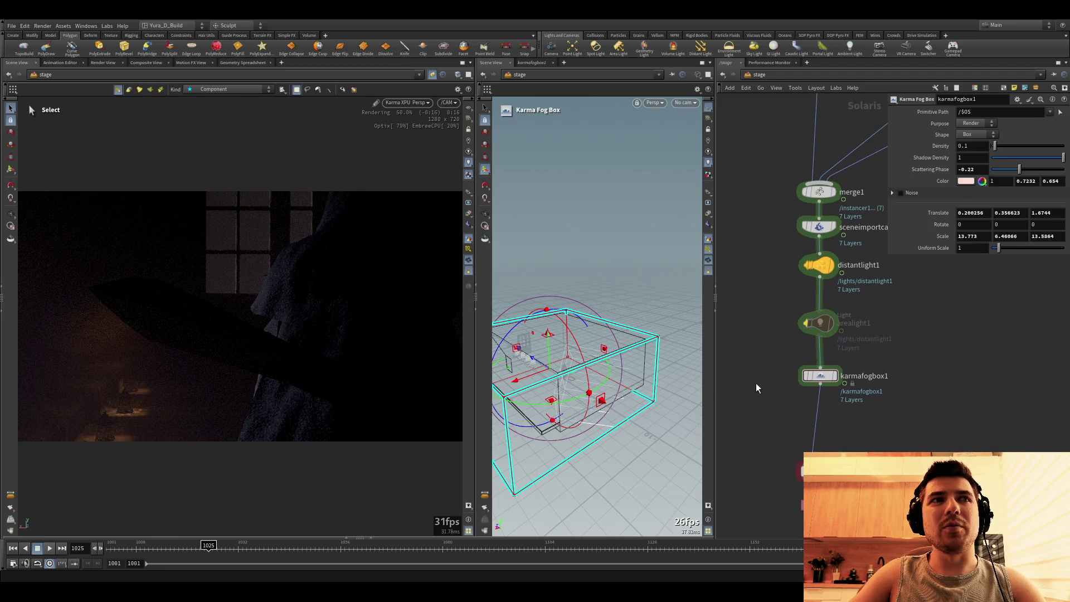
click(841, 291)
mouse_move(587, 326)
mouse_down()
mouse_move(576, 368)
mouse_move(604, 342)
mouse_up()
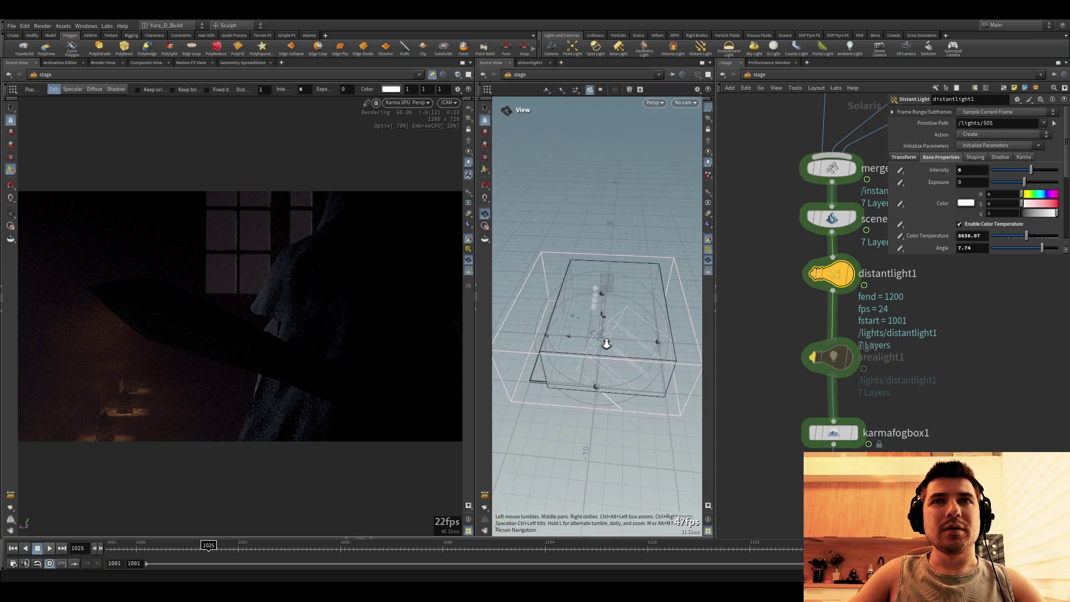
key(Return)
drag(1042, 248, 1001, 252)
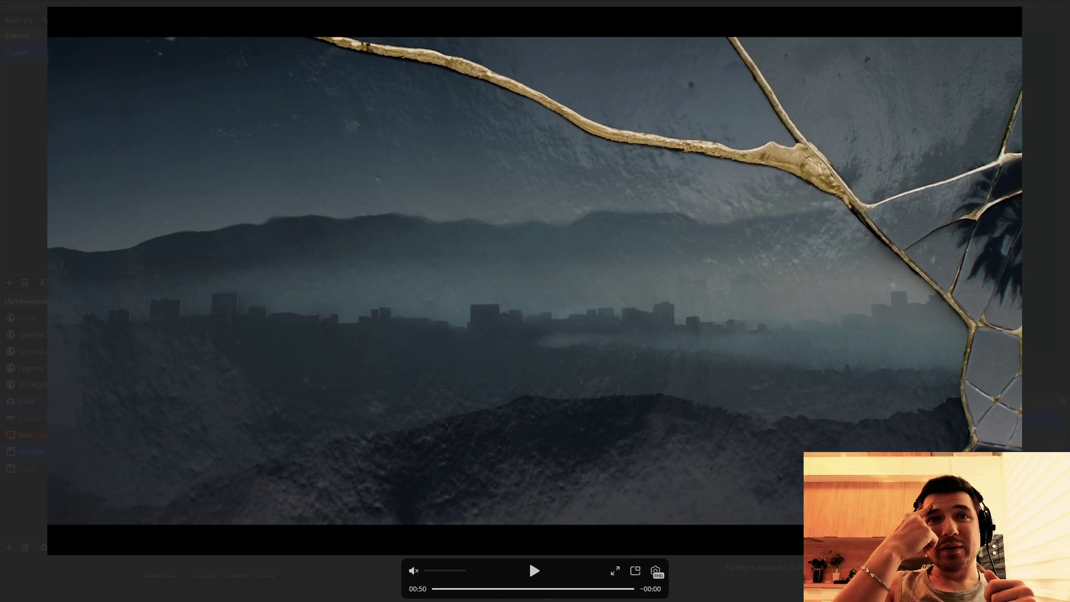
key(alt+Tab)
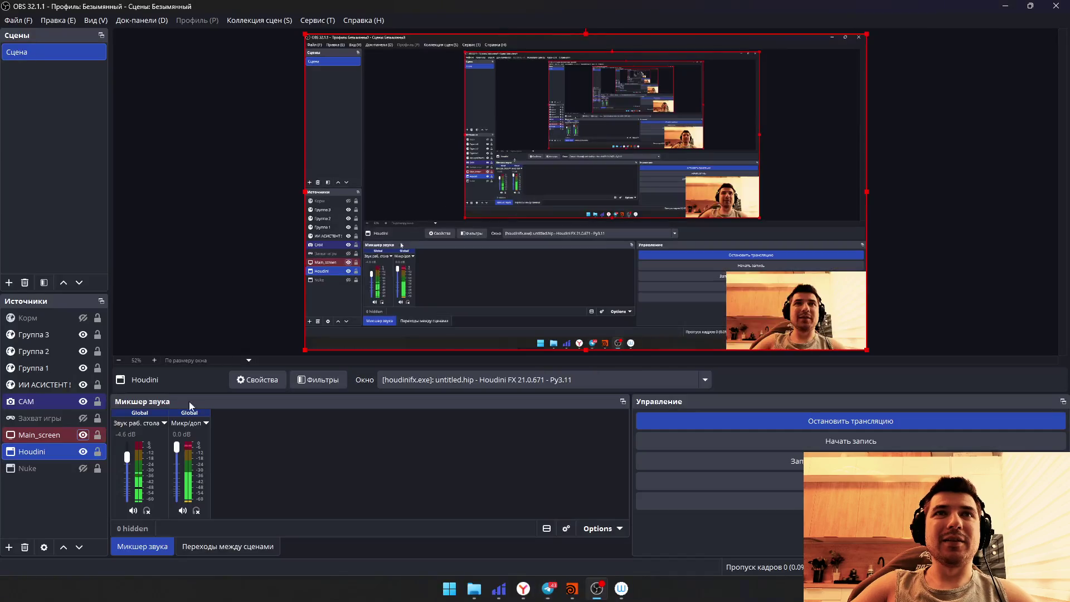
key(alt+Tab)
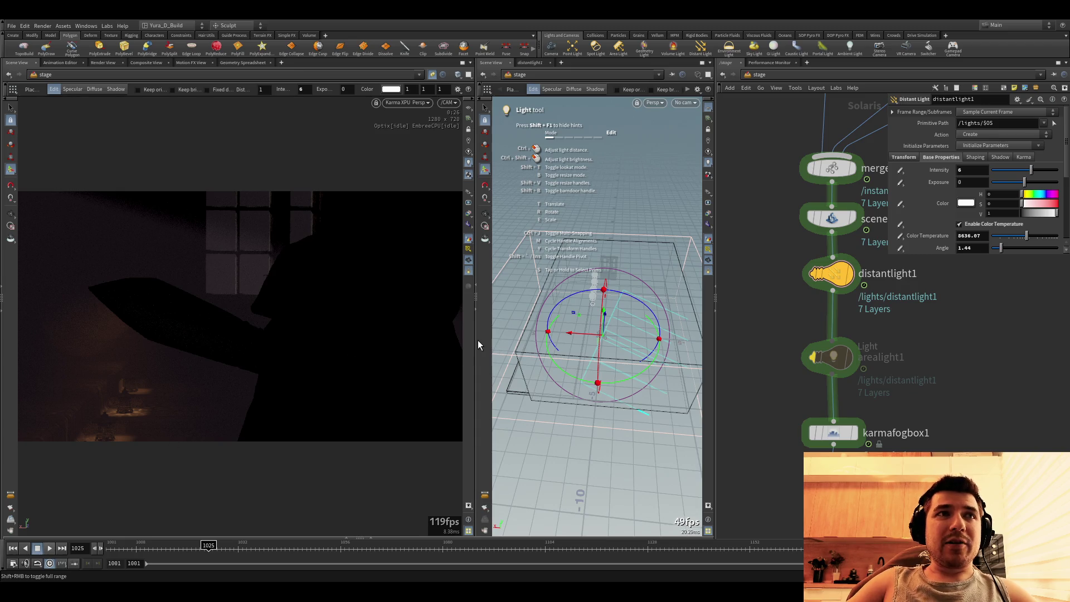
Step: Widen the render view, orbit the scene view to a new angle, and save the scene
drag(476, 340, 514, 312)
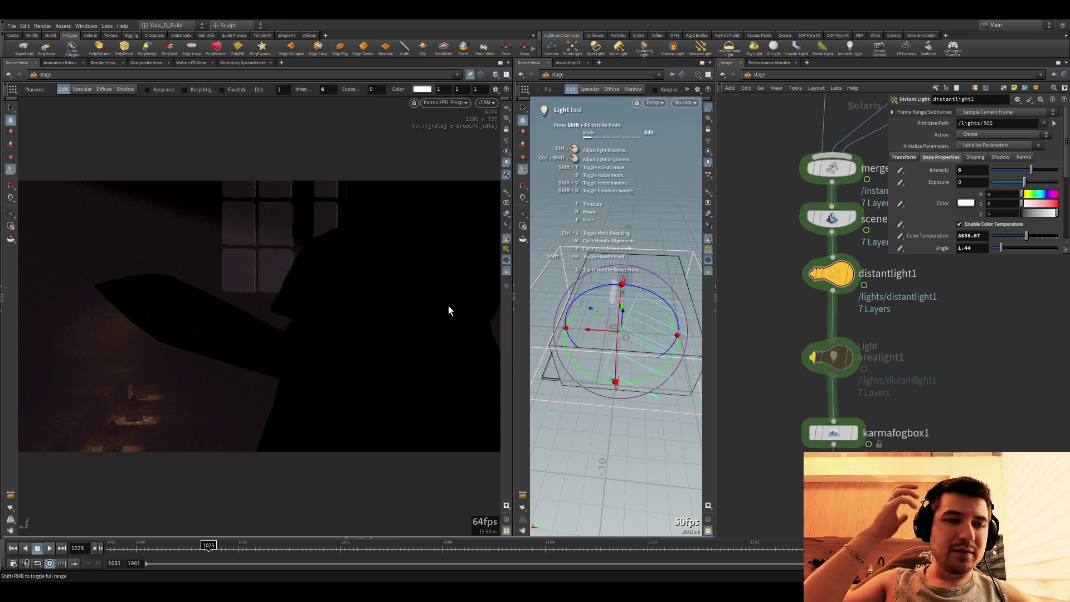
key(Escape)
mouse_move(620, 363)
mouse_down()
mouse_move(625, 329)
mouse_move(591, 315)
mouse_up()
scroll(794, 299, up, 2)
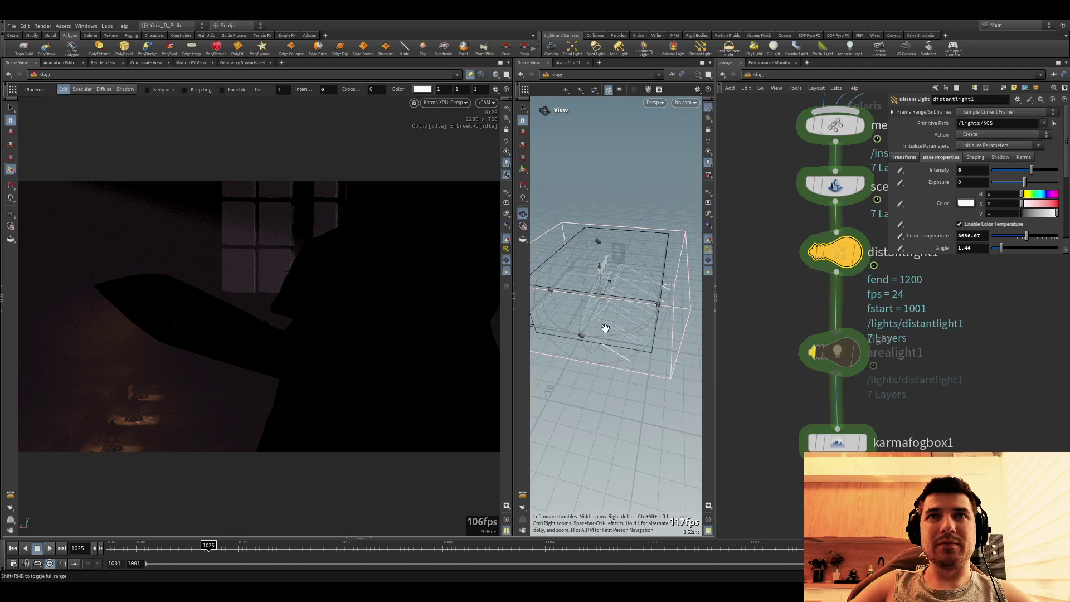
key(Return)
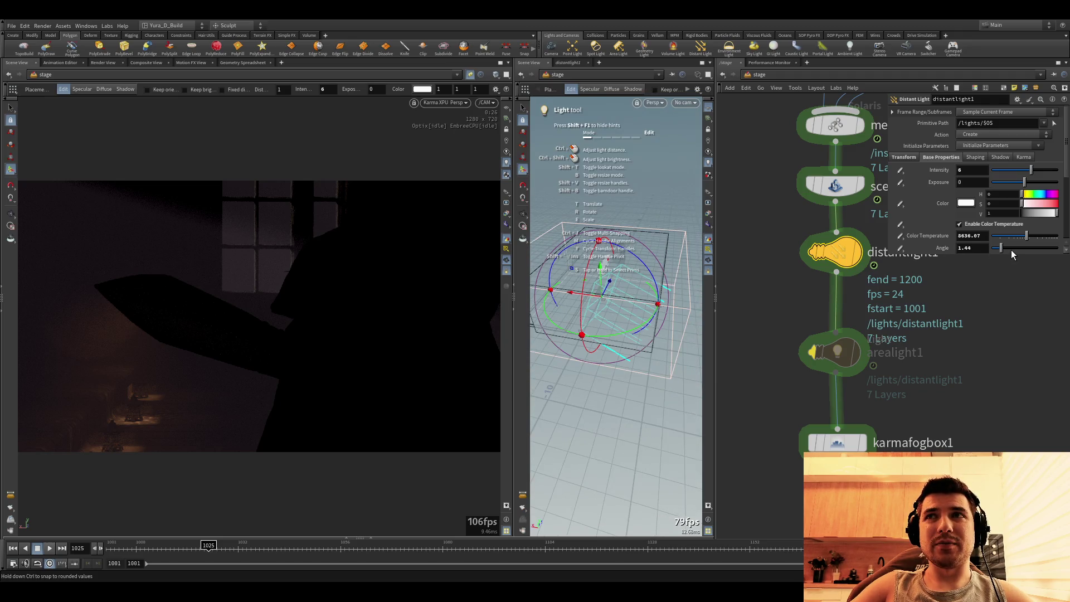
key(Escape)
drag(618, 351, 643, 376)
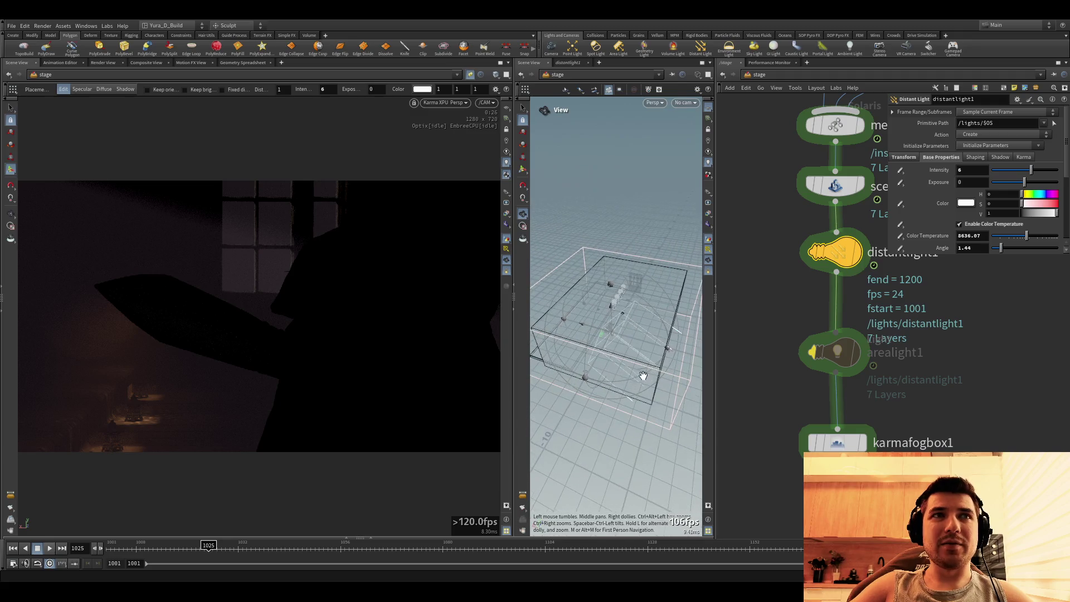
key(Return)
key(ctrl+s)
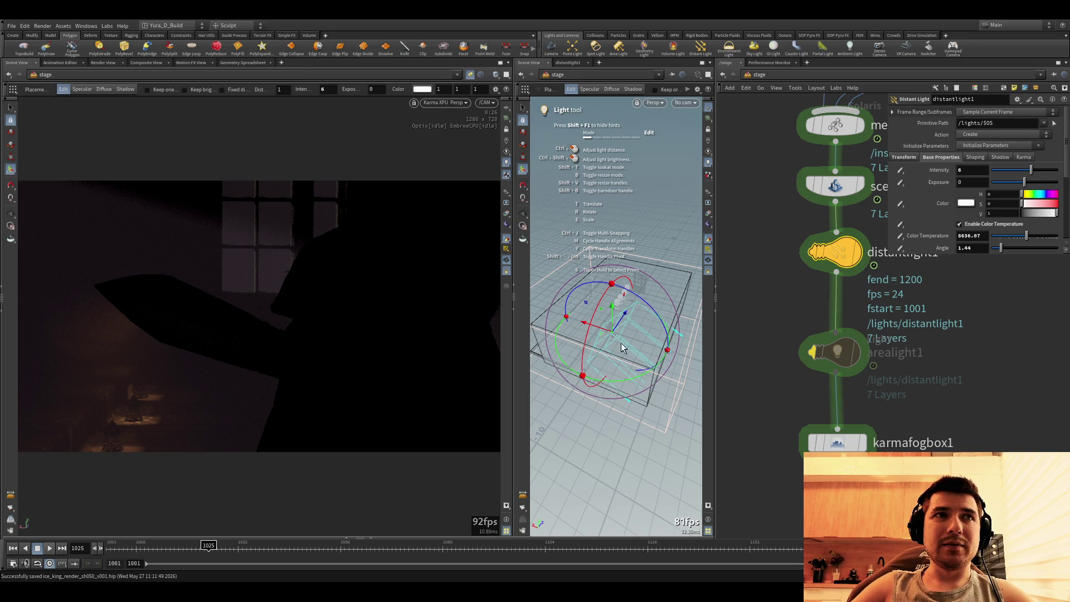
Step: Rotate the distant light's direction handle about 25 degrees and tilt it further
click(621, 380)
drag(613, 383, 598, 385)
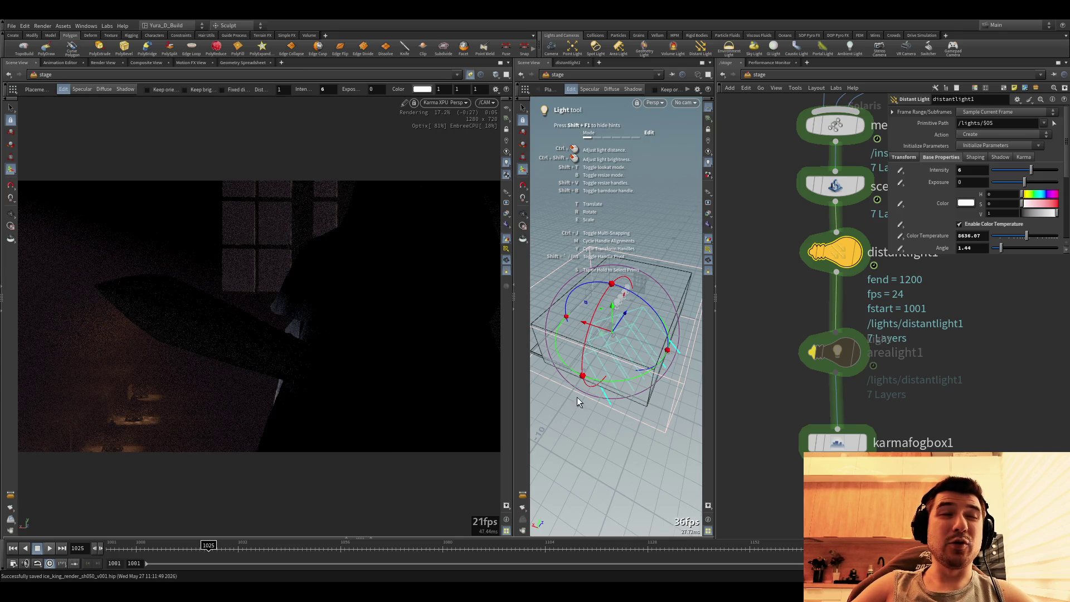
mouse_move(607, 382)
mouse_down()
mouse_move(639, 375)
mouse_move(627, 377)
mouse_up()
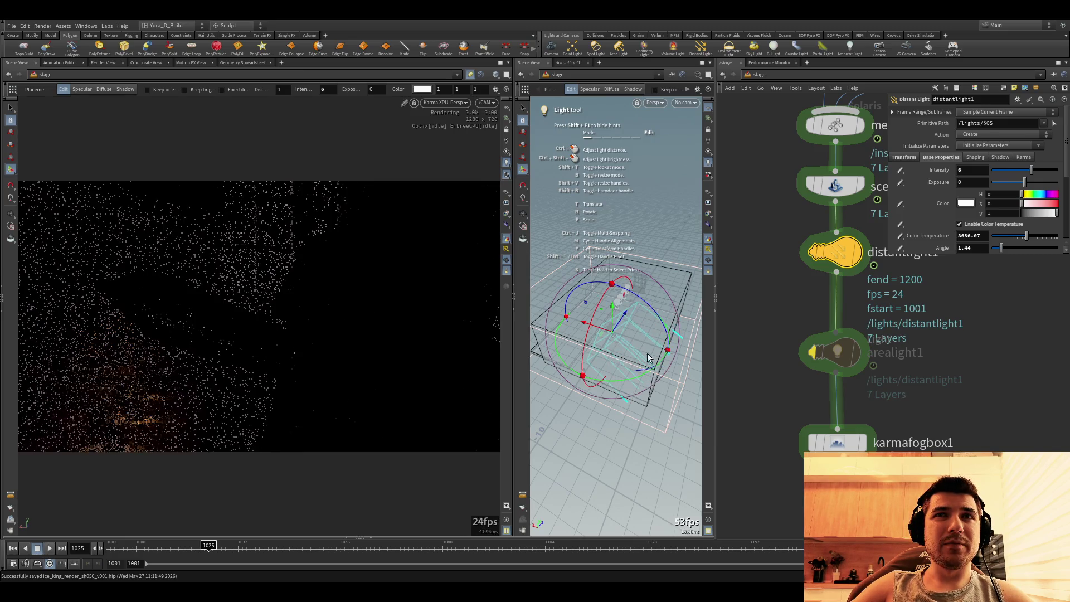
mouse_move(665, 327)
mouse_down()
mouse_move(669, 340)
mouse_move(665, 331)
mouse_up()
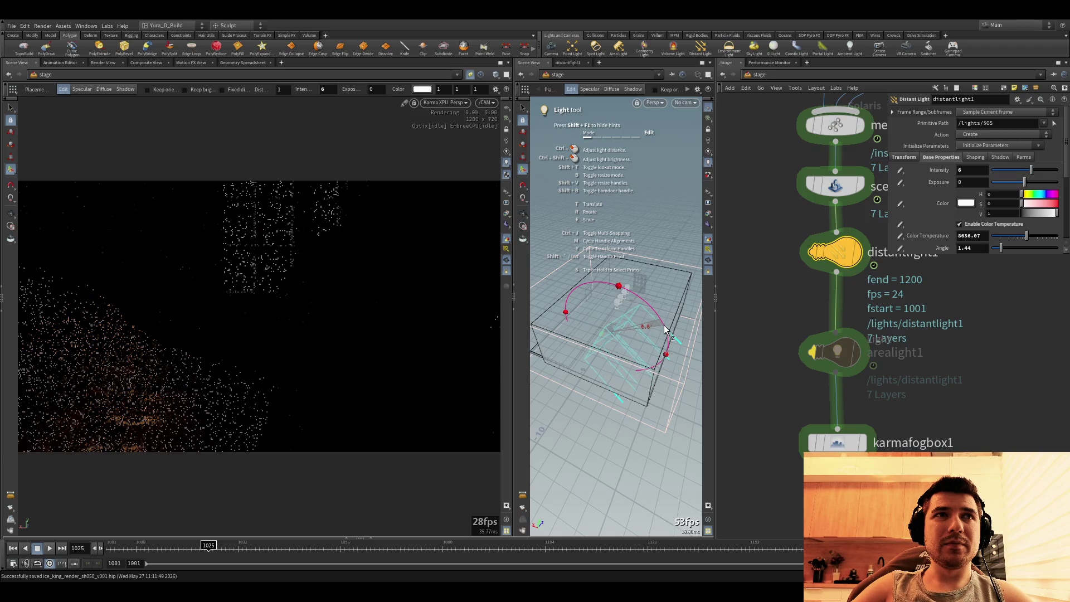
mouse_move(665, 329)
mouse_down()
mouse_move(624, 334)
mouse_move(616, 354)
mouse_move(621, 335)
mouse_move(620, 356)
mouse_move(642, 343)
mouse_move(579, 334)
mouse_up()
Step: Aim the distant light to heading -72.4° and tilt 13.2°, then box-select karmafogbox1
key(Escape)
key(Return)
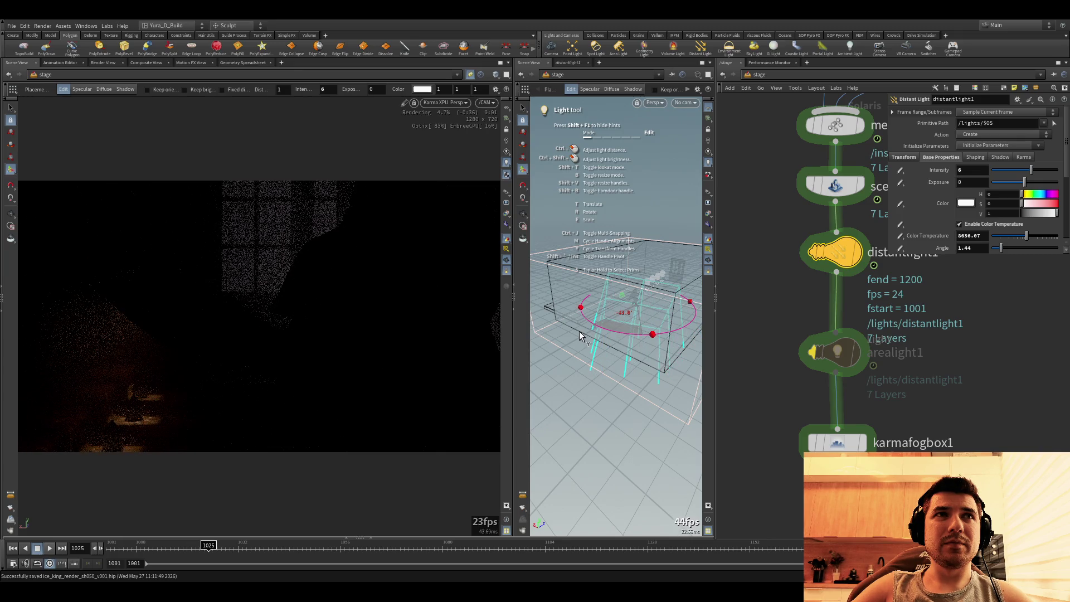
mouse_move(580, 331)
mouse_down()
mouse_move(554, 329)
mouse_move(533, 309)
mouse_up()
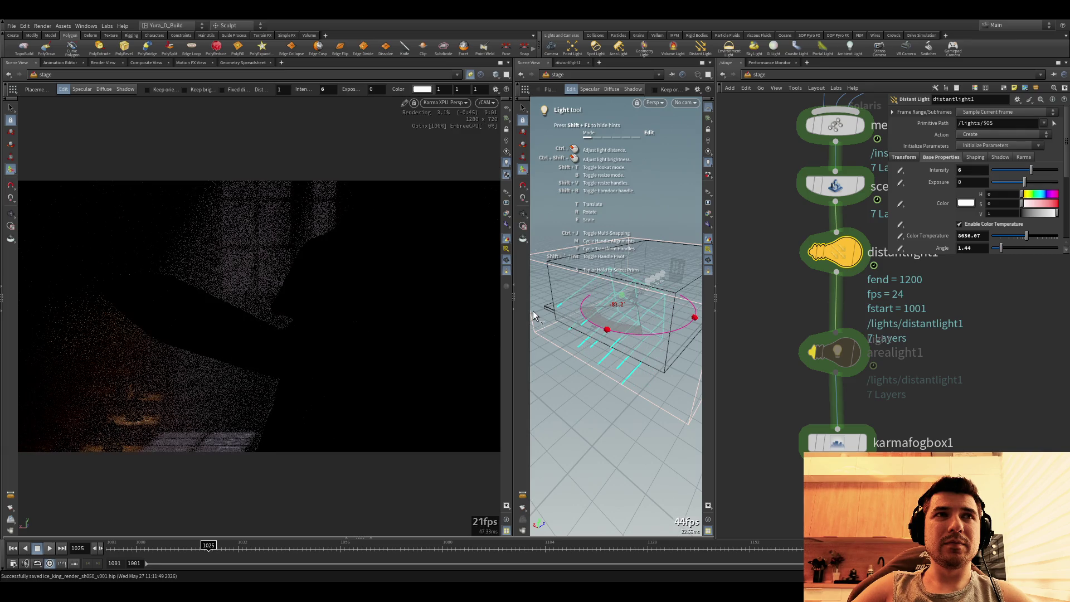
drag(533, 314, 544, 317)
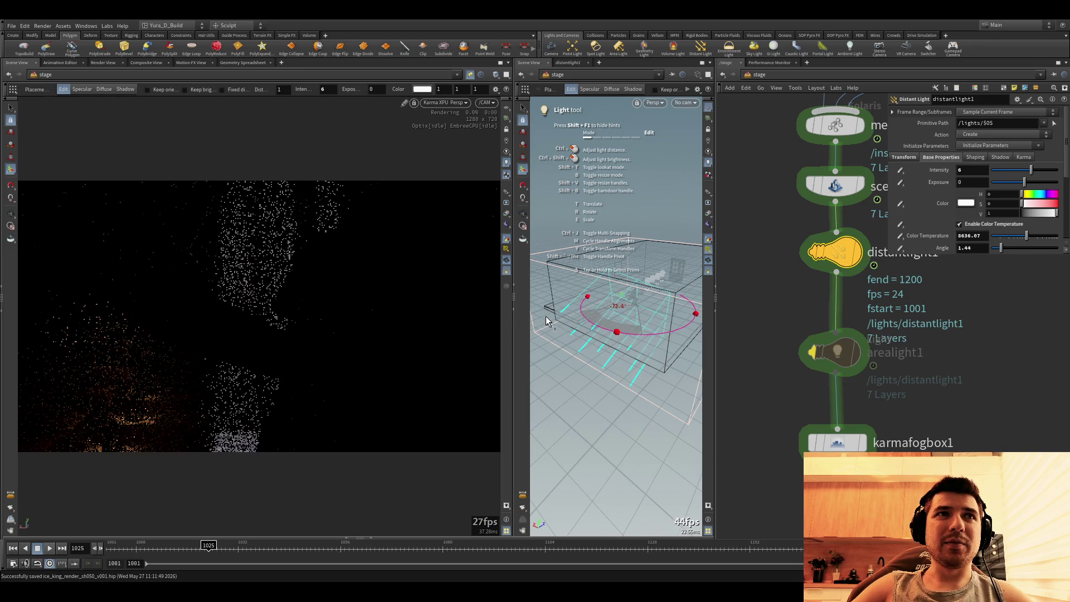
mouse_move(608, 314)
mouse_down()
mouse_move(607, 297)
mouse_move(612, 338)
mouse_move(608, 329)
mouse_up()
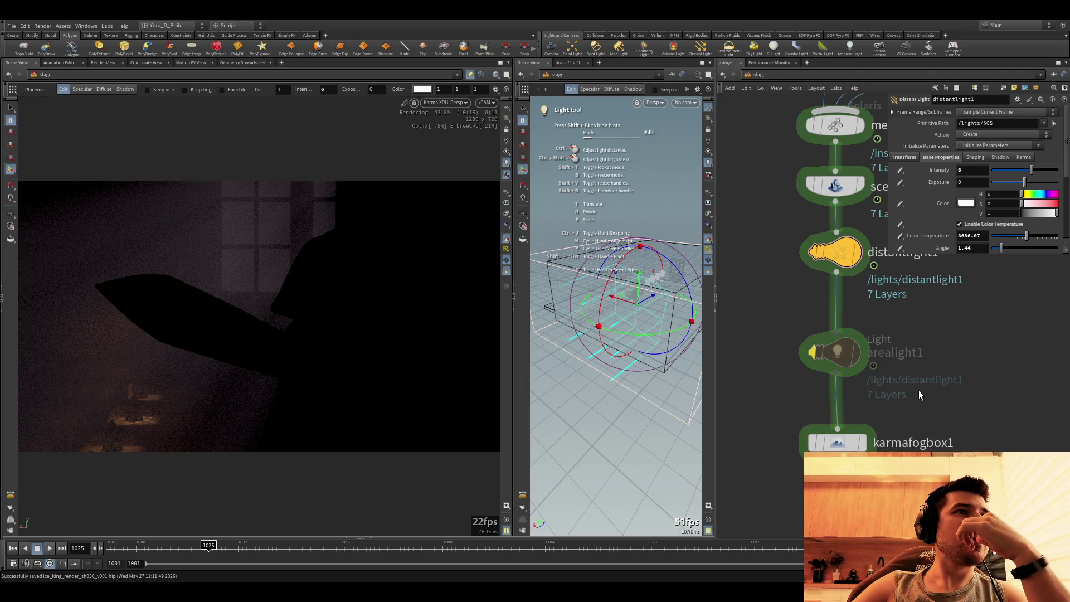
drag(813, 420, 904, 479)
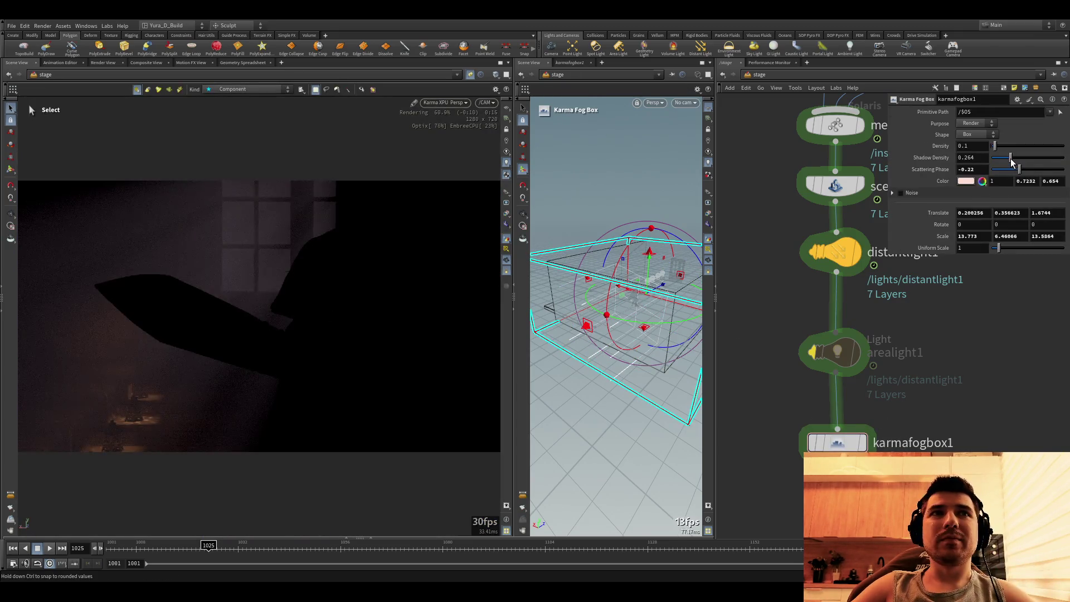
Step: Thin the fog to density 0.08, set shadow density 0.1, warm its colour, and enable Noise
drag(1012, 162, 993, 161)
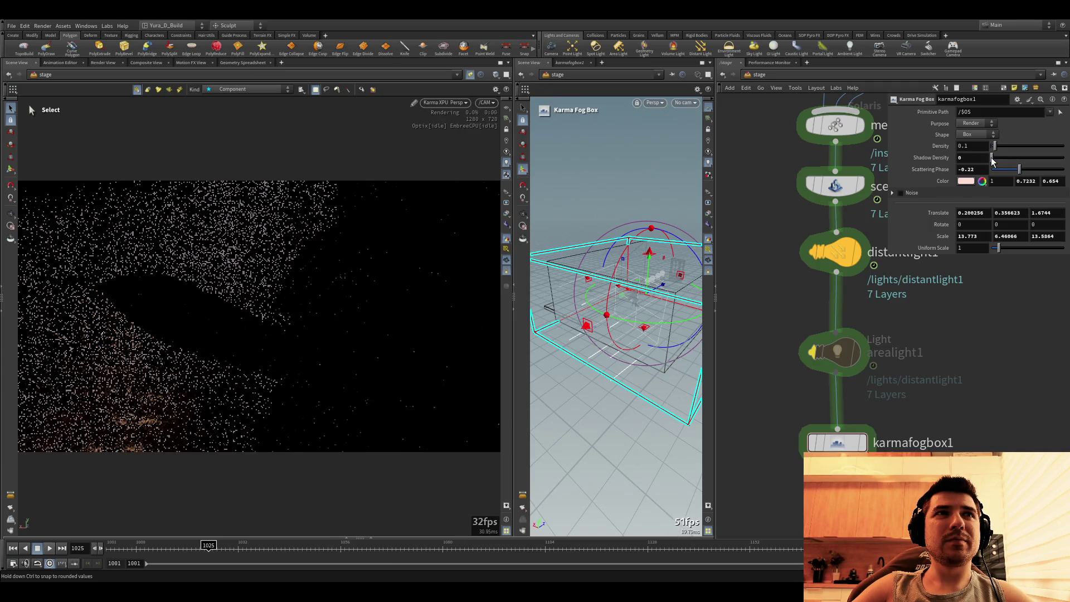
click(973, 145)
text(1)
key(Return)
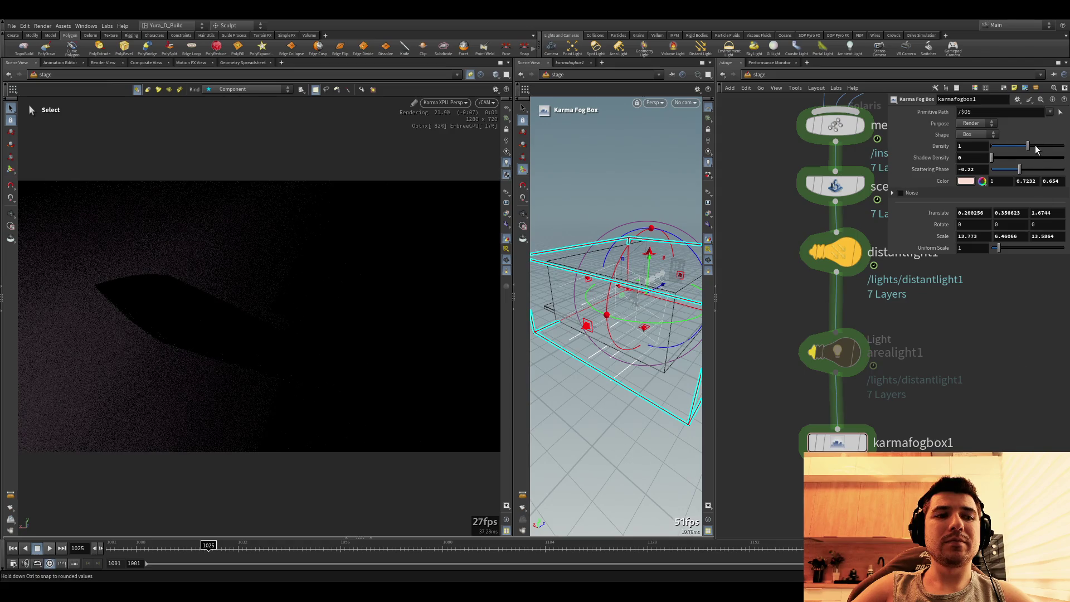
mouse_move(1029, 146)
mouse_down()
mouse_move(994, 147)
mouse_move(995, 159)
mouse_move(1064, 158)
mouse_up()
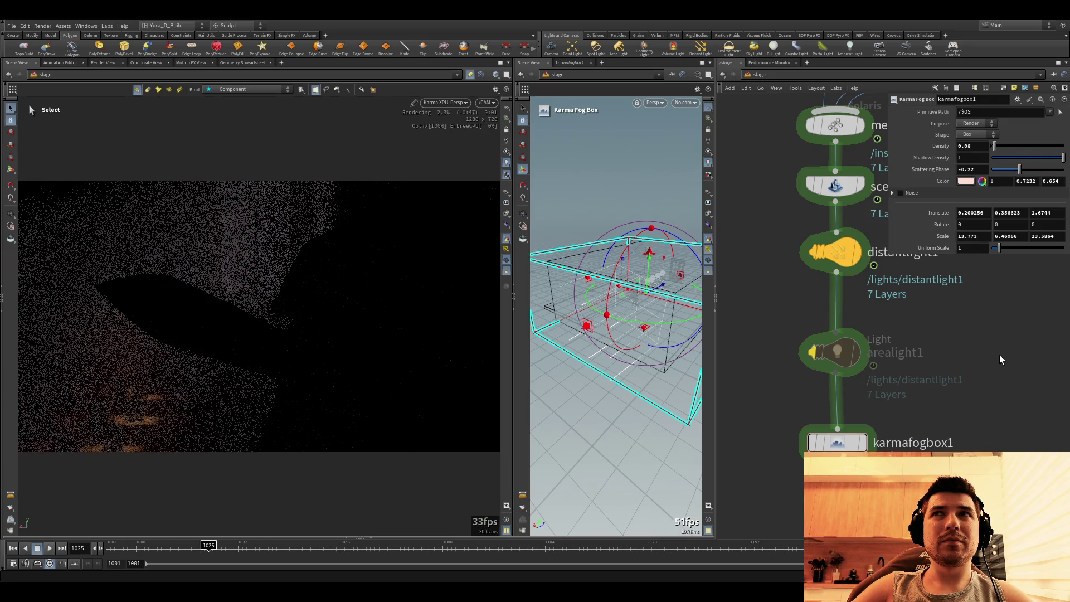
click(999, 158)
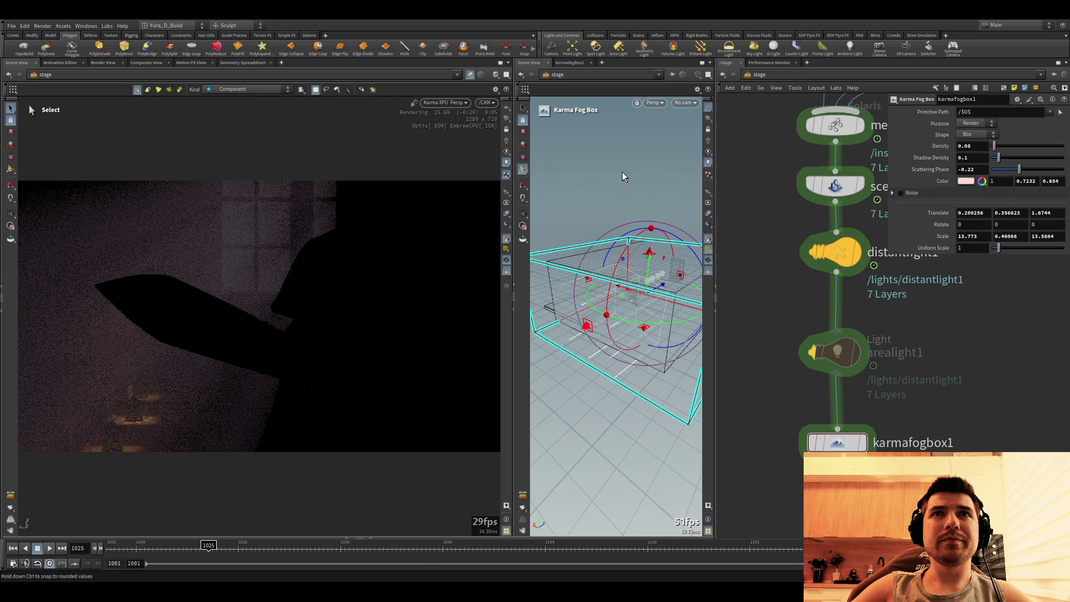
drag(583, 201, 574, 202)
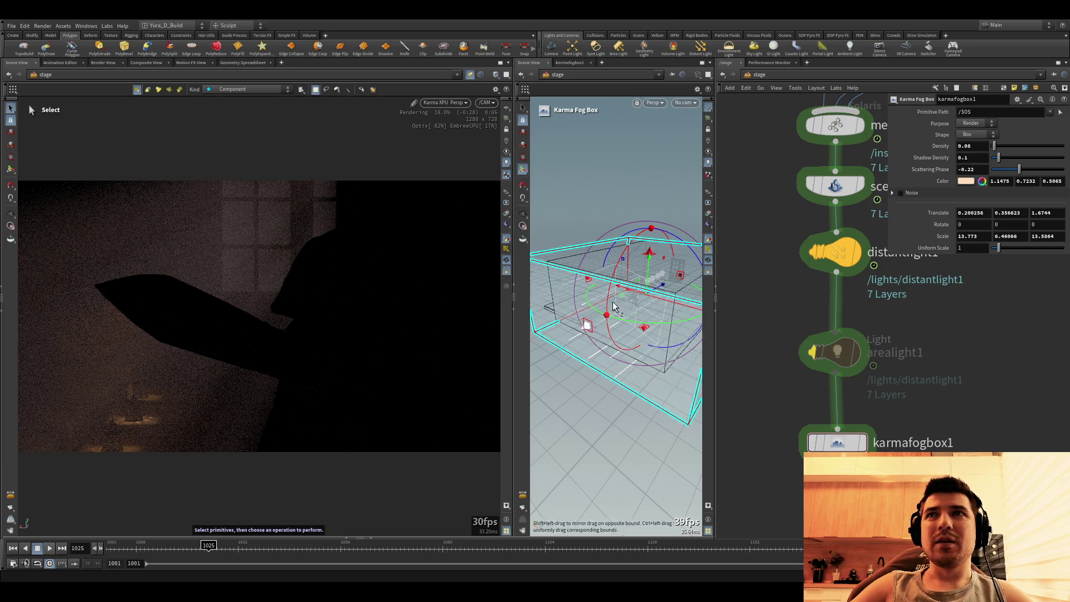
click(901, 193)
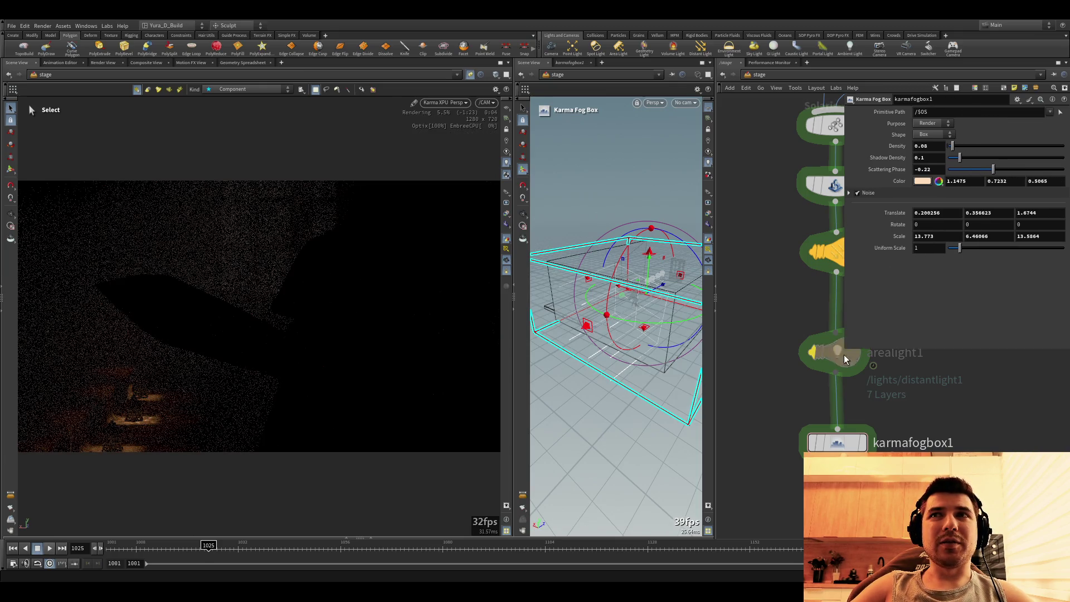
Step: Set the fog Noise Scale to 2.45 and its scattering phase to -0.04
click(870, 193)
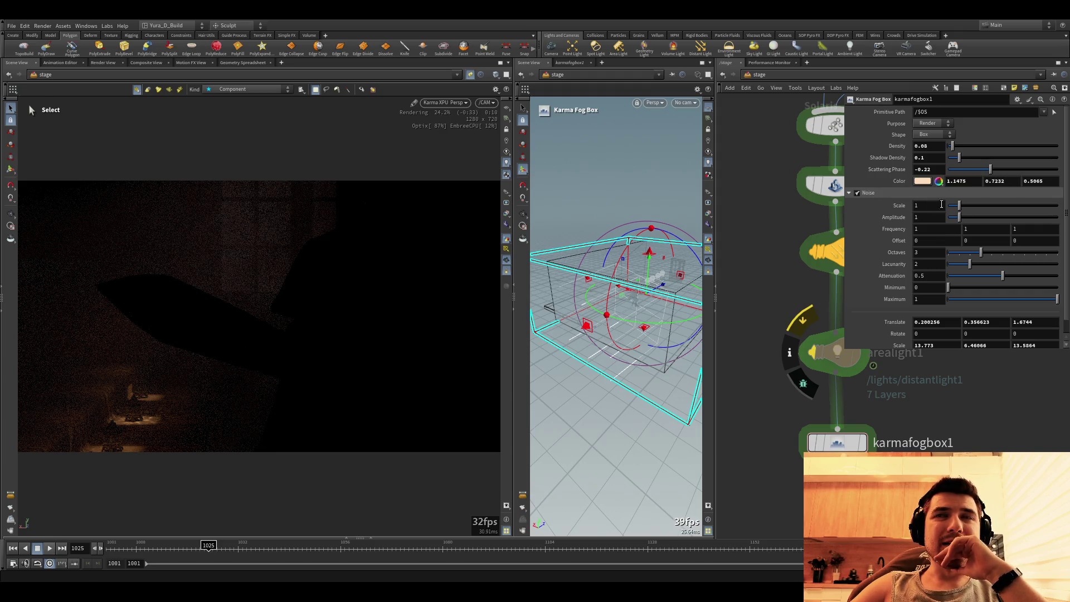
click(975, 207)
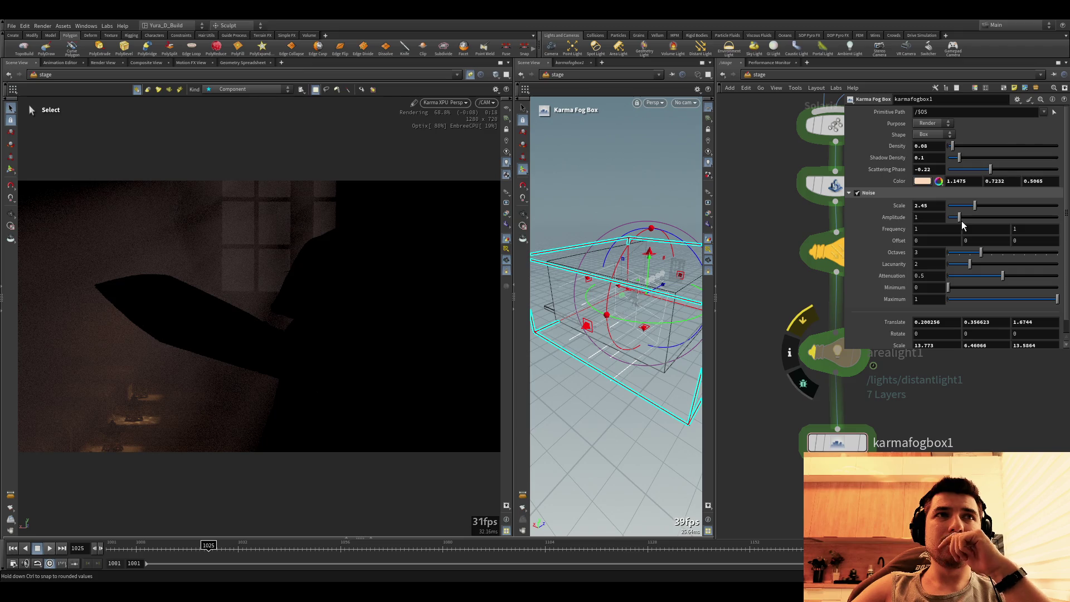
mouse_move(991, 169)
mouse_down()
mouse_move(966, 171)
mouse_move(1029, 172)
mouse_move(1002, 175)
mouse_up()
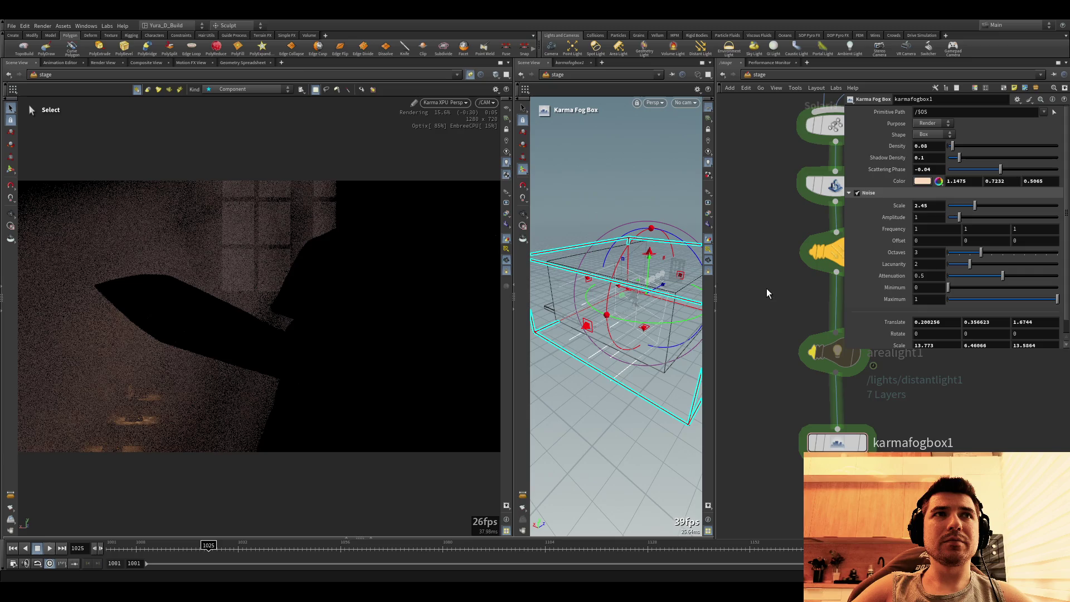
middle_drag(767, 293, 747, 293)
click(805, 255)
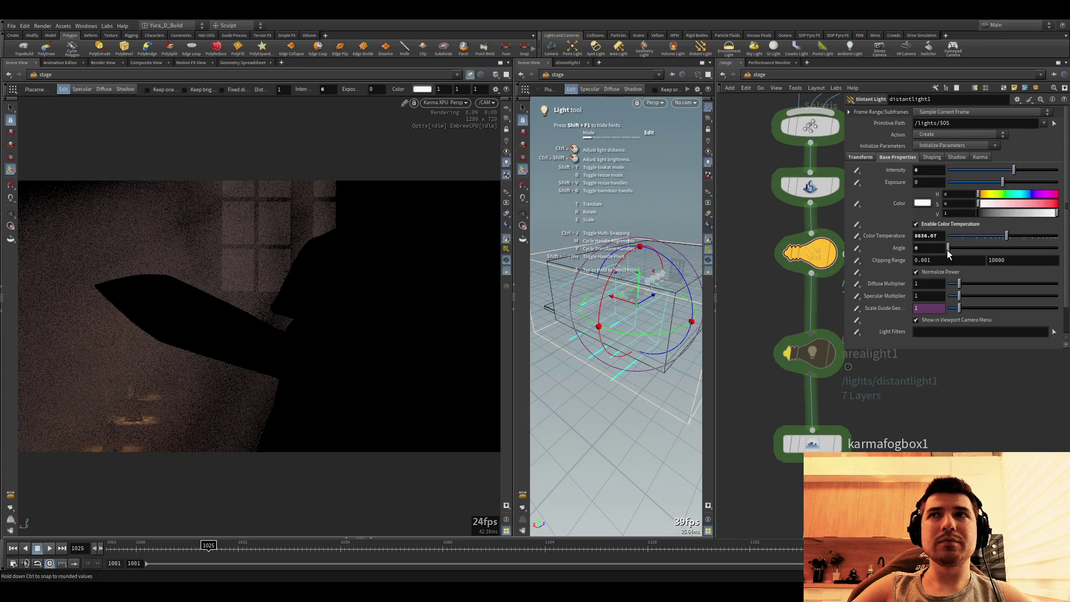
Step: Set distantlight1's Angle to 0.31 and turn arealight1 back on in the render
drag(948, 250, 951, 249)
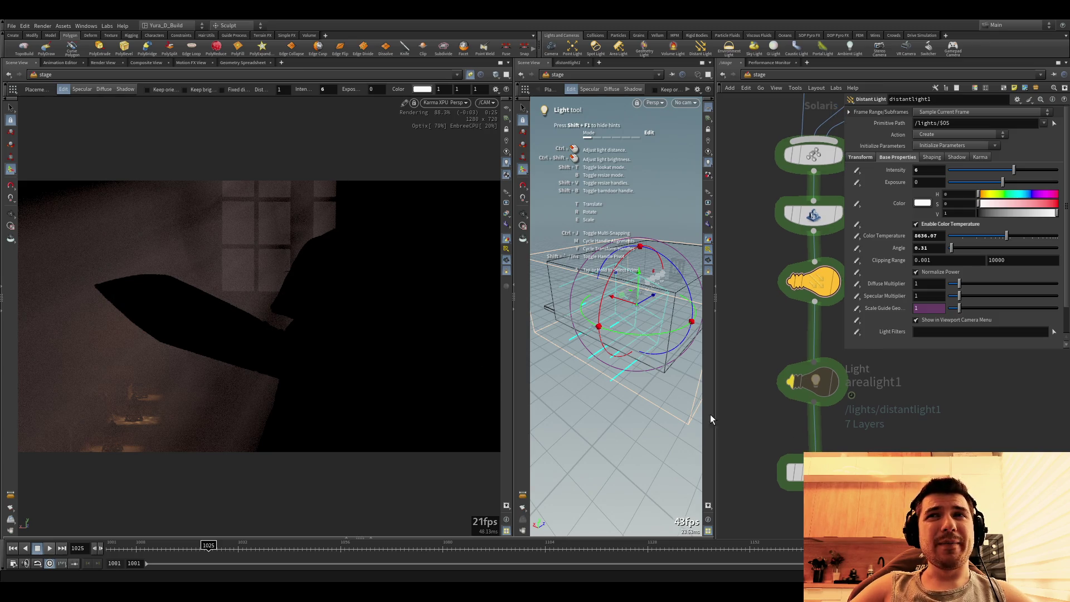
click(790, 382)
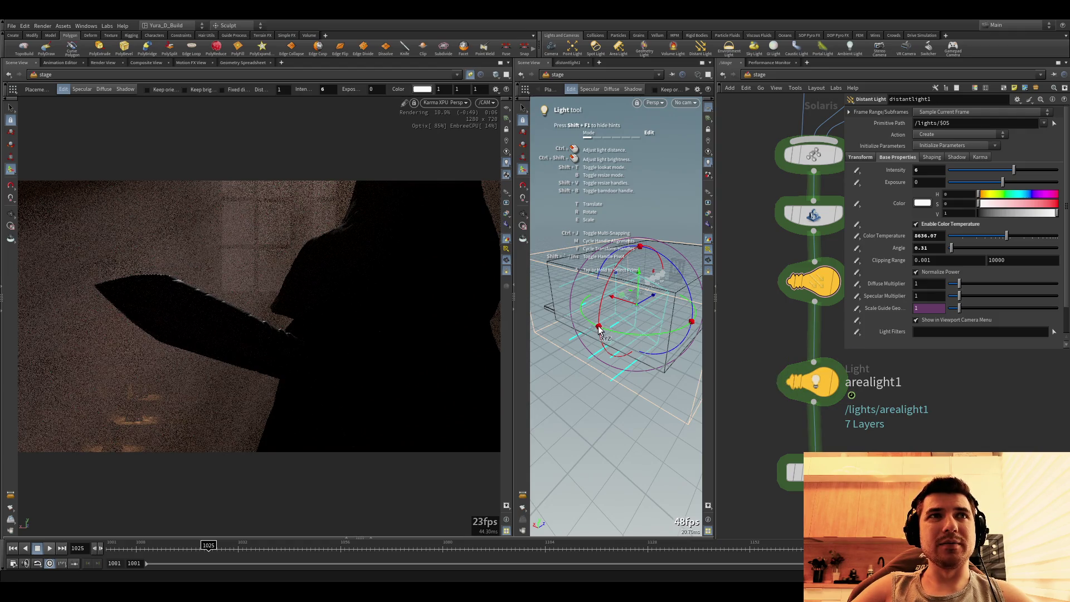
Step: Orbit around the fog box, select karmafogbox1 and set its Density to 0.01
key(Escape)
scroll(641, 318, up, 5)
mouse_move(635, 323)
mouse_down()
mouse_move(633, 312)
mouse_move(616, 342)
mouse_move(648, 342)
mouse_move(614, 357)
mouse_move(574, 337)
mouse_move(641, 358)
mouse_move(627, 335)
mouse_move(557, 378)
mouse_up()
key(Return)
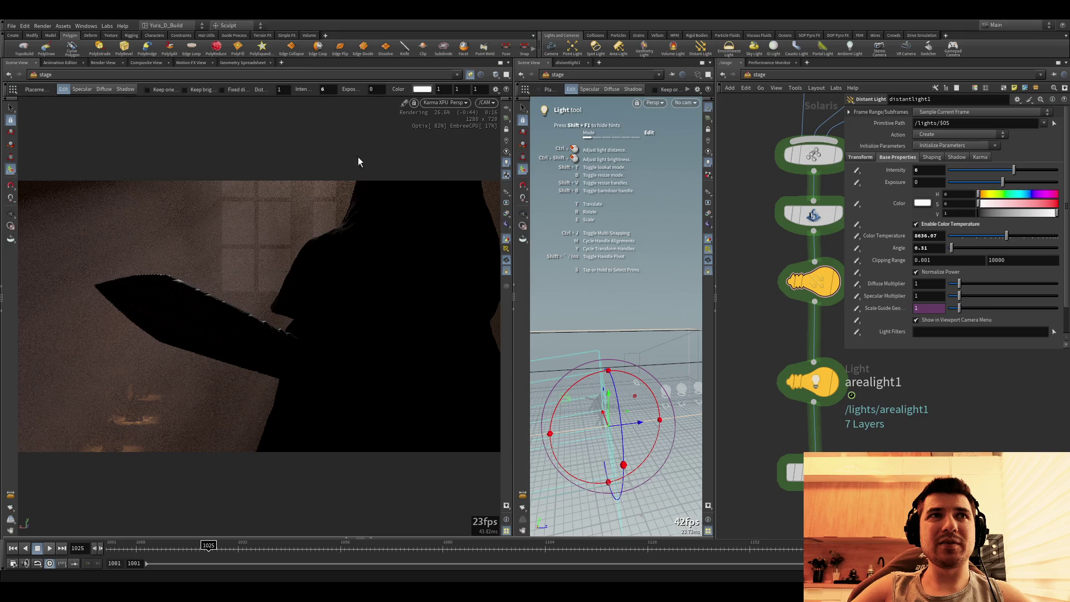
click(814, 434)
drag(821, 443, 815, 452)
double_click(929, 145)
text(0.01)
key(Return)
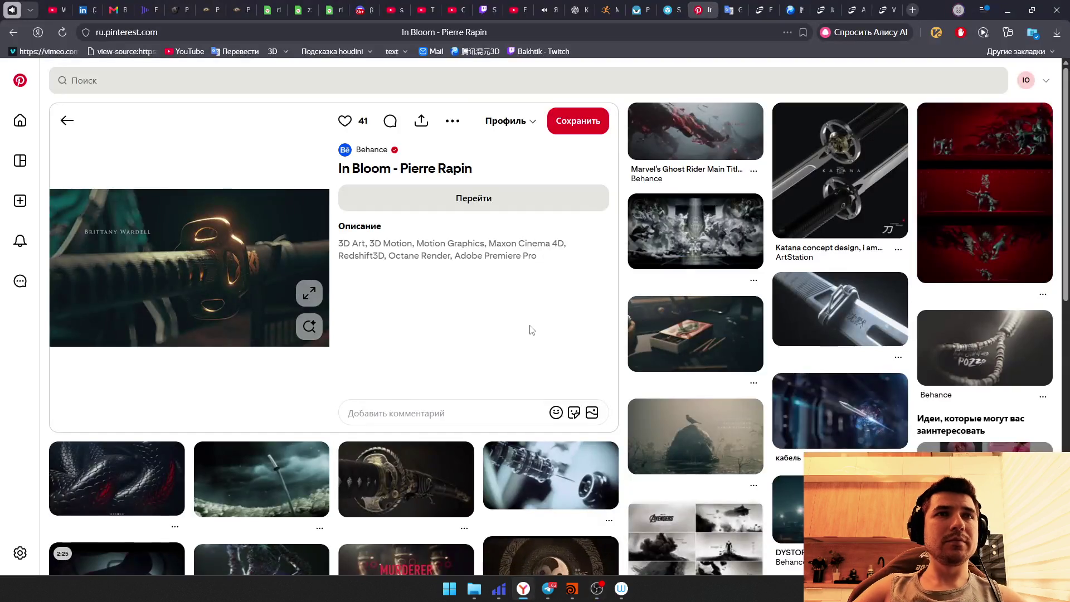
scroll(699, 331, down, 1)
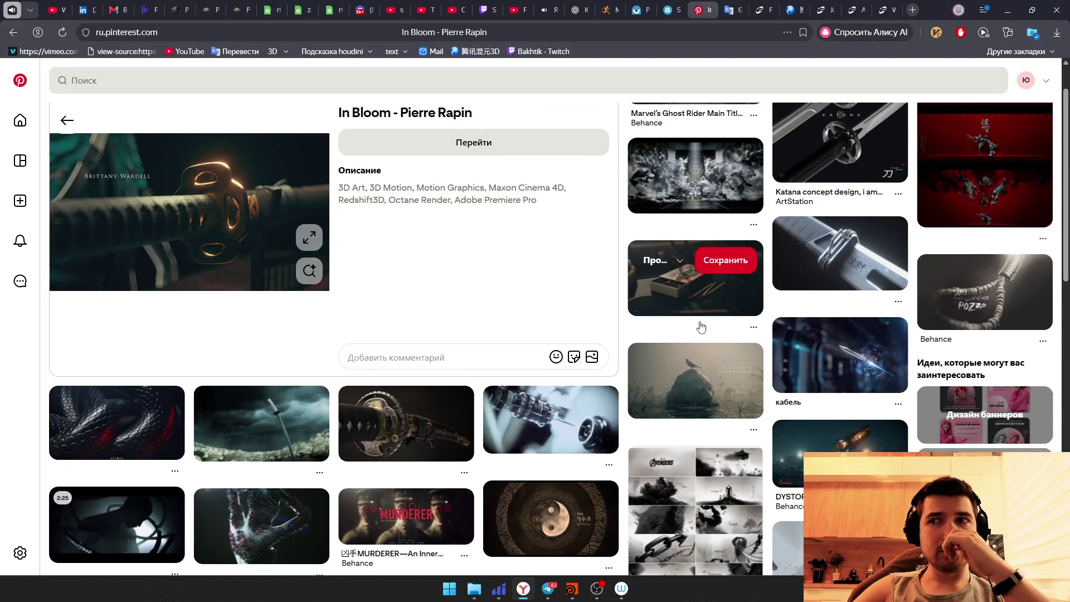
scroll(835, 410, down, 6)
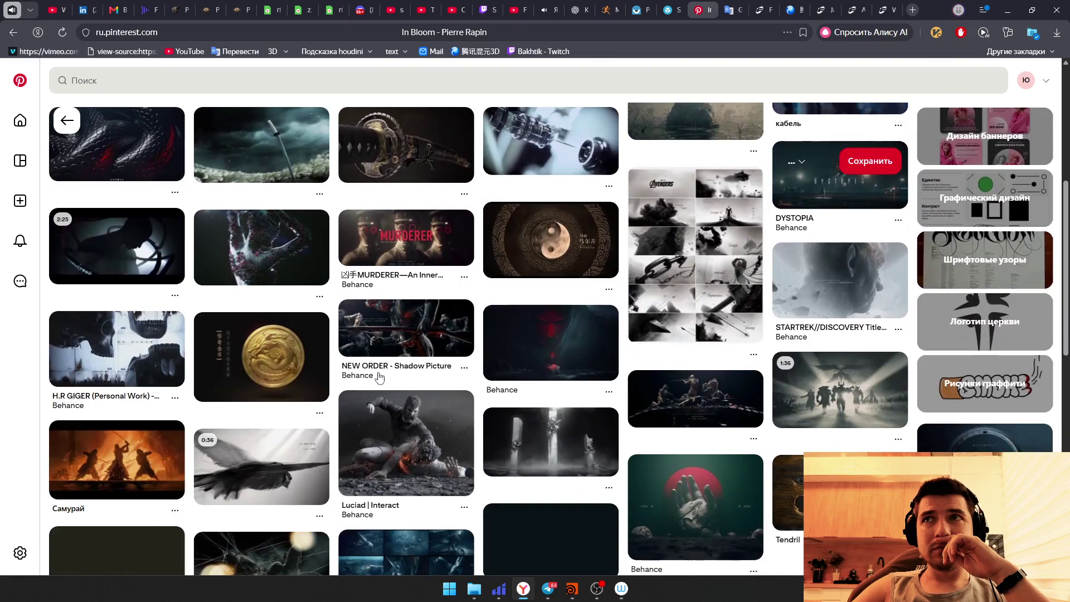
scroll(485, 430, down, 3)
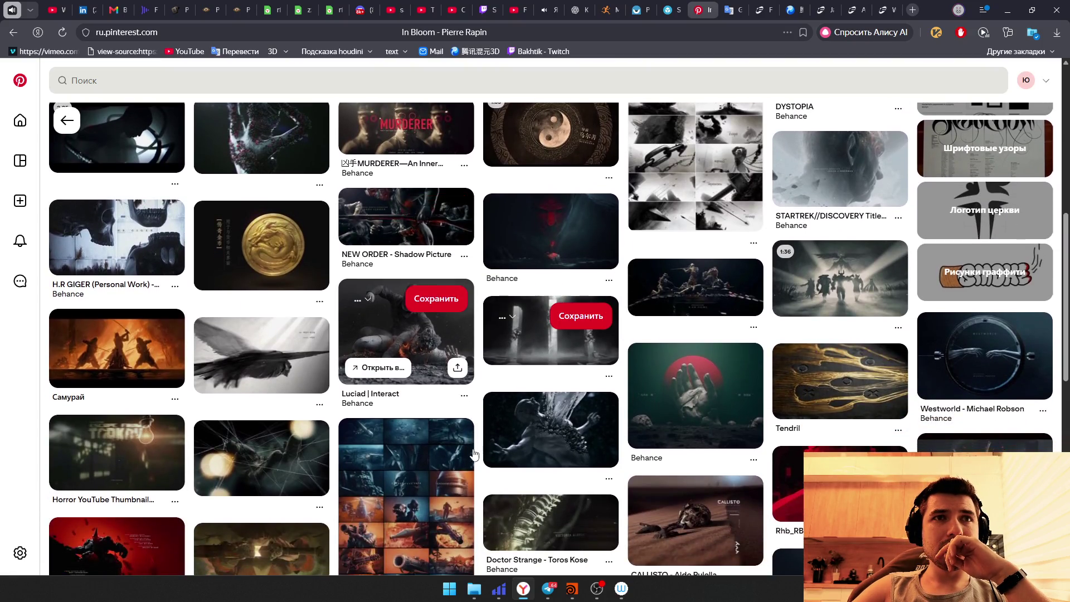
scroll(477, 425, down, 5)
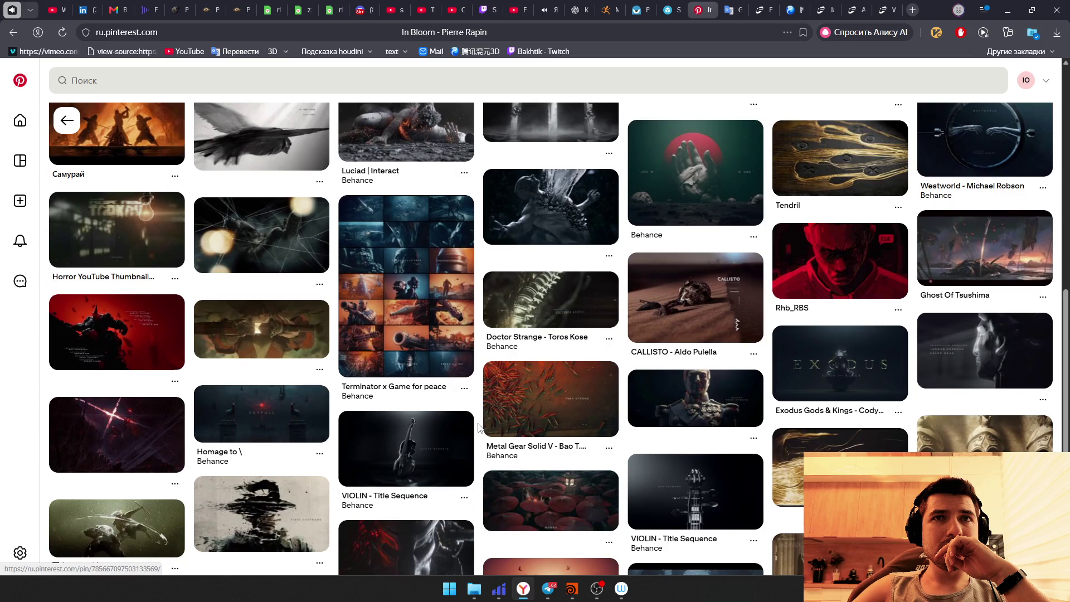
scroll(477, 428, down, 6)
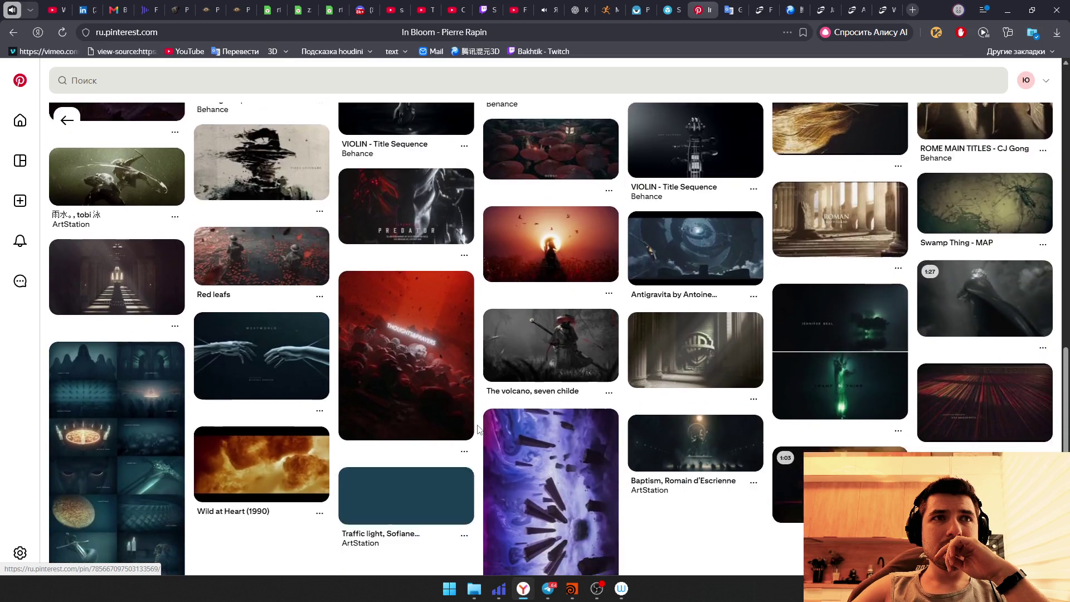
scroll(477, 429, down, 4)
scroll(477, 428, up, 2)
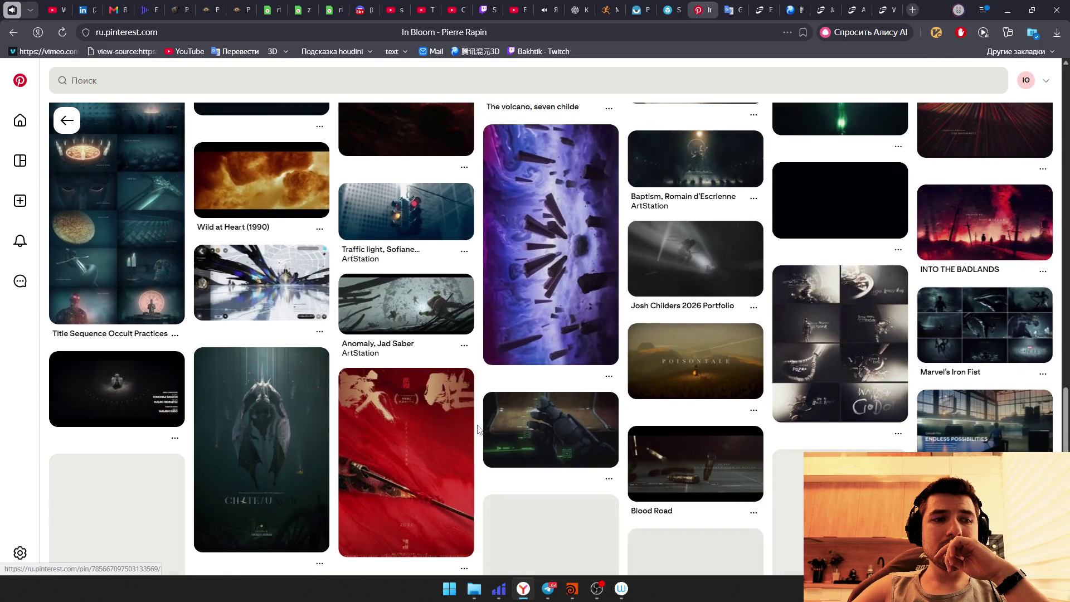
scroll(477, 431, down, 3)
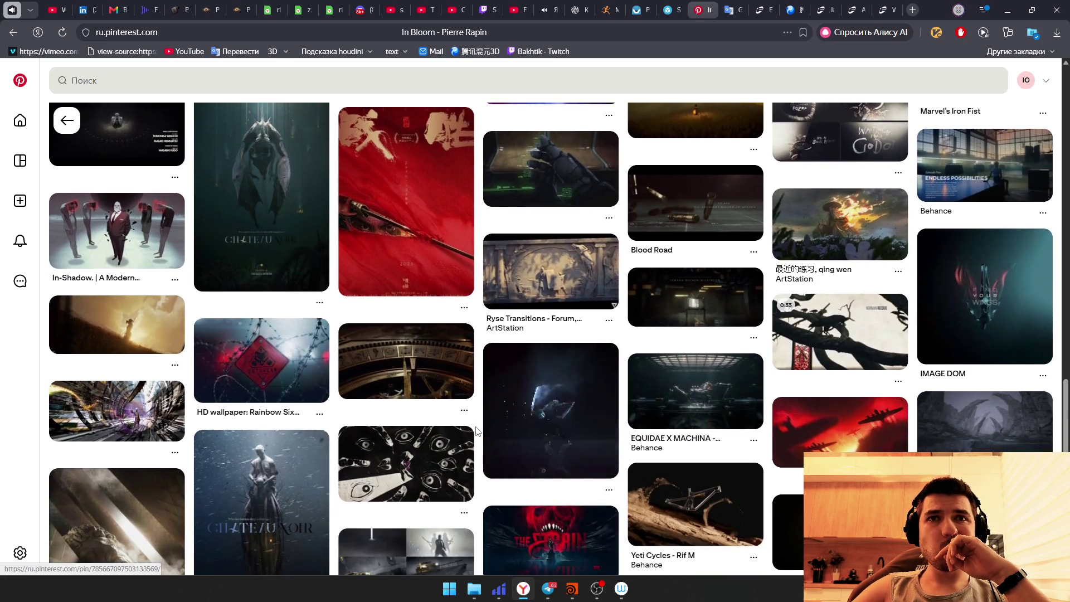
scroll(477, 431, down, 1)
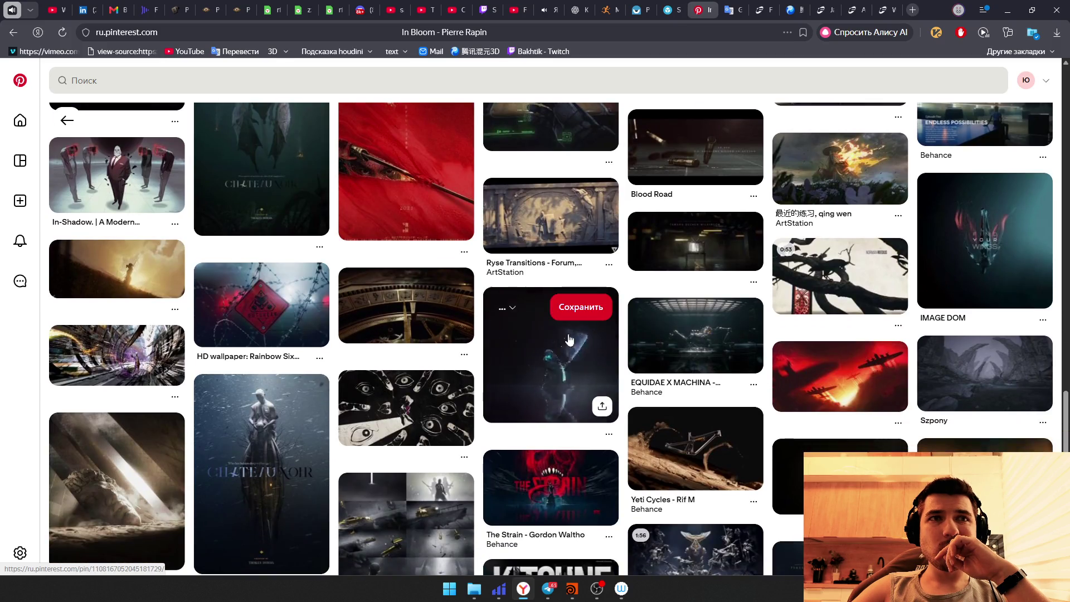
click(720, 7)
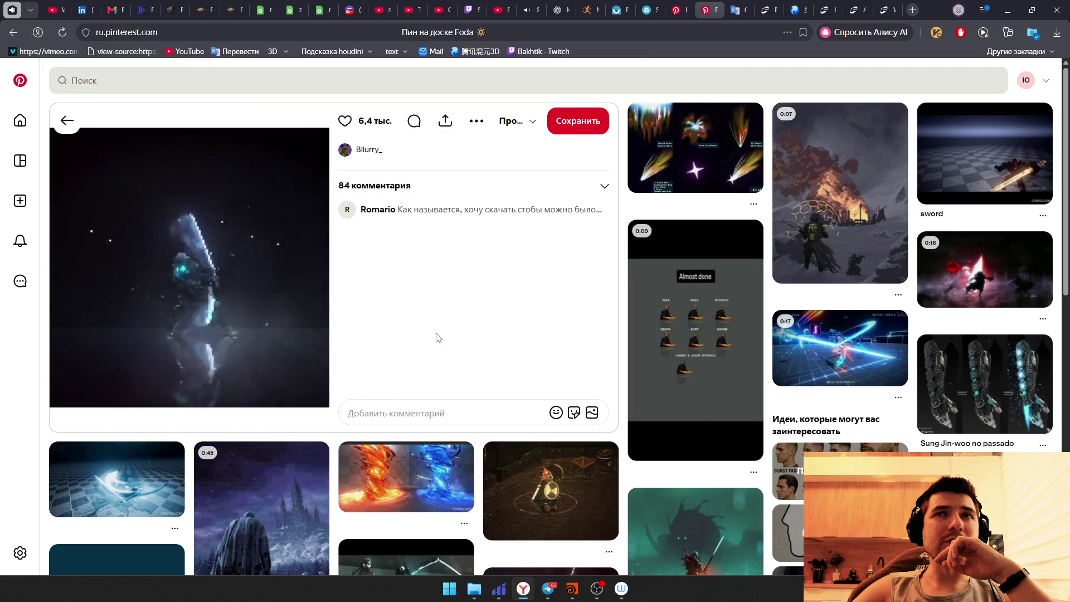
scroll(900, 297, down, 1)
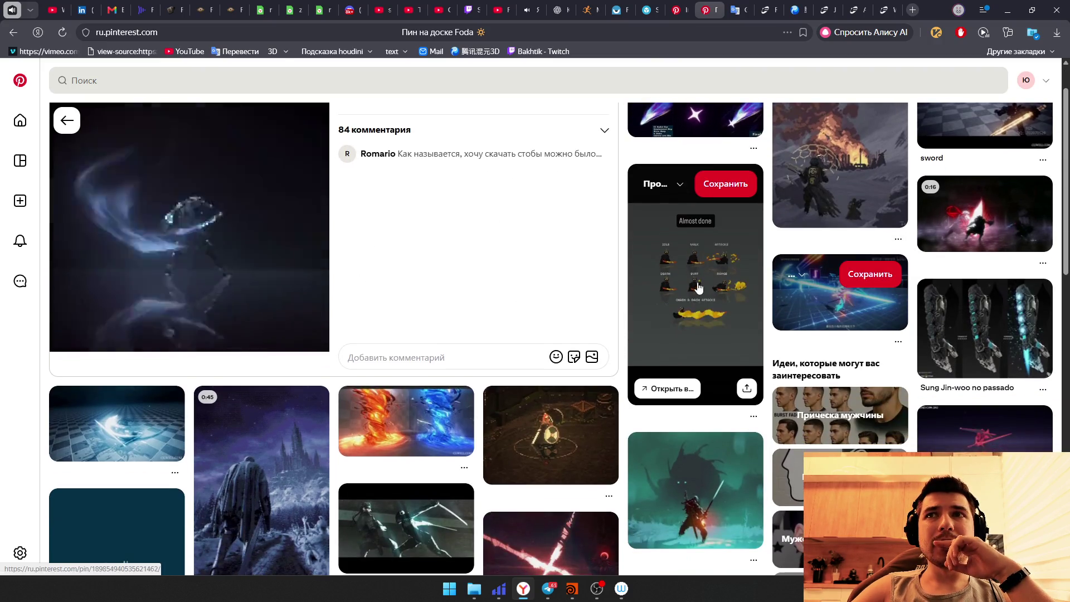
scroll(713, 296, down, 2)
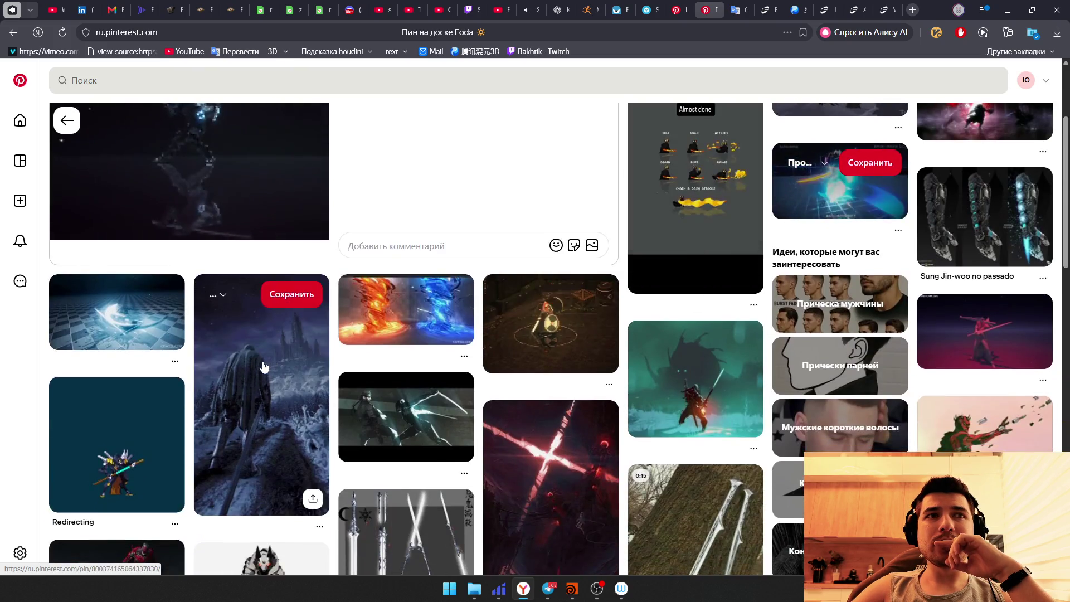
click(262, 390)
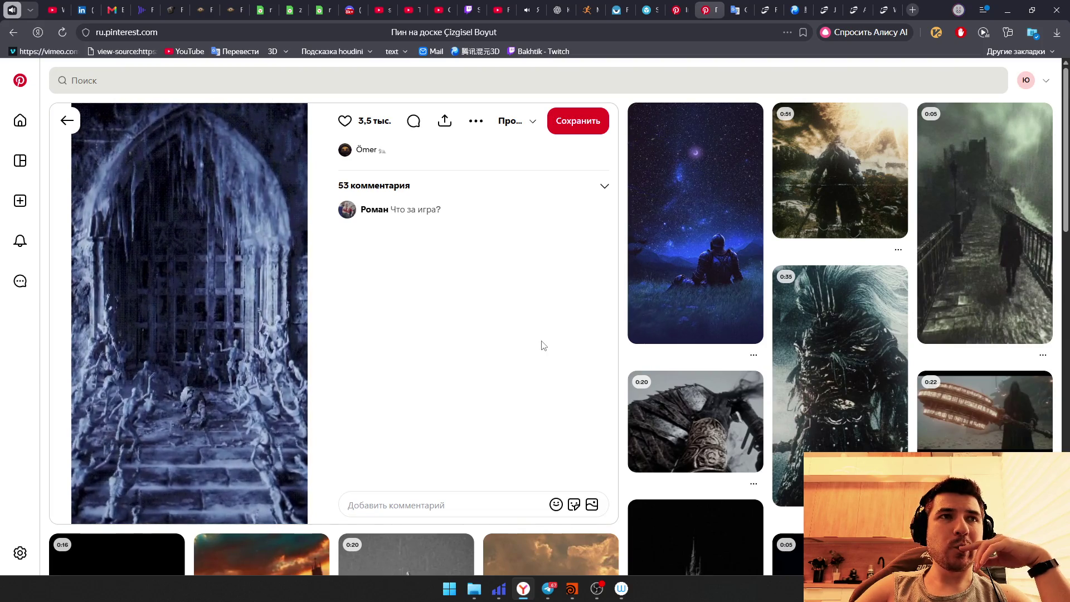
scroll(544, 346, down, 10)
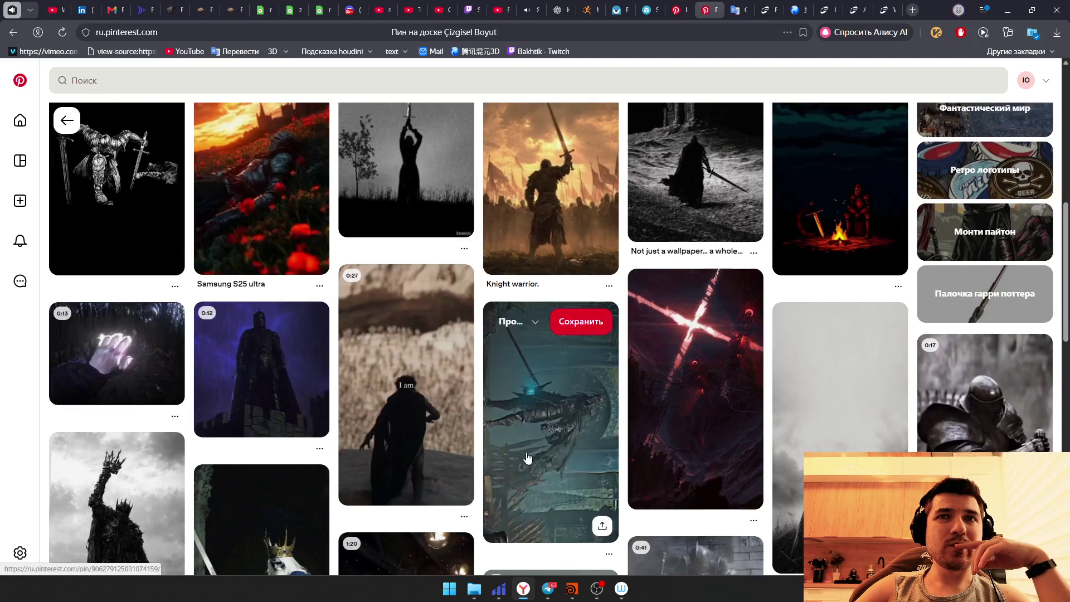
click(528, 457)
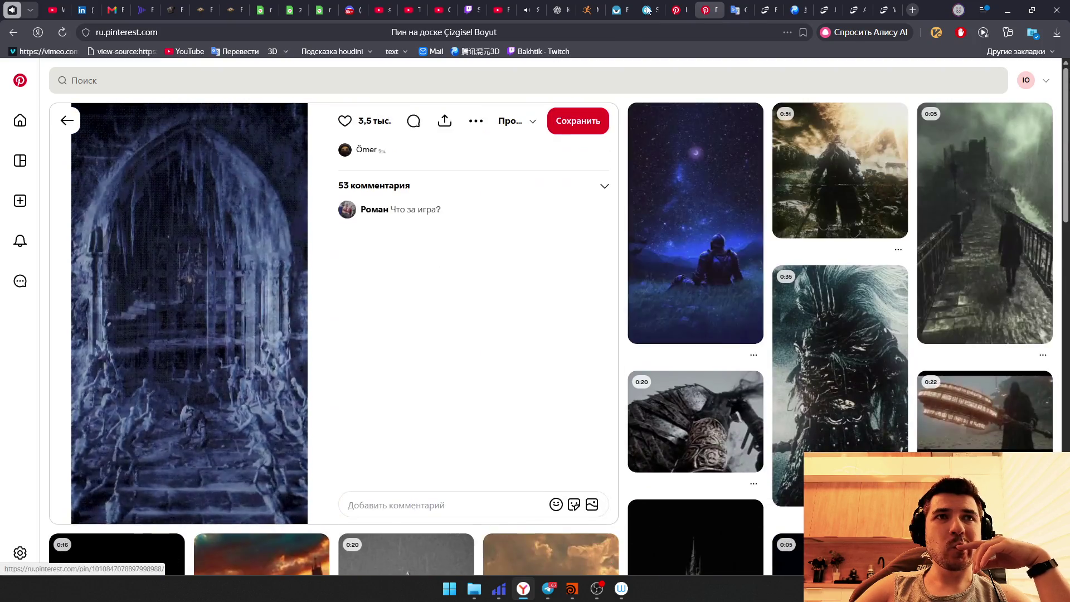
scroll(580, 356, down, 10)
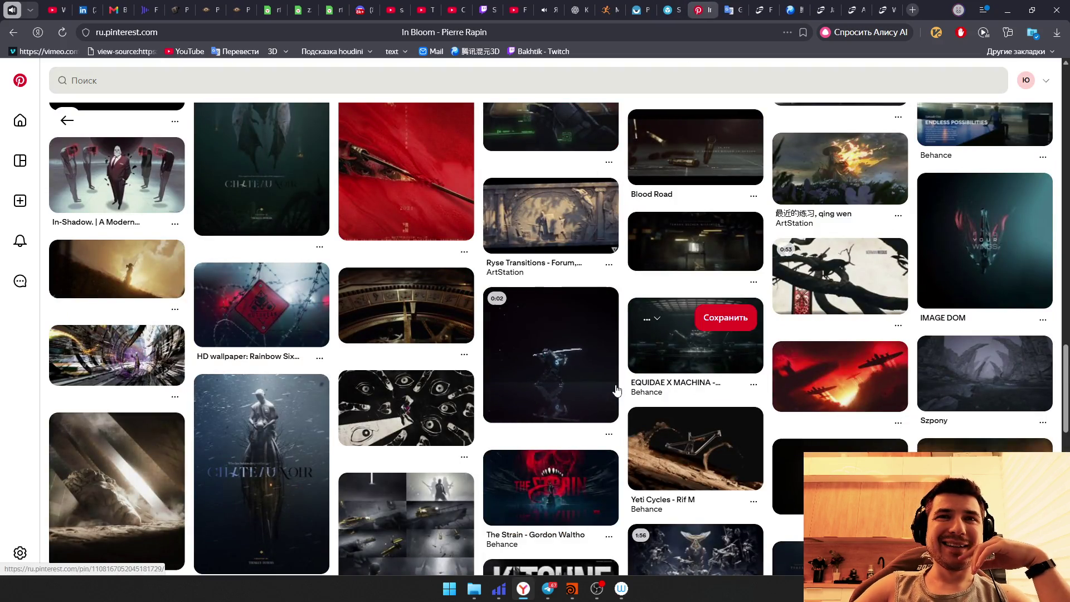
scroll(586, 324, down, 1)
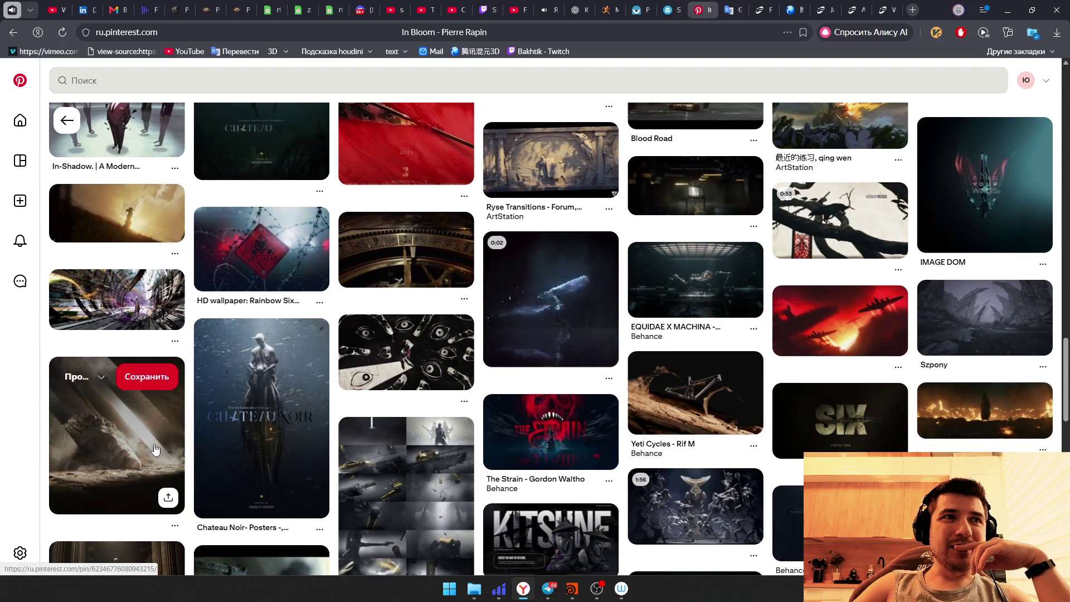
scroll(425, 478, down, 5)
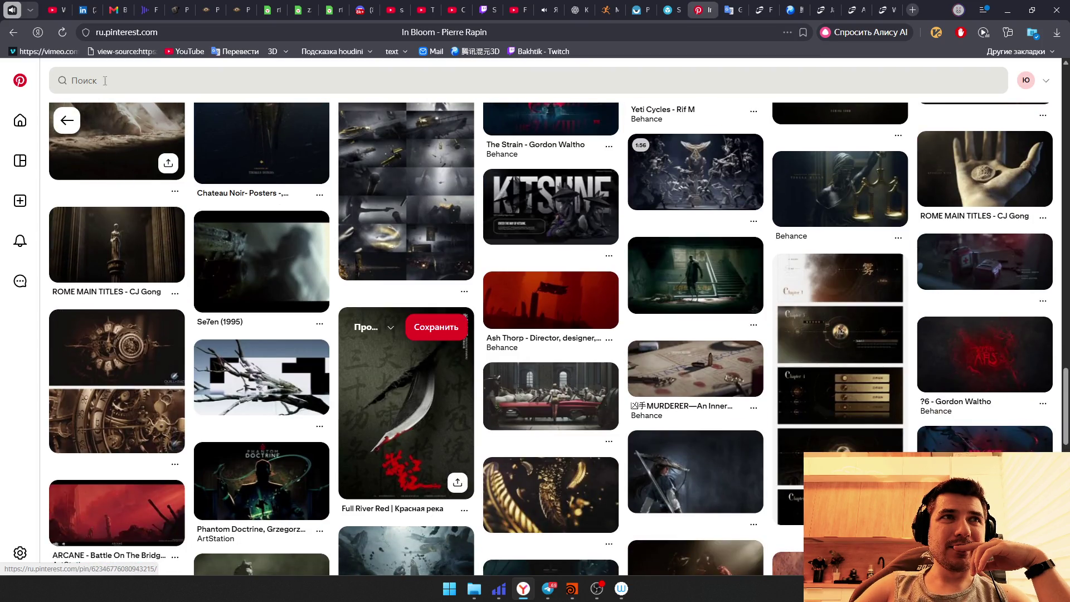
Step: Search Pinterest for 'atmosphere cinematic lights' and view the 'One light moody set up' pin in a new tab
click(189, 80)
text(at)
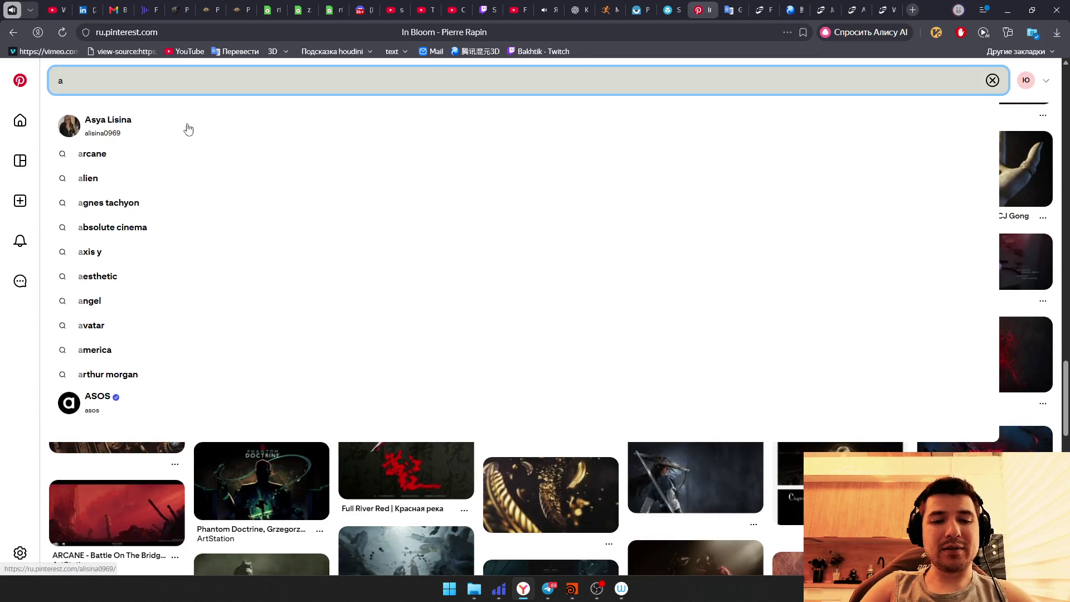
text(mosphere )
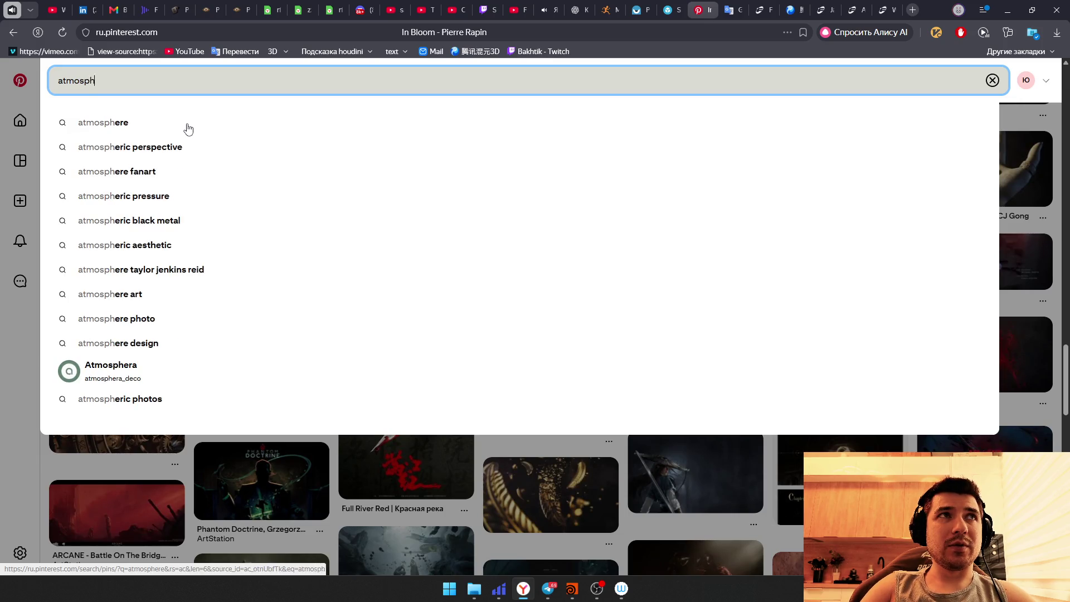
text(cinemat)
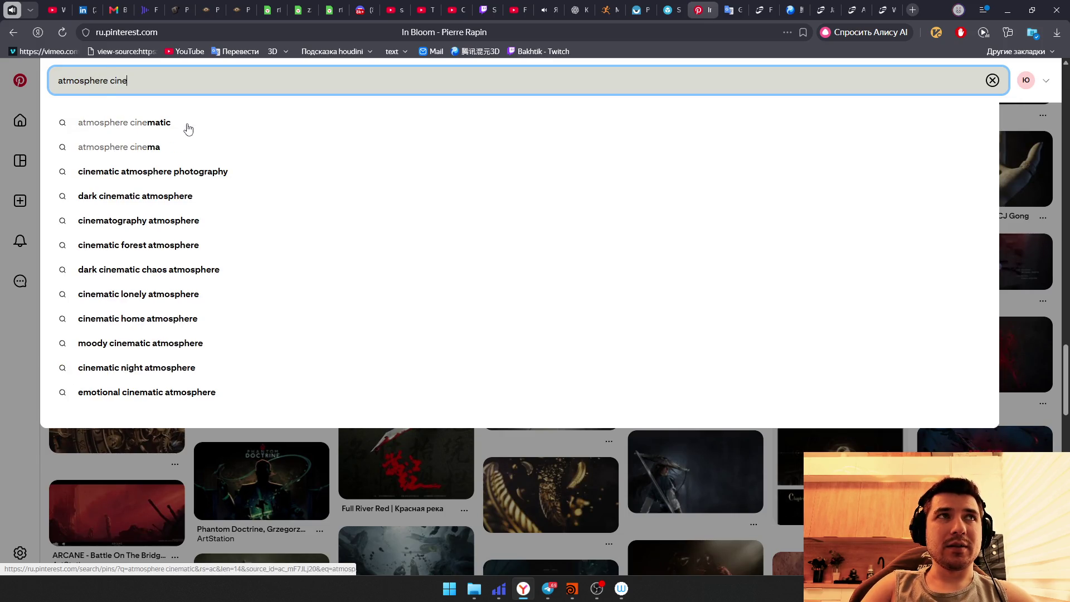
text(ic lights)
key(Return)
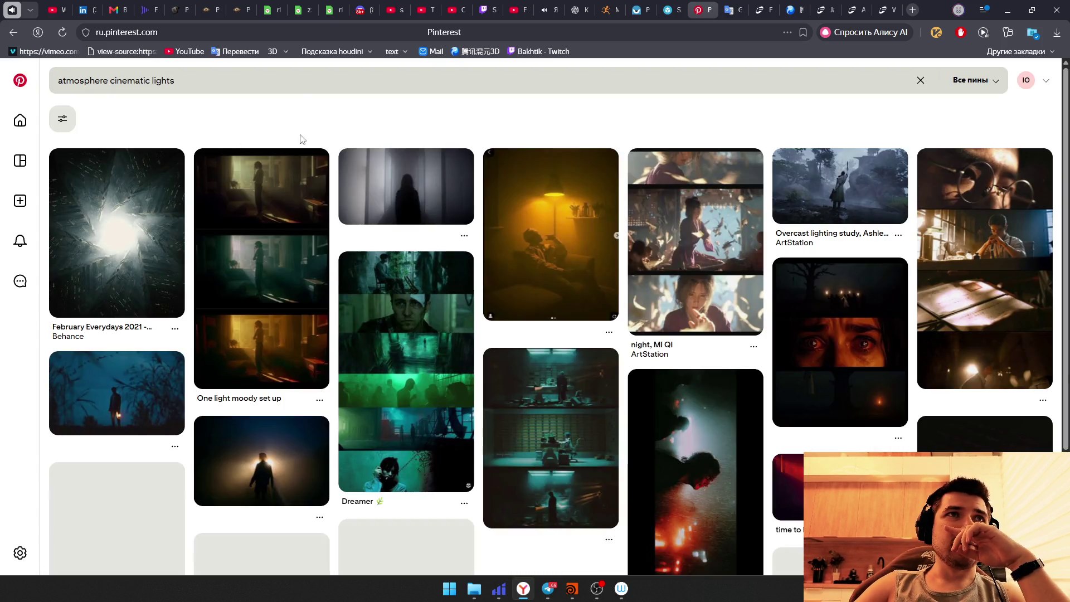
middle_click(262, 184)
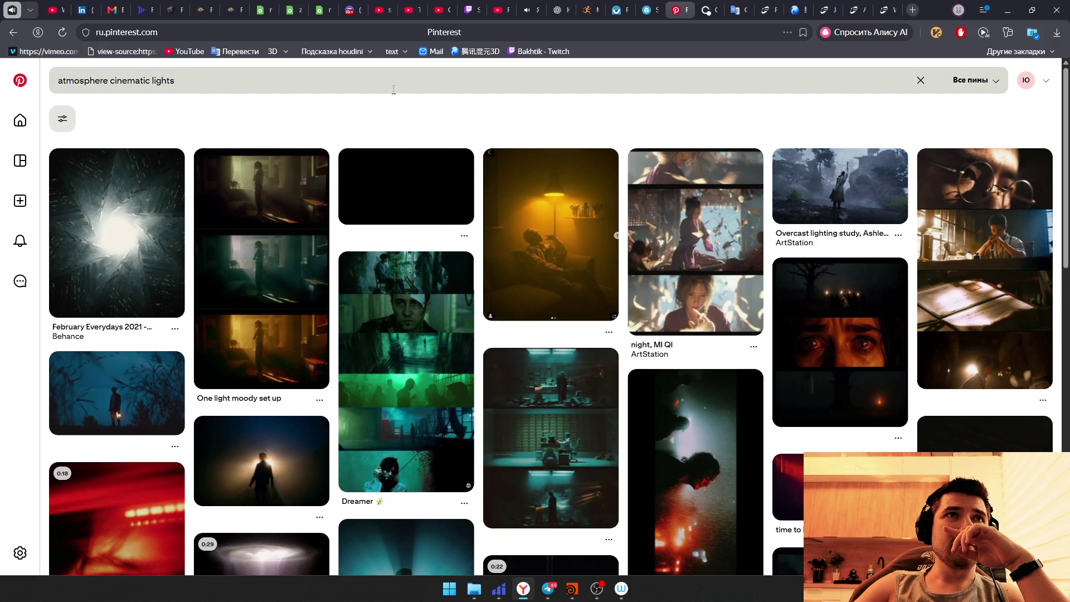
key(ctrl+Tab)
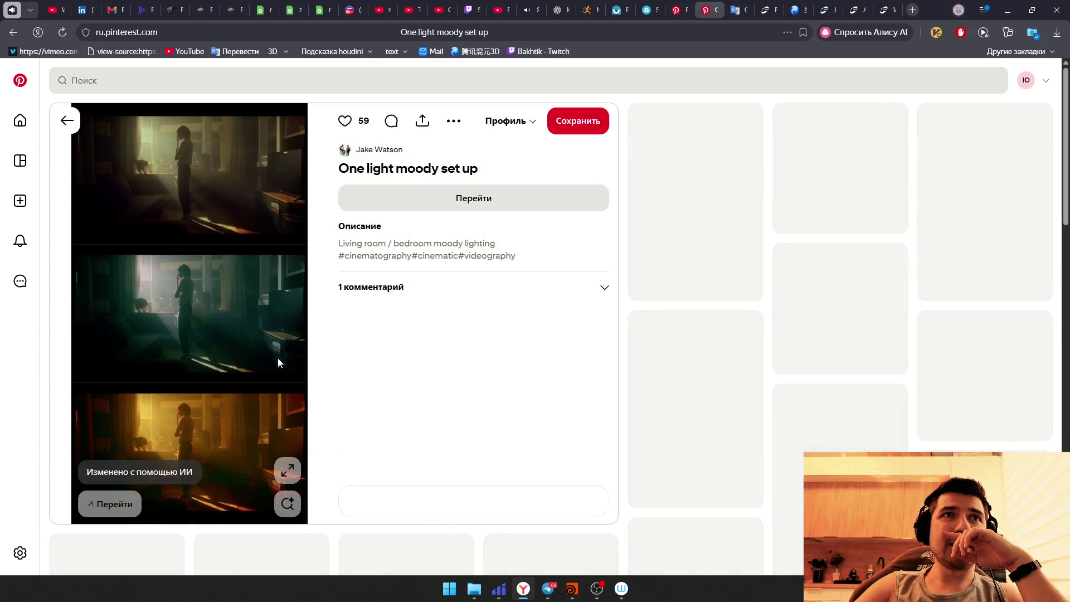
click(288, 471)
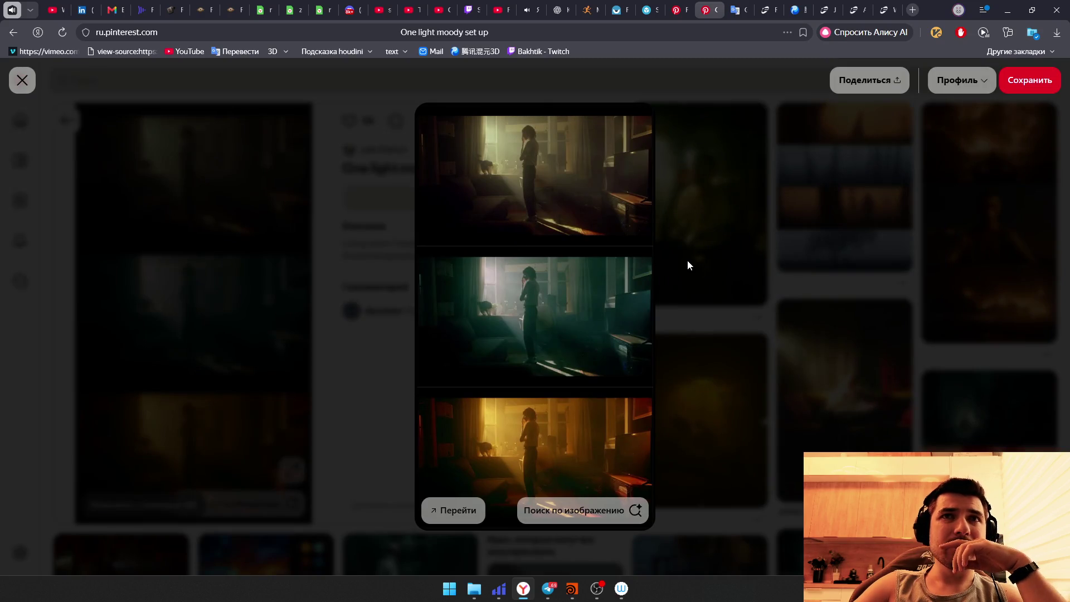
click(356, 390)
scroll(540, 337, down, 2)
scroll(540, 337, up, 2)
Step: Open the burning-ship fire pin enlarged and check a related fire-lit film stills pin
click(1017, 221)
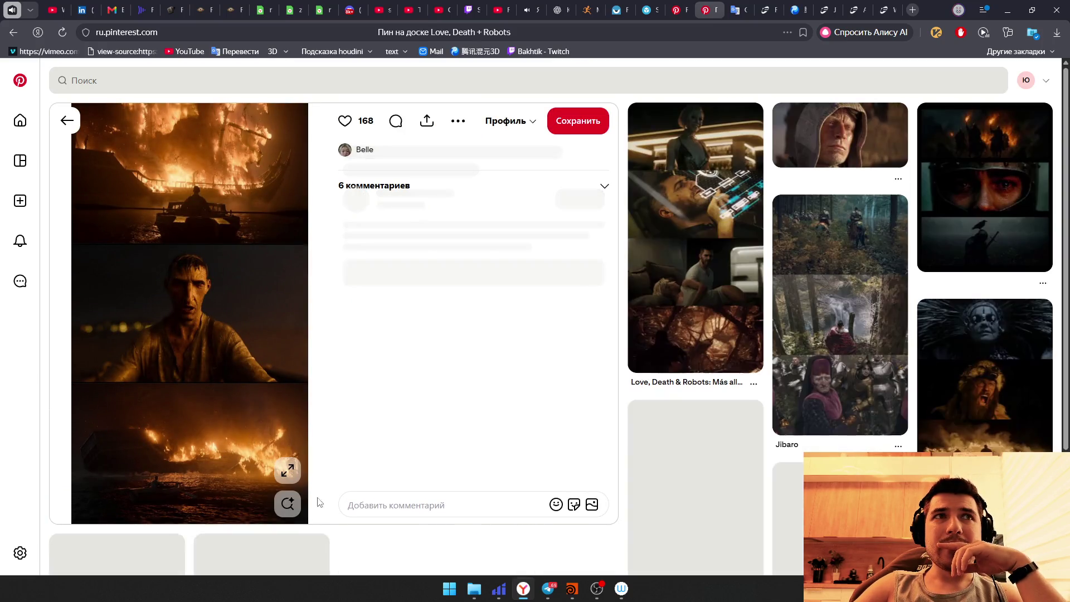
click(288, 471)
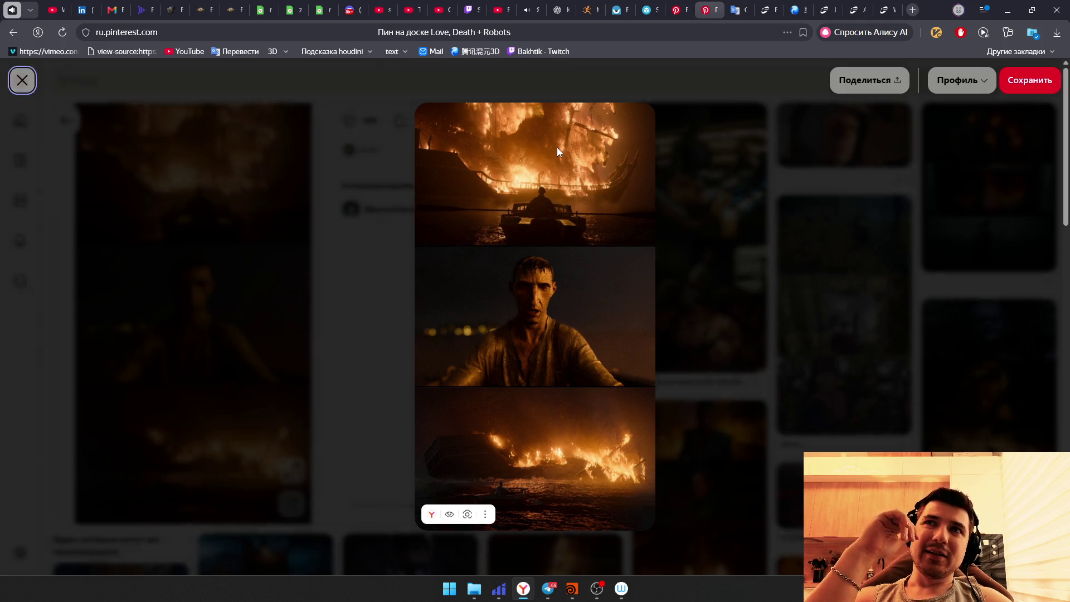
key(Escape)
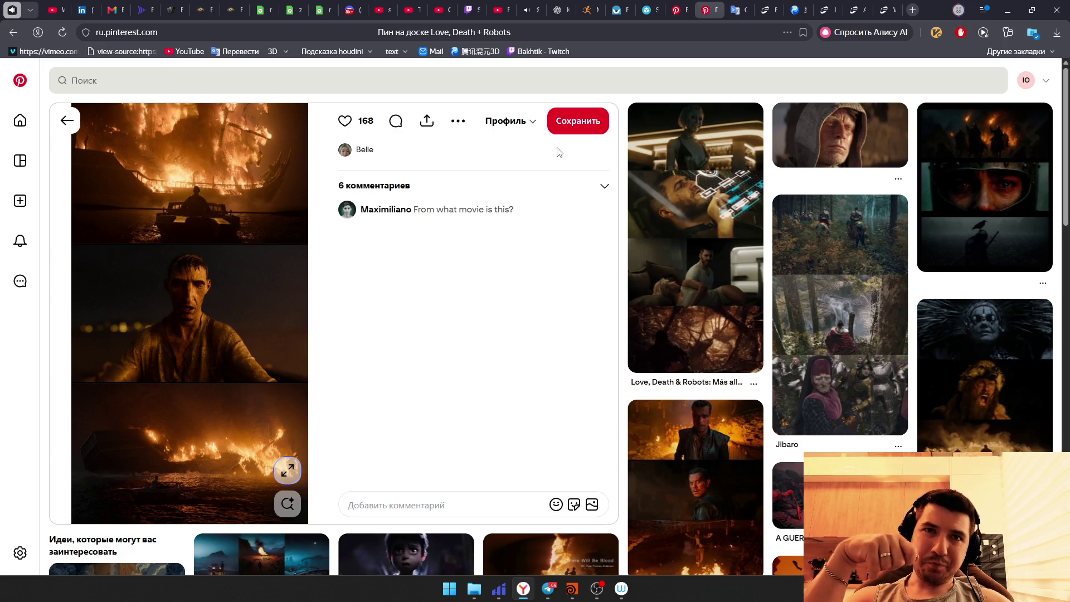
scroll(559, 152, down, 4)
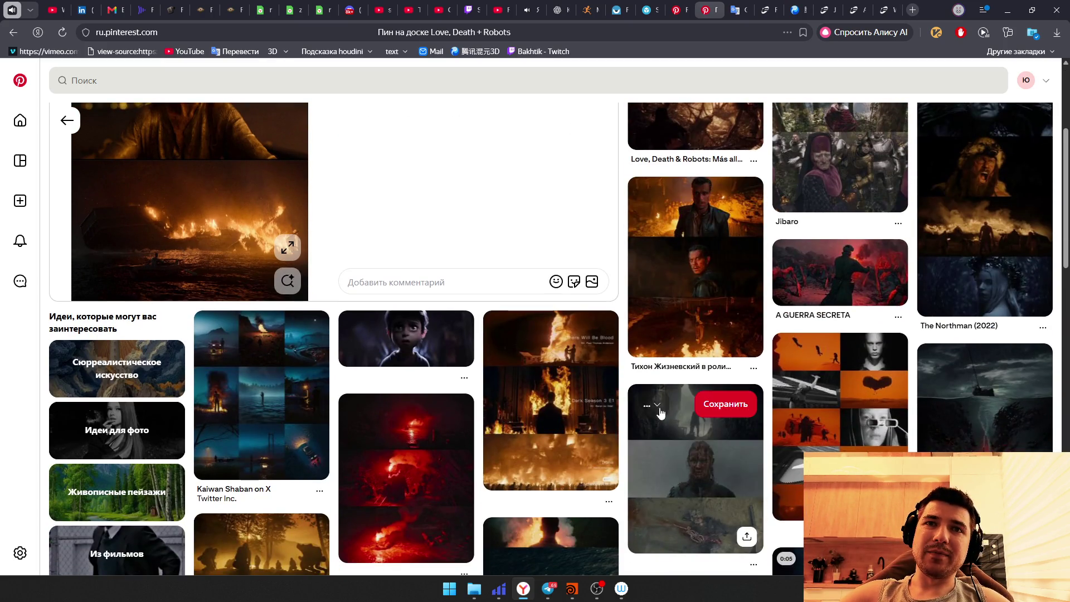
click(562, 438)
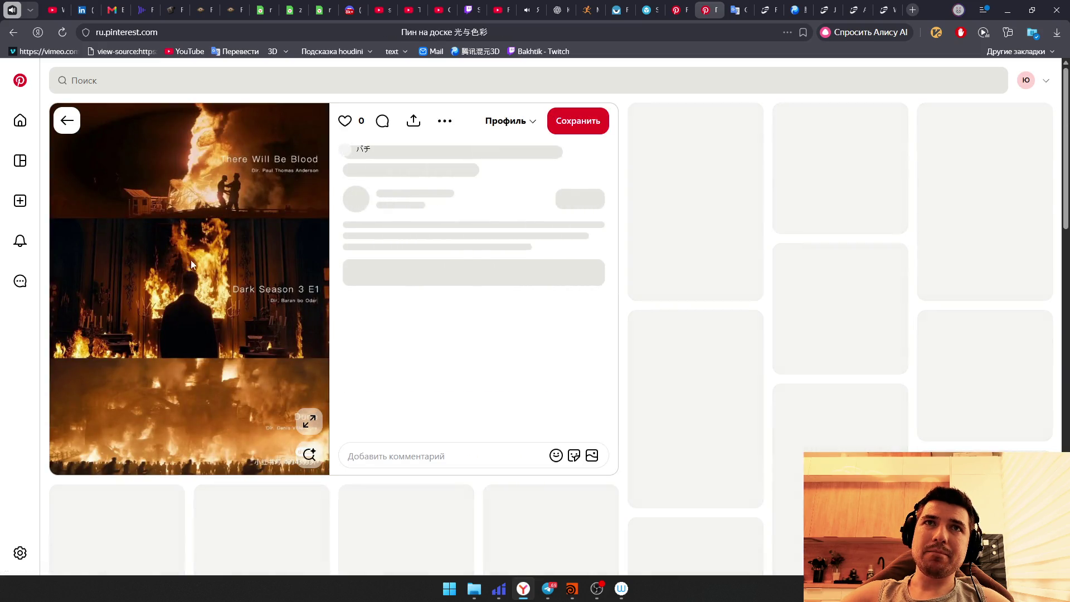
key(alt+Left)
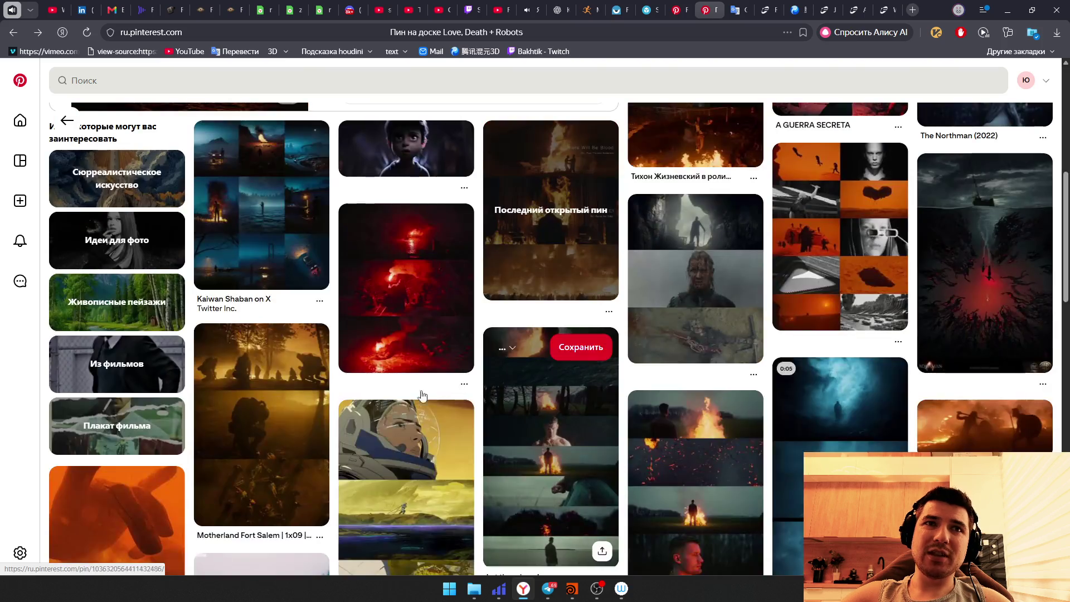
scroll(366, 256, down, 1)
scroll(366, 256, down, 4)
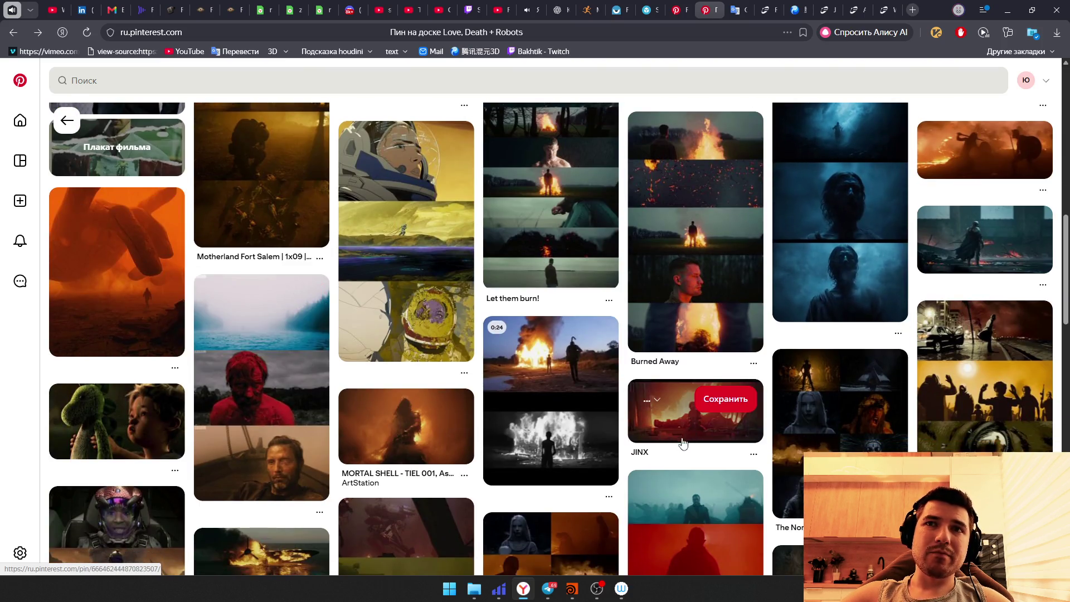
click(681, 440)
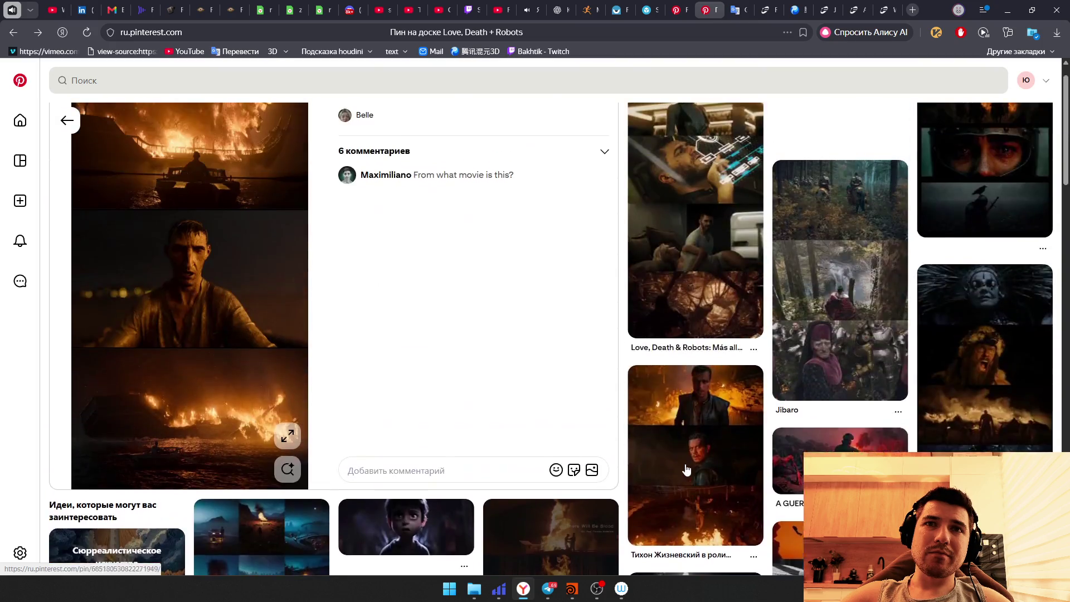
Step: Browse the hooded-man and helmet-and-crow pins and related pins, then return to the search results
click(806, 159)
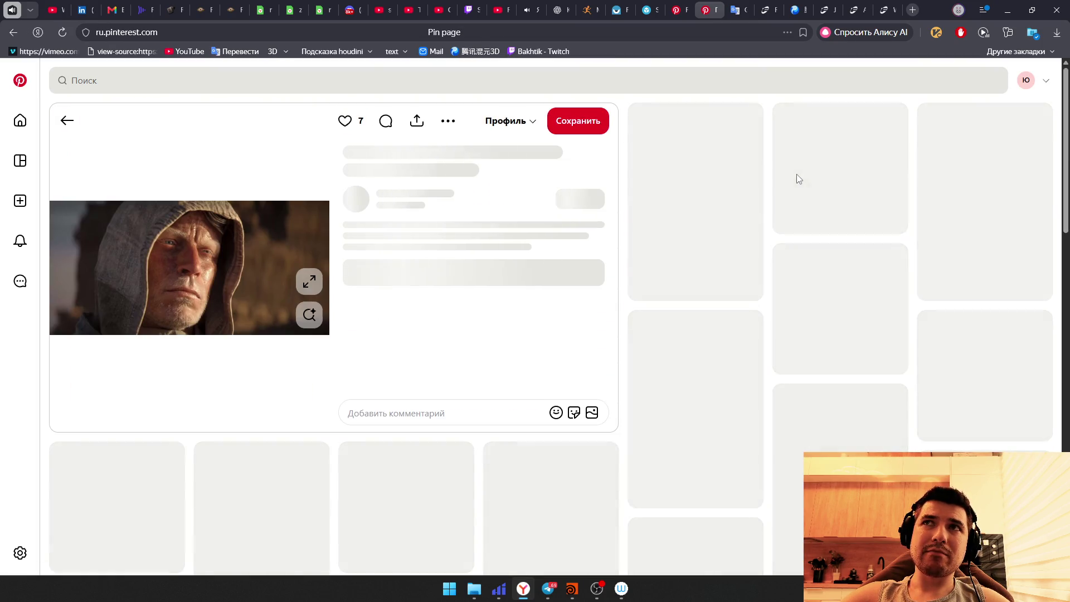
key(alt+Left)
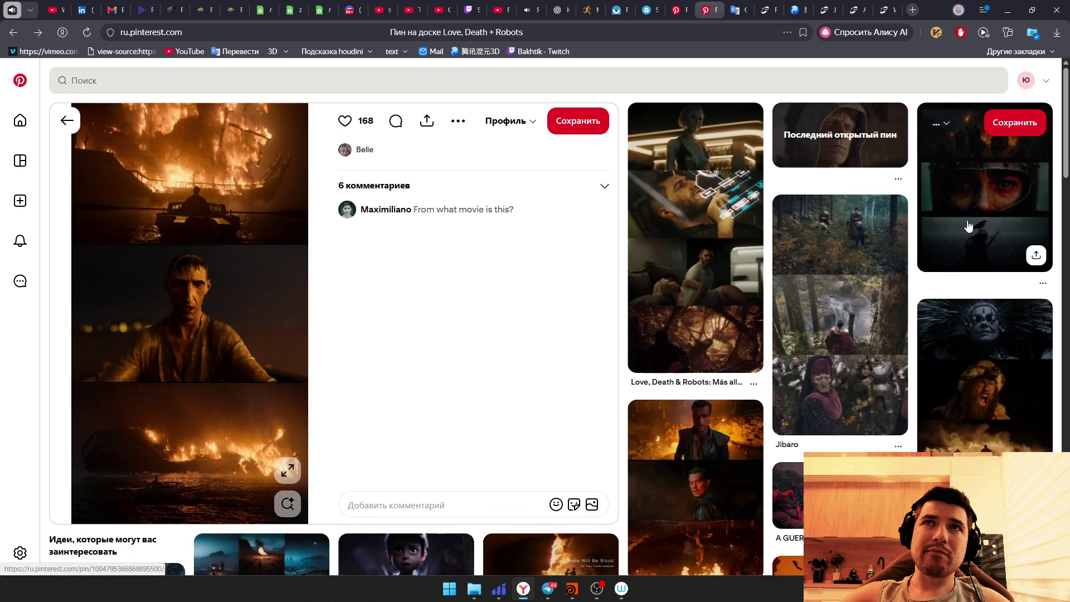
click(981, 236)
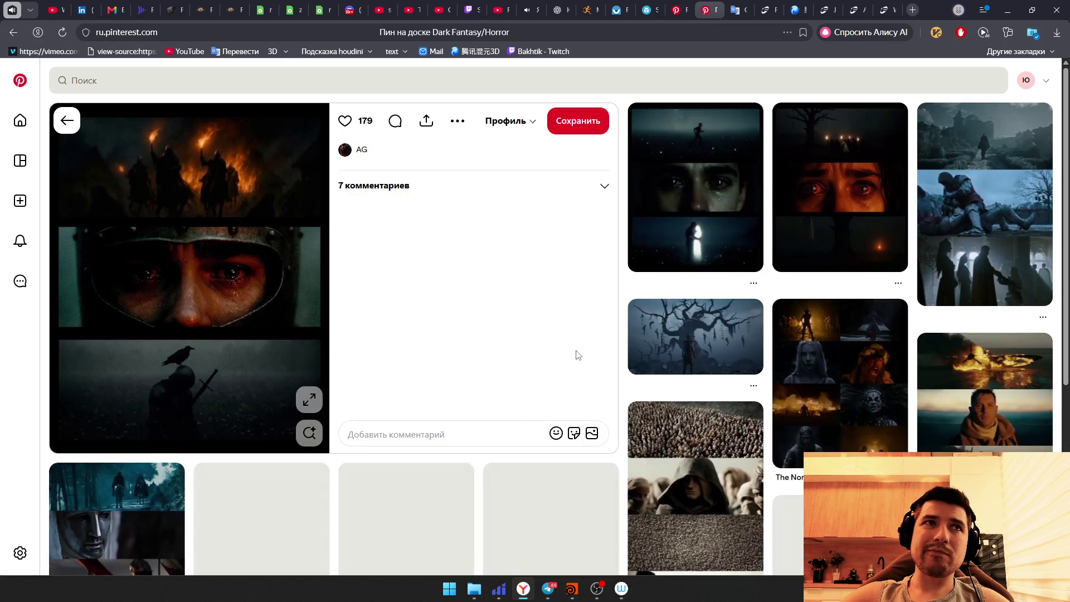
scroll(573, 408, down, 4)
scroll(573, 408, up, 4)
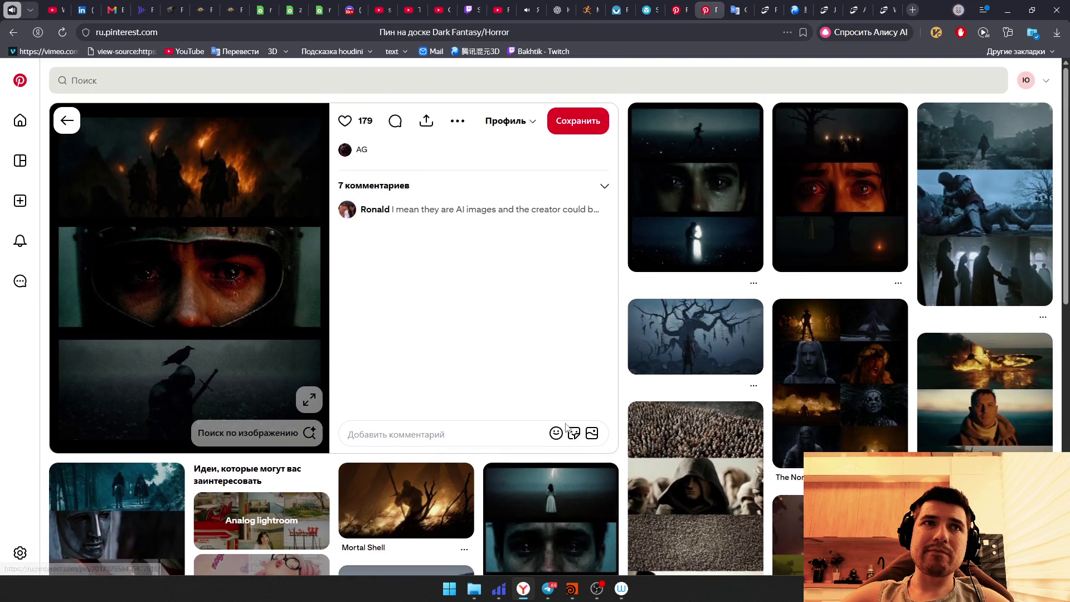
key(alt+Left)
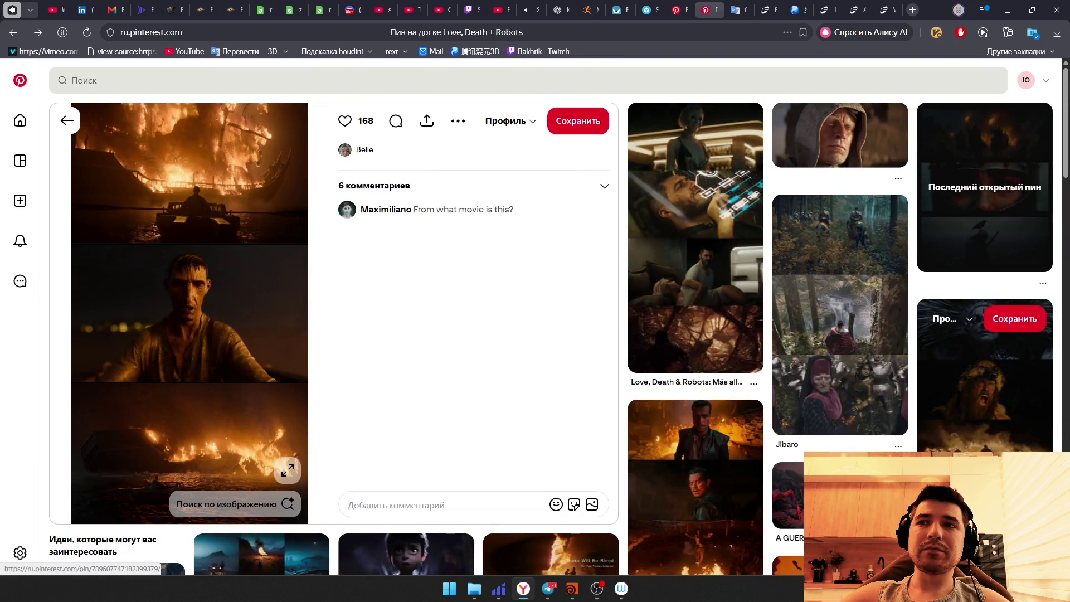
scroll(684, 388, down, 5)
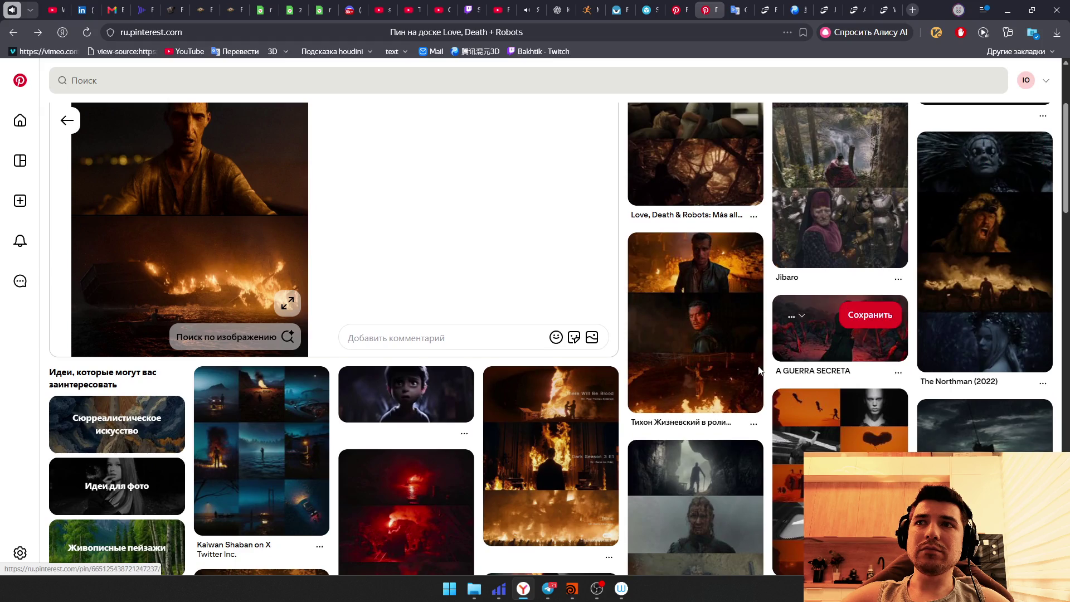
scroll(685, 388, down, 8)
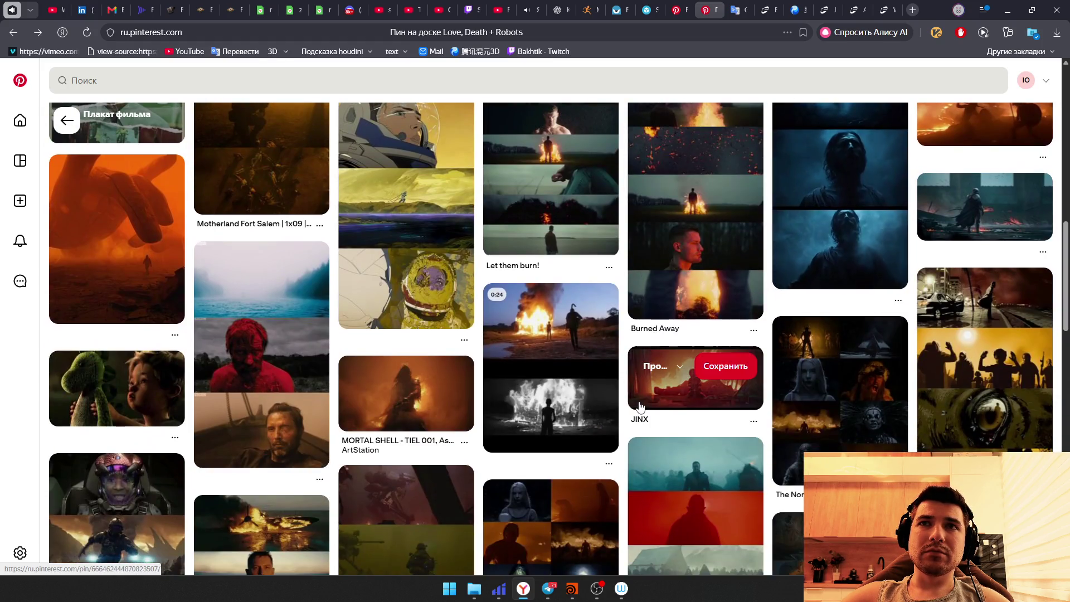
scroll(658, 413, down, 4)
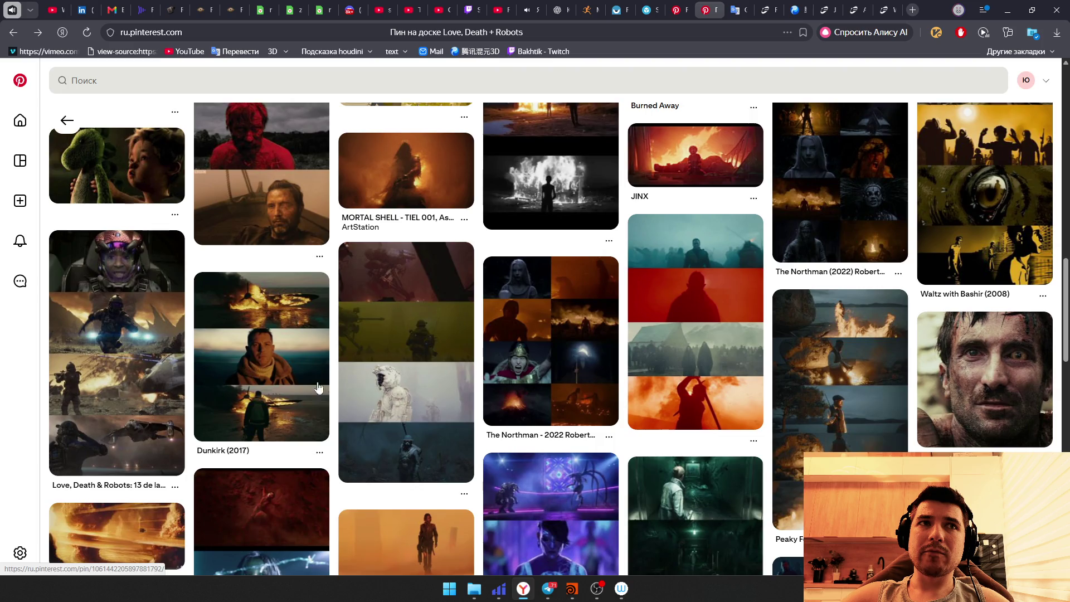
scroll(291, 389, down, 3)
scroll(291, 389, down, 4)
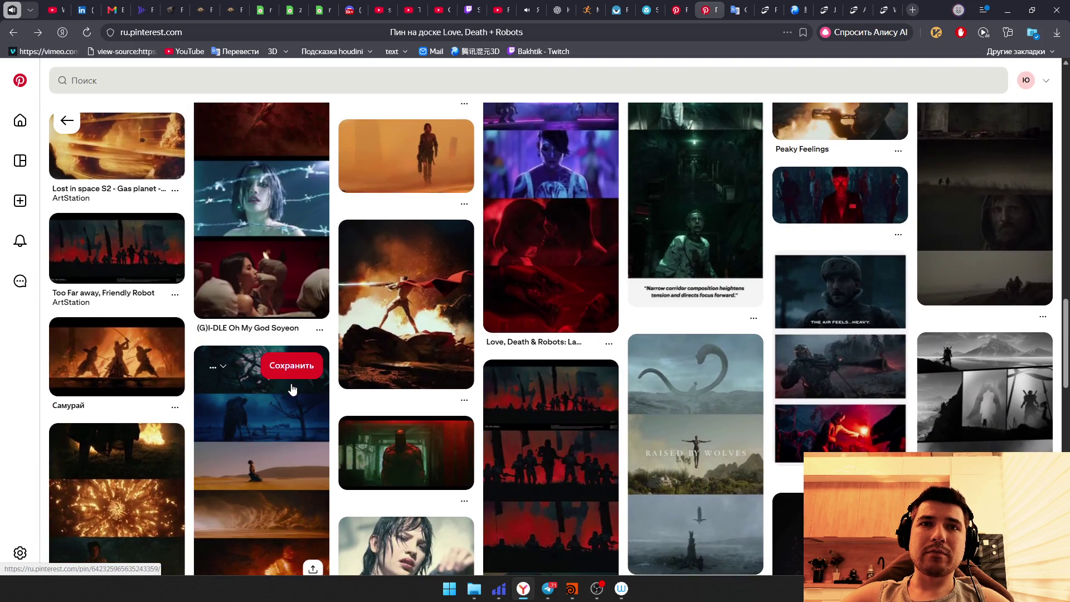
scroll(323, 388, down, 8)
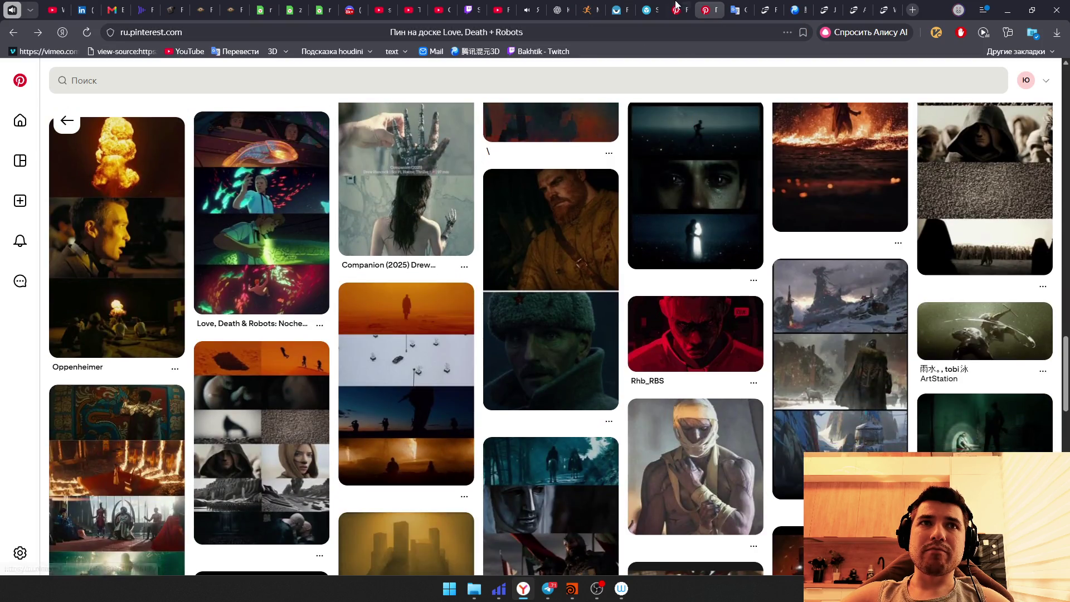
click(681, 10)
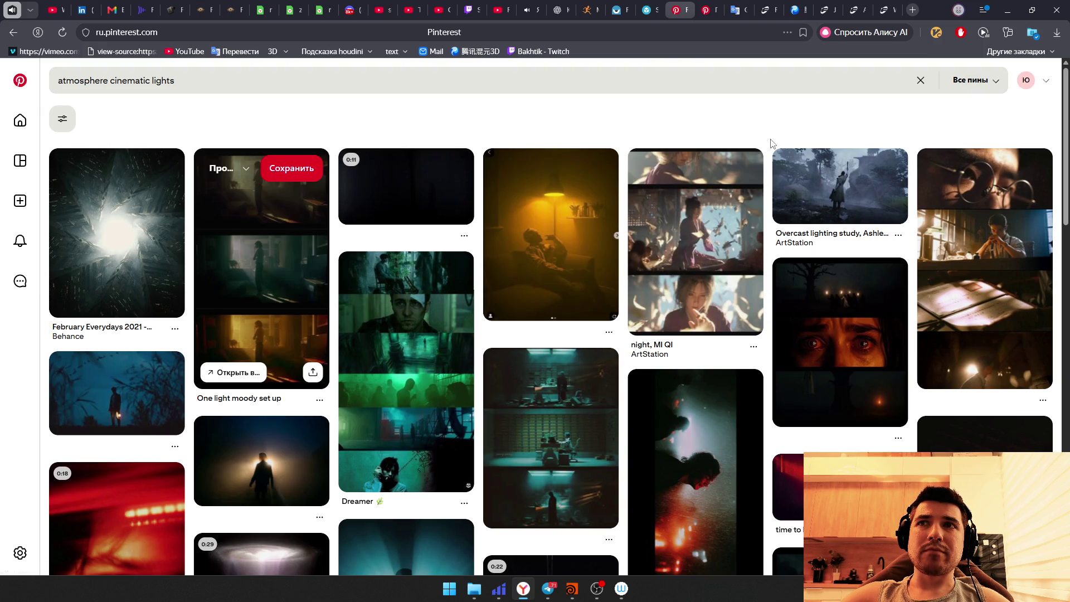
scroll(743, 163, down, 5)
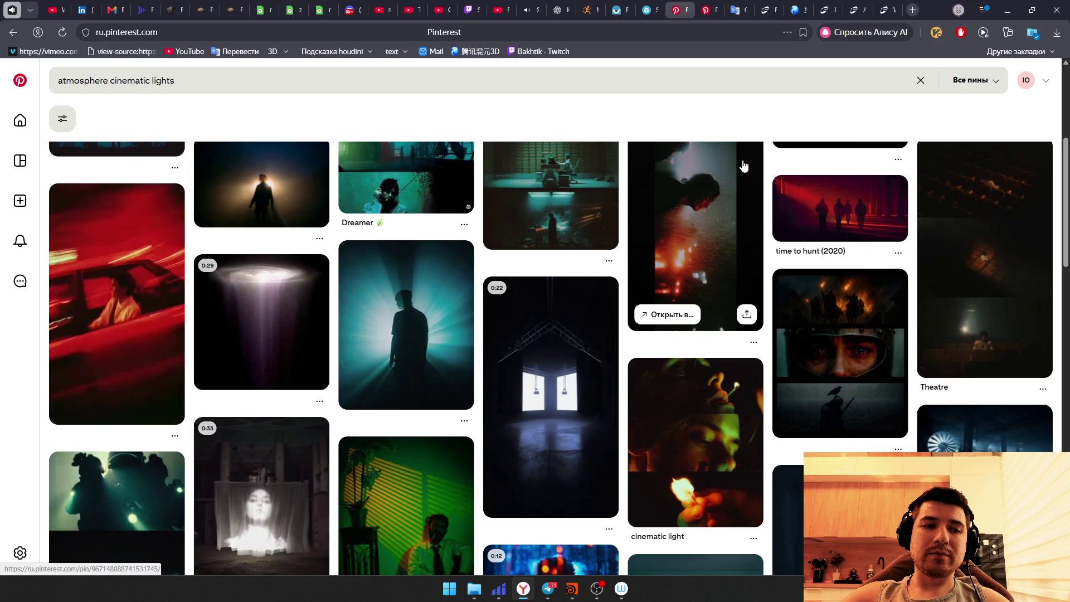
scroll(743, 166, down, 3)
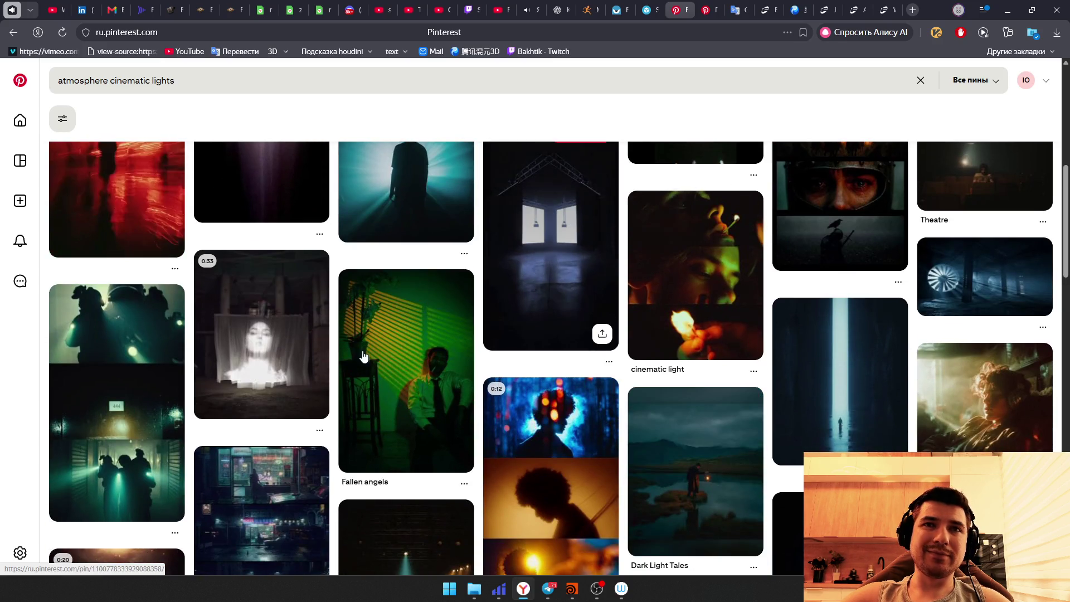
scroll(440, 365, down, 5)
scroll(467, 376, down, 6)
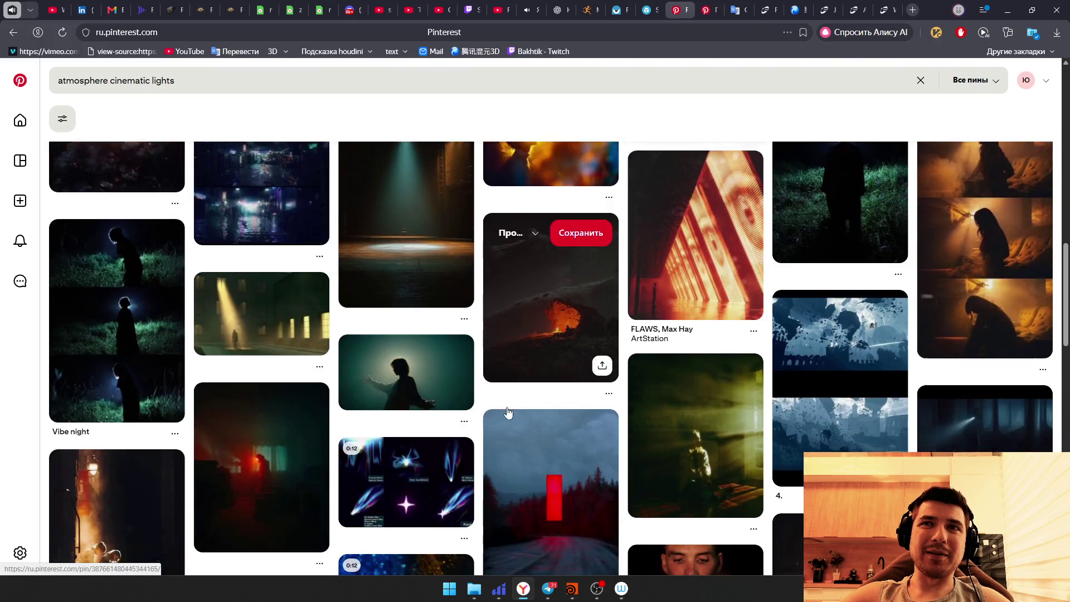
scroll(473, 417, down, 5)
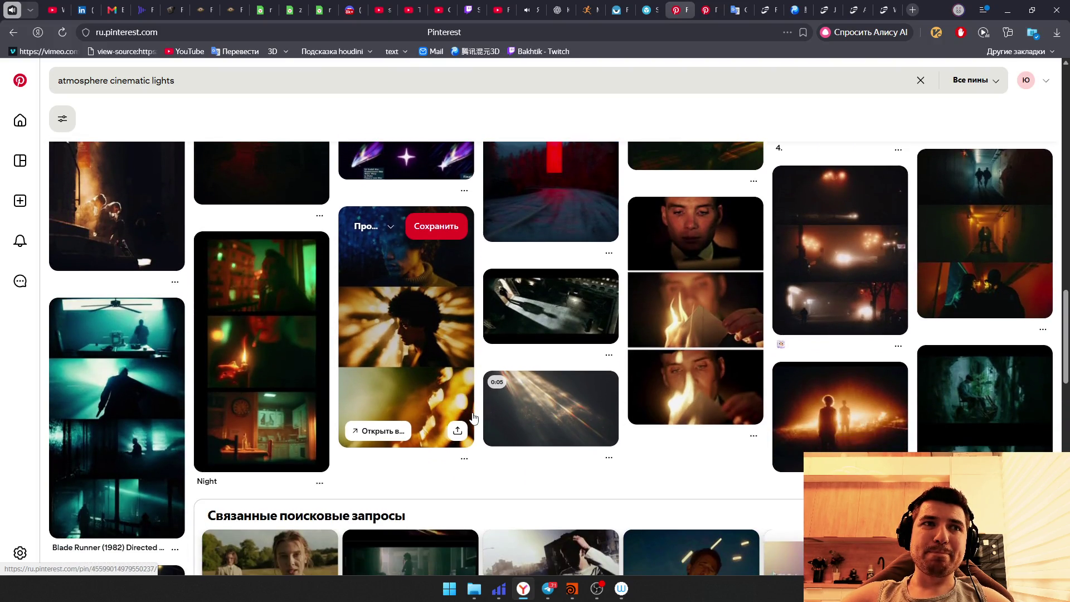
scroll(473, 417, down, 4)
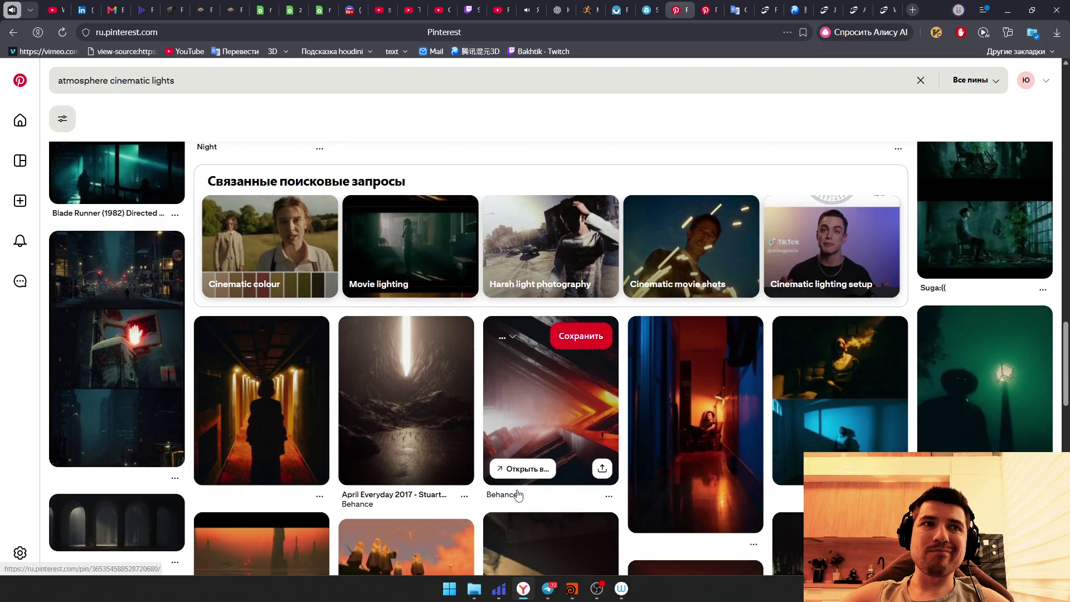
scroll(516, 493, down, 6)
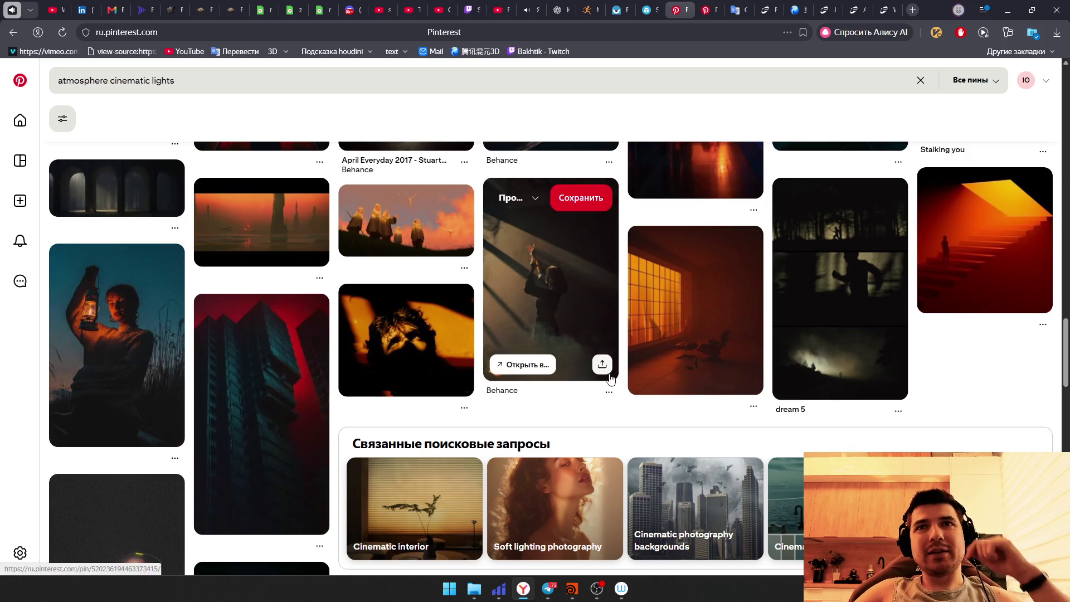
scroll(611, 378, down, 12)
scroll(428, 428, down, 12)
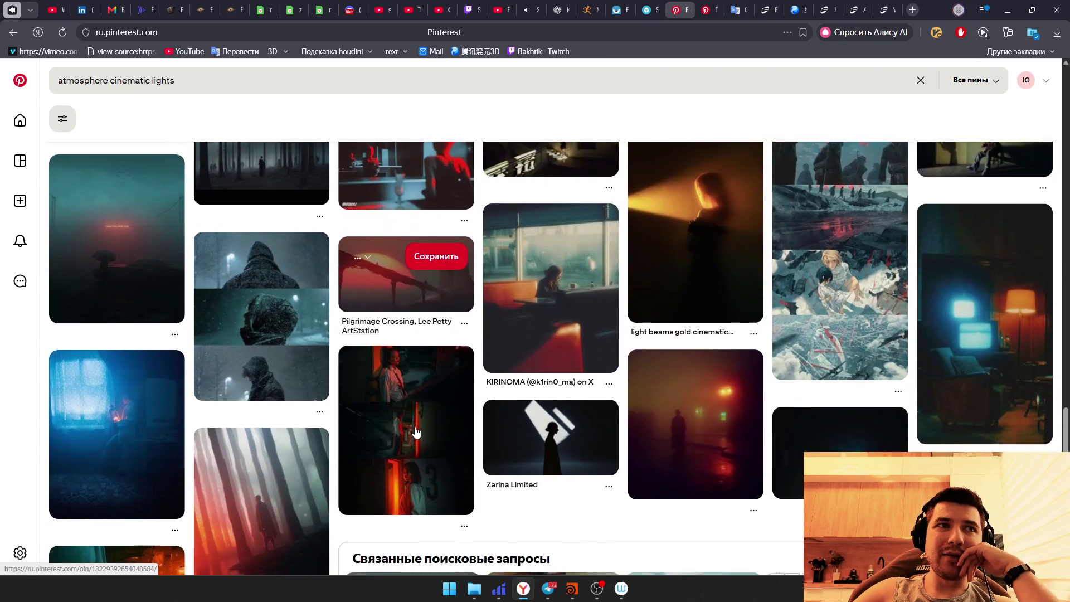
scroll(415, 432, down, 1)
scroll(448, 433, down, 7)
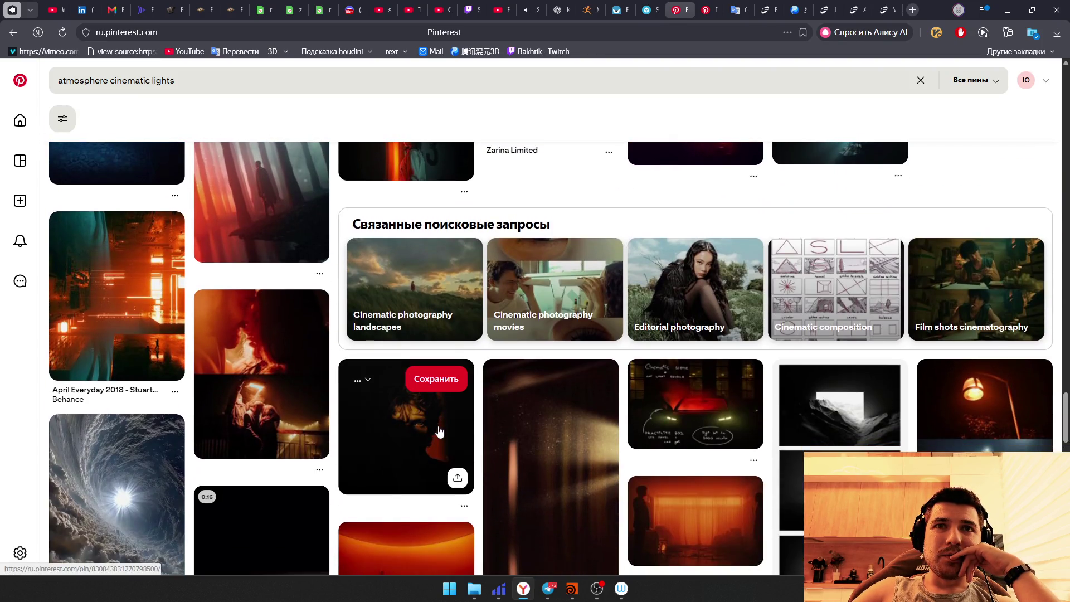
scroll(449, 434, down, 10)
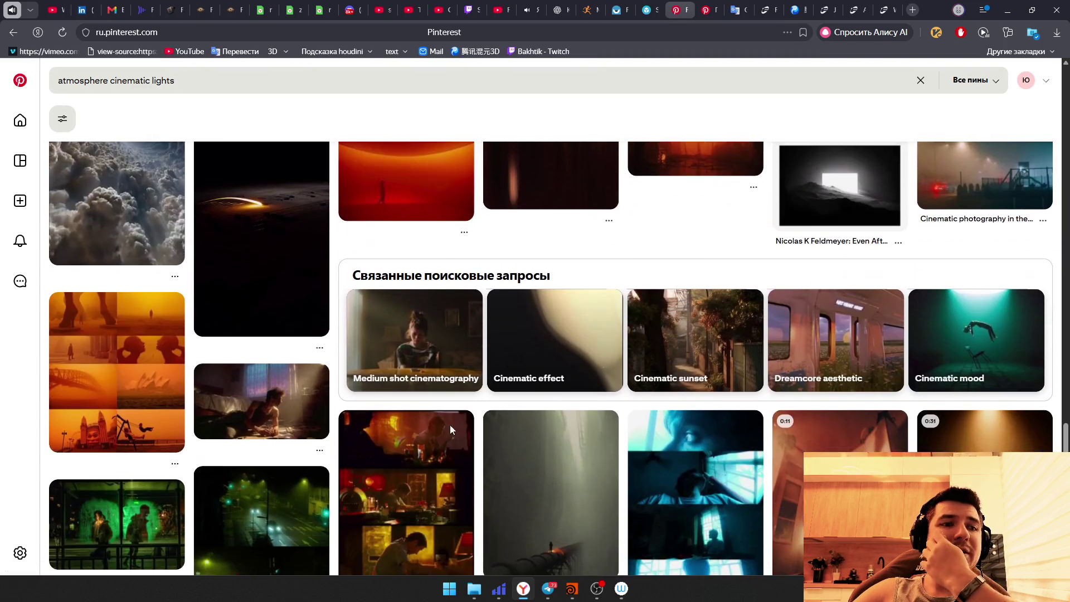
scroll(451, 429, down, 12)
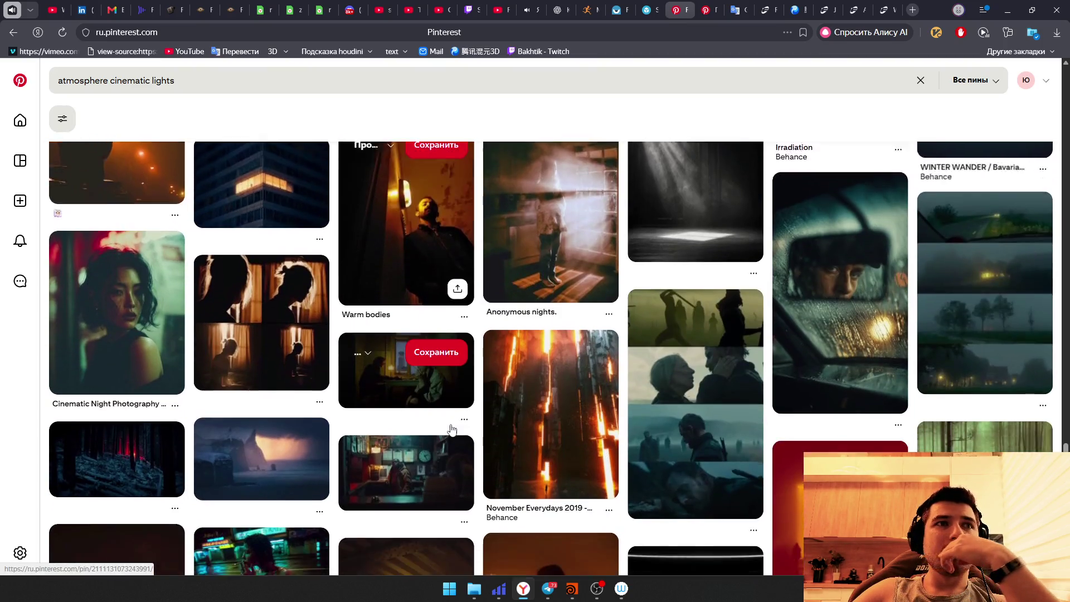
scroll(455, 429, down, 3)
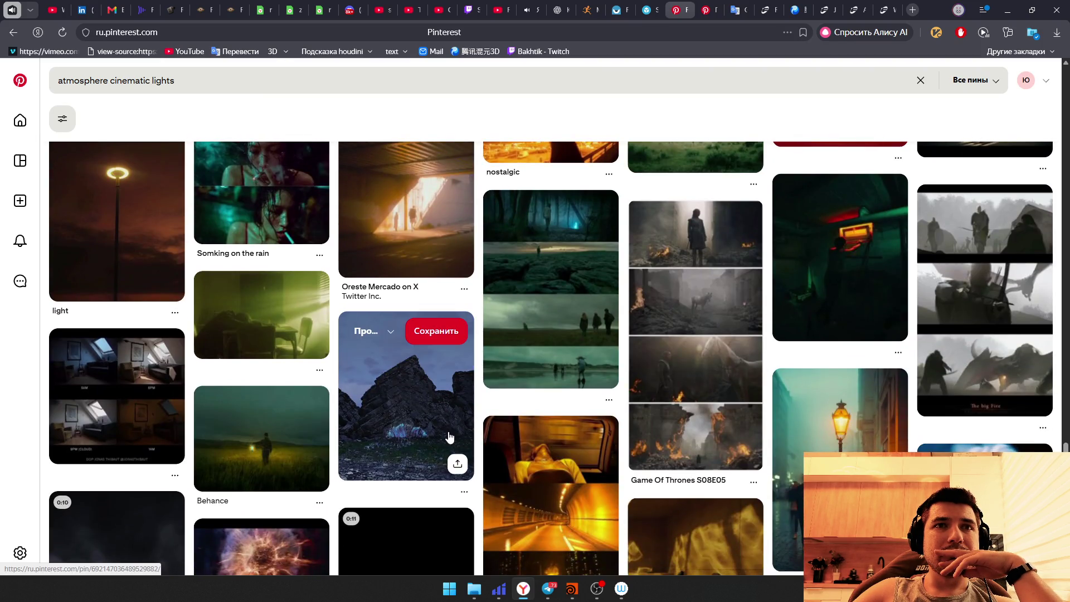
scroll(450, 437, down, 4)
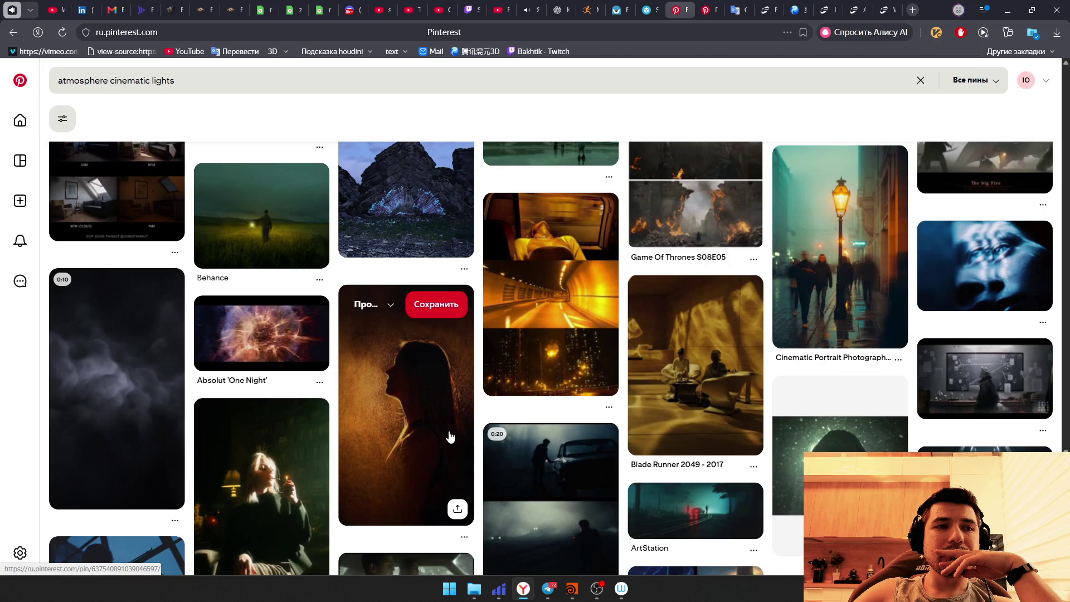
scroll(450, 437, down, 6)
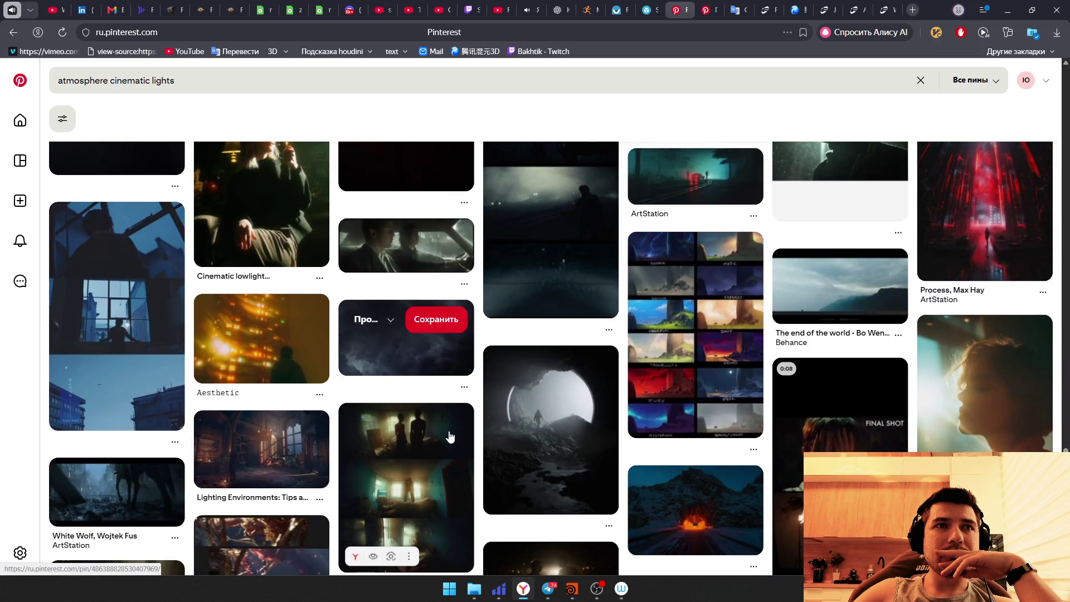
scroll(451, 437, down, 3)
scroll(450, 430, down, 5)
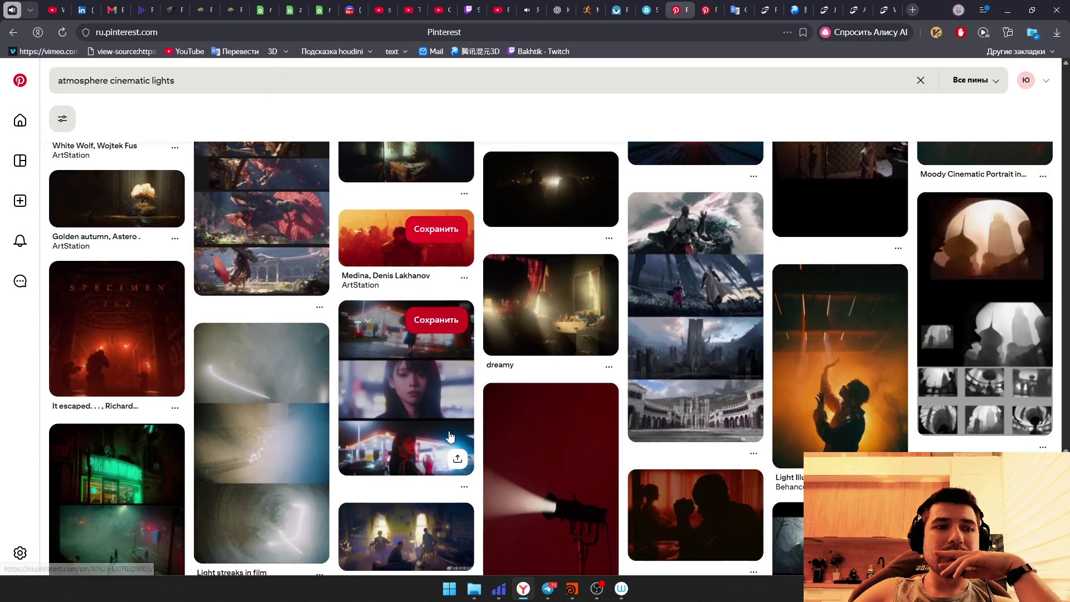
scroll(450, 437, down, 3)
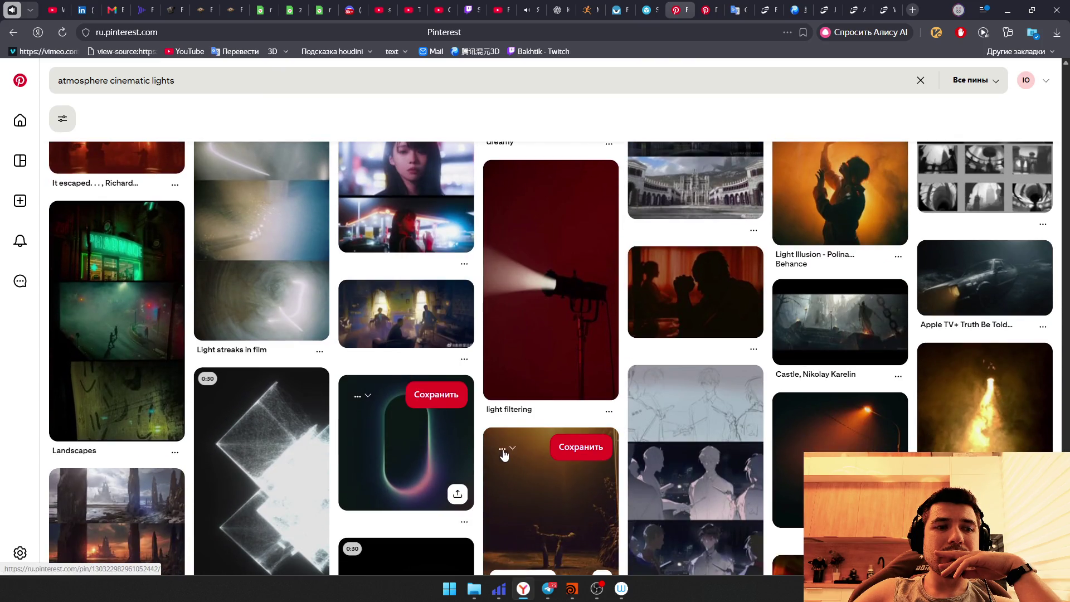
scroll(487, 453, down, 12)
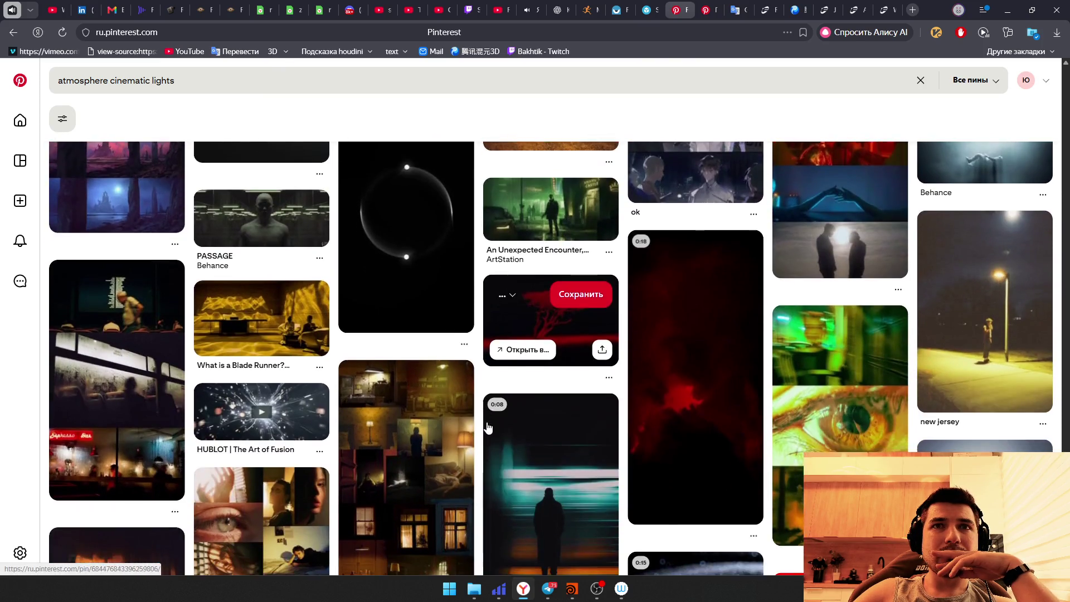
scroll(472, 430, down, 3)
scroll(470, 430, up, 2)
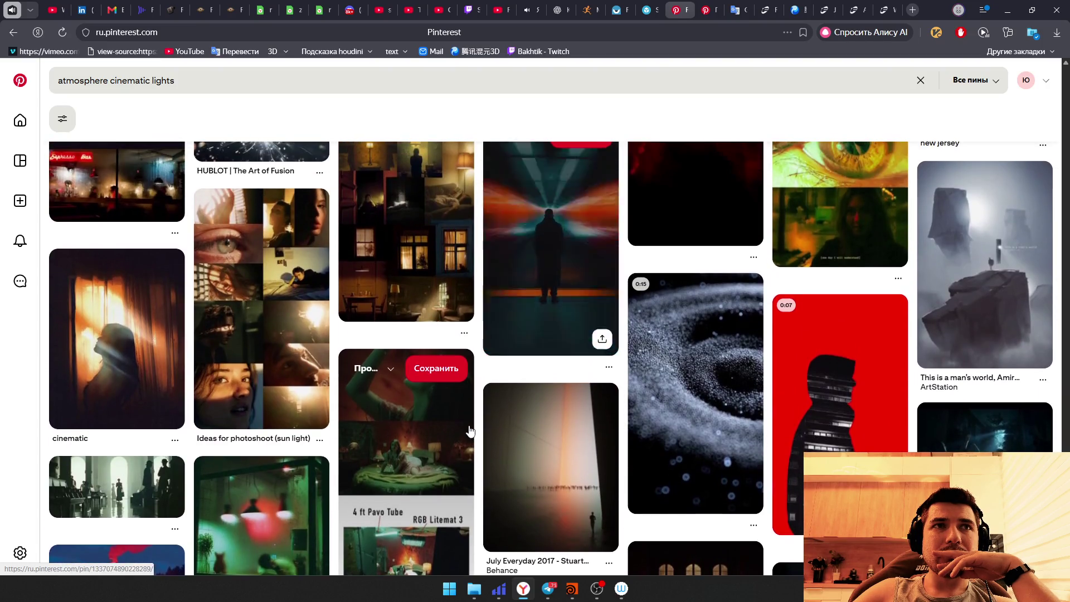
scroll(470, 431, down, 10)
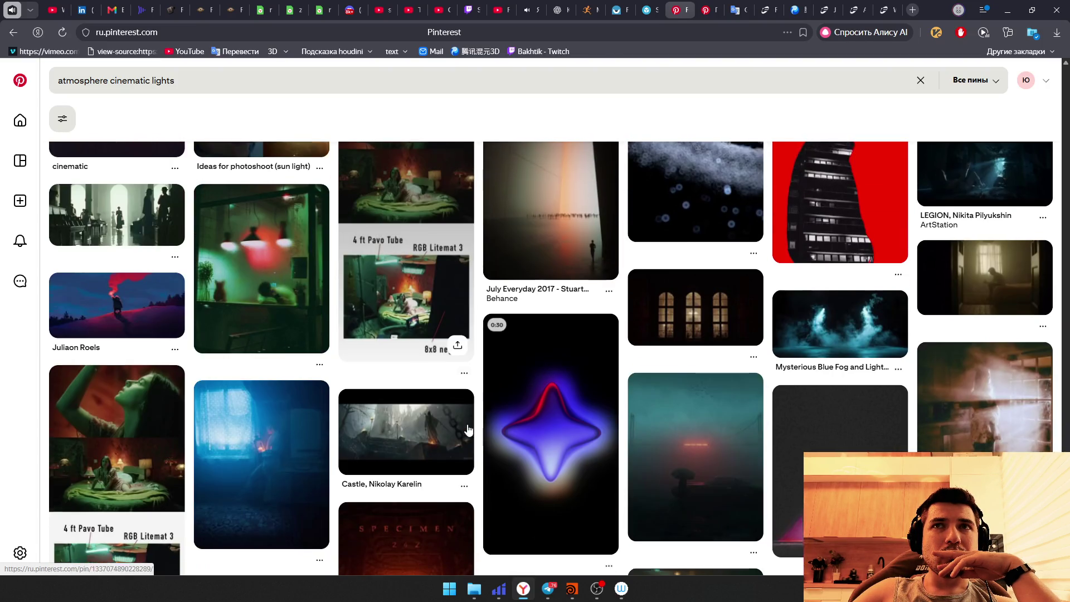
scroll(467, 431, down, 10)
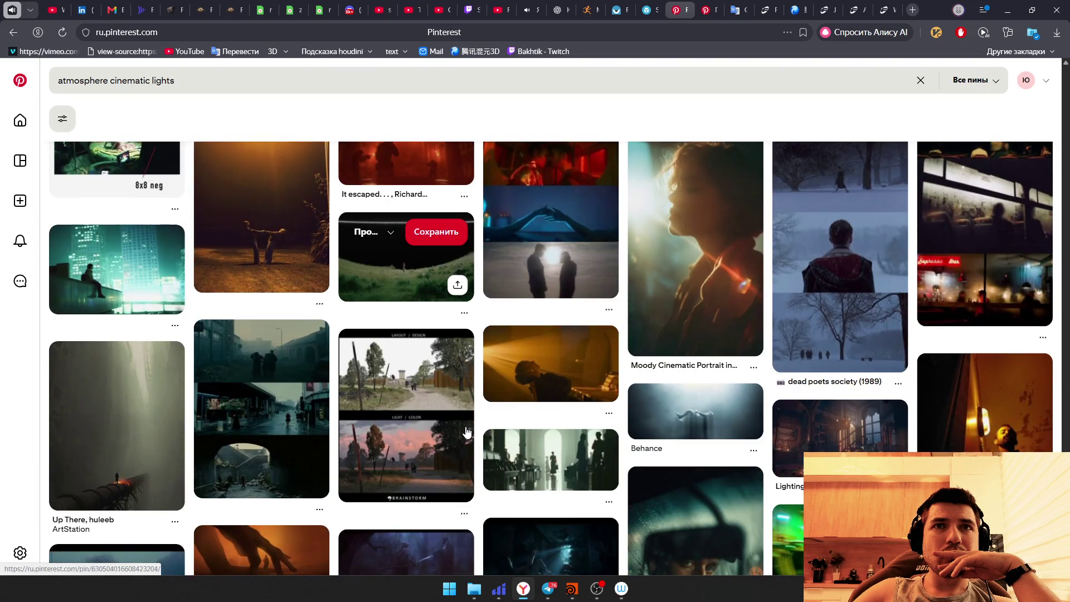
scroll(466, 431, down, 15)
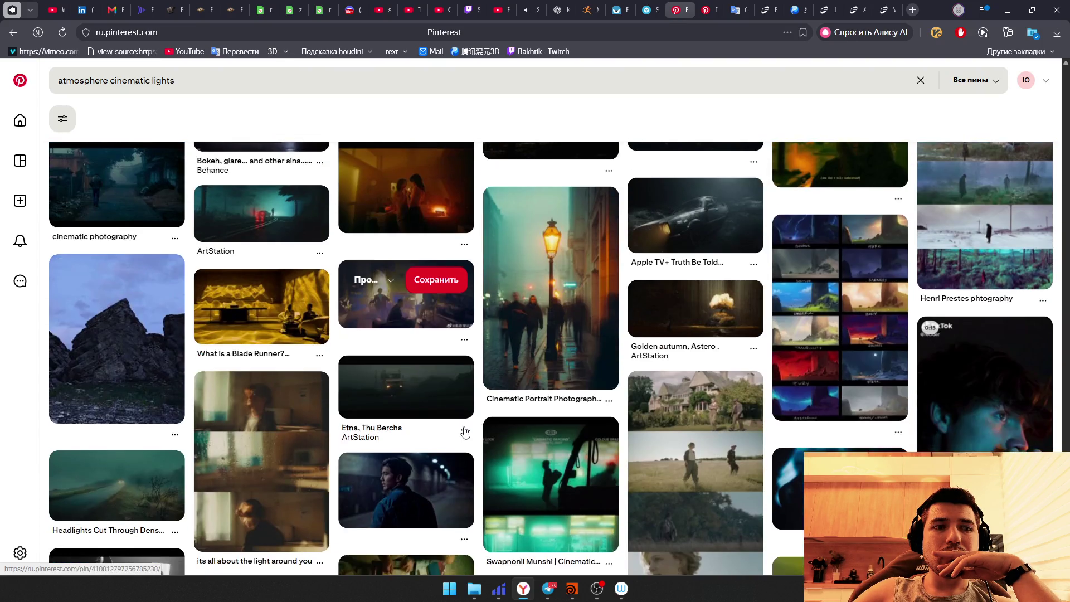
scroll(464, 433, down, 8)
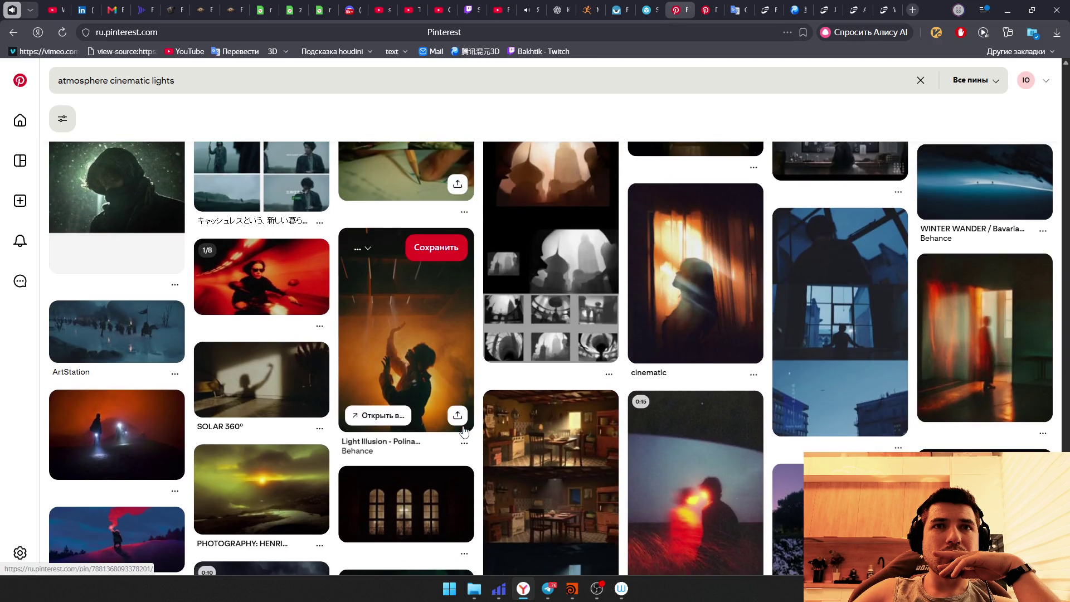
scroll(480, 491, down, 10)
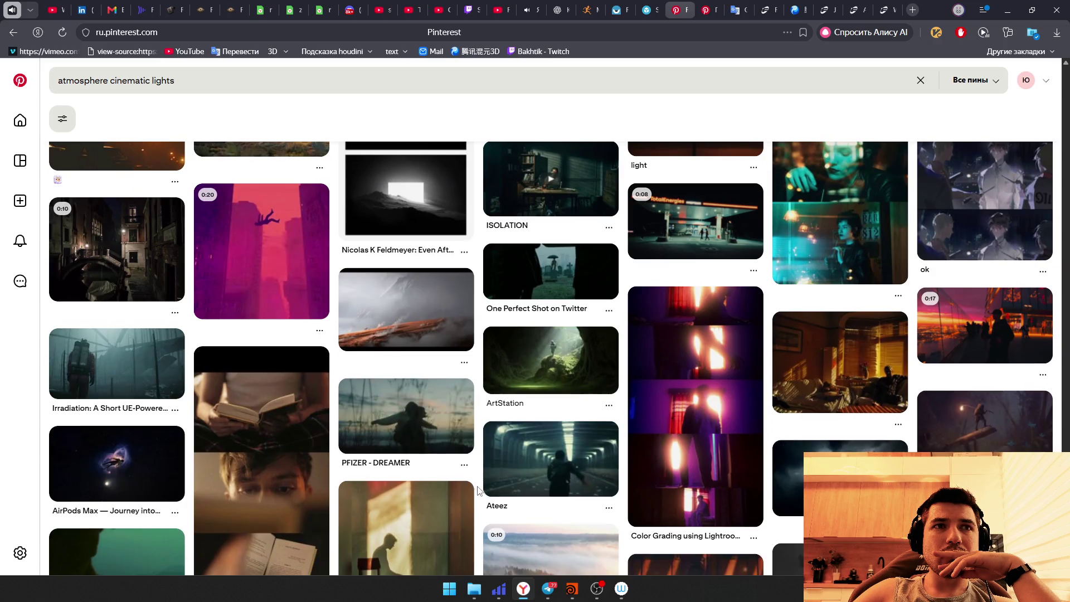
scroll(478, 489, down, 5)
scroll(480, 462, up, 20)
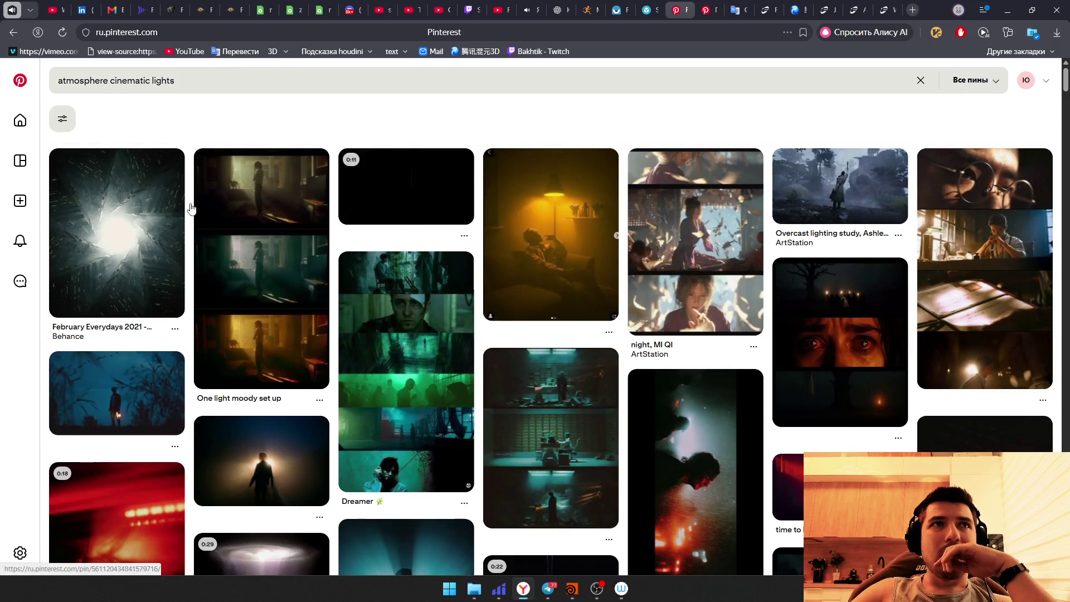
click(303, 262)
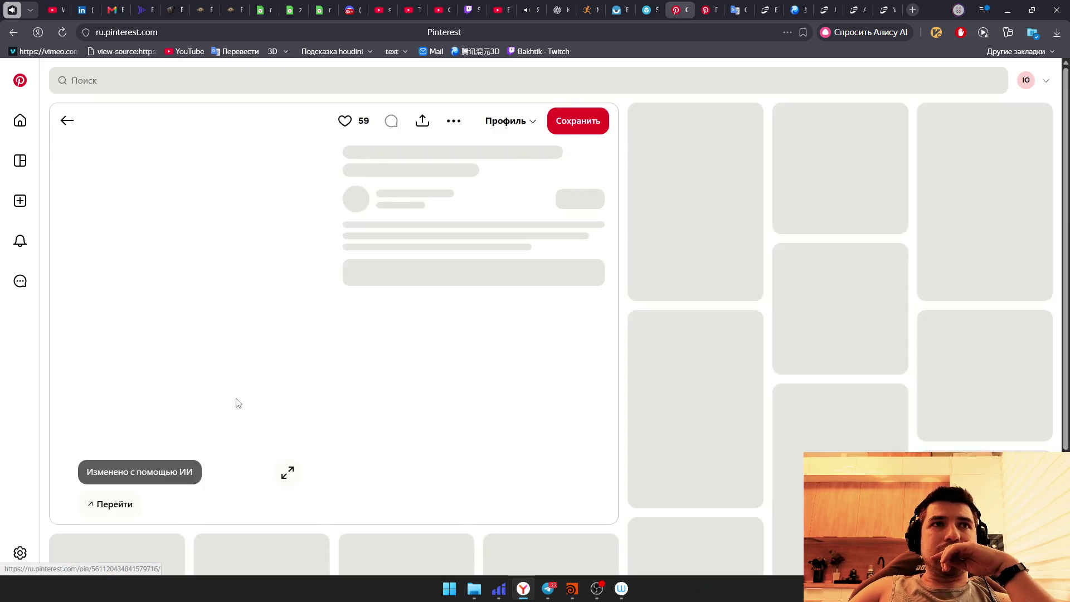
scroll(357, 426, down, 3)
scroll(356, 426, down, 3)
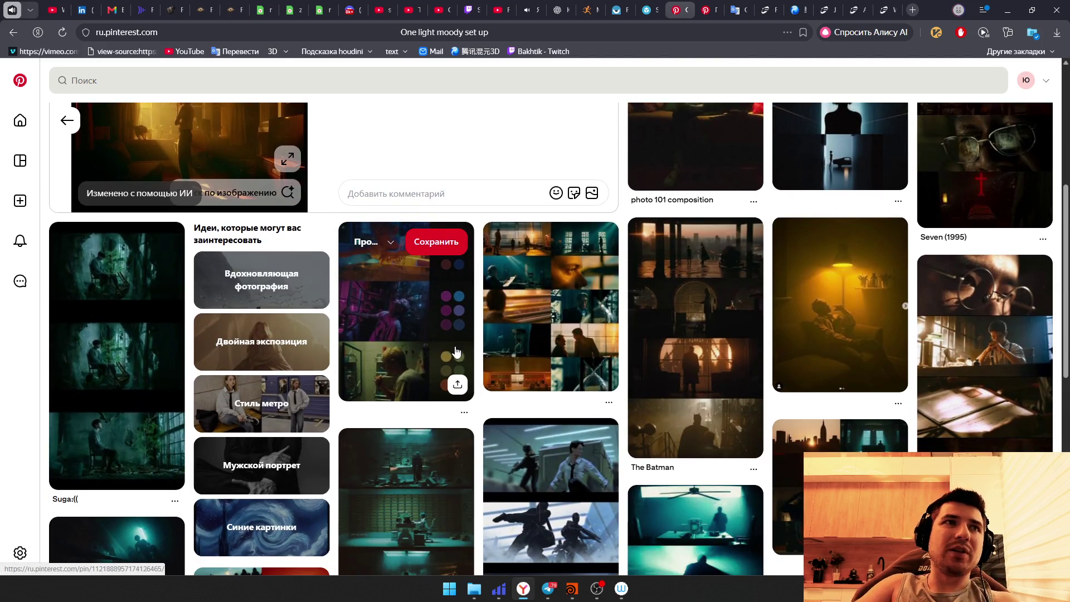
scroll(474, 358, down, 4)
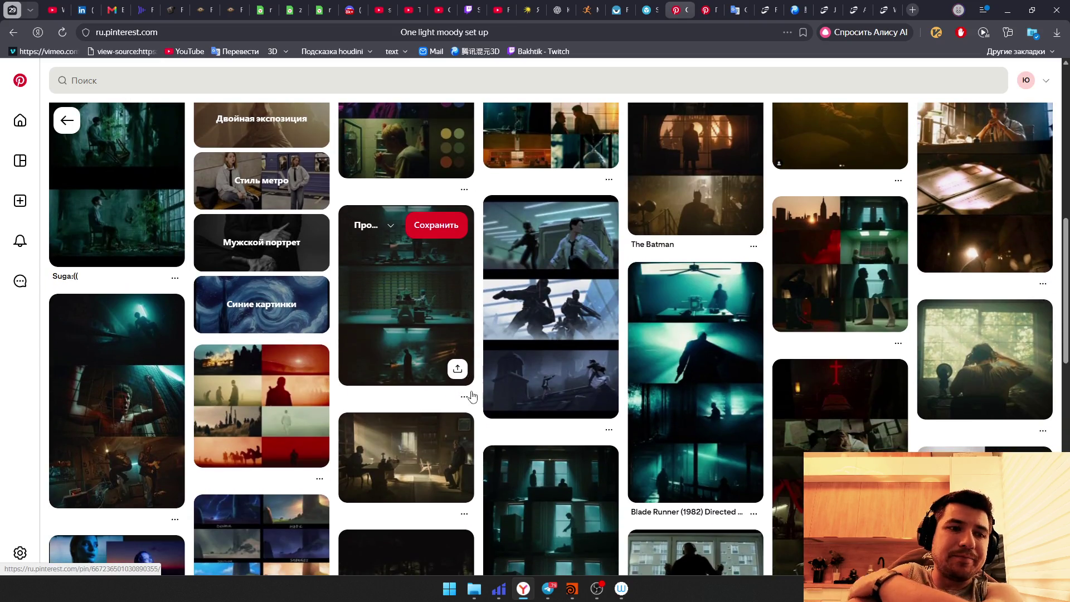
scroll(597, 403, down, 10)
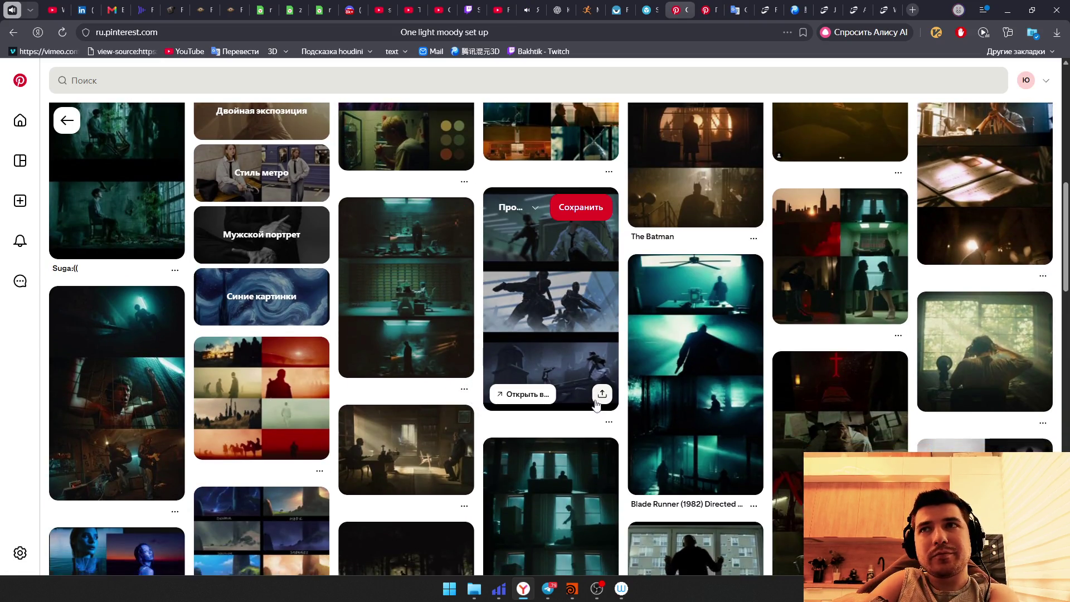
scroll(598, 402, down, 6)
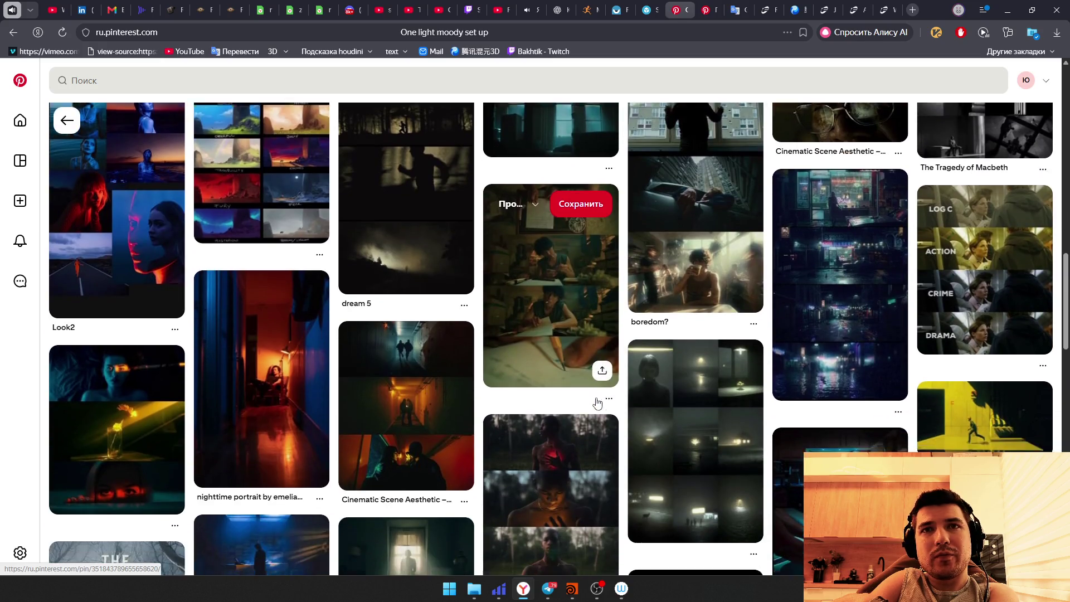
scroll(598, 402, down, 2)
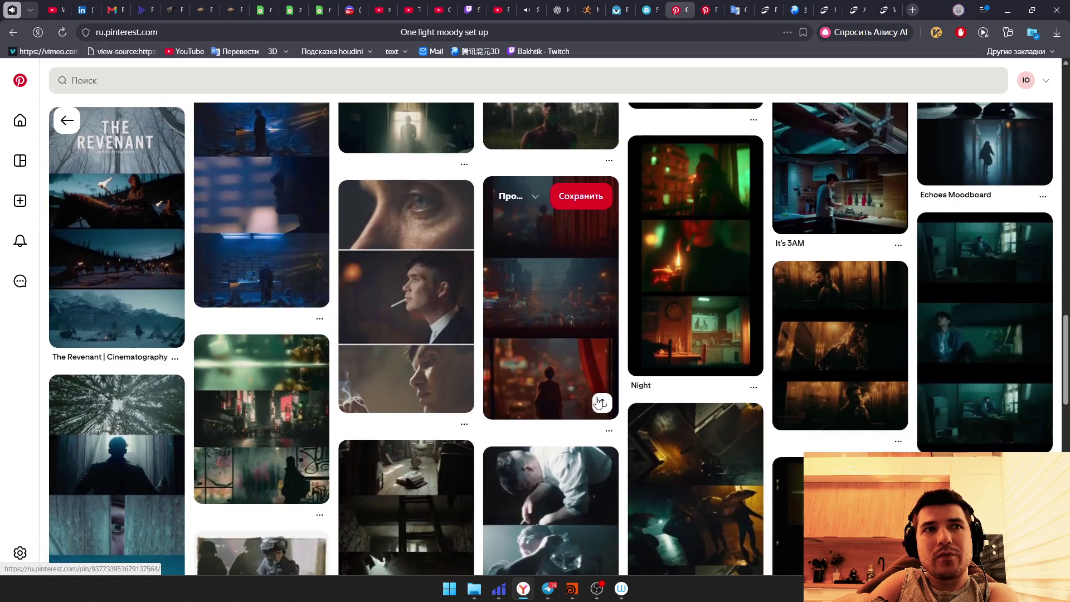
scroll(600, 402, down, 4)
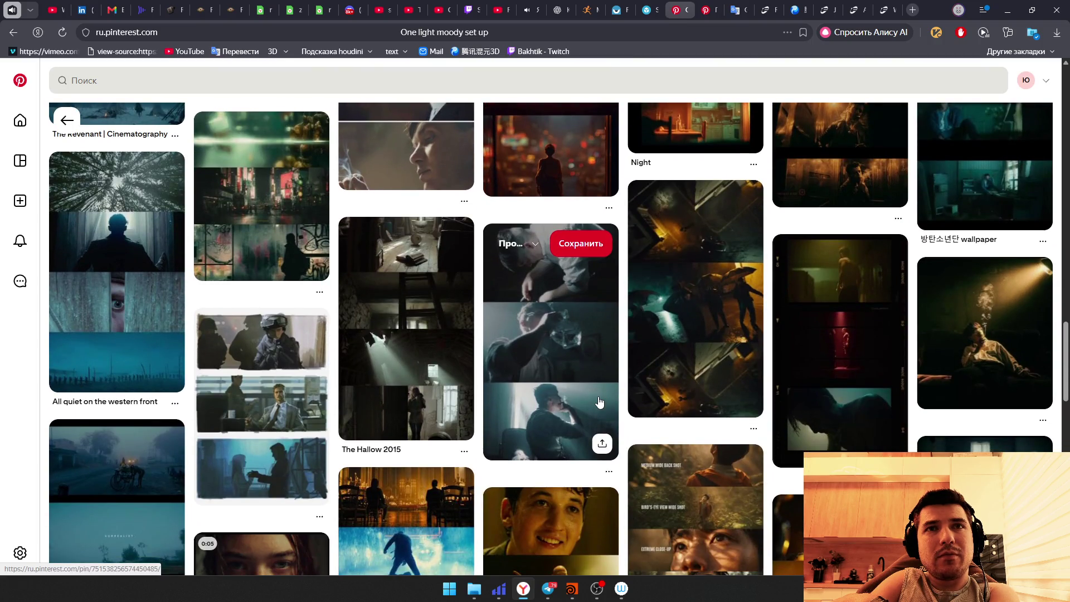
scroll(600, 401, down, 8)
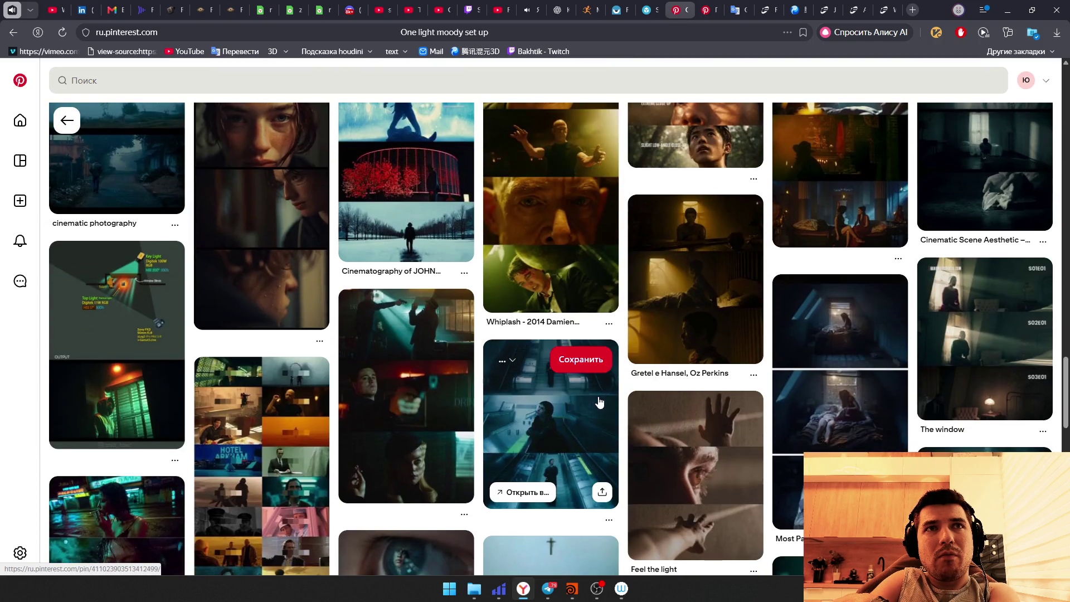
scroll(600, 402, up, 1)
scroll(600, 401, down, 7)
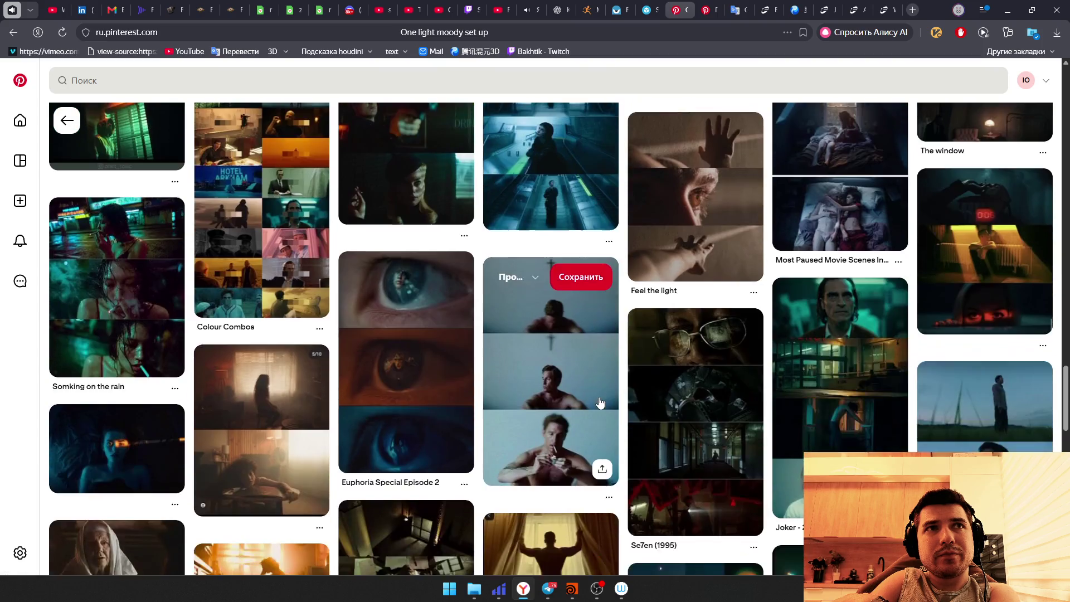
scroll(600, 401, down, 9)
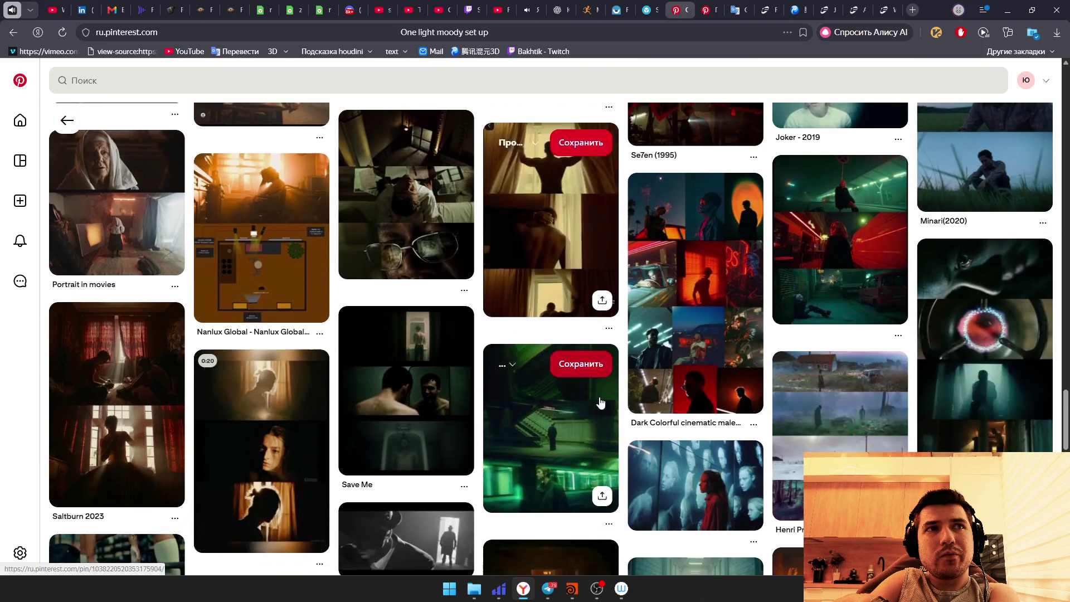
scroll(601, 402, down, 4)
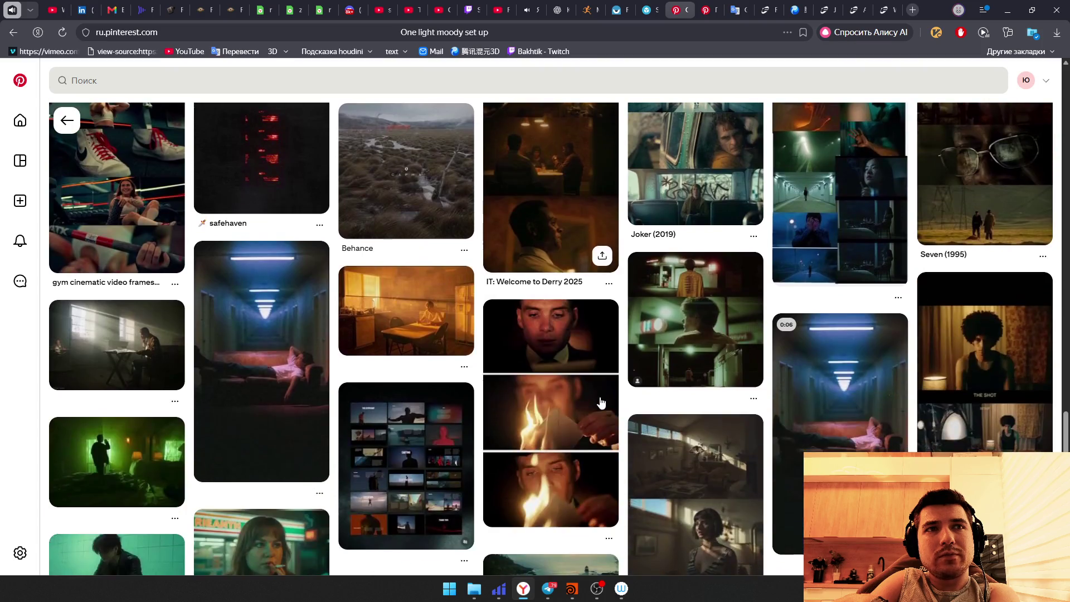
Step: Open the golden kitchen-table pin, scroll through its related pins, then bring up the search panel
click(440, 331)
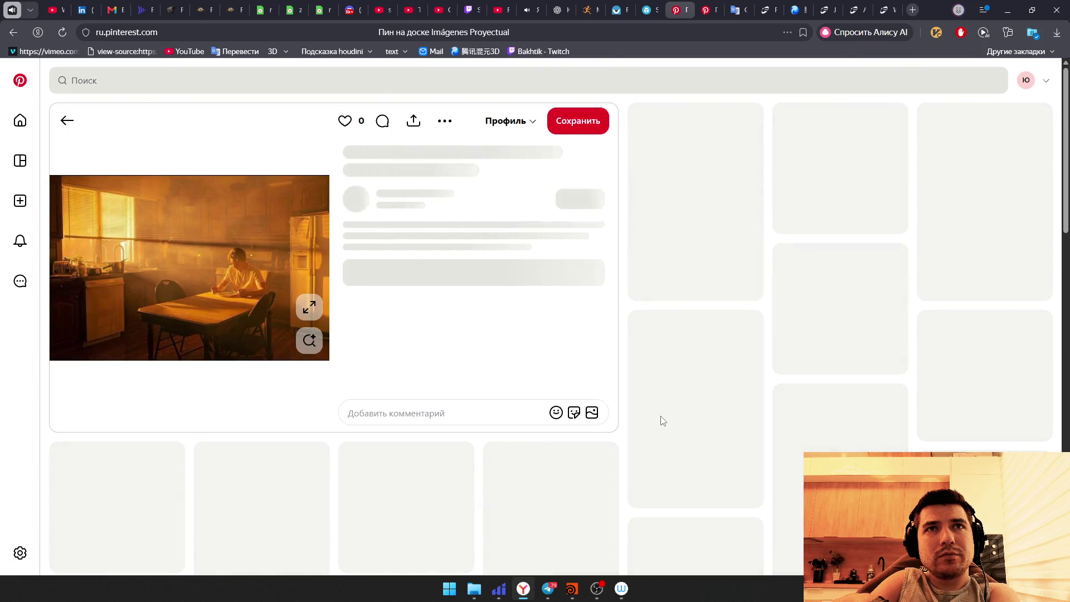
scroll(661, 416, down, 1)
scroll(662, 421, up, 1)
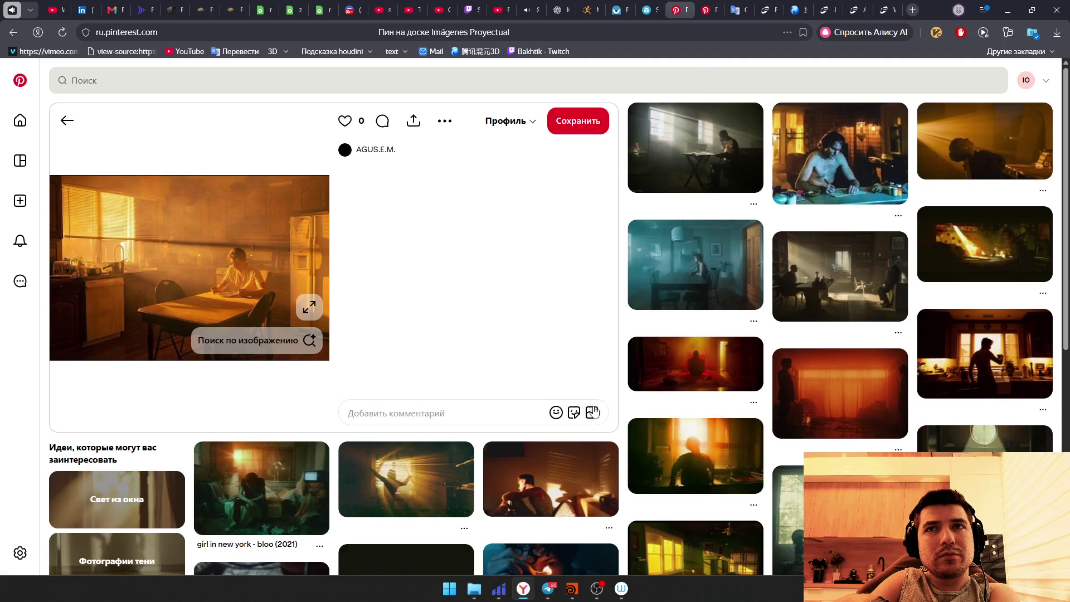
scroll(594, 412, down, 4)
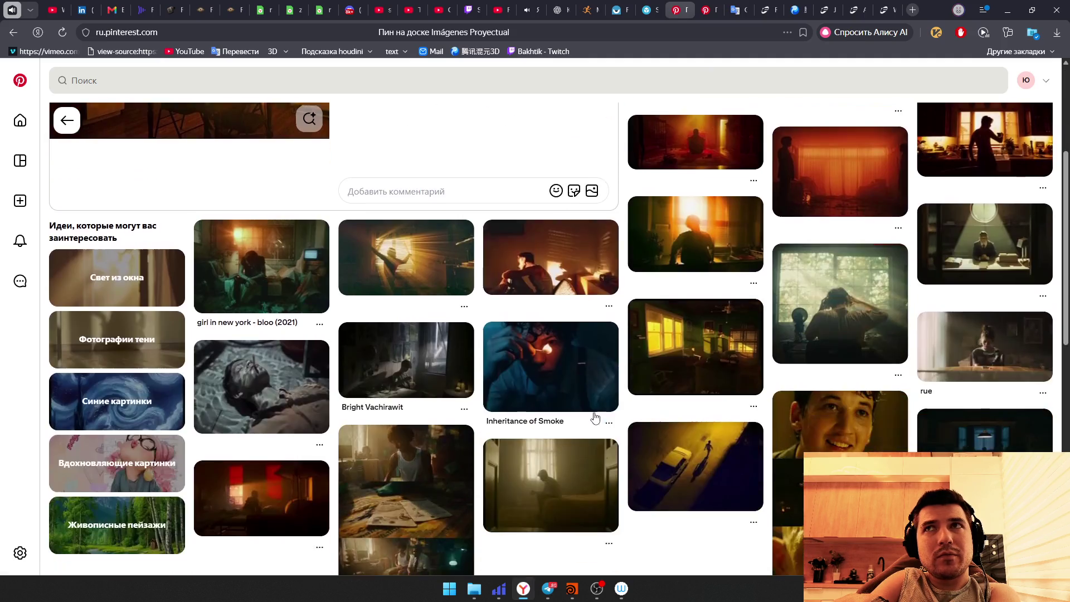
scroll(595, 417, down, 6)
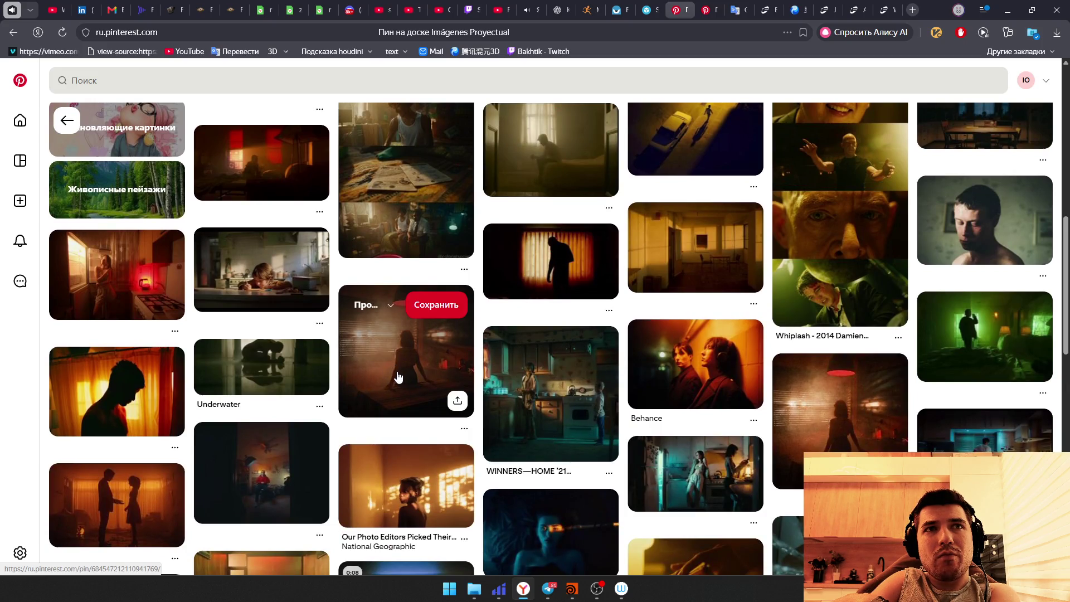
scroll(398, 378, down, 2)
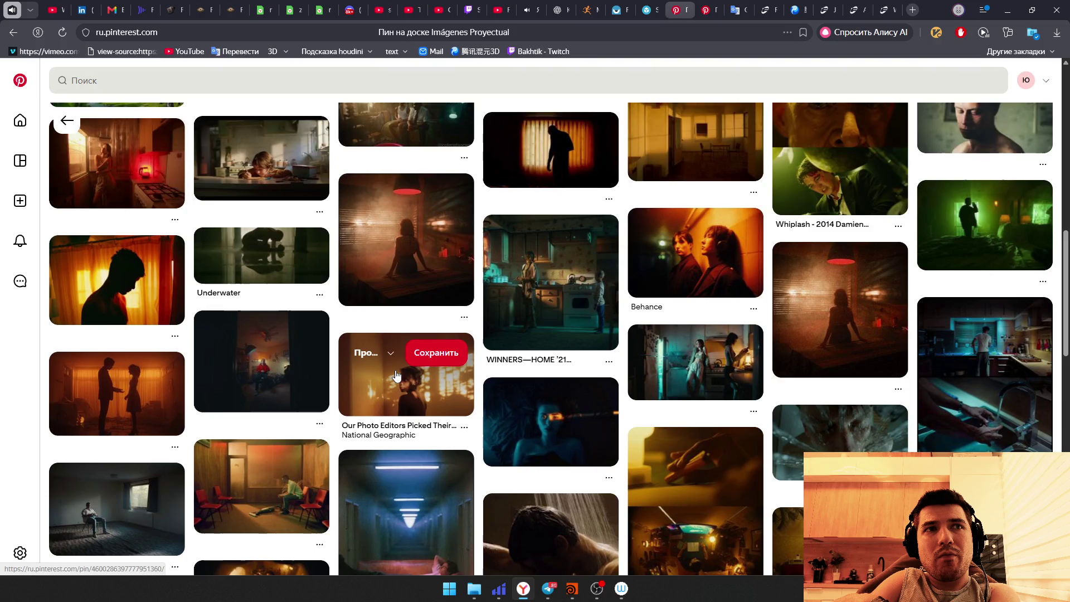
scroll(397, 375, down, 4)
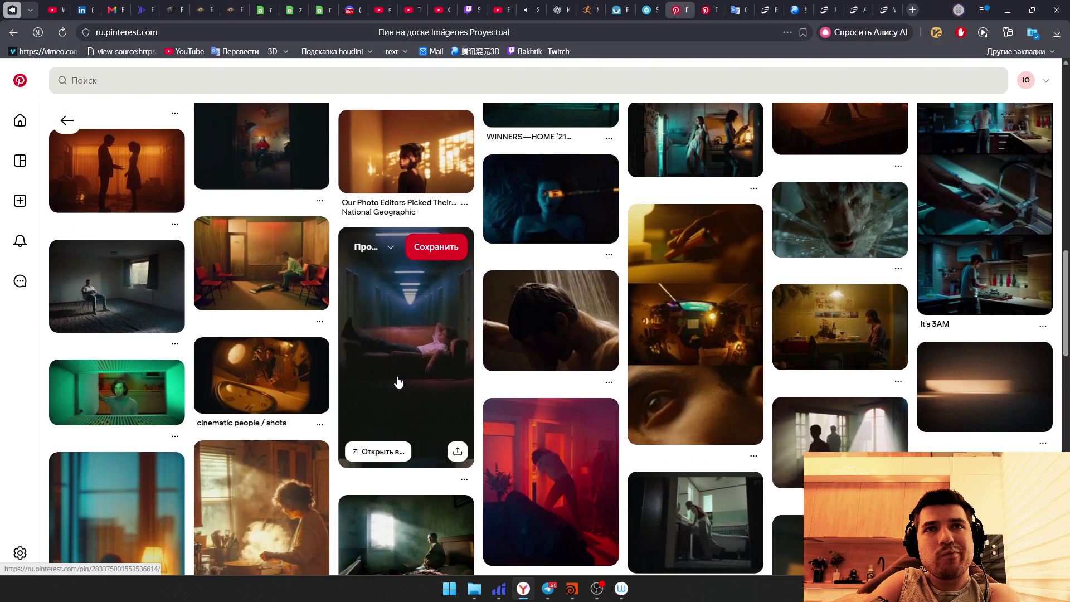
scroll(396, 383, down, 2)
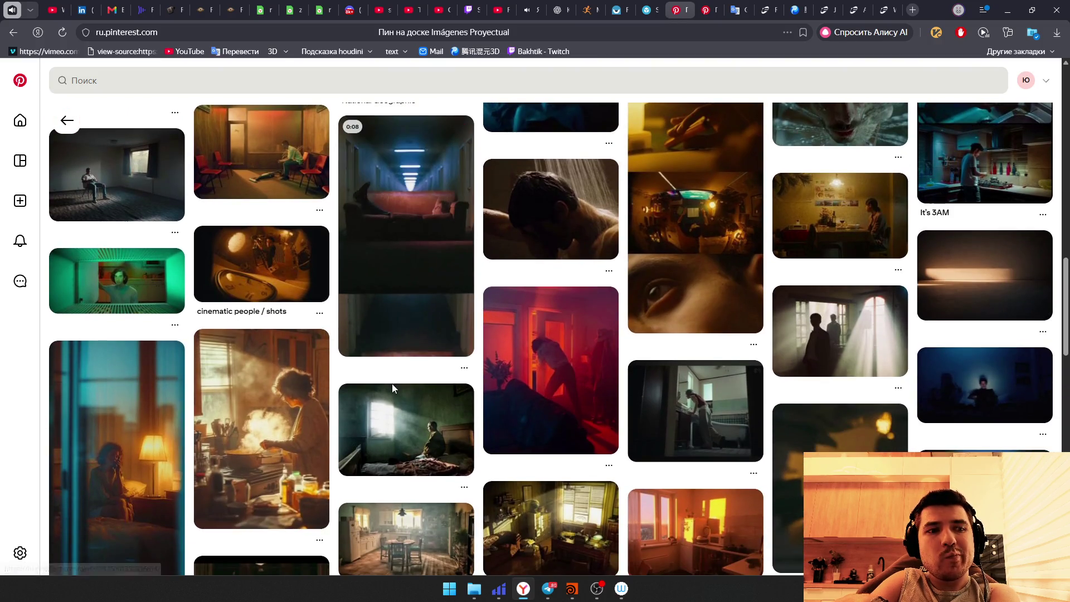
scroll(392, 384, down, 2)
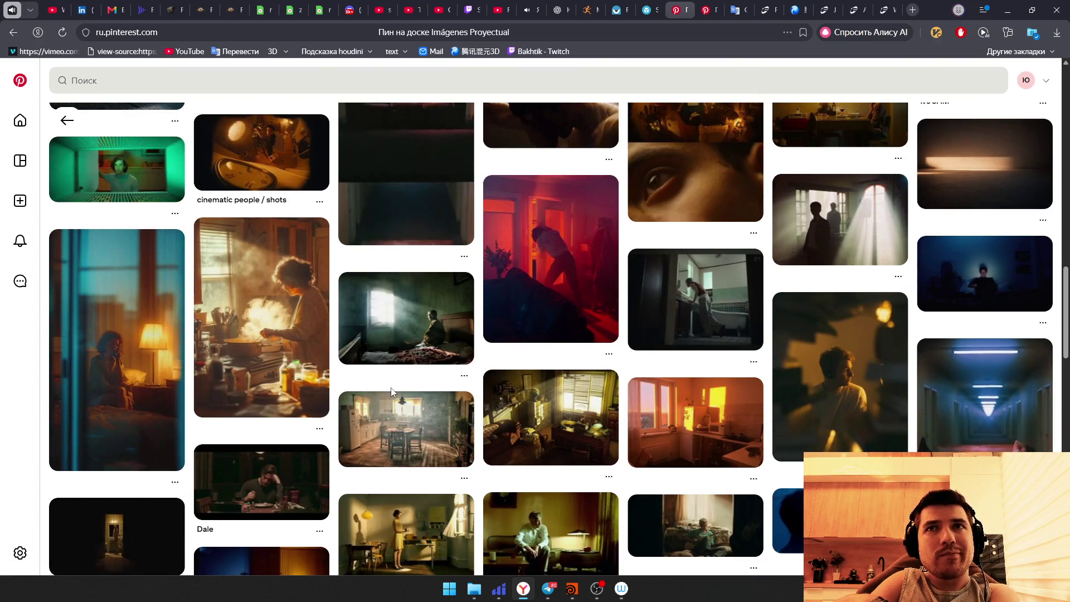
scroll(392, 390, down, 6)
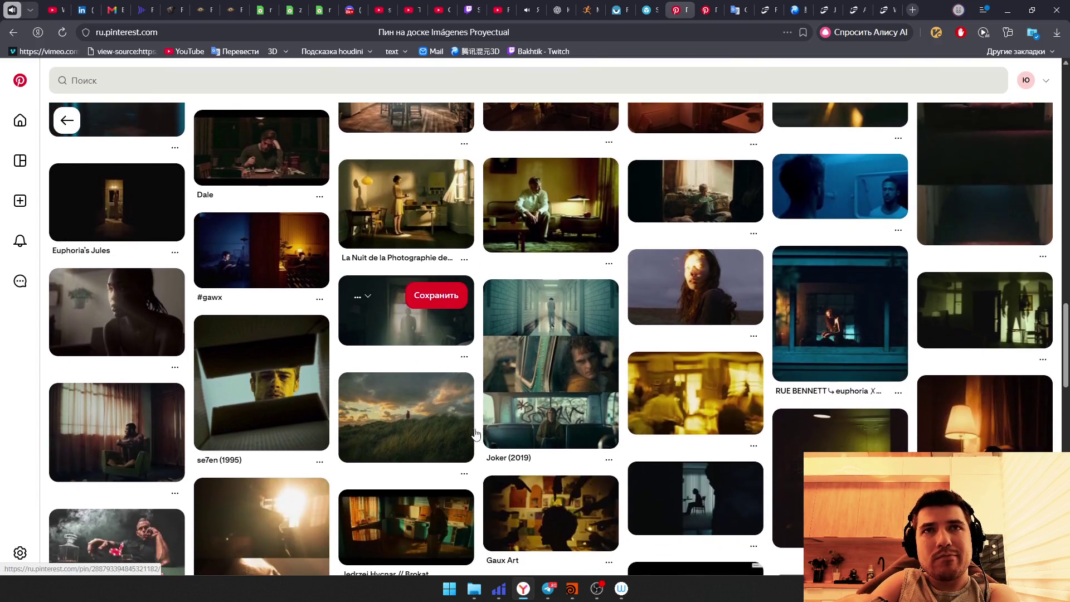
scroll(474, 433, down, 5)
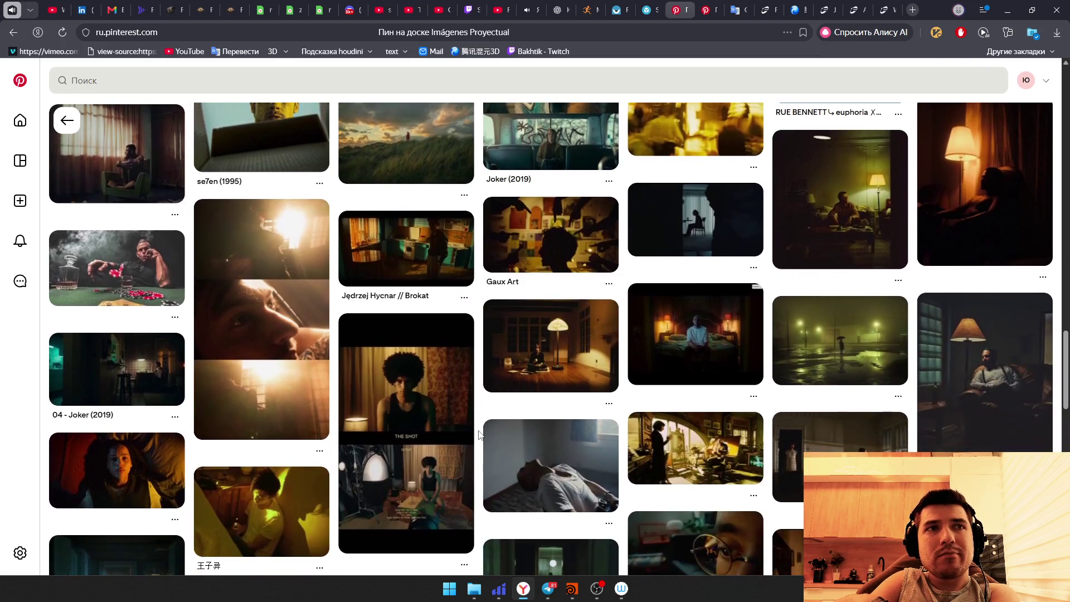
scroll(478, 434, down, 4)
scroll(478, 436, down, 6)
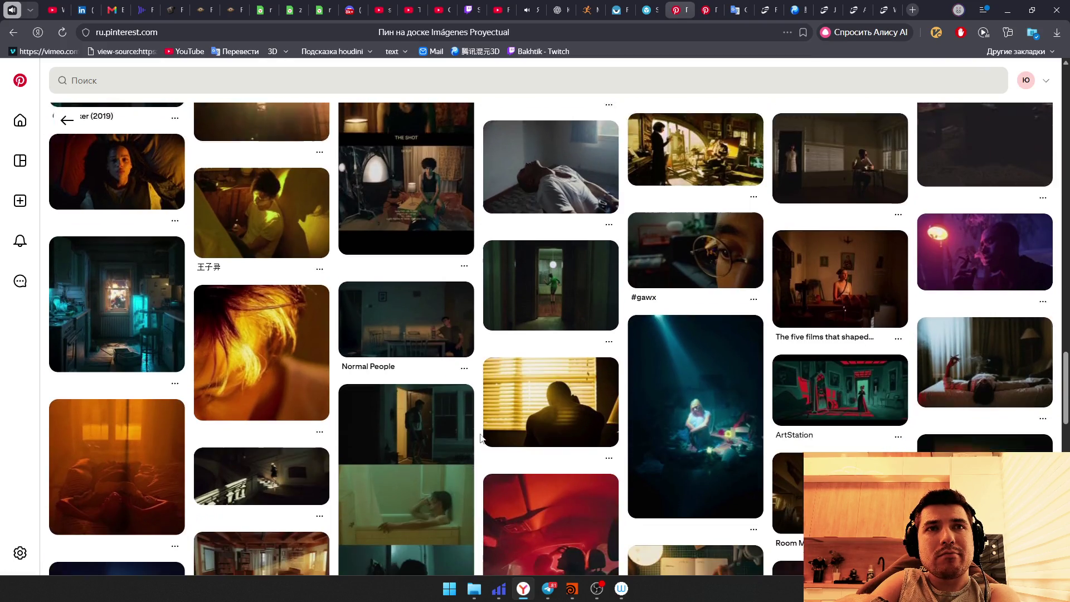
scroll(480, 439, down, 6)
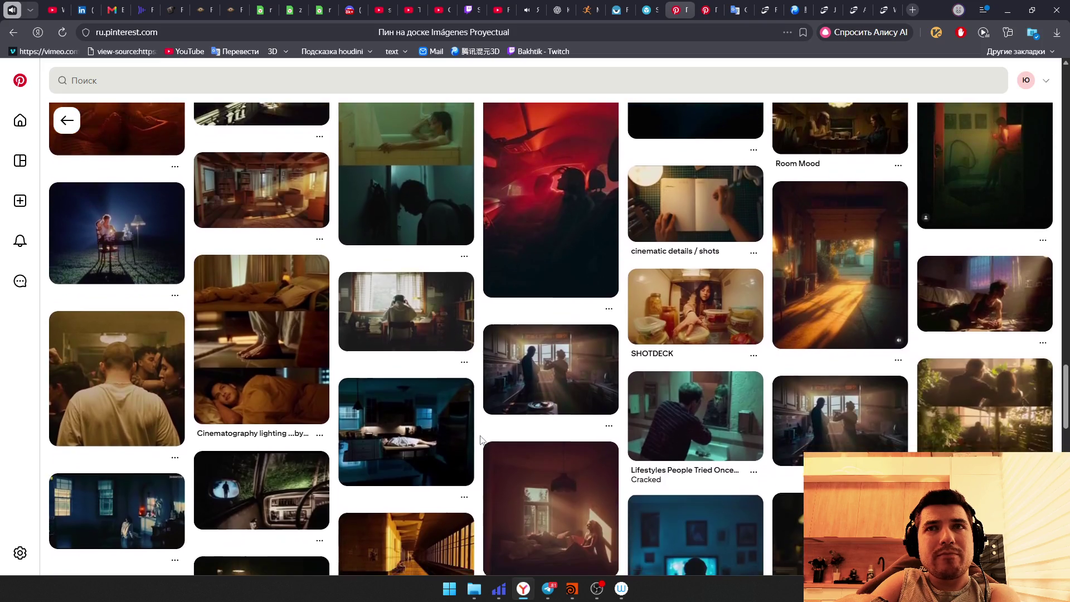
scroll(480, 440, down, 4)
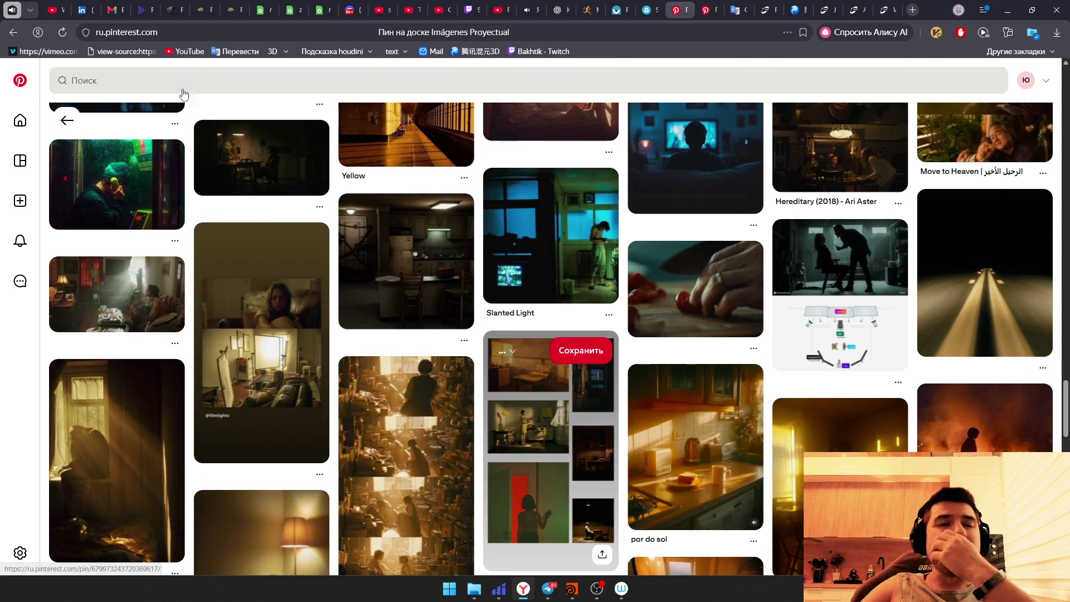
click(183, 90)
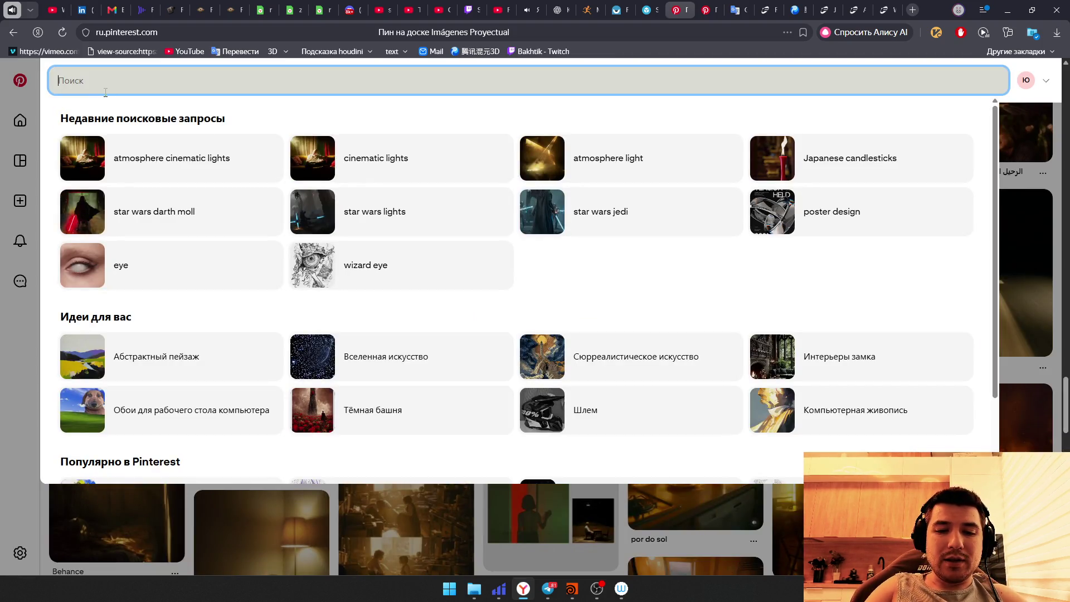
Step: Search Pinterest for 'volumetric lights'
text(volumetr)
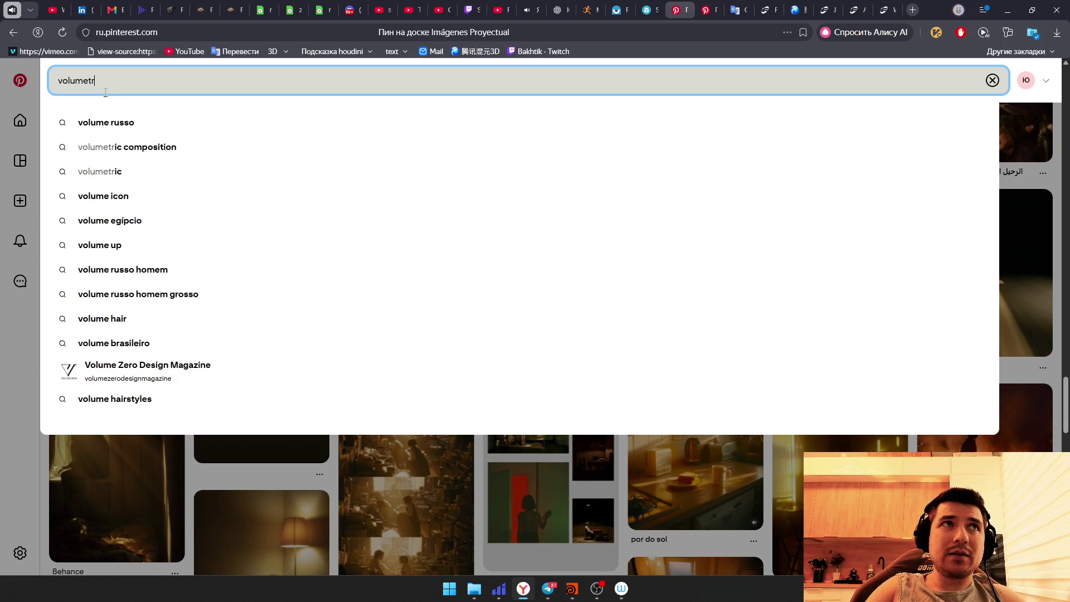
key(BackSpace)
text(c lights)
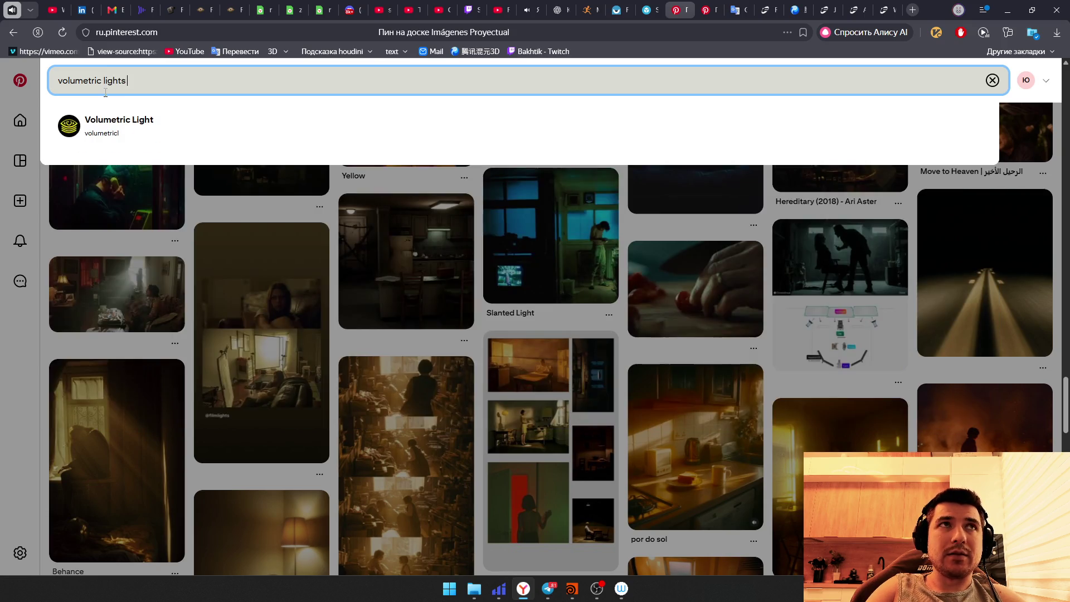
key(Return)
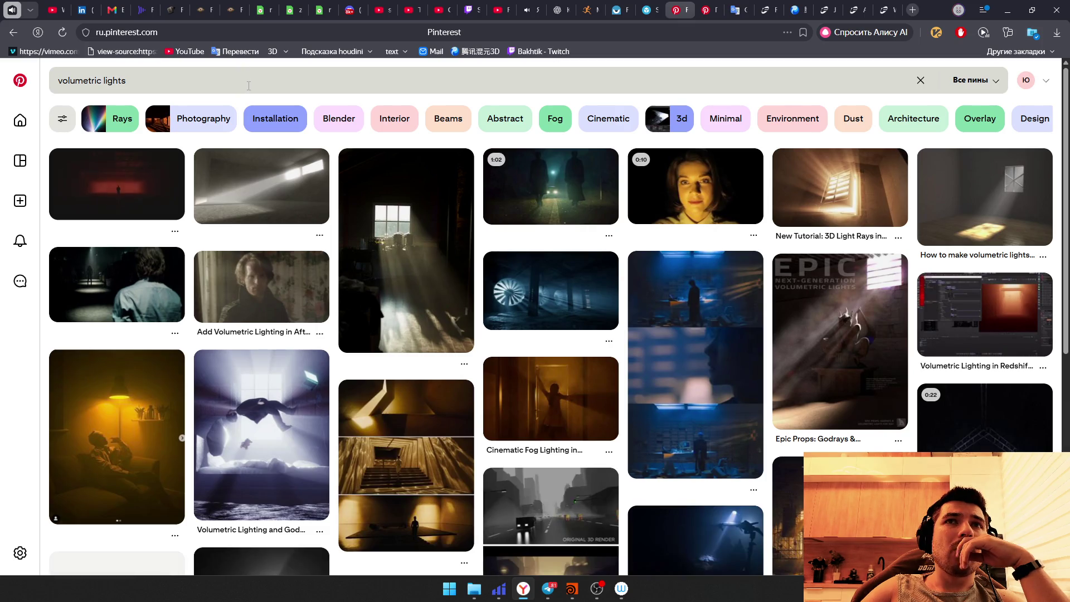
Step: Refine the search to 'volumetric lights cinema' and open the Gretel e Hansel pin in a new tab
click(249, 86)
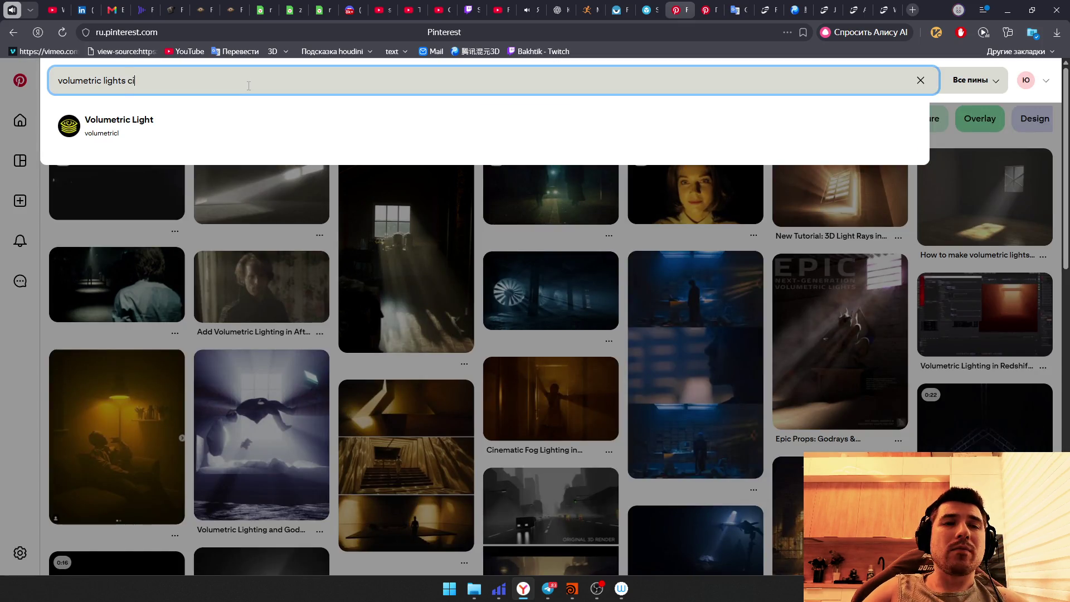
text(nema)
key(Return)
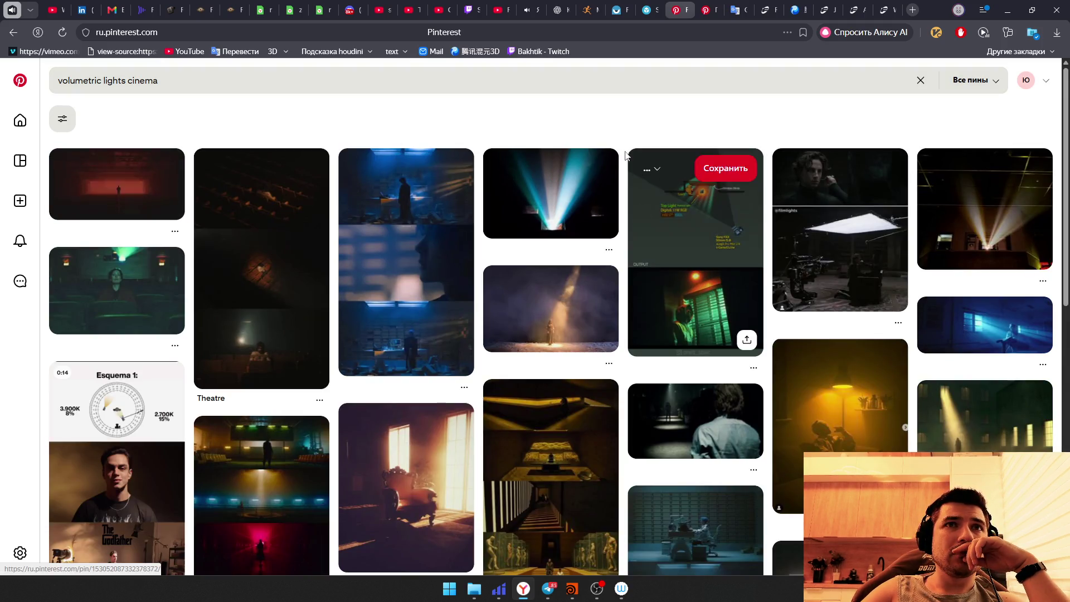
scroll(436, 262, down, 3)
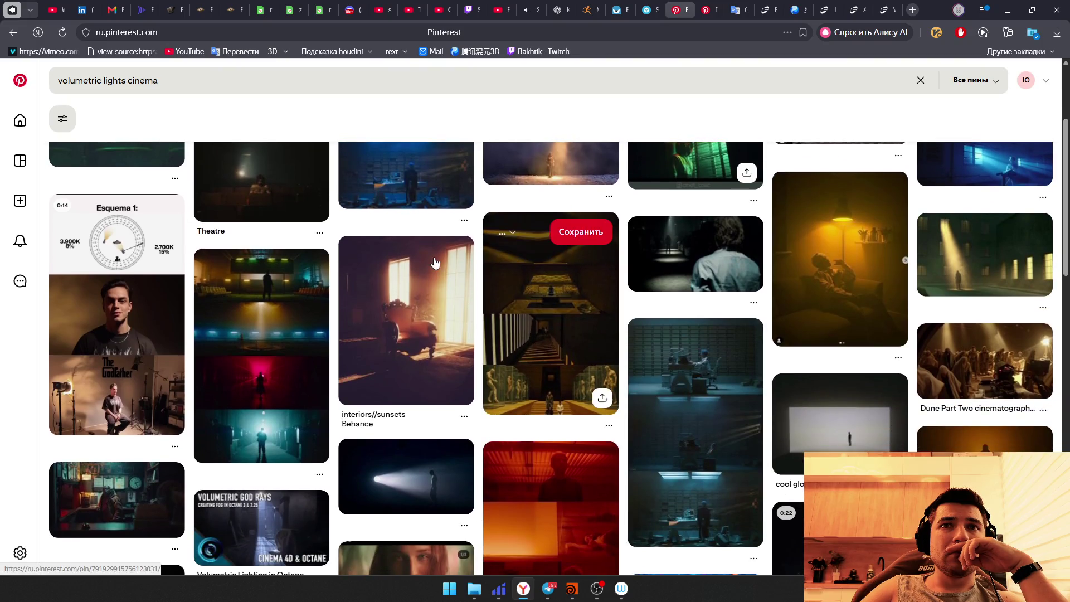
scroll(661, 373, down, 5)
scroll(262, 351, down, 3)
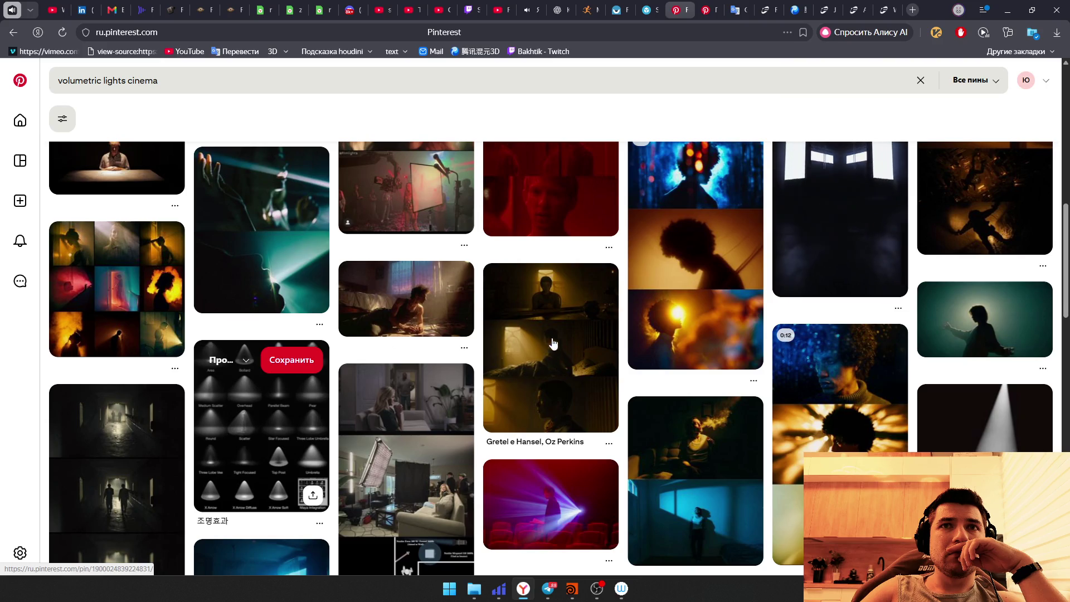
middle_click(552, 348)
Step: View the Gretel e Hansel pin's image enlarged in its new tab, then close it
click(689, 9)
click(707, 9)
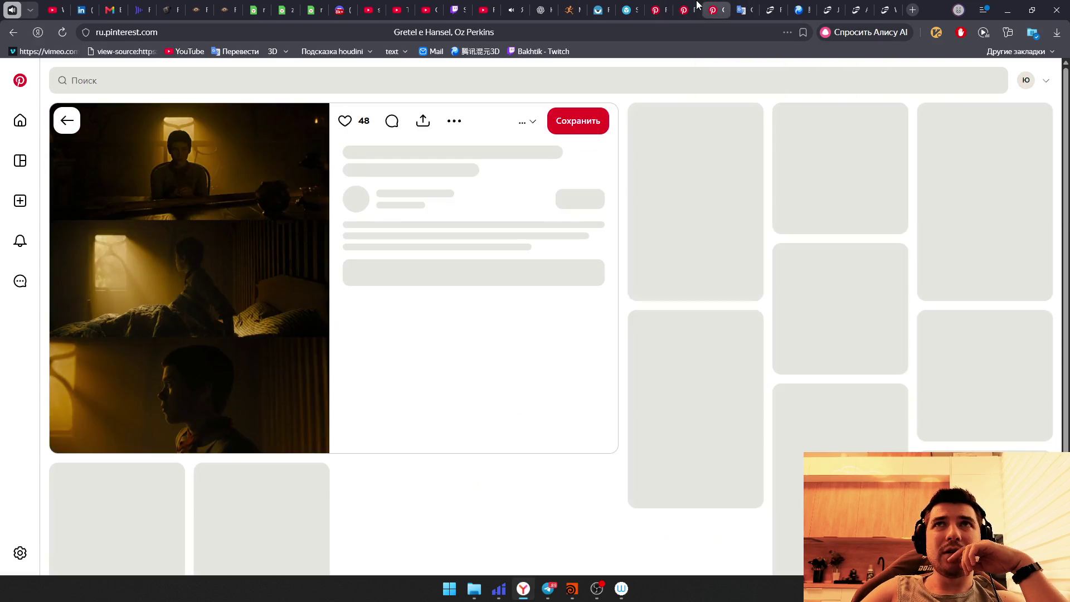
click(306, 397)
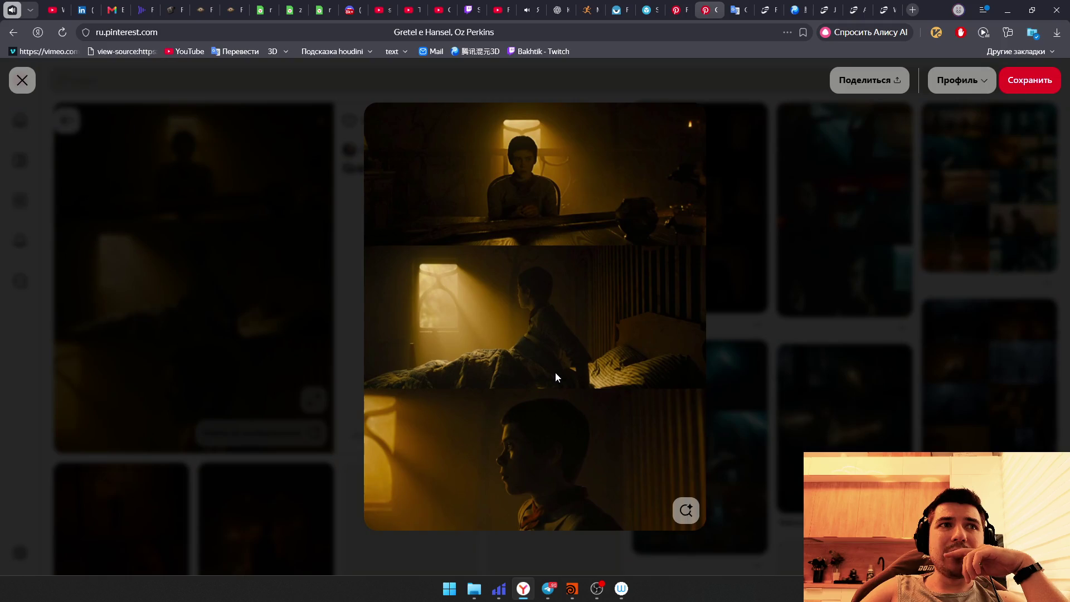
click(822, 392)
Step: Open the Exhuma, 2024 pin and enlarge its misty forest frames
scroll(364, 343, down, 2)
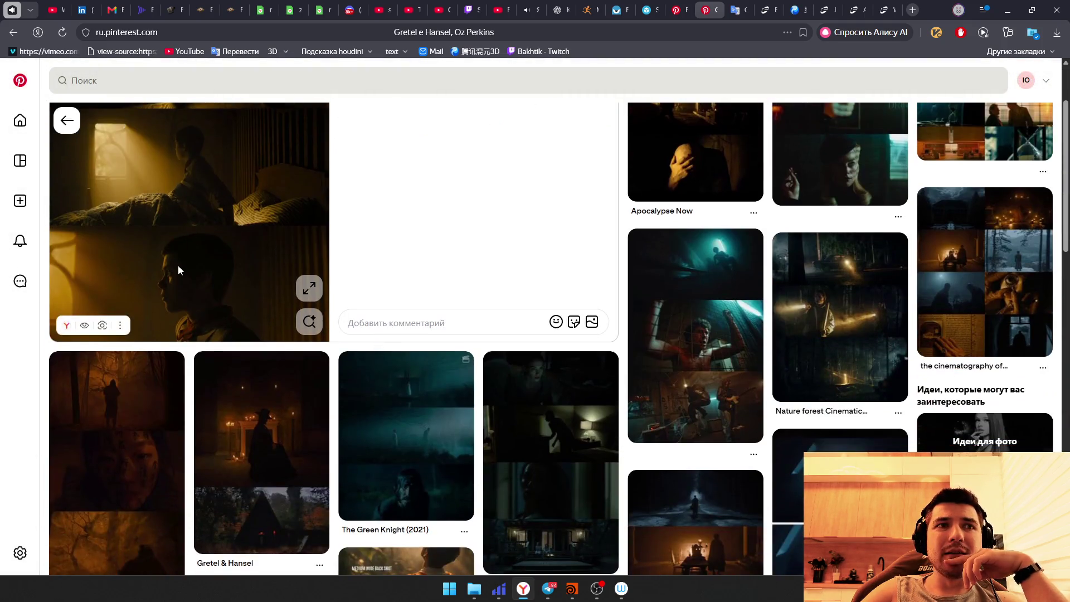
scroll(178, 270, down, 1)
click(128, 348)
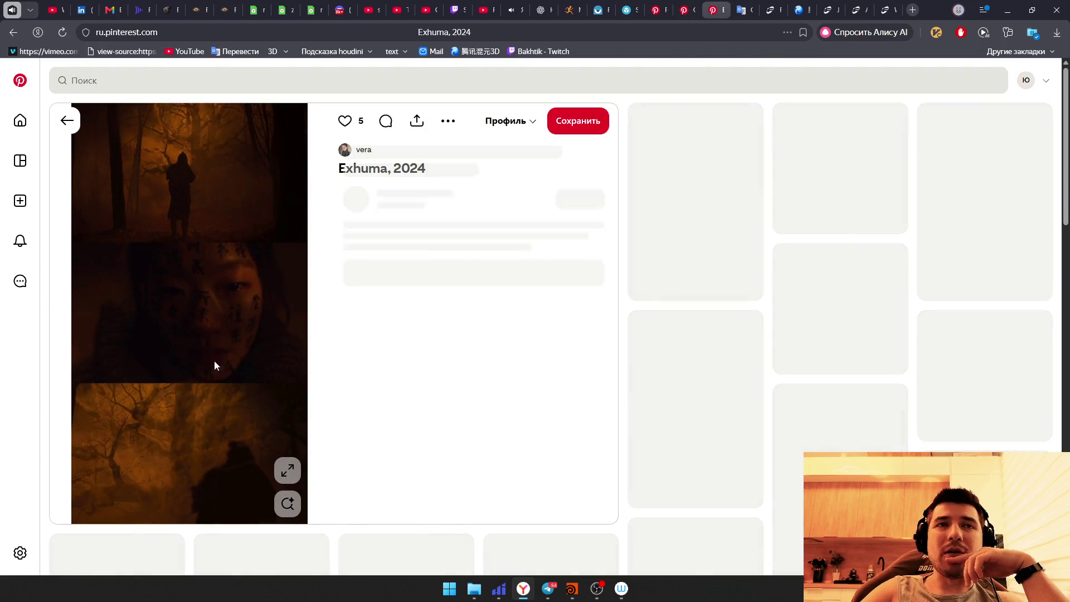
click(285, 468)
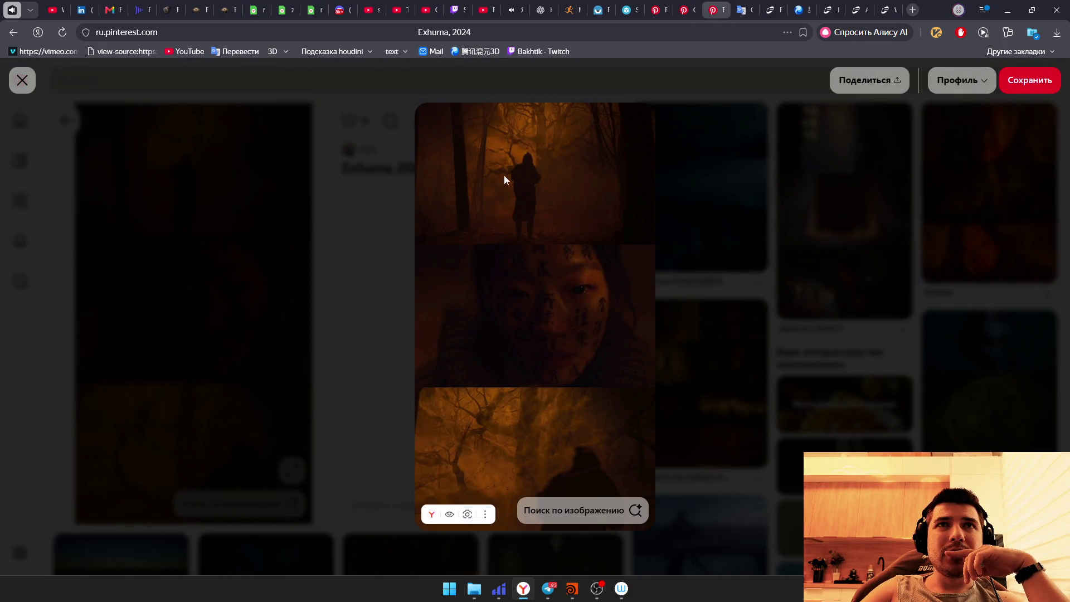
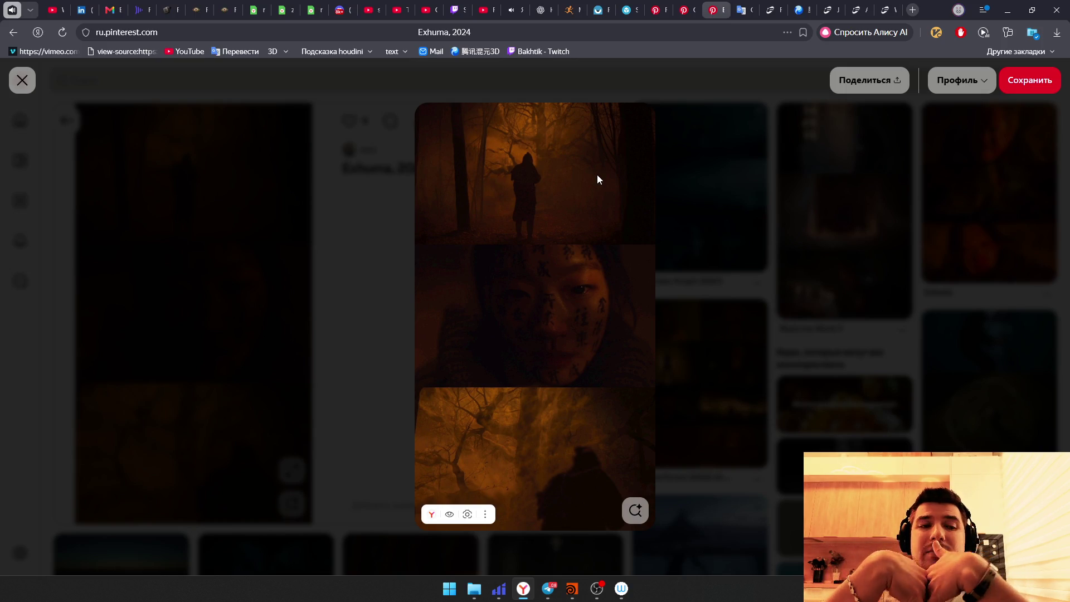
Step: Close the enlarged image and browse the related Exhuma pins
click(780, 246)
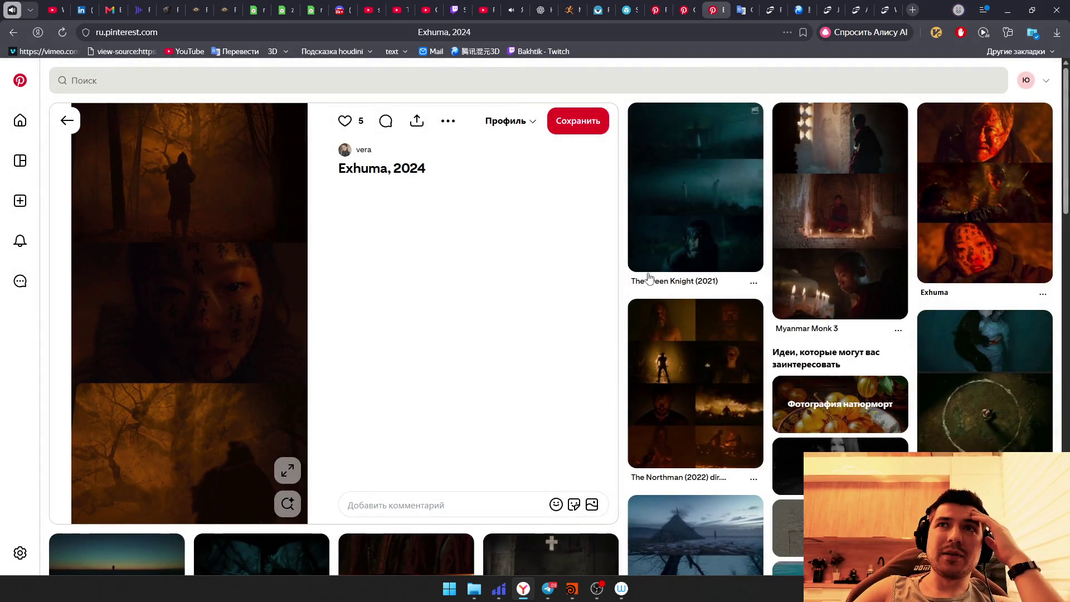
click(985, 195)
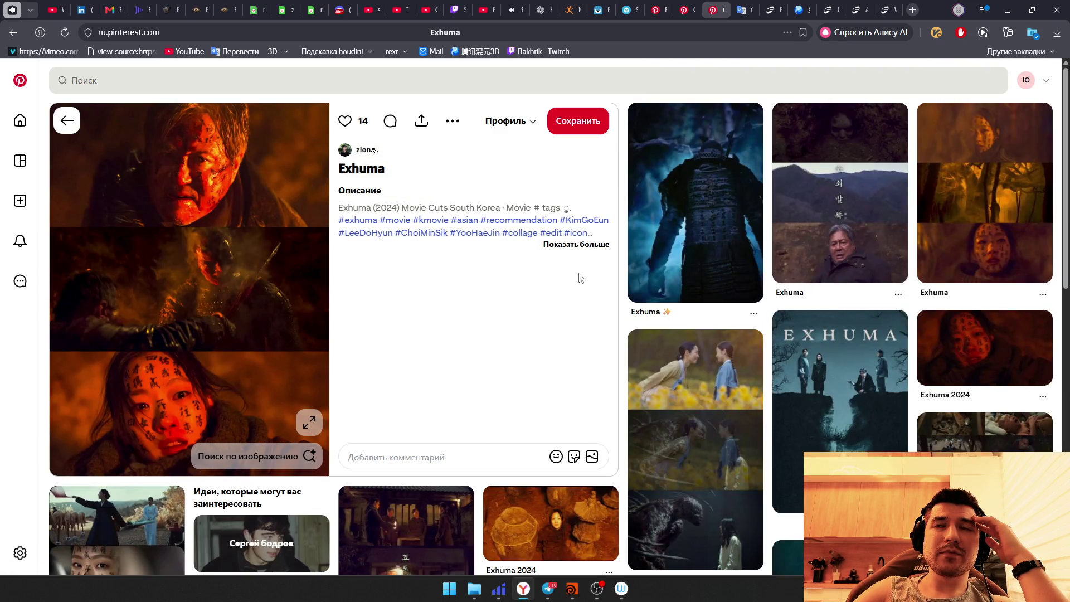
key(alt+Left)
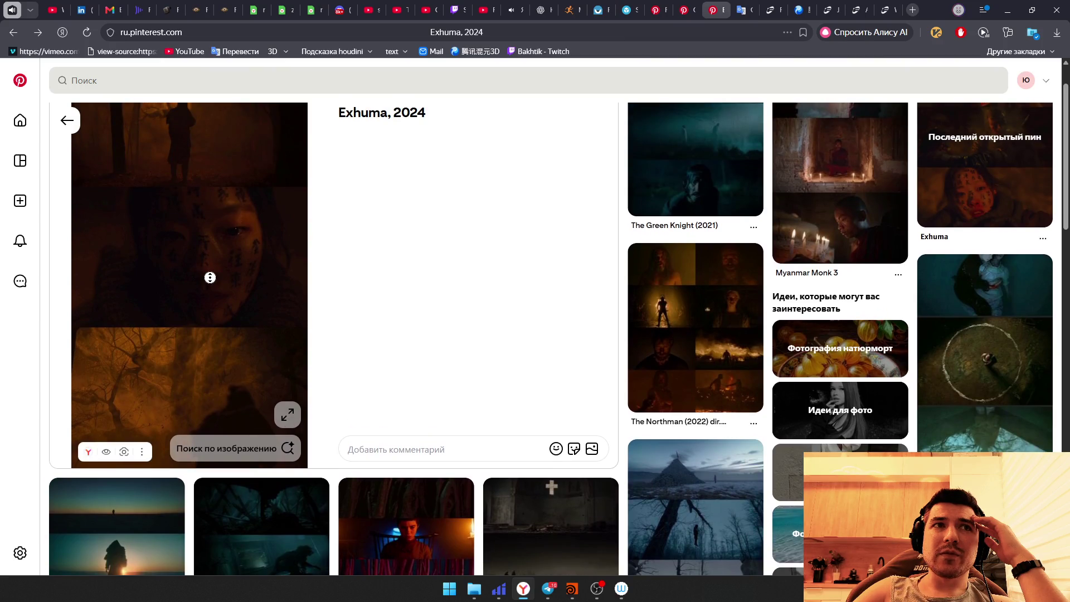
scroll(210, 277, up, 1)
scroll(250, 446, down, 1)
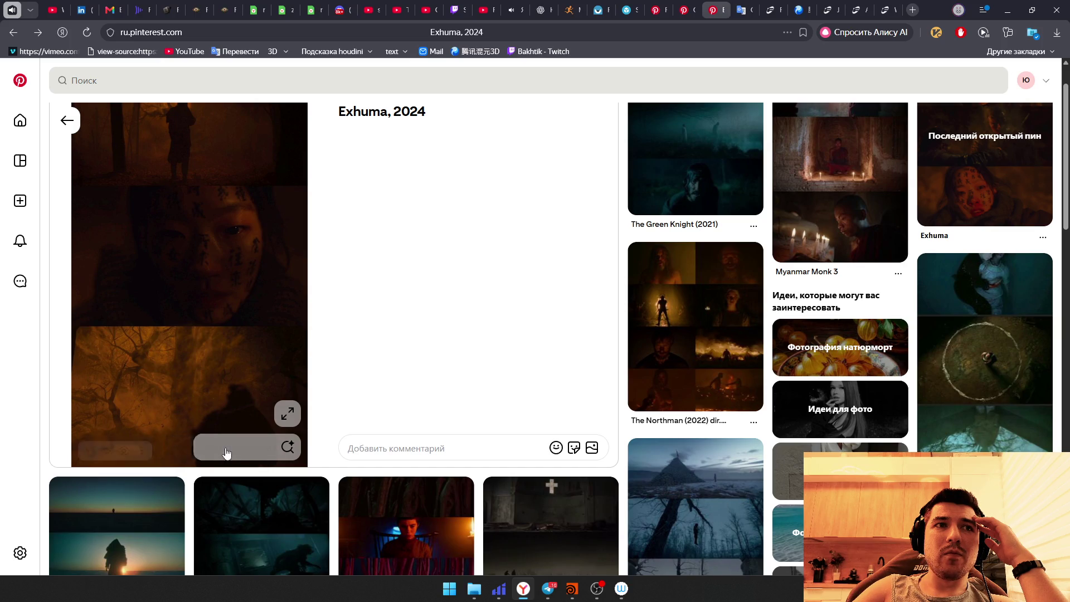
scroll(209, 308, down, 3)
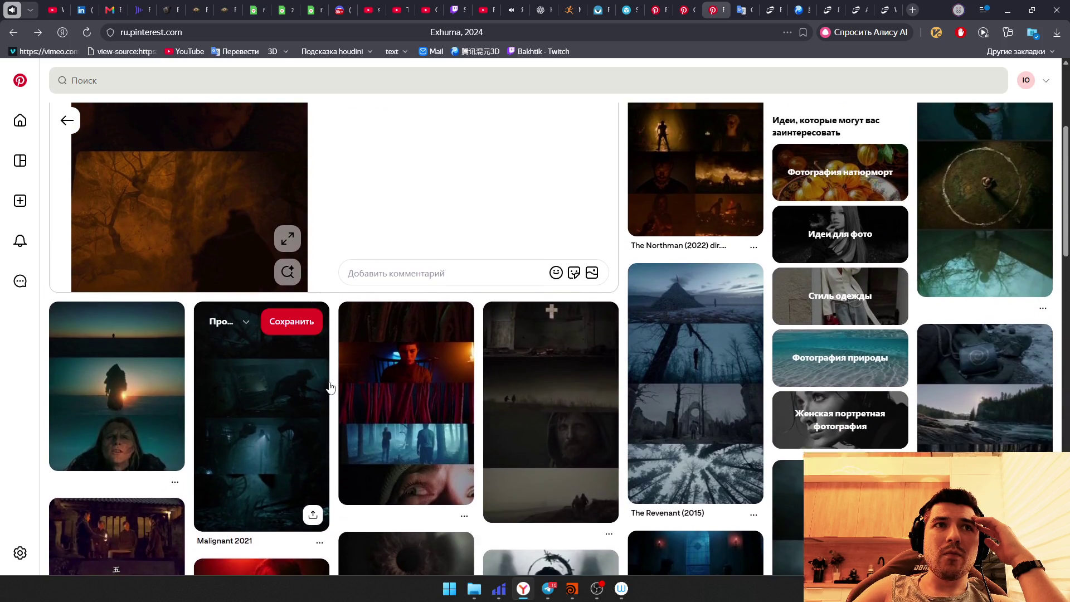
scroll(330, 386, down, 7)
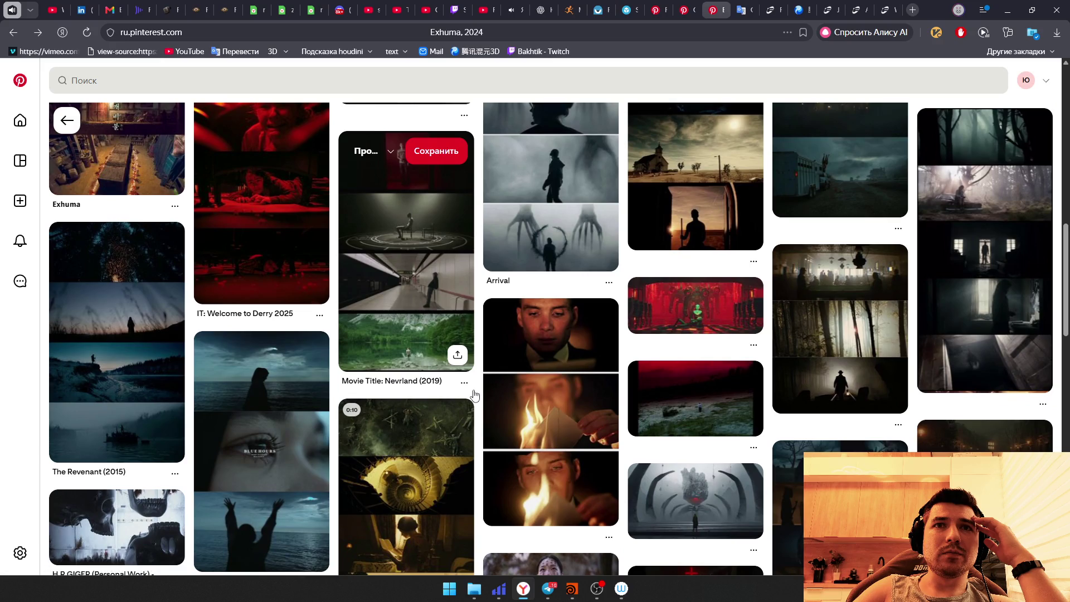
scroll(474, 396, down, 6)
scroll(475, 395, down, 6)
scroll(424, 390, up, 15)
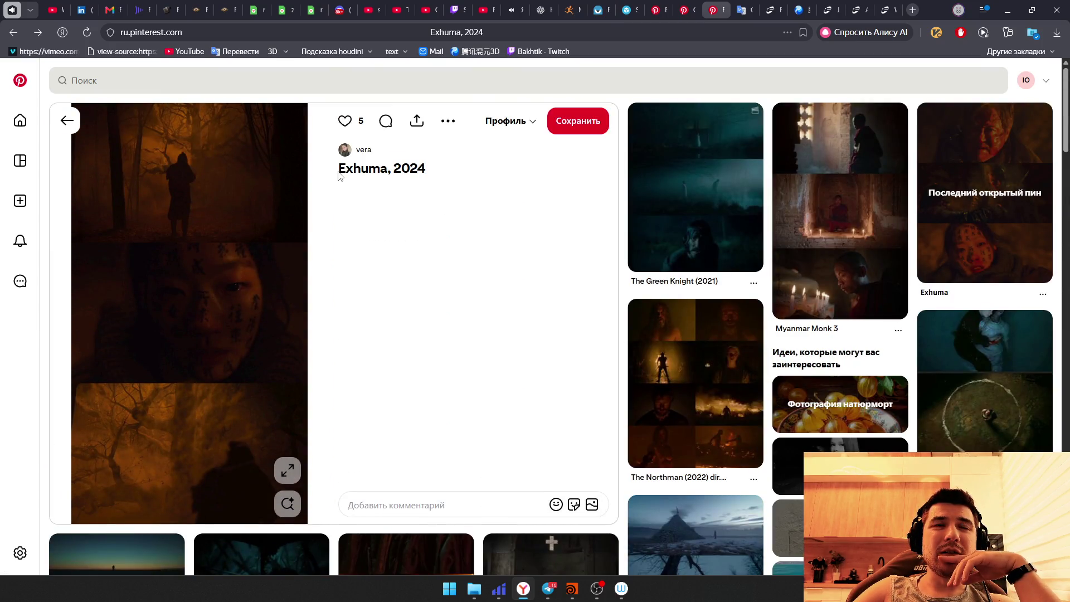
Step: Search Pinterest for 'Exhuma' by pasting the film name
key(ctrl+c)
click(321, 79)
key(ctrl+v)
key(Return)
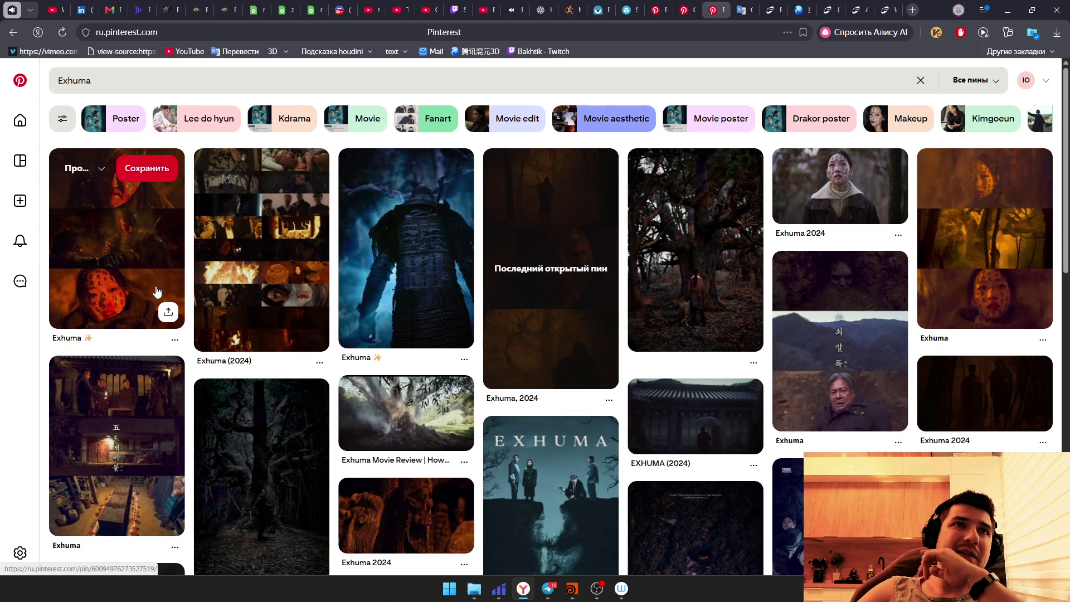
Step: Open the first Exhuma pin in the results and scroll through it
click(119, 268)
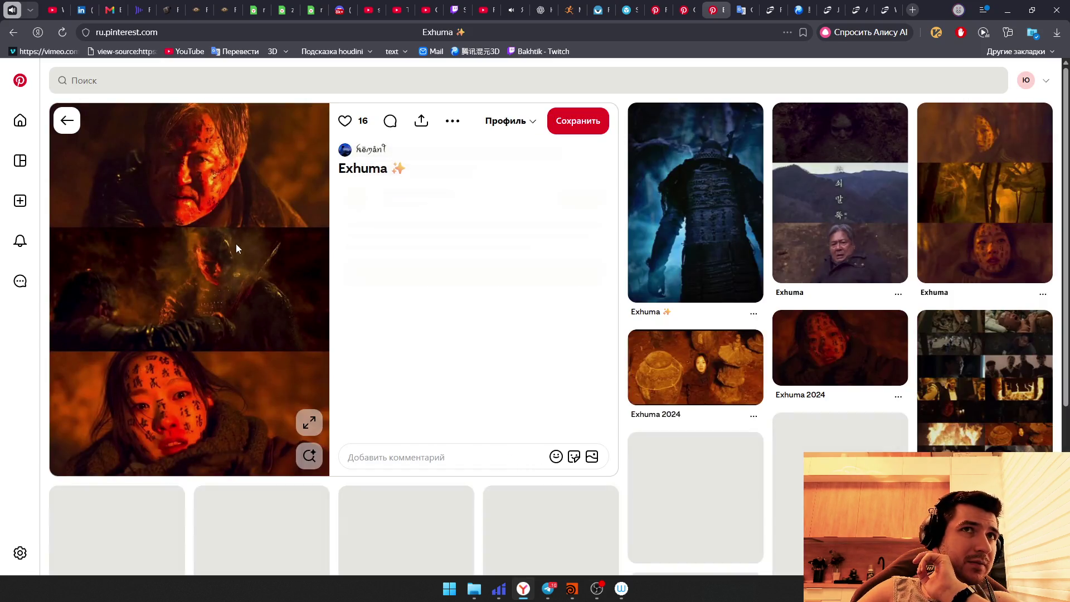
scroll(472, 312, down, 3)
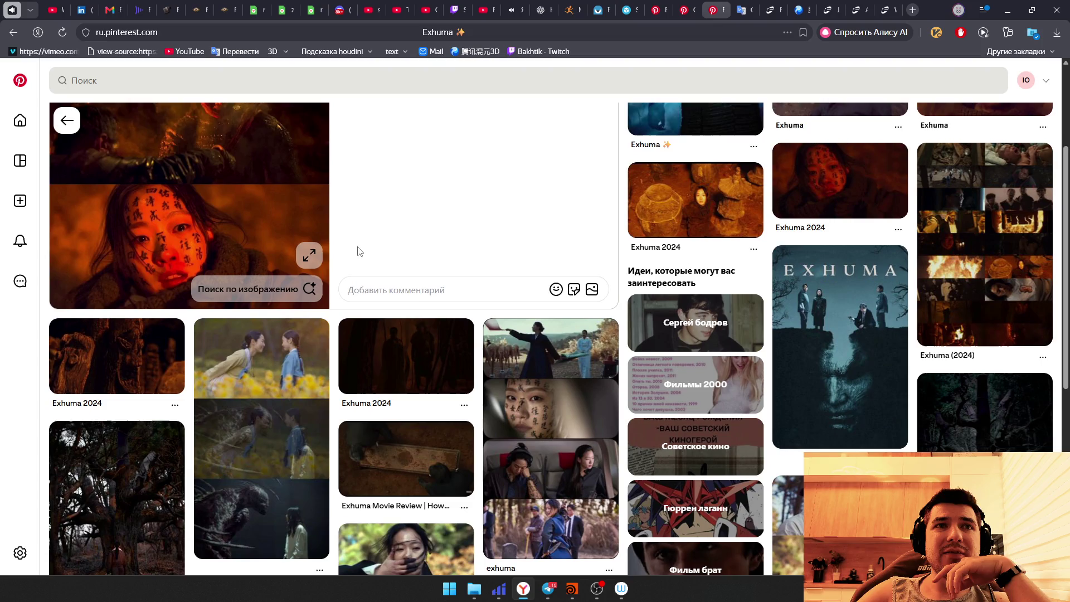
scroll(356, 252, down, 1)
scroll(233, 287, down, 15)
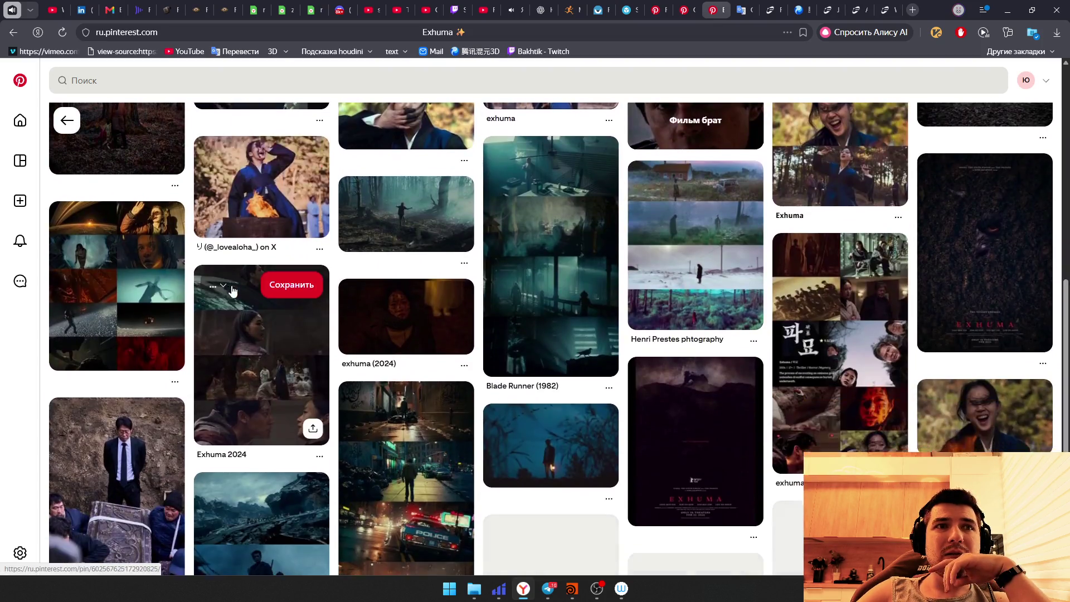
scroll(233, 290, up, 5)
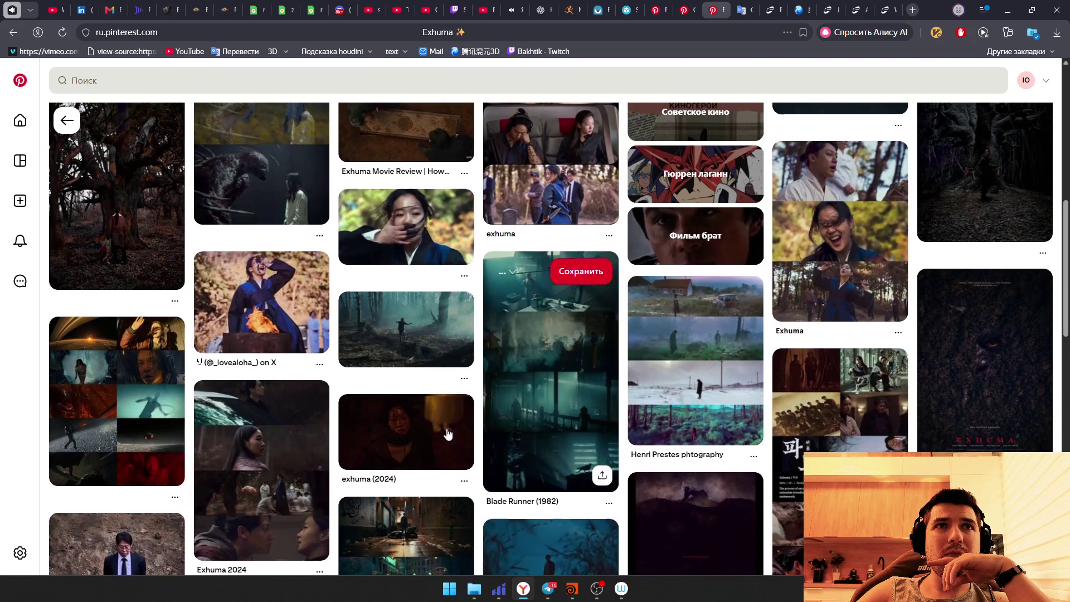
Step: Open the exhuma (2024) related pin and scroll through its related pins
click(422, 433)
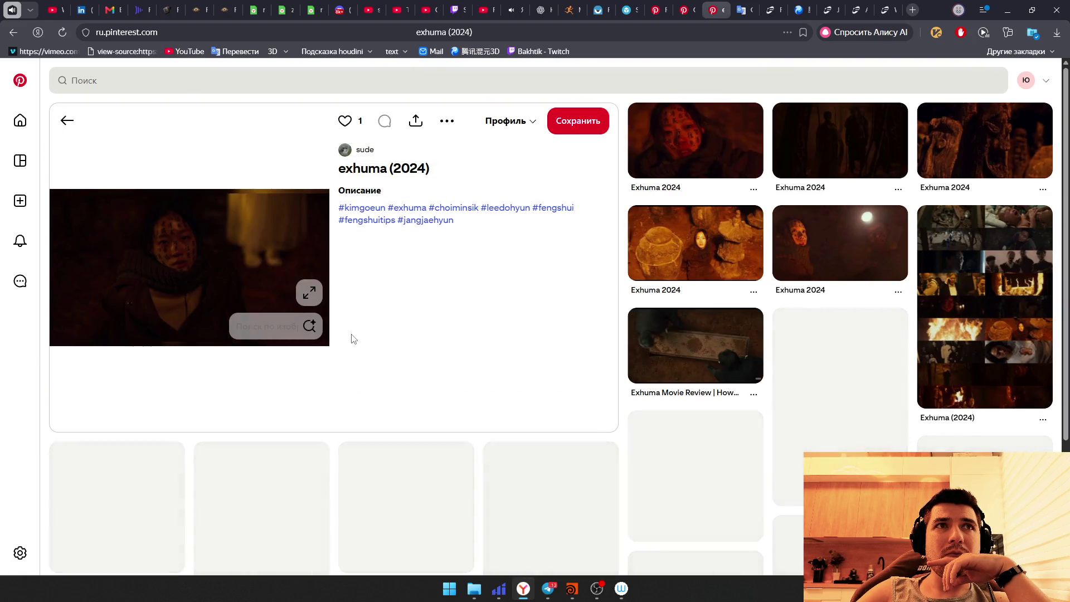
scroll(351, 338, down, 2)
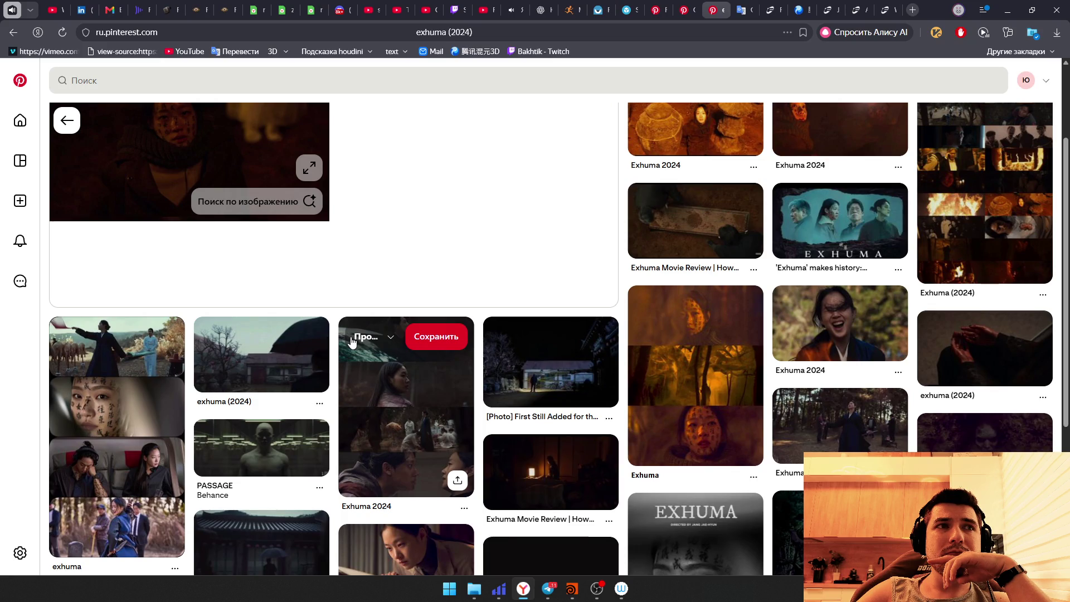
scroll(352, 339, down, 15)
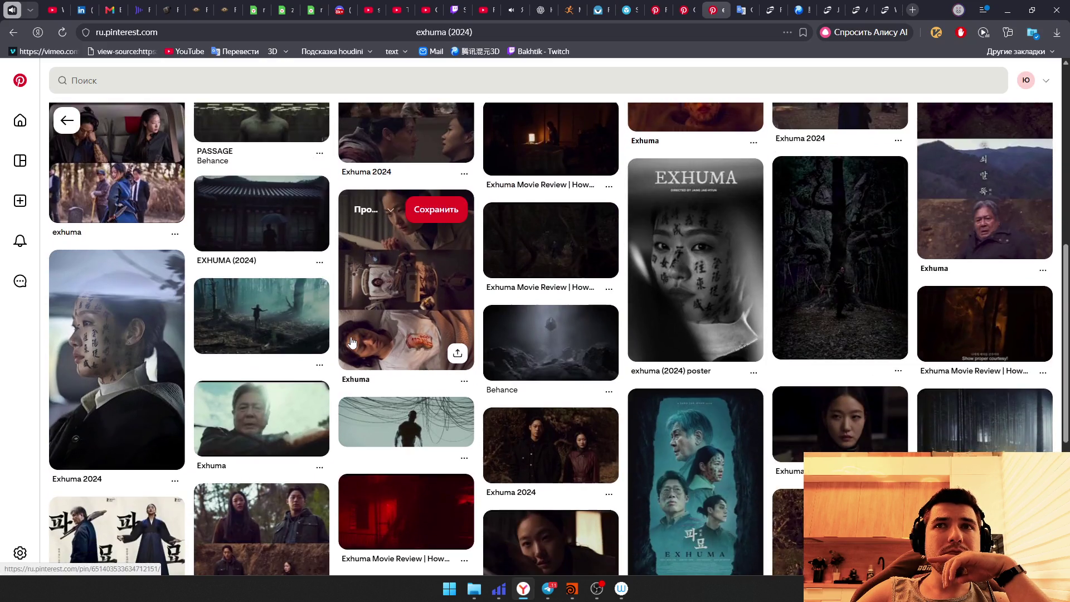
scroll(351, 364, up, 5)
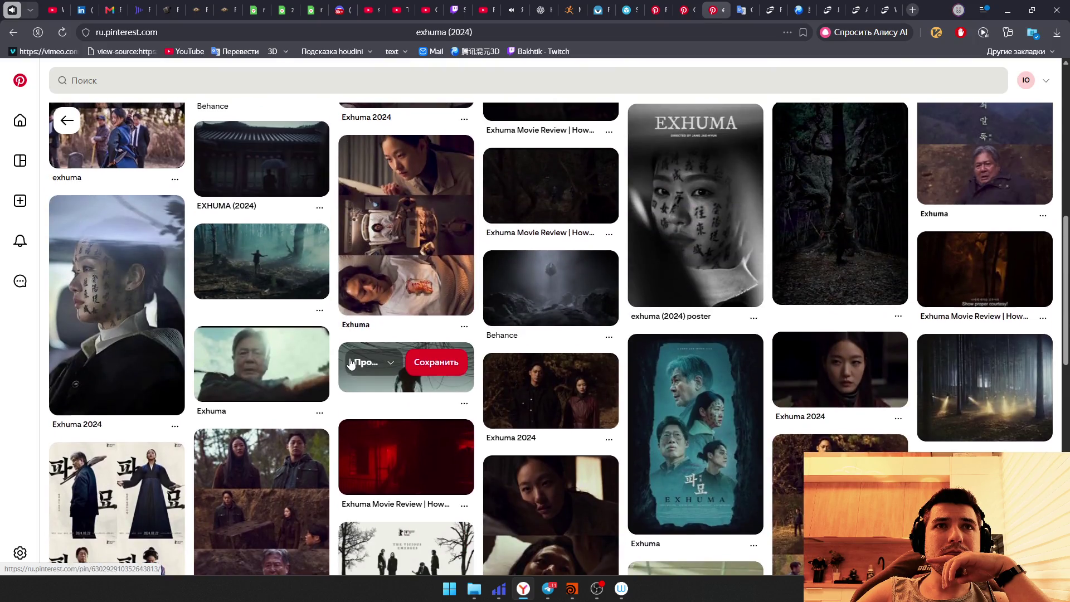
scroll(357, 369, down, 10)
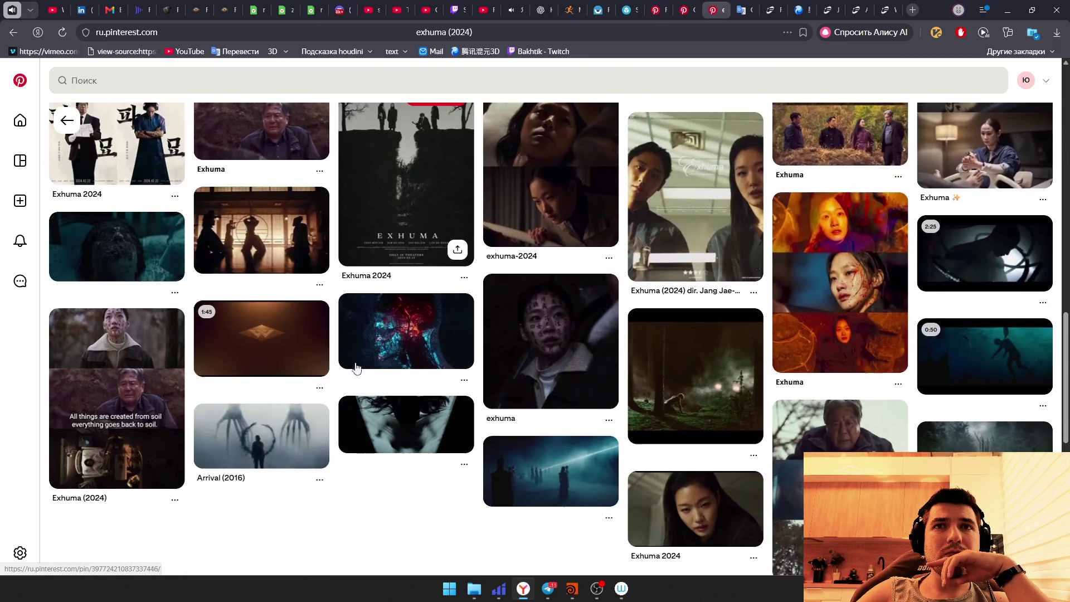
scroll(357, 368, down, 10)
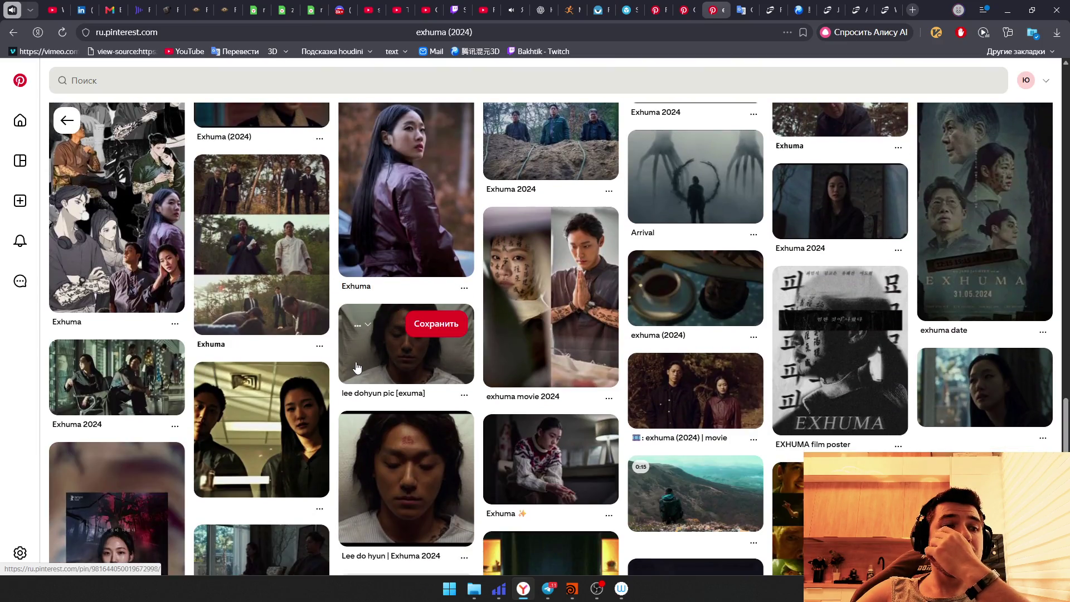
scroll(356, 367, down, 8)
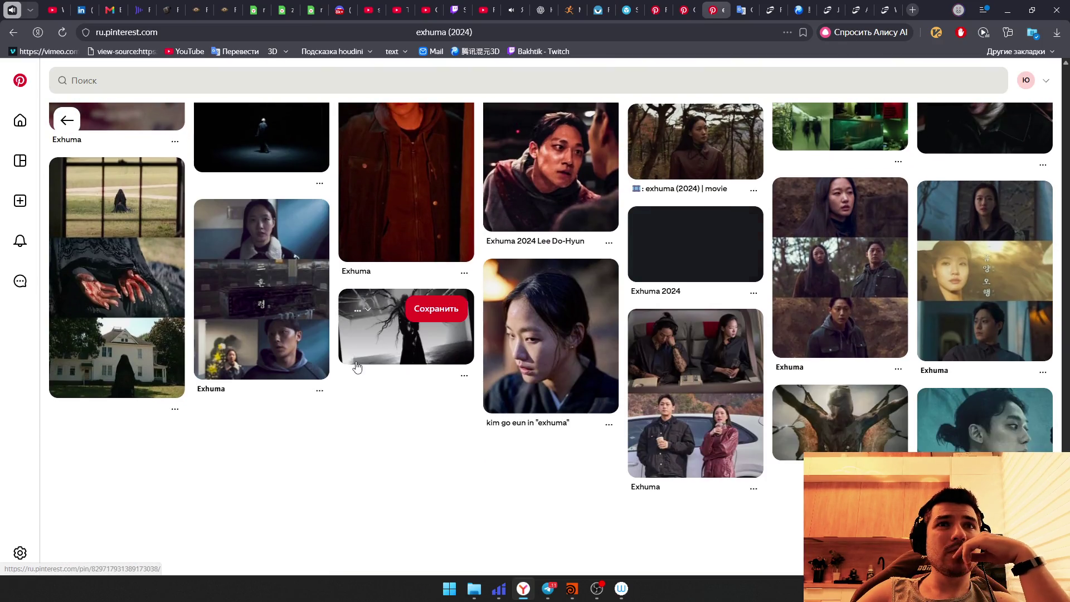
scroll(357, 368, down, 4)
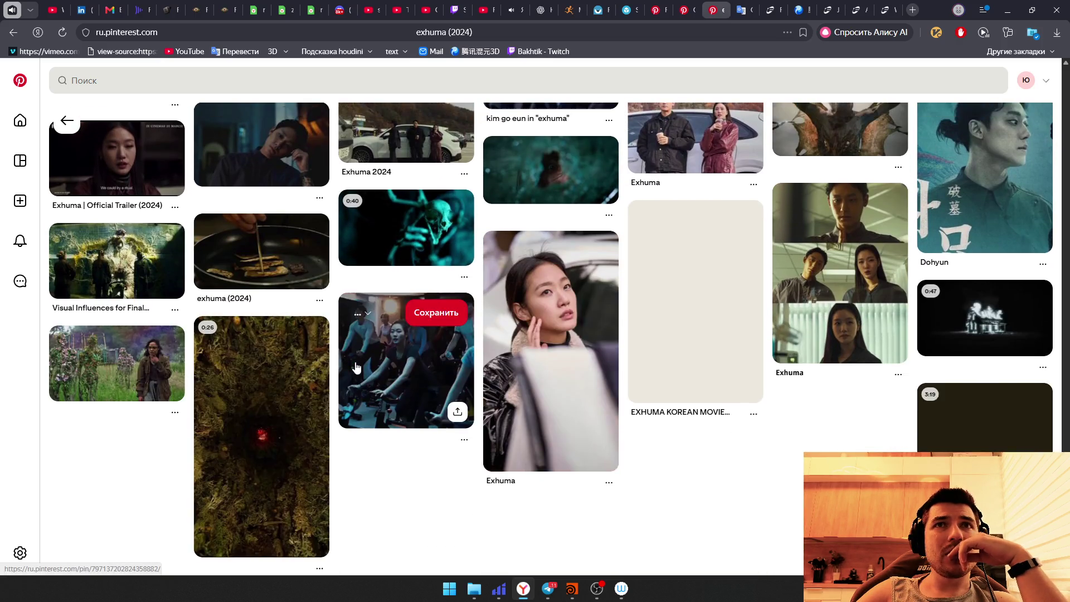
scroll(357, 368, down, 7)
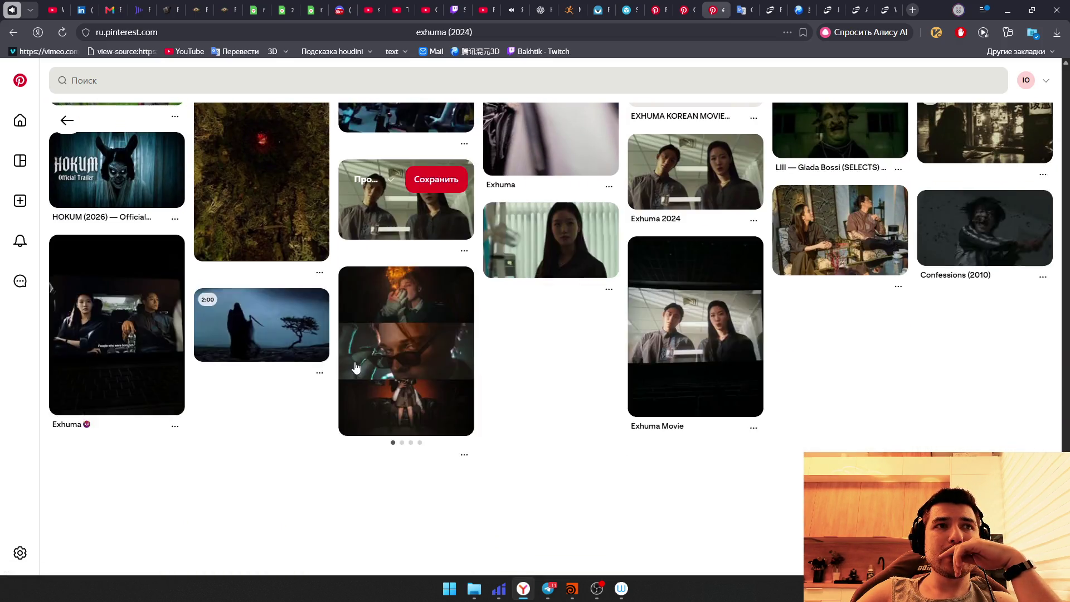
scroll(375, 376, down, 3)
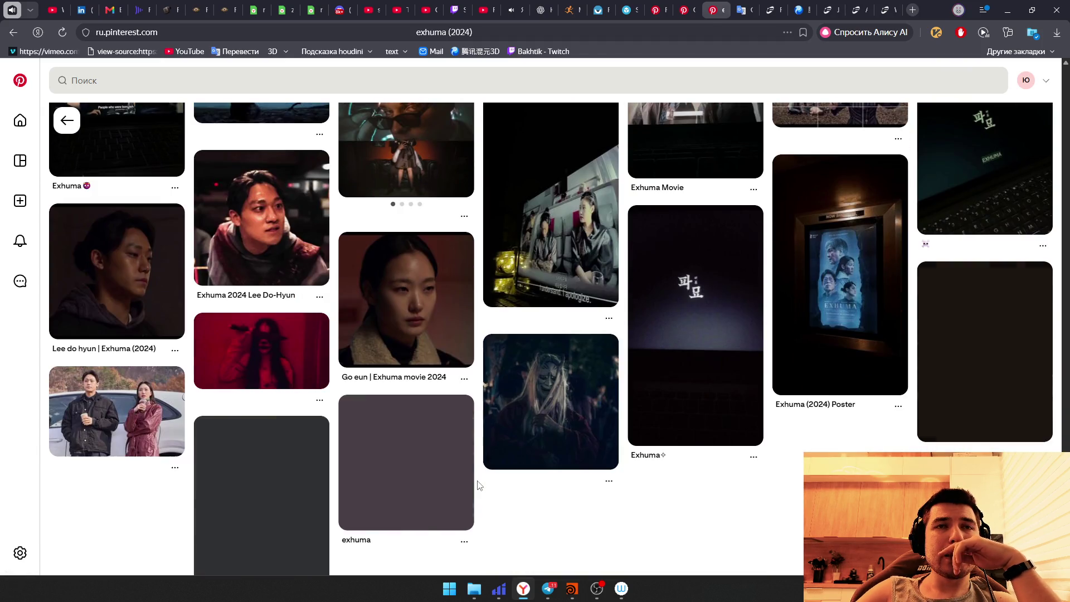
Step: Return to the Exhuma ✨ pin and open another Exhuma (2024) related pin
click(375, 376)
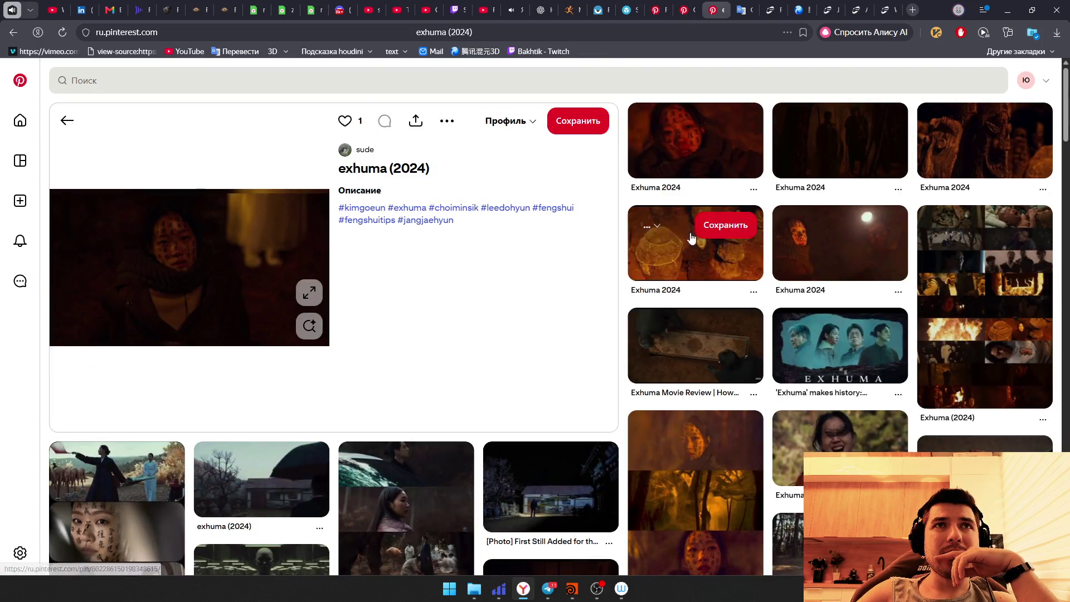
key(alt+Left)
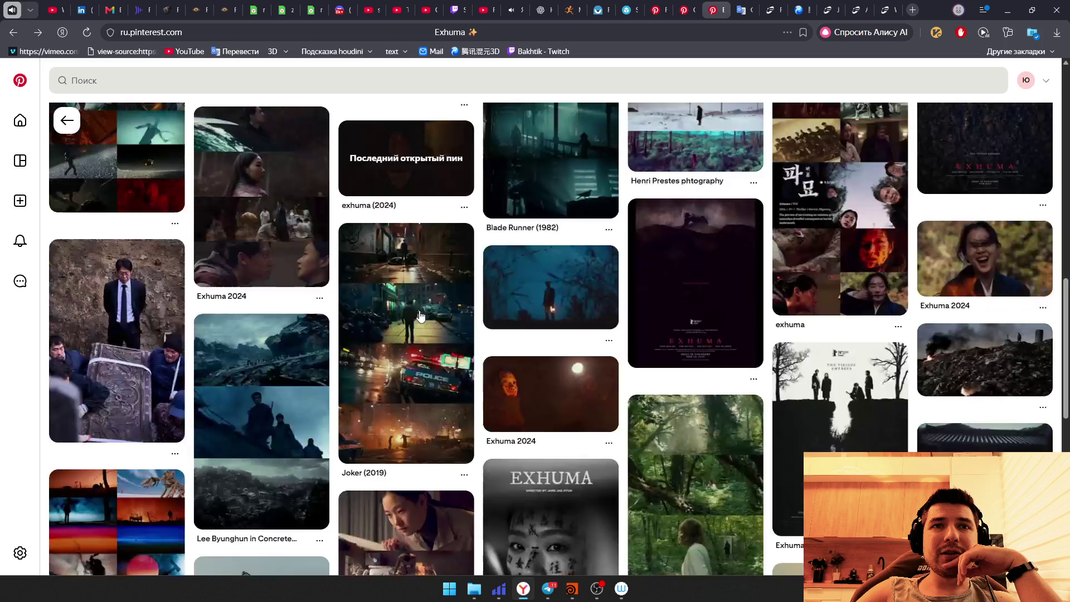
scroll(284, 316, up, 10)
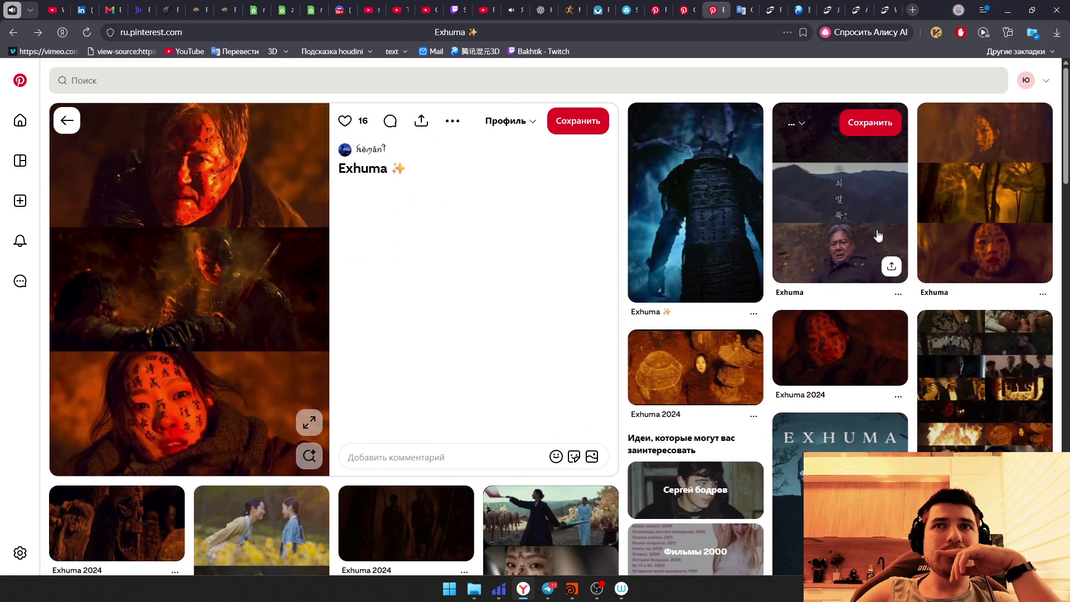
scroll(969, 285, down, 2)
click(969, 285)
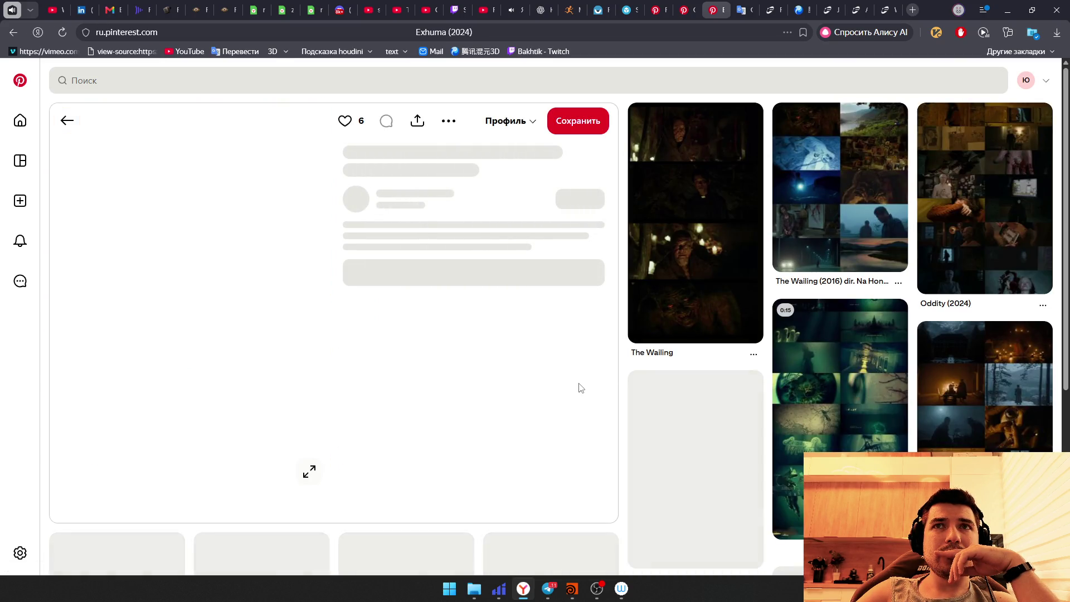
scroll(801, 399, down, 4)
Step: View the torch-lit collage pin full-size, close it, and bring Houdini back
click(691, 286)
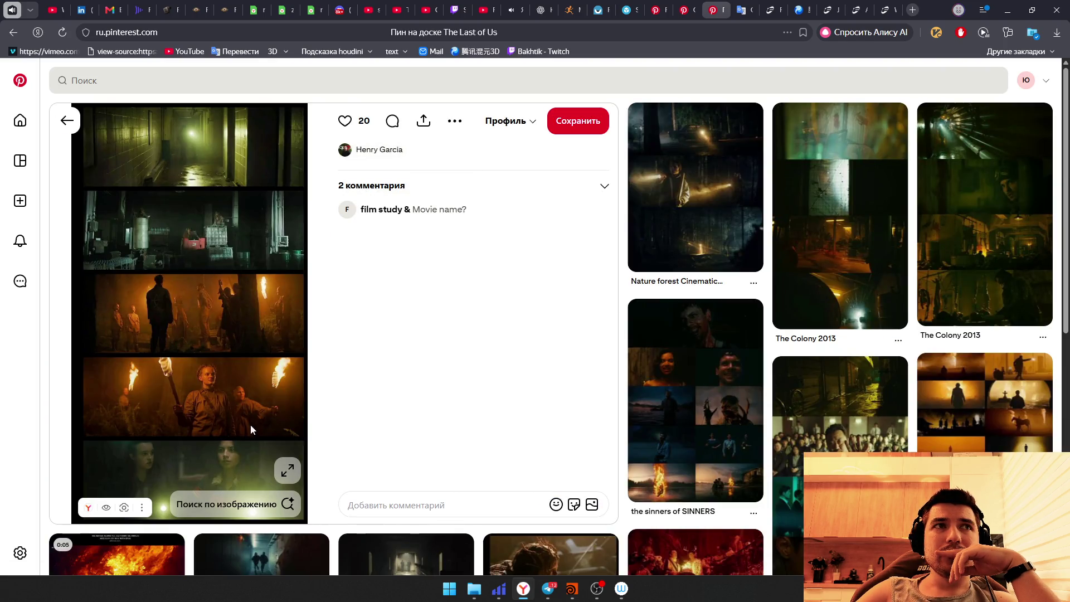
click(288, 470)
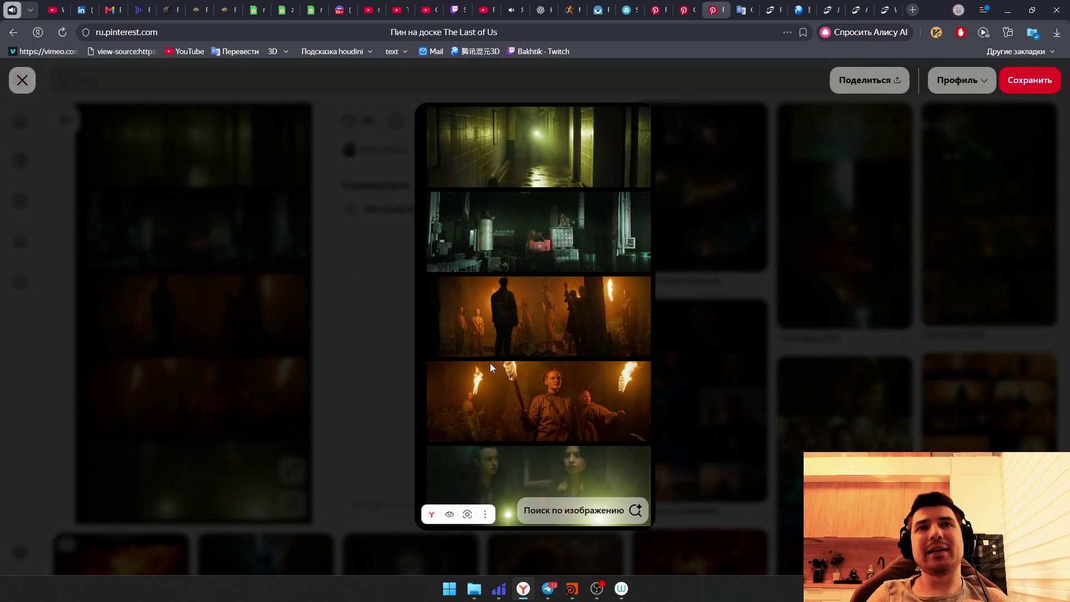
click(223, 356)
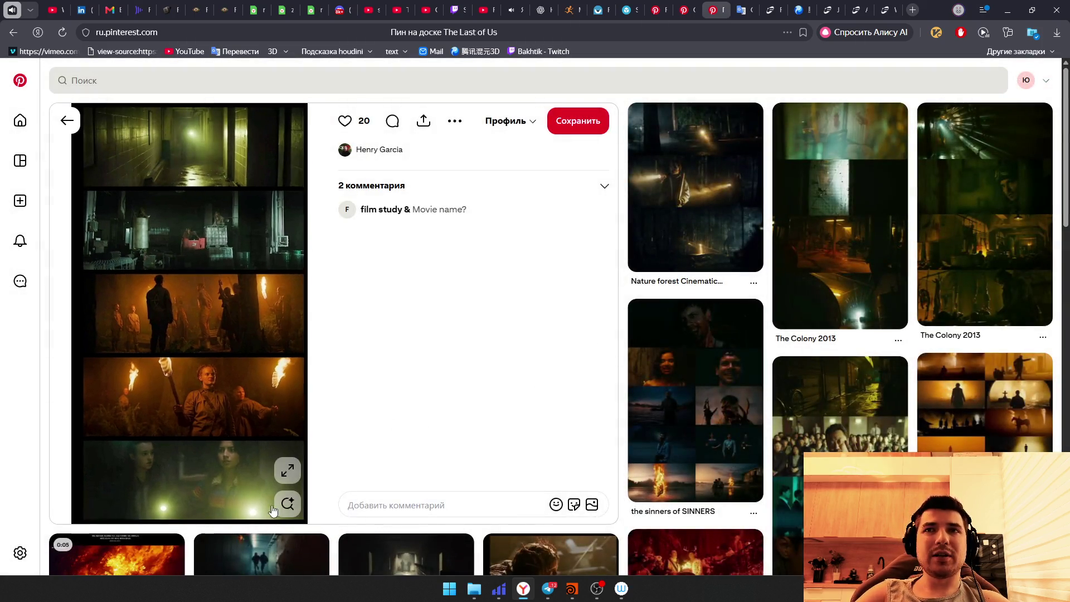
scroll(273, 510, down, 4)
click(574, 590)
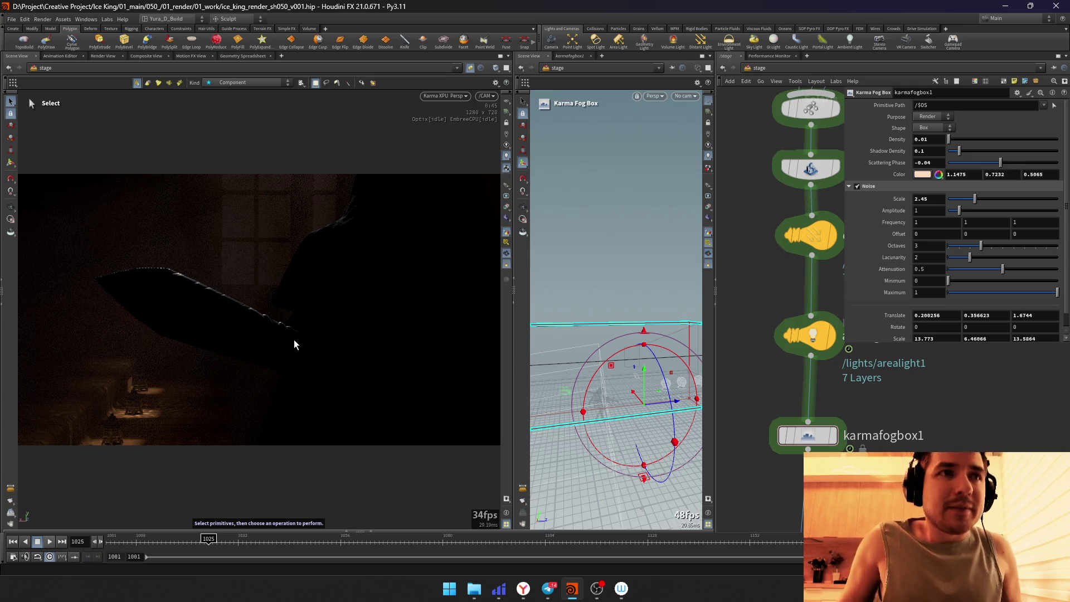
Step: Select karmarendersettings and set its Volume Limit to 2
scroll(767, 426, down, 5)
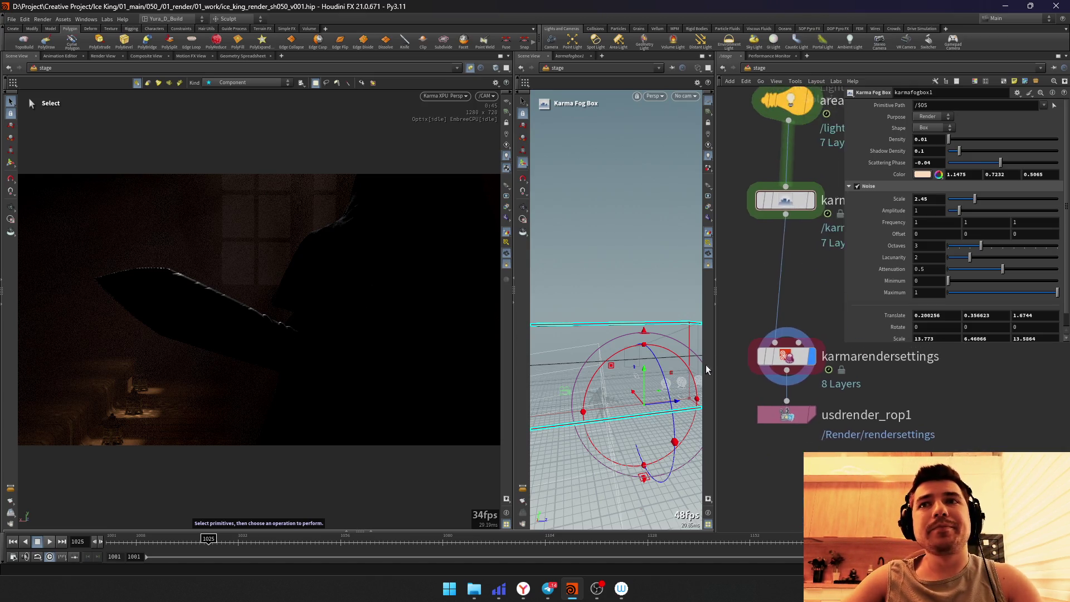
drag(752, 376, 837, 452)
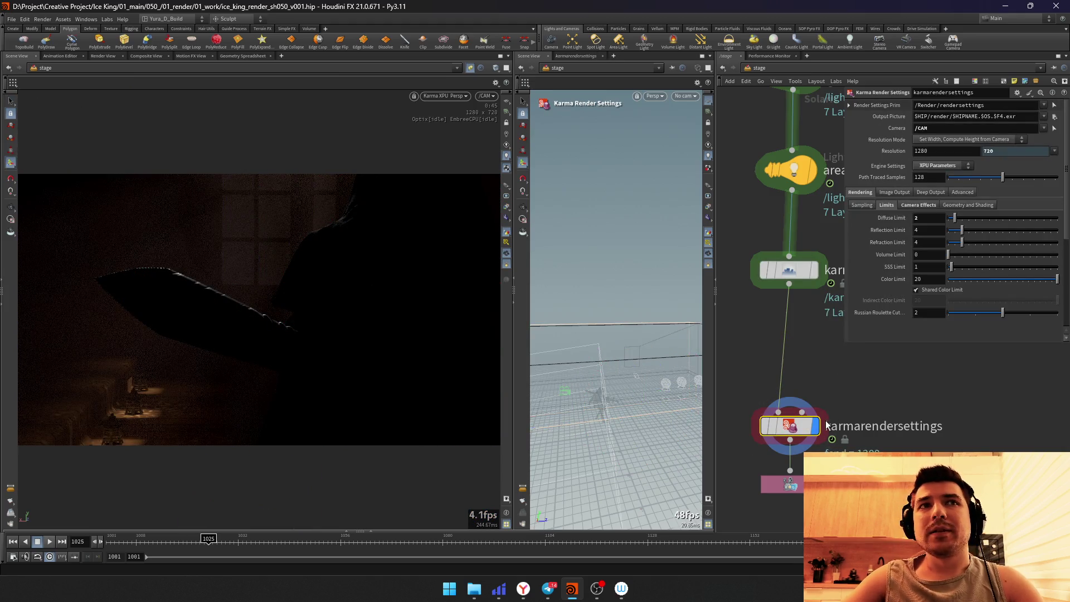
key(BackSpace)
text(2)
key(Return)
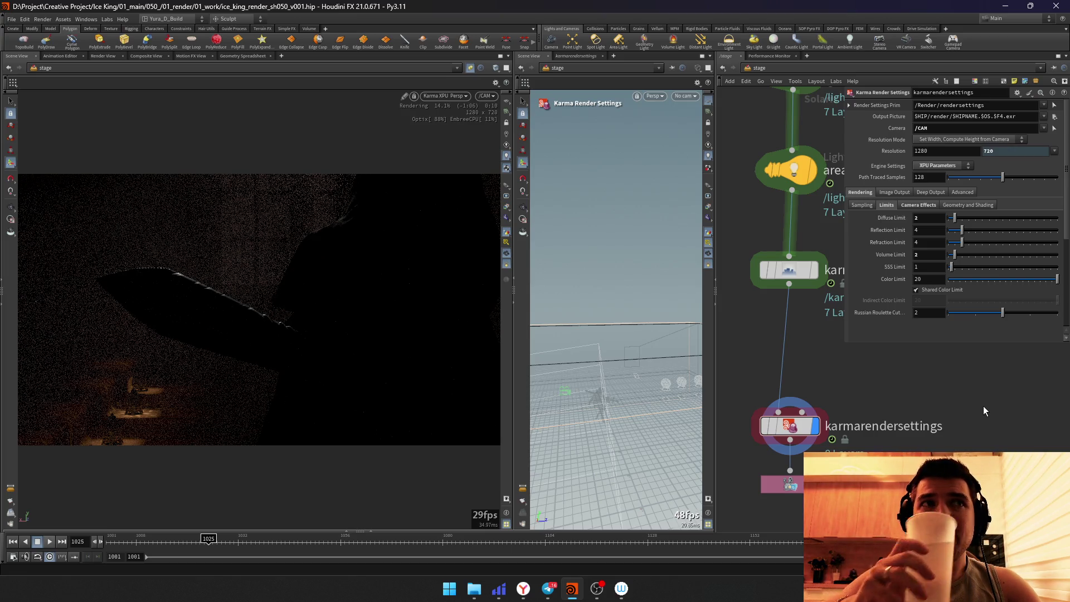
Step: Switch to the Pinterest reference page and scroll through it
key(alt+Tab)
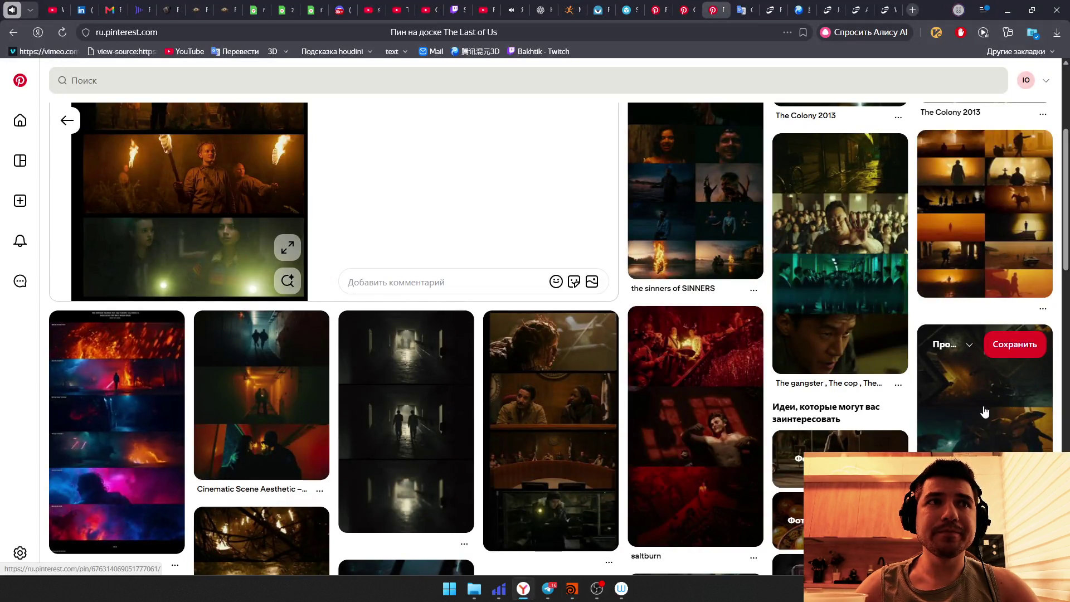
scroll(355, 462, up, 4)
scroll(384, 446, down, 4)
scroll(394, 442, up, 4)
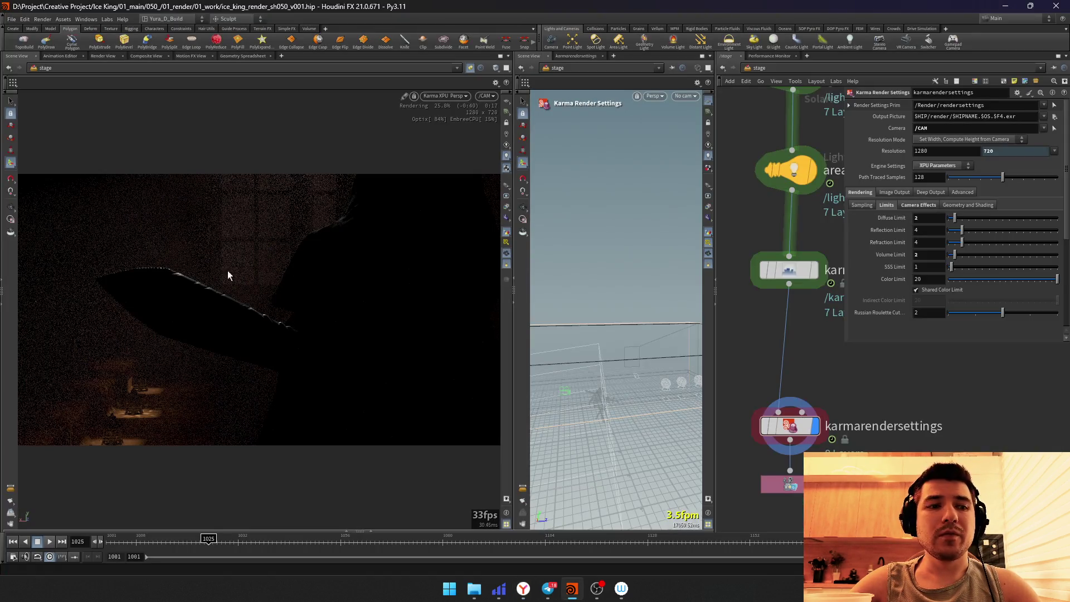
scroll(757, 390, down, 2)
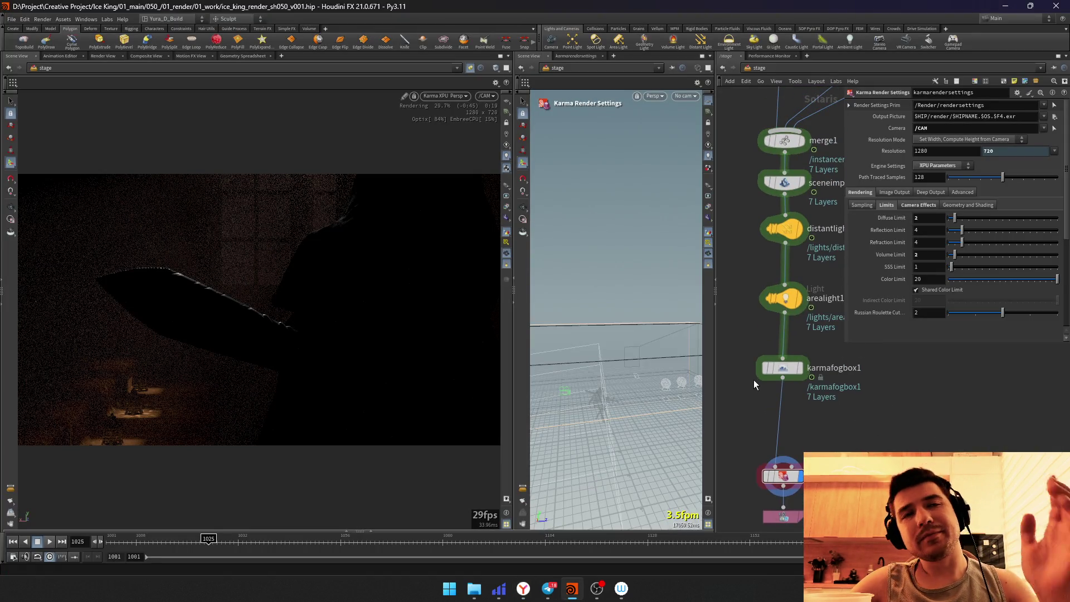
Step: Select arealight1 and orbit the view, undoing an accidental light transform
click(769, 298)
key(Escape)
mouse_move(639, 389)
mouse_down()
mouse_move(624, 424)
mouse_move(641, 335)
mouse_move(630, 364)
mouse_move(619, 335)
mouse_move(588, 368)
mouse_move(621, 357)
mouse_move(630, 312)
mouse_up()
key(Return)
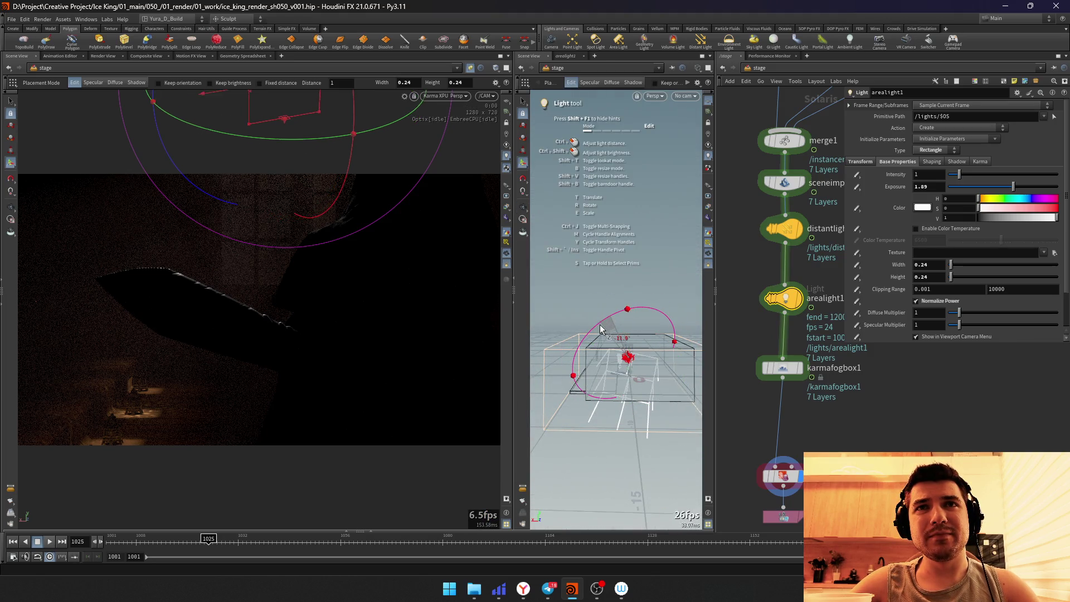
key(ctrl+z)
key(Escape)
mouse_move(628, 363)
mouse_down()
mouse_move(612, 366)
mouse_move(636, 343)
mouse_up()
key(Return)
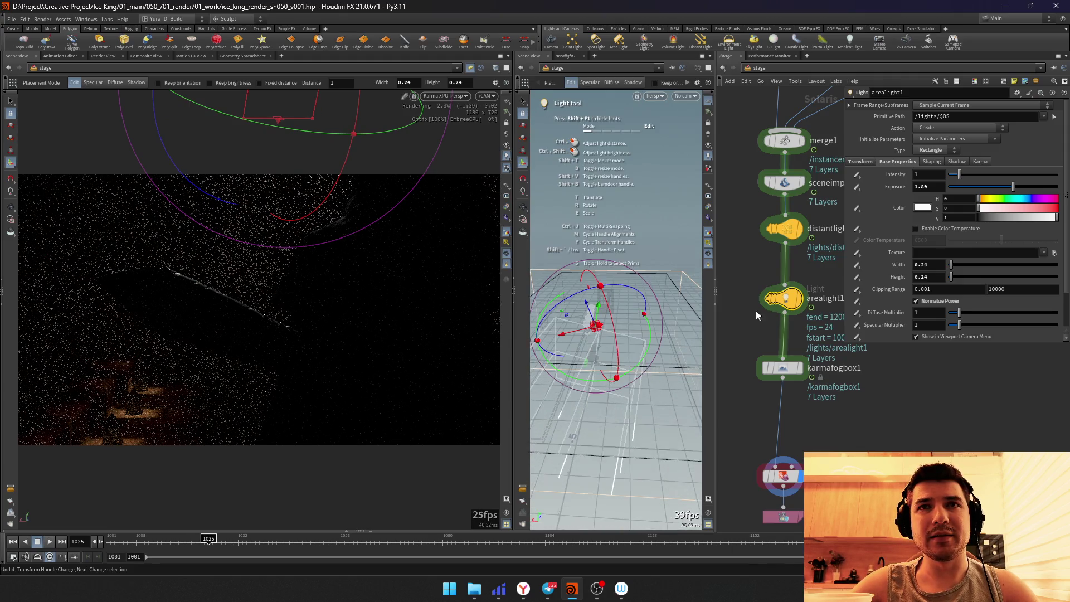
Step: Rotate distantlight1 with the Light tool to aim the sun onto the scene
click(811, 225)
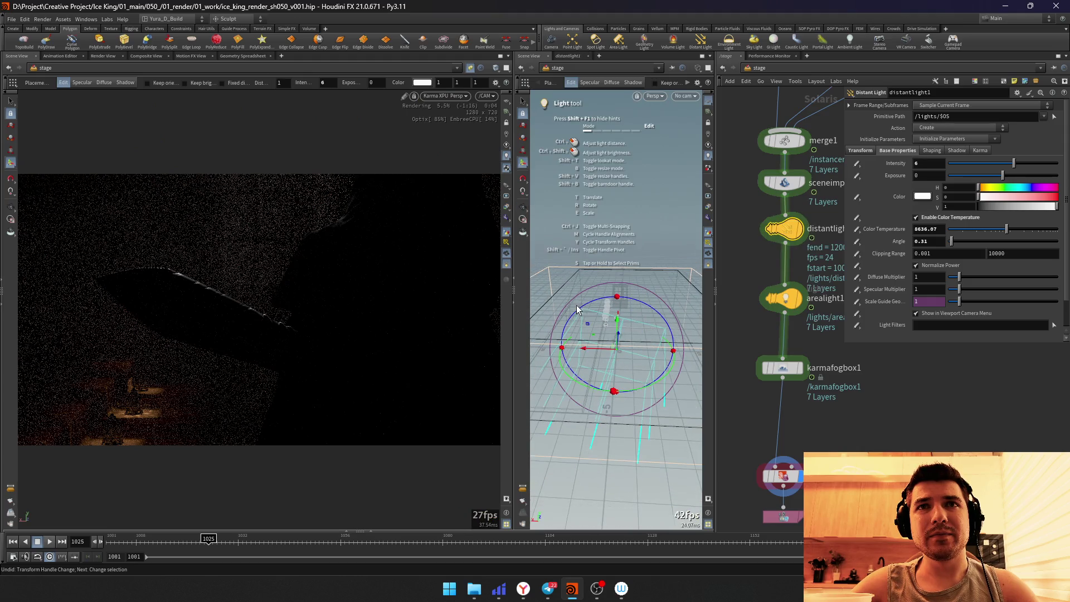
key(m)
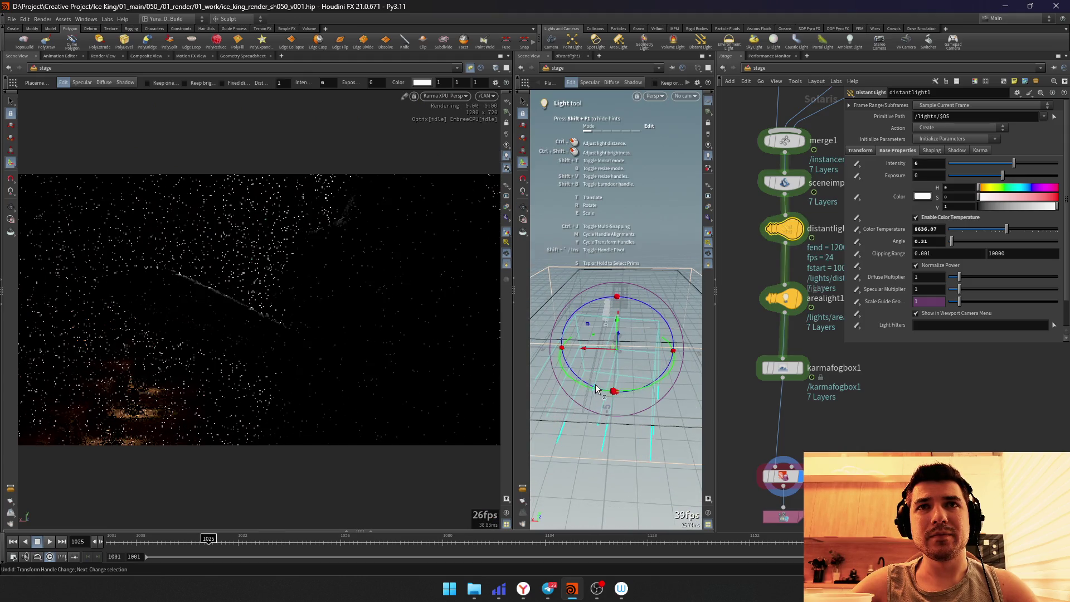
key(m)
key(Escape)
mouse_move(581, 383)
mouse_down()
mouse_move(611, 377)
mouse_move(573, 389)
mouse_move(613, 419)
mouse_move(610, 397)
mouse_up()
key(Return)
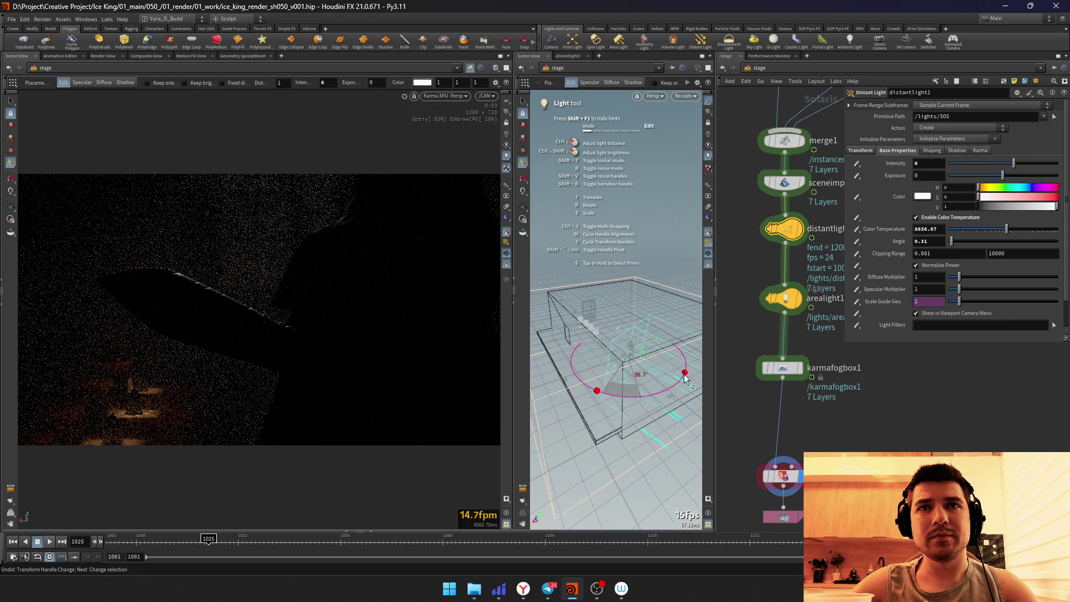
drag(676, 392, 680, 389)
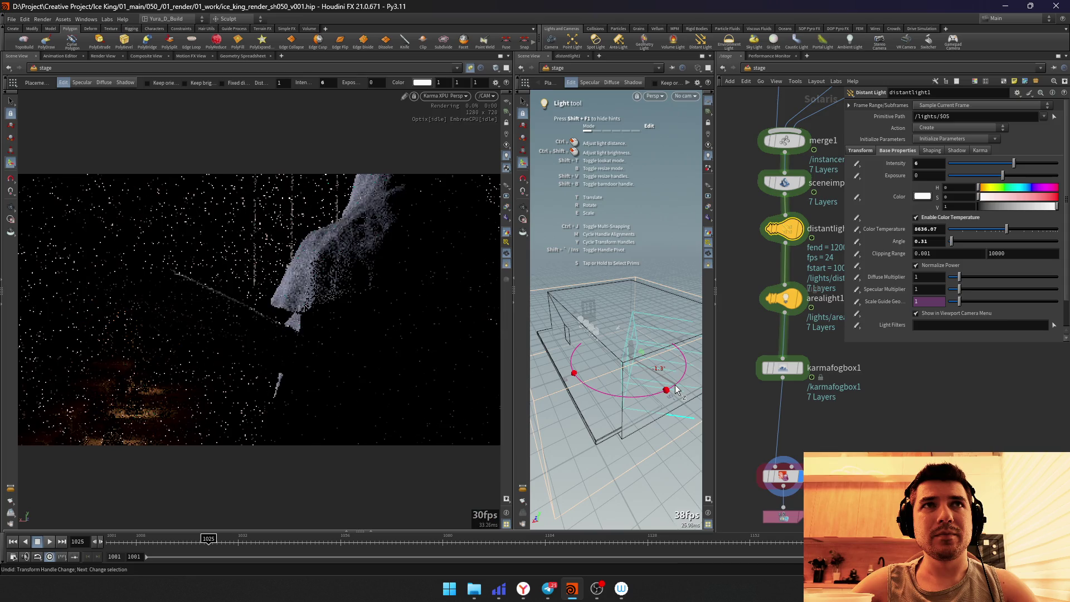
drag(676, 389, 676, 388)
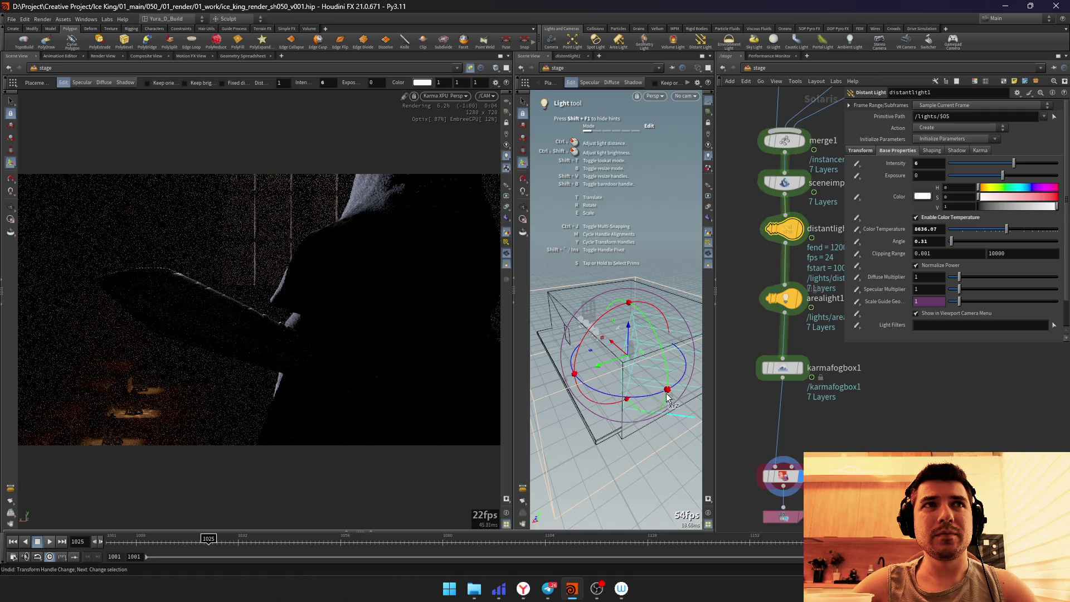
Step: Bypass arealight1, glance at Yandex Music, then select karmafogbox1
click(768, 299)
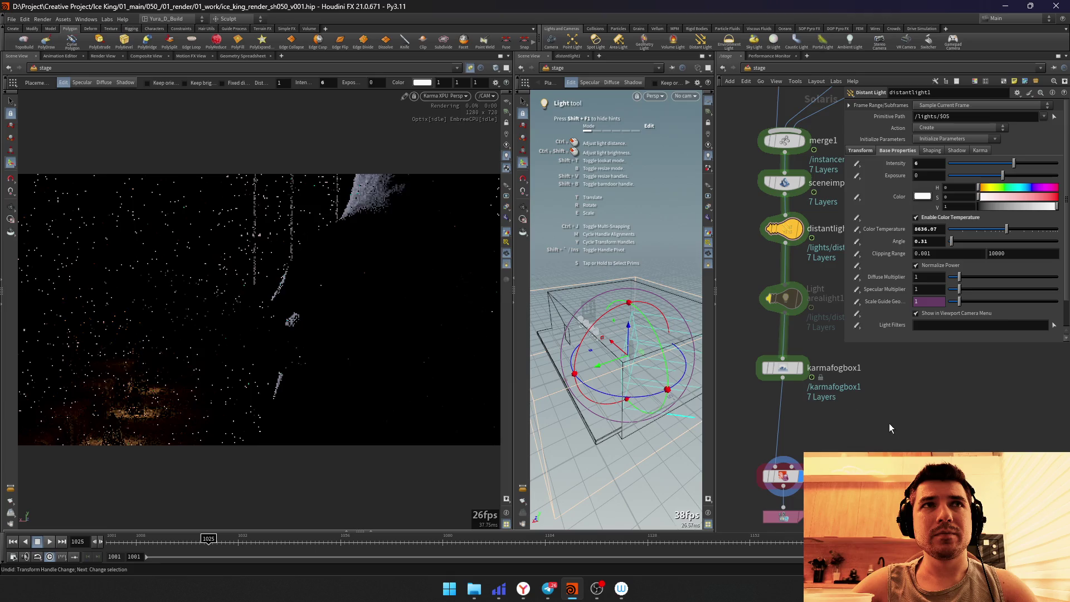
middle_drag(940, 422, 938, 417)
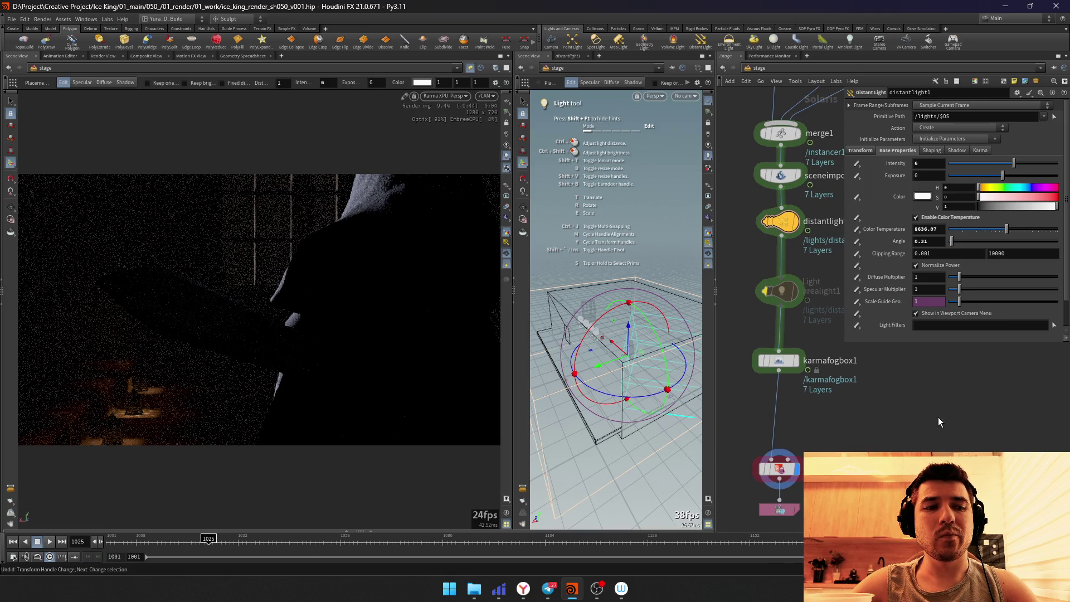
click(519, 597)
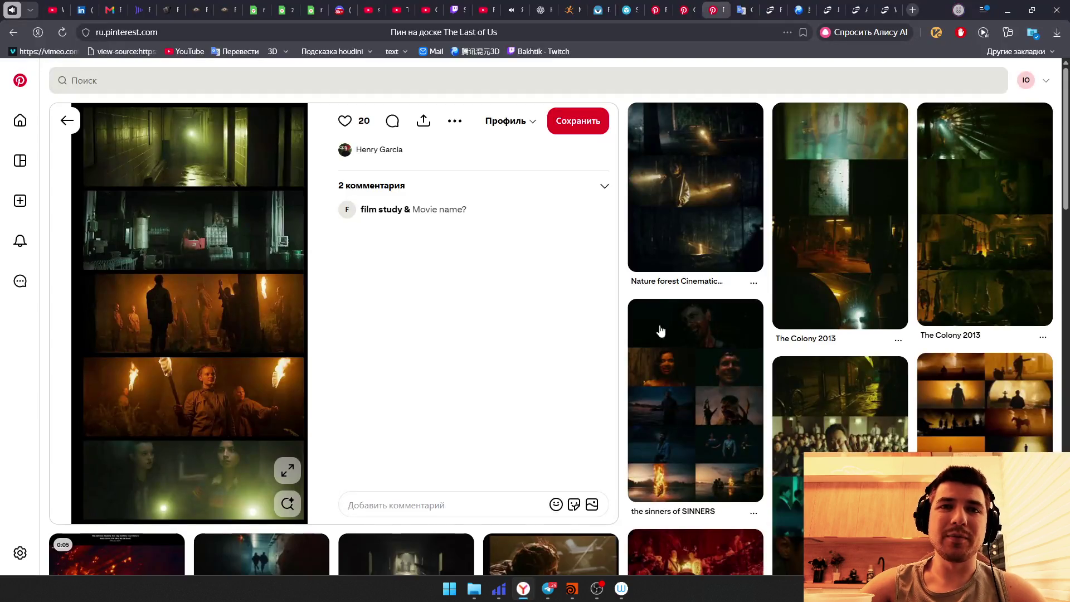
click(521, 7)
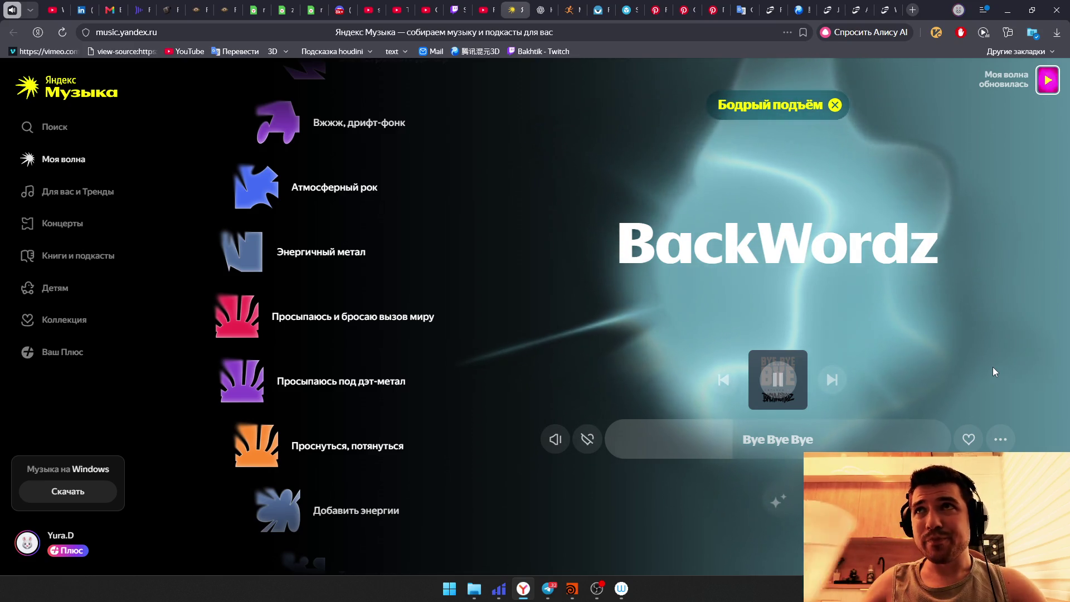
key(alt+Tab)
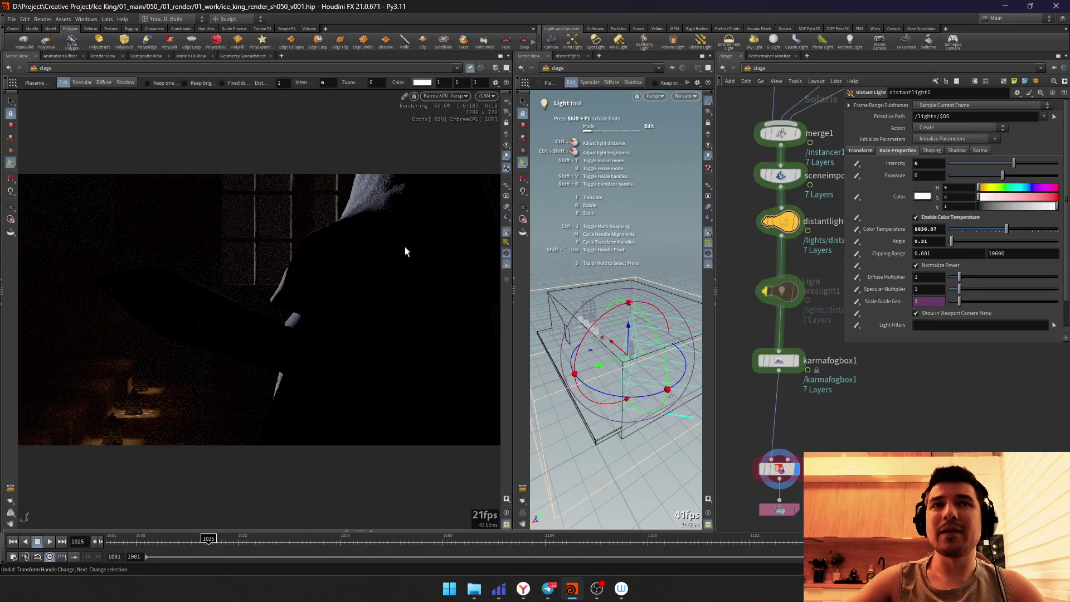
click(779, 361)
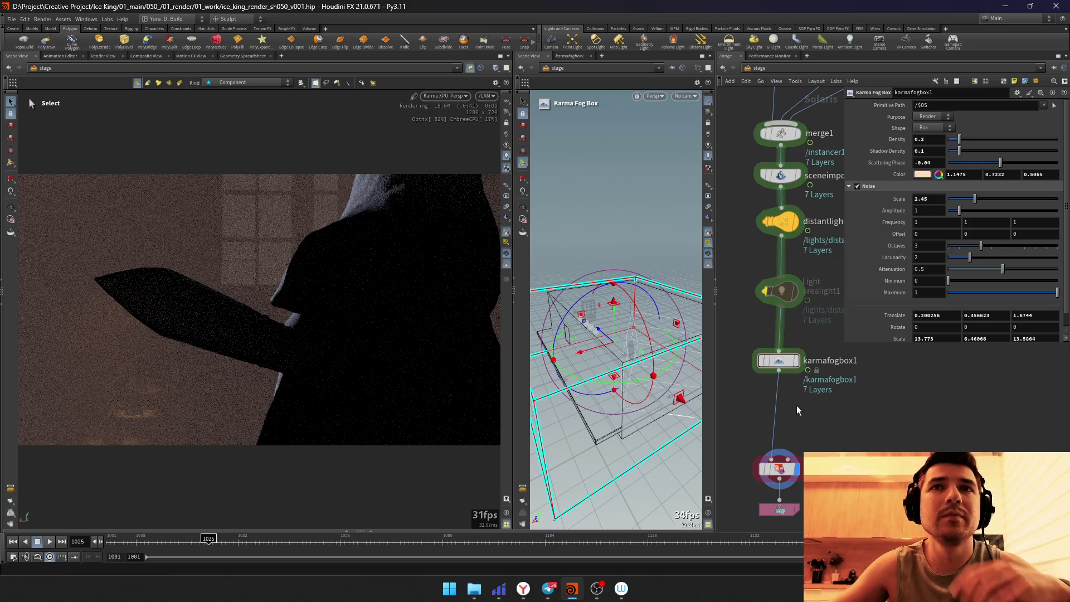
Step: Rotate distantlight1 slightly further to adjust the sun's direction
click(780, 222)
key(Escape)
mouse_move(641, 335)
mouse_down()
mouse_move(624, 318)
mouse_move(650, 316)
mouse_up()
key(Return)
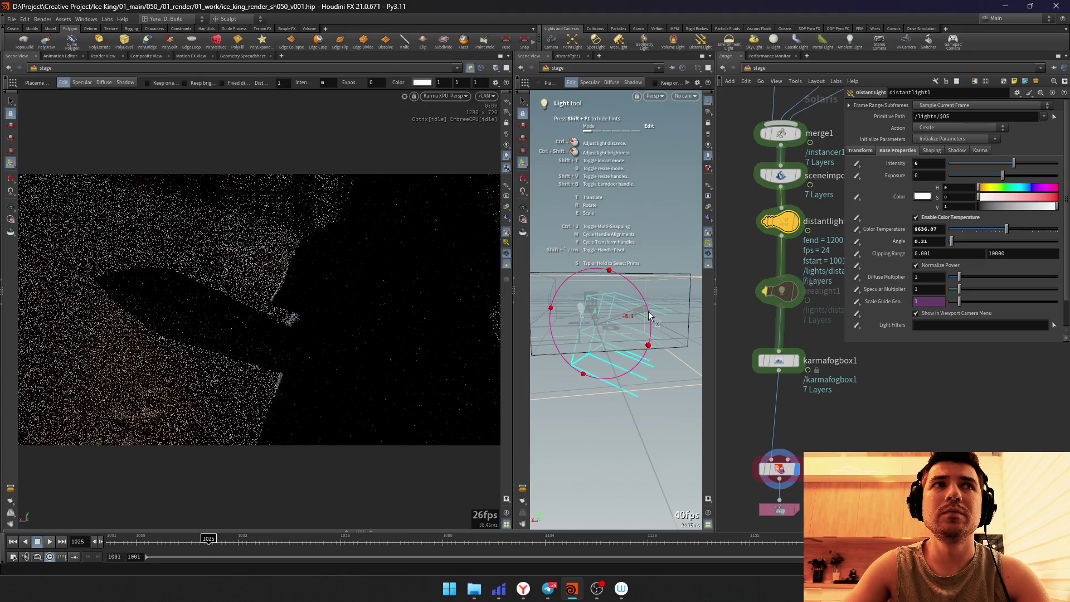
drag(648, 316, 648, 317)
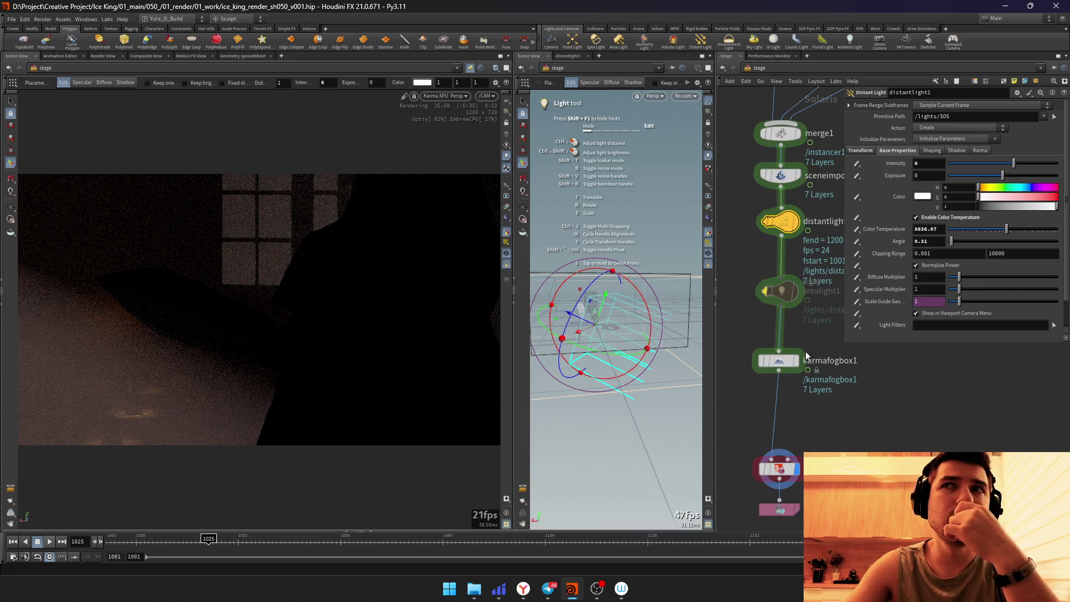
Step: Set karmafogbox1 Scattering Phase to 0.04 and Shadow Density 1, and turn off Noise
click(778, 361)
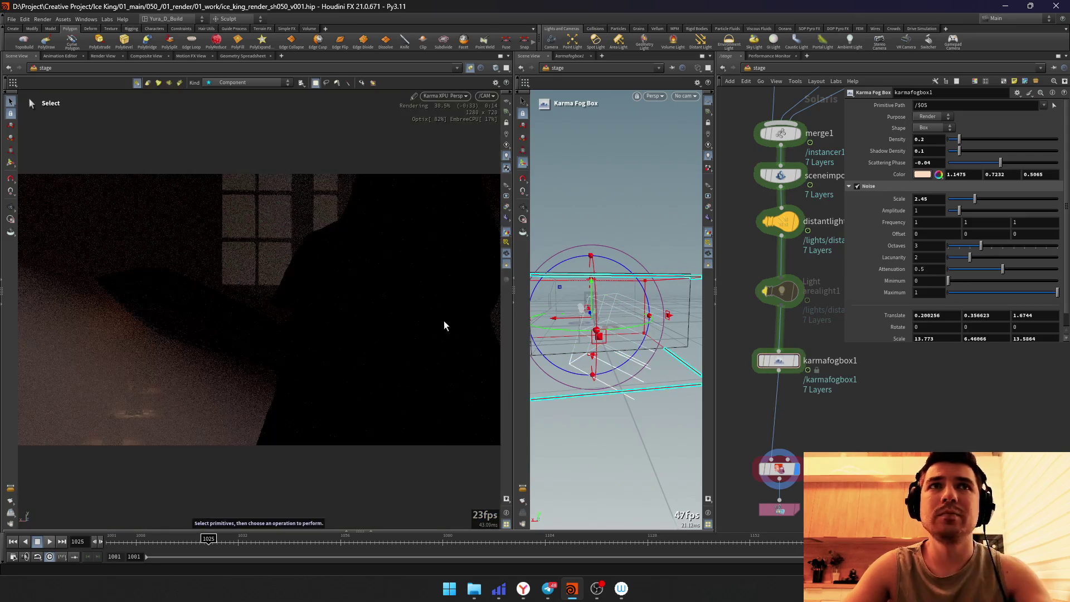
drag(1001, 163, 963, 163)
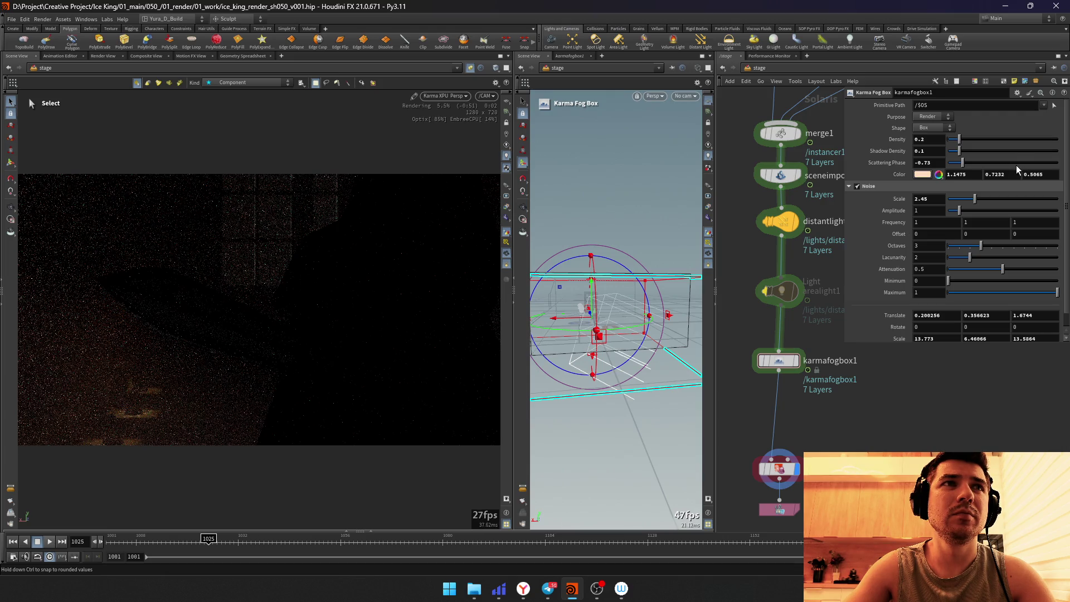
mouse_move(1019, 168)
mouse_down()
mouse_move(1006, 165)
mouse_move(1057, 151)
mouse_up()
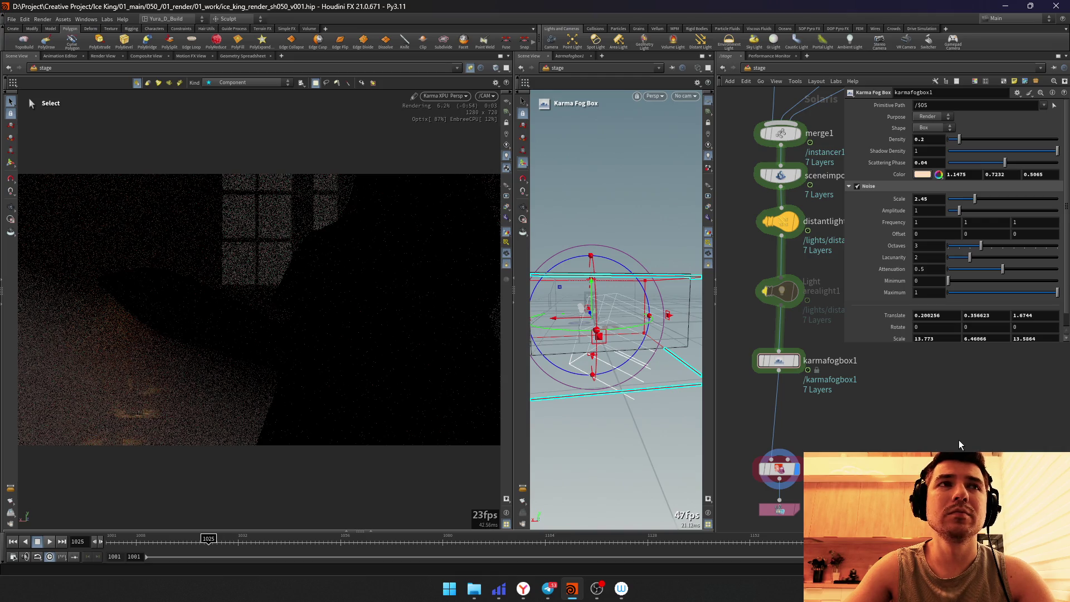
click(858, 187)
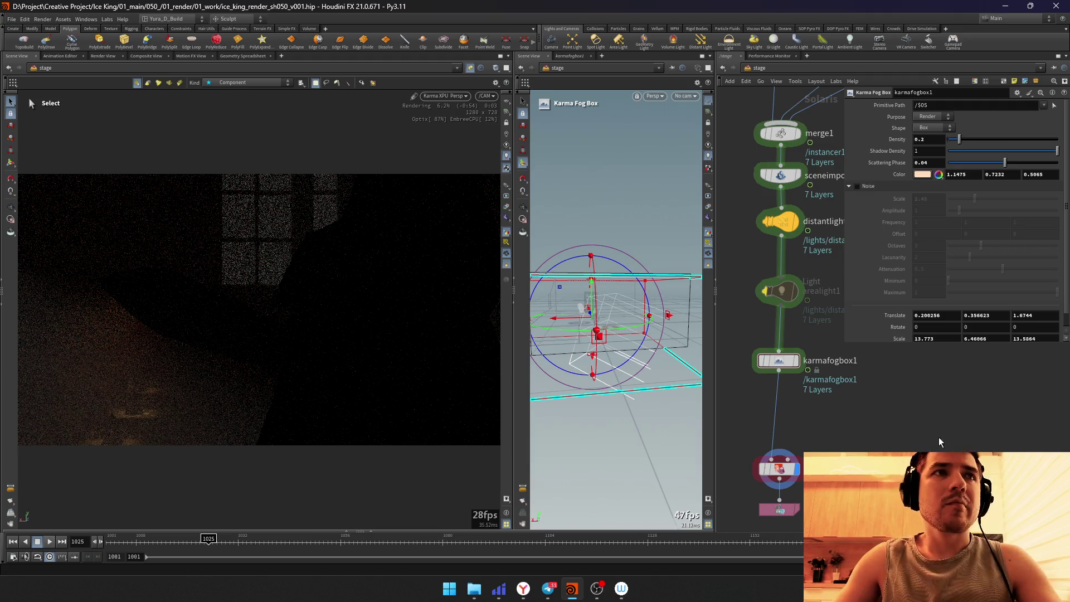
click(782, 236)
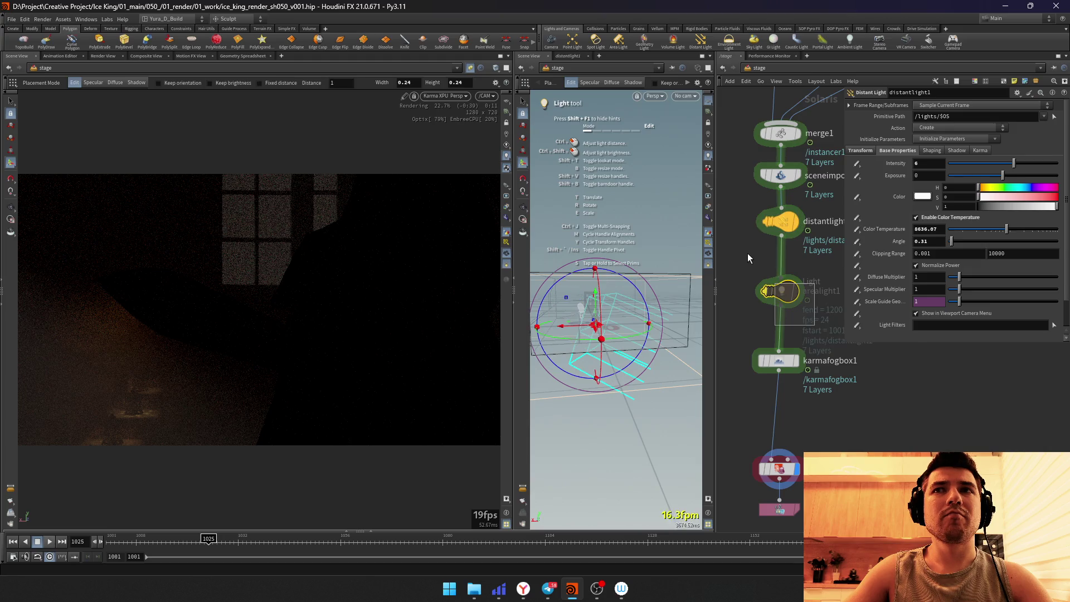
Step: Flip through the open pin tabs, including the Gretel e Hansel and The Last of Us pins
key(alt+Tab)
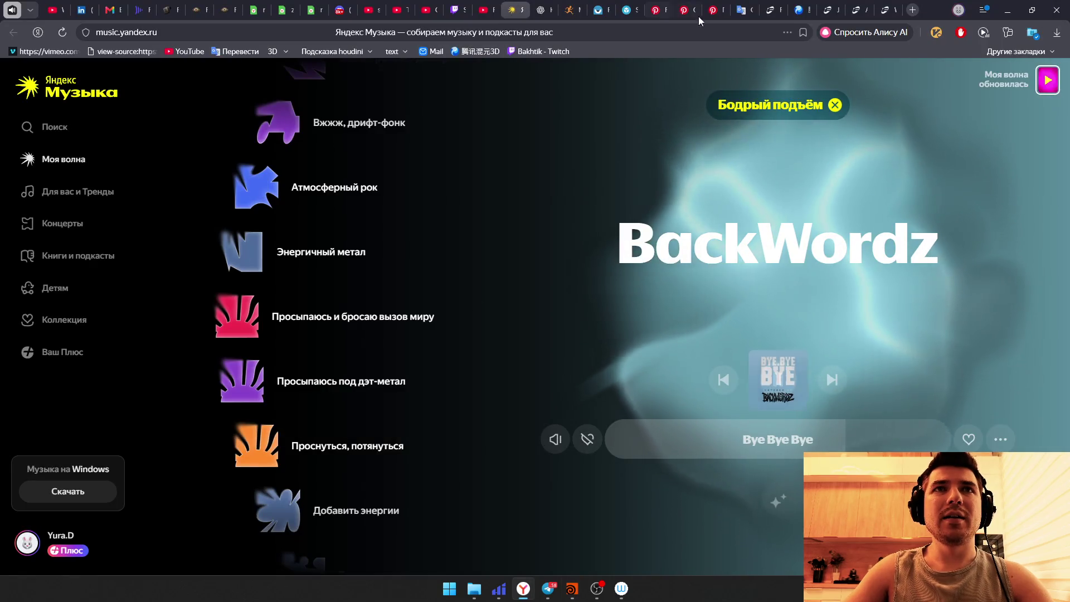
key(ctrl+Tab)
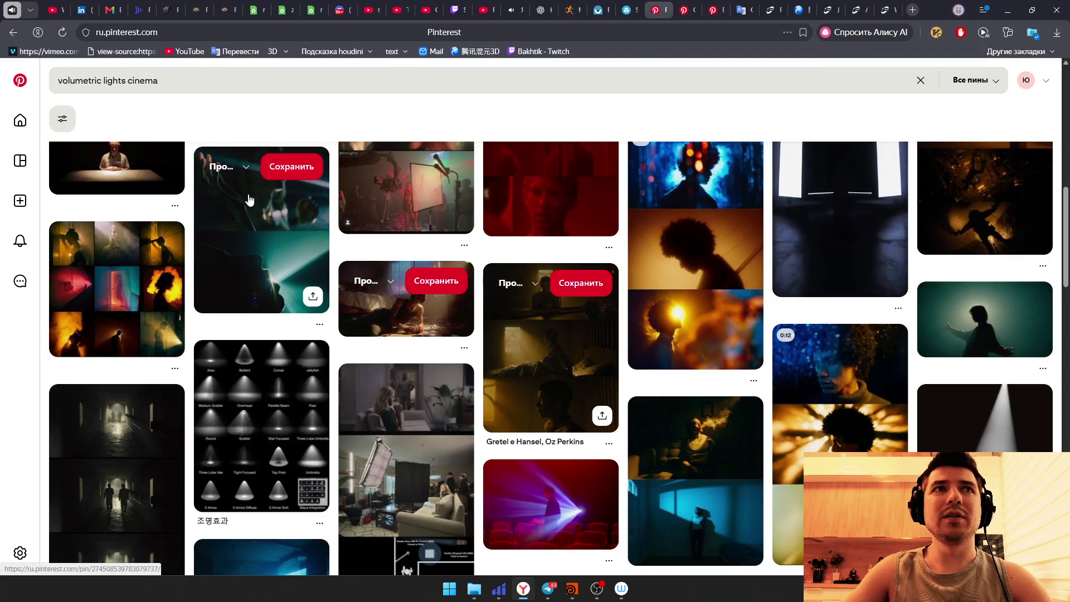
click(691, 10)
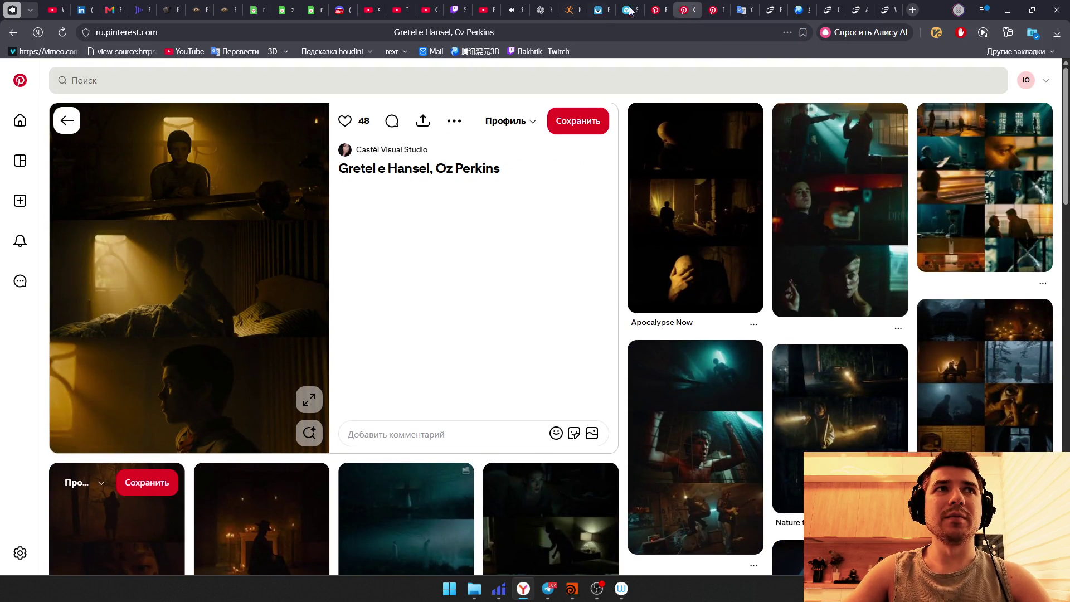
click(717, 8)
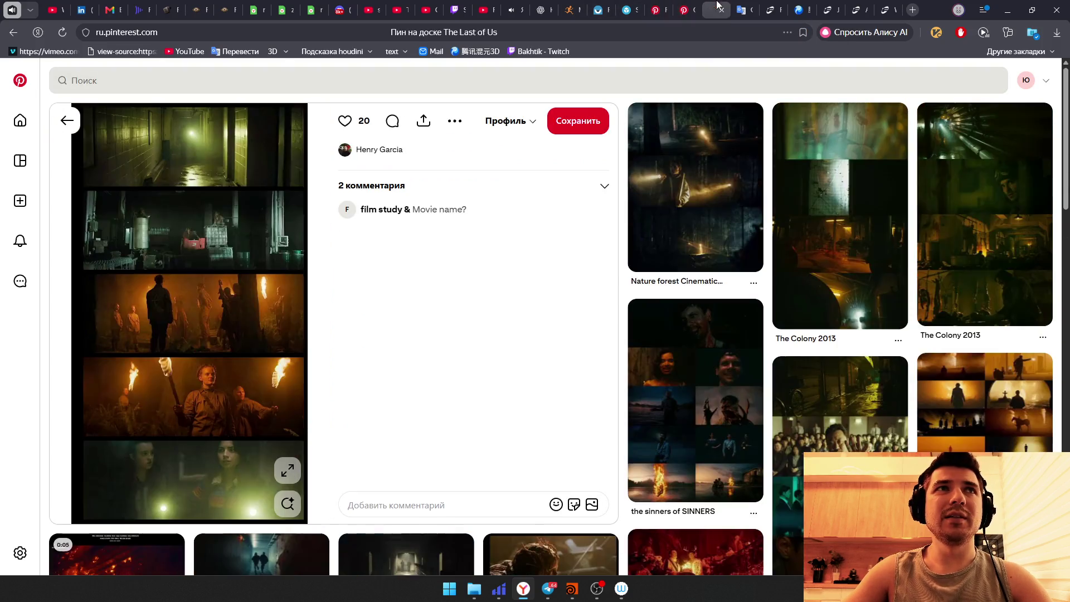
Step: Search Pinterest for 'diablo 4 cinematics', scroll the results, then go to YouTube
key(ctrl+shift+Tab)
click(356, 80)
text(d)
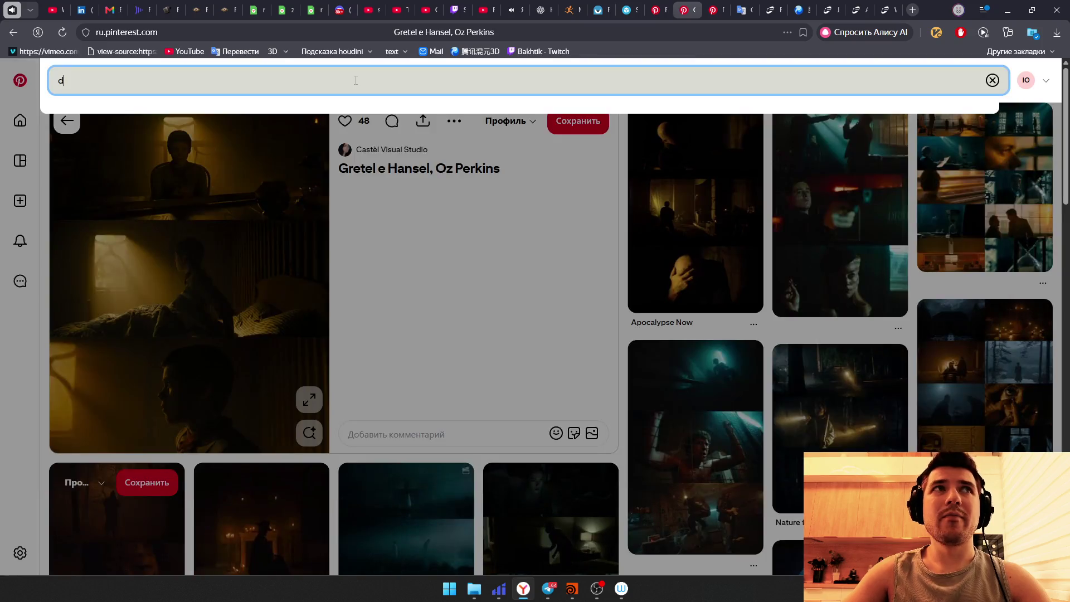
text(blo 4 cio)
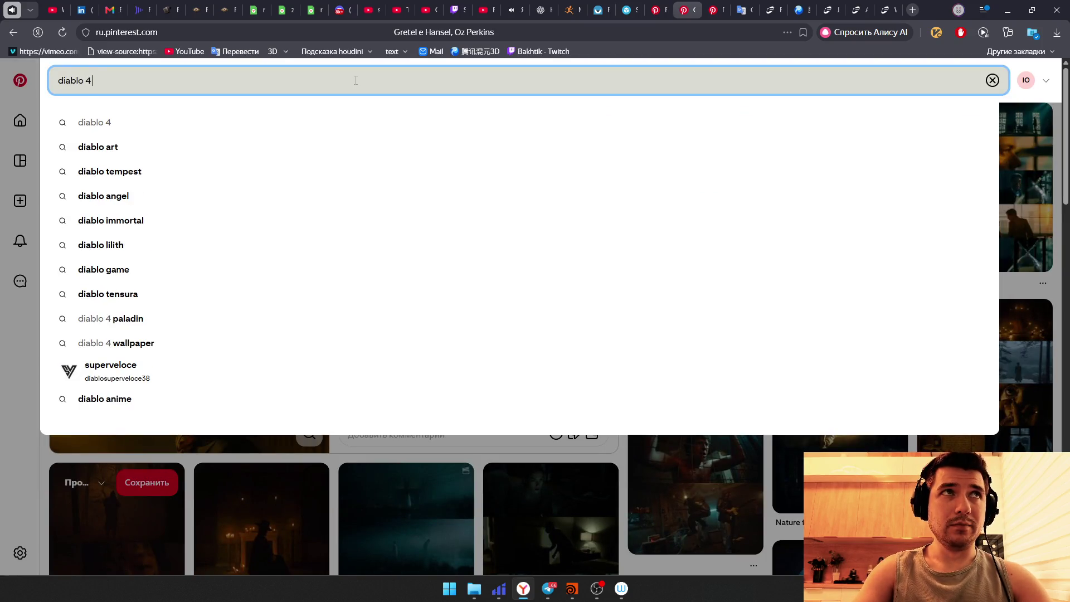
text(nema)
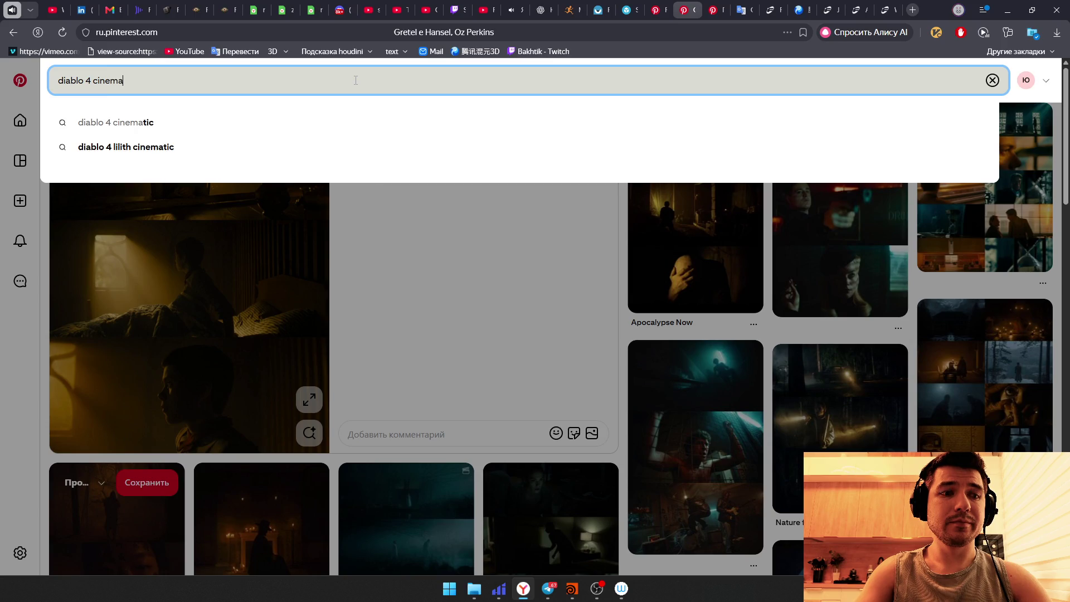
text(s)
key(Return)
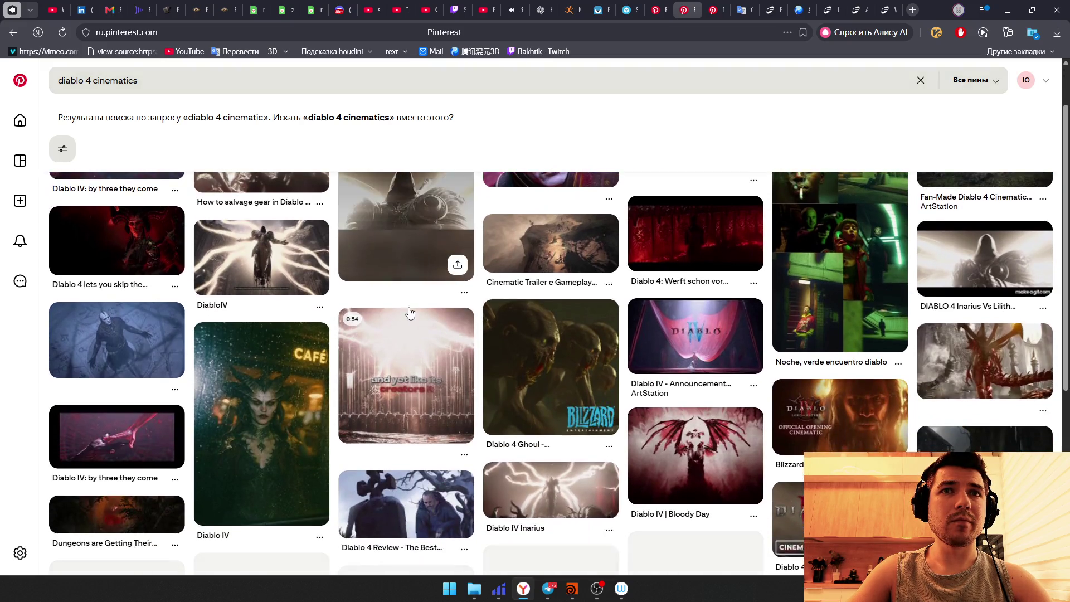
scroll(411, 312, down, 4)
scroll(507, 470, down, 2)
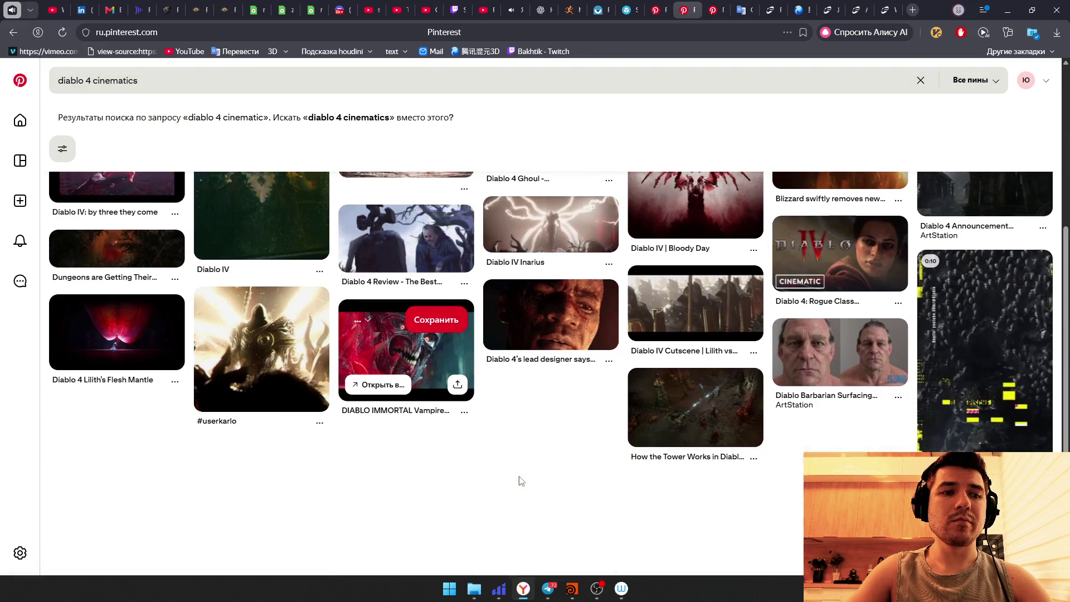
scroll(614, 507, down, 4)
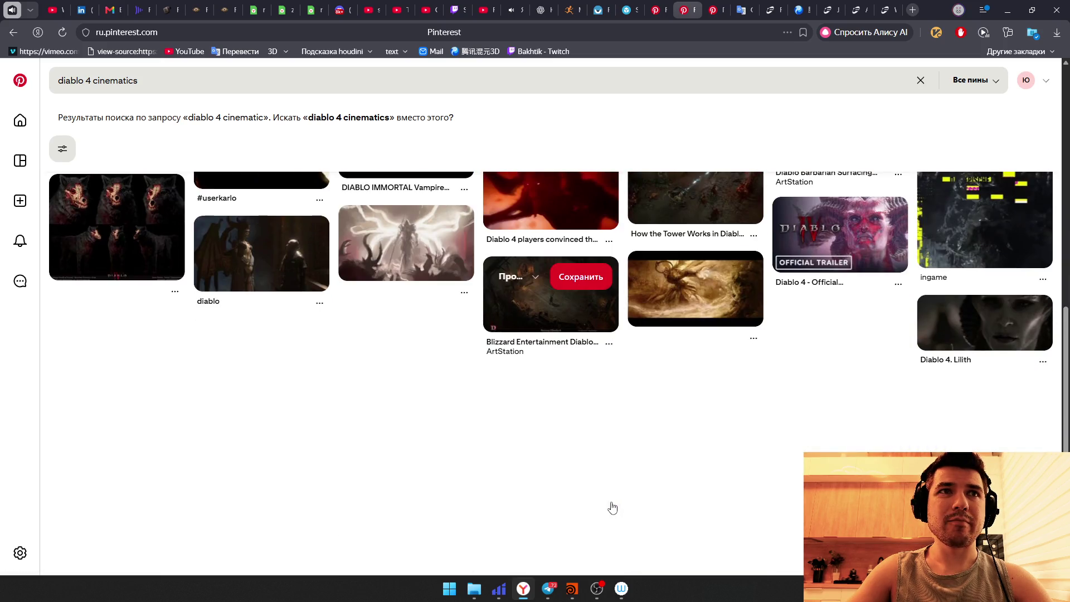
scroll(611, 503, down, 3)
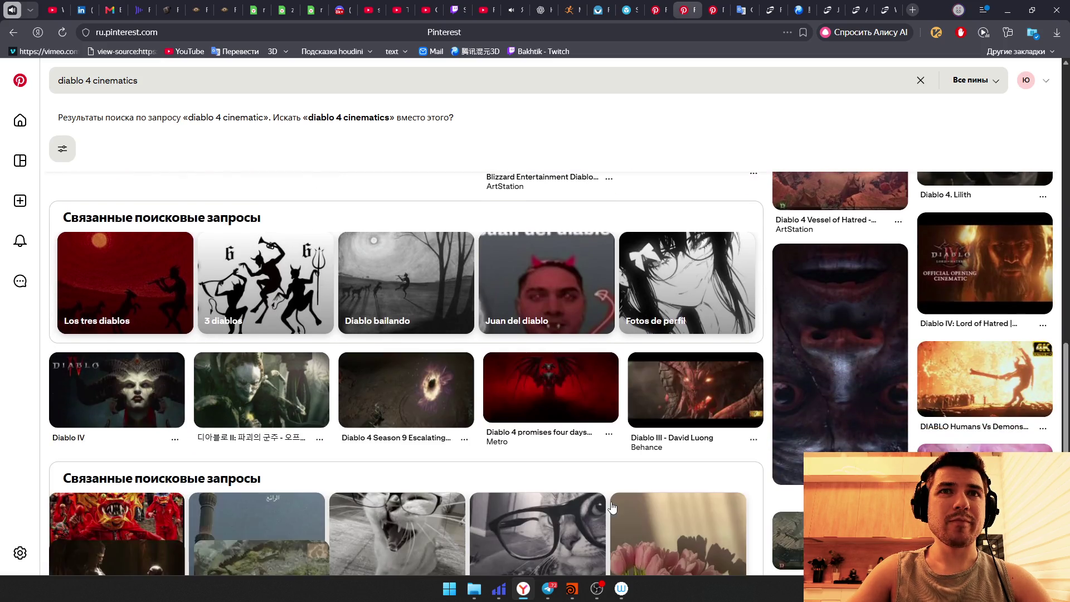
scroll(302, 467, down, 2)
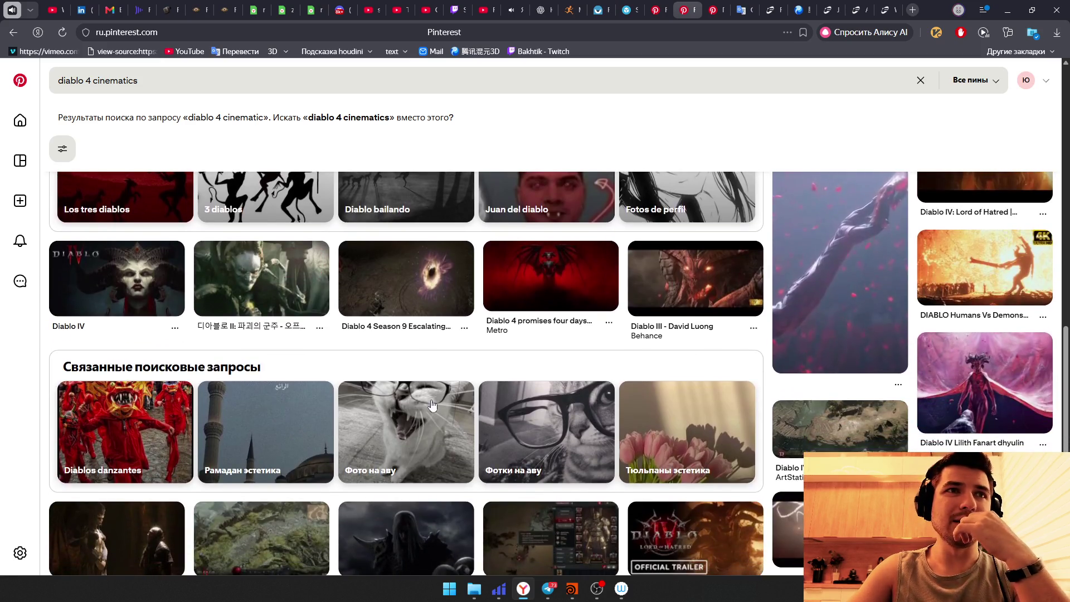
scroll(655, 365, down, 12)
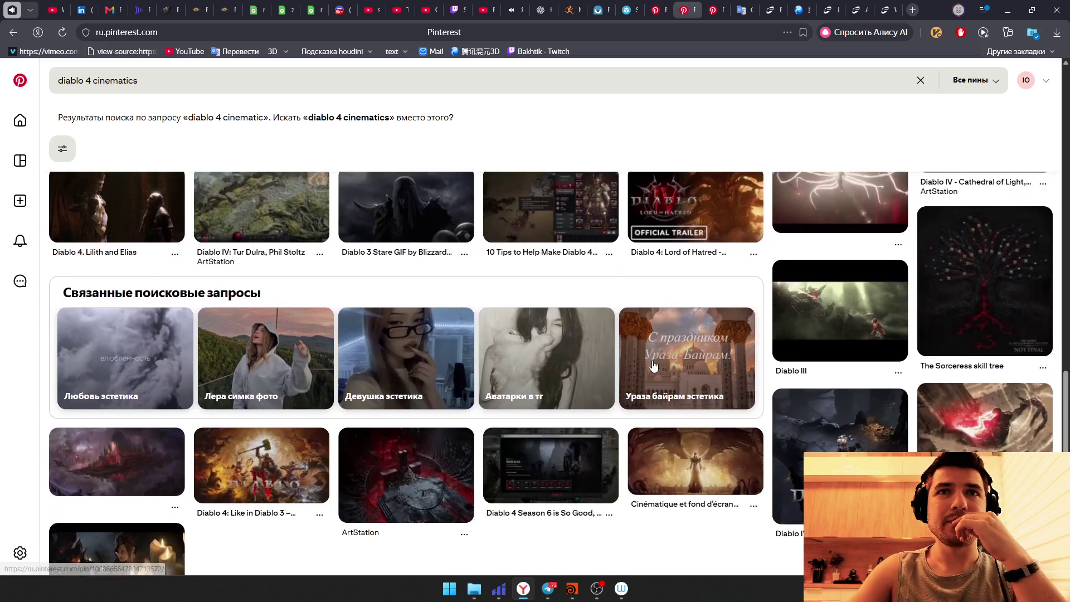
scroll(654, 365, down, 10)
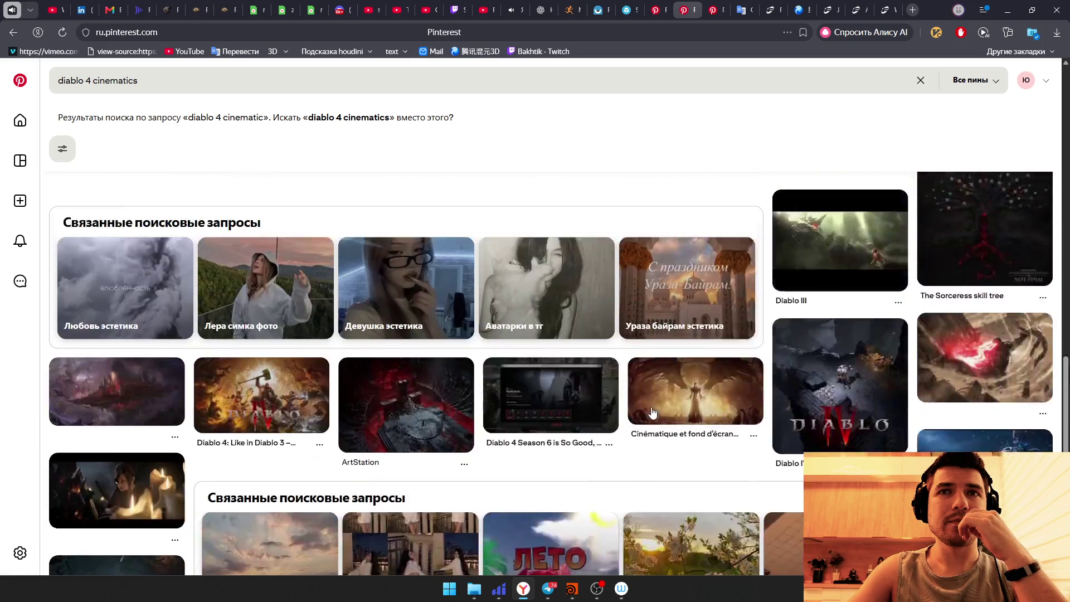
scroll(654, 411, down, 10)
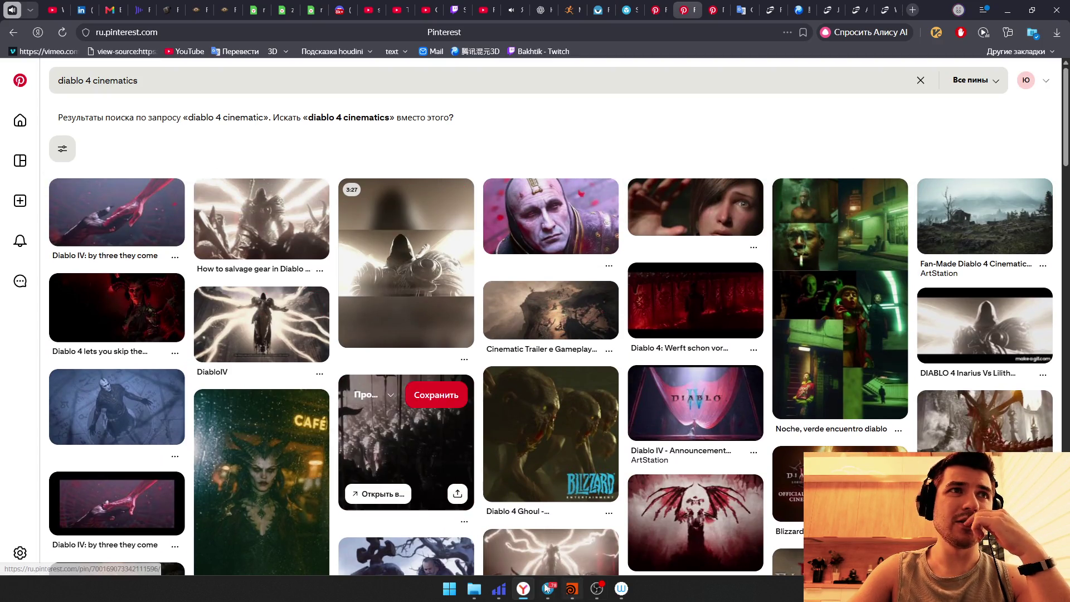
click(317, 314)
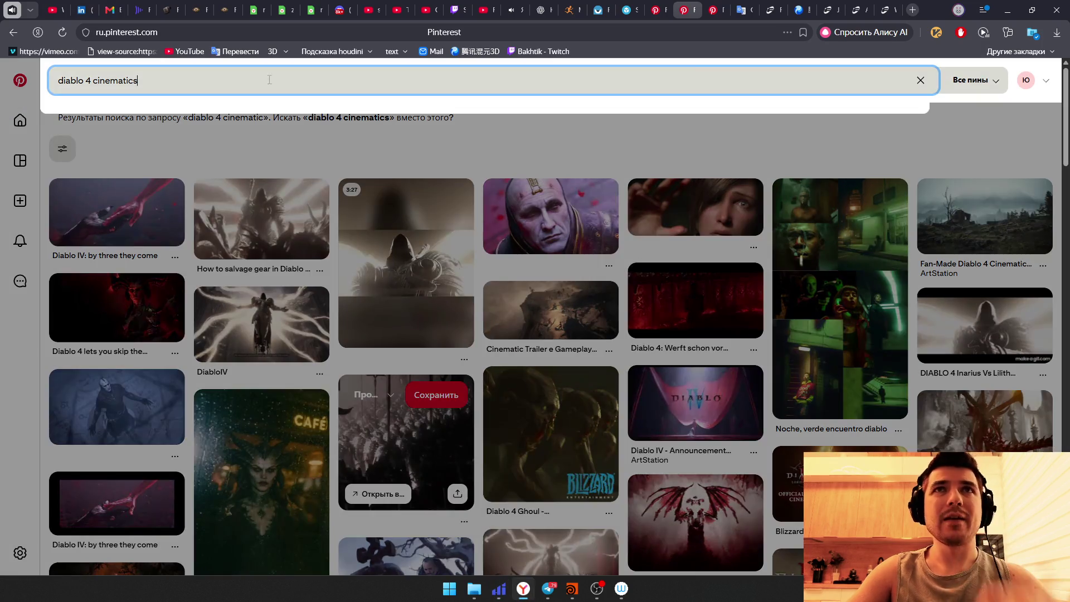
click(483, 9)
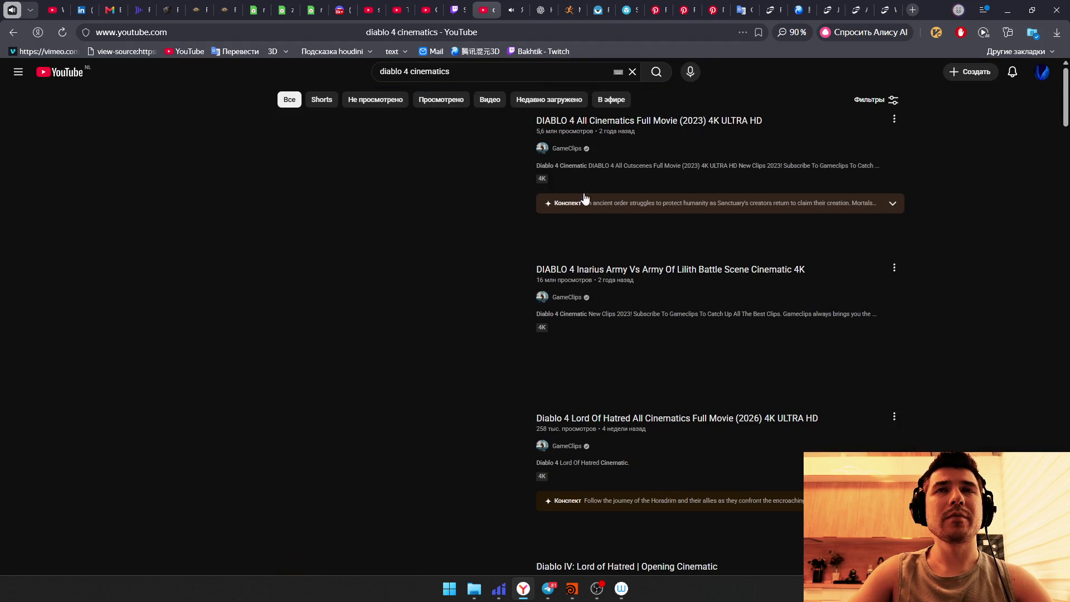
Step: Play the Lord of Hatred opening cinematic and scrub ahead, pausing at 1:26
scroll(257, 285, down, 4)
scroll(247, 282, down, 1)
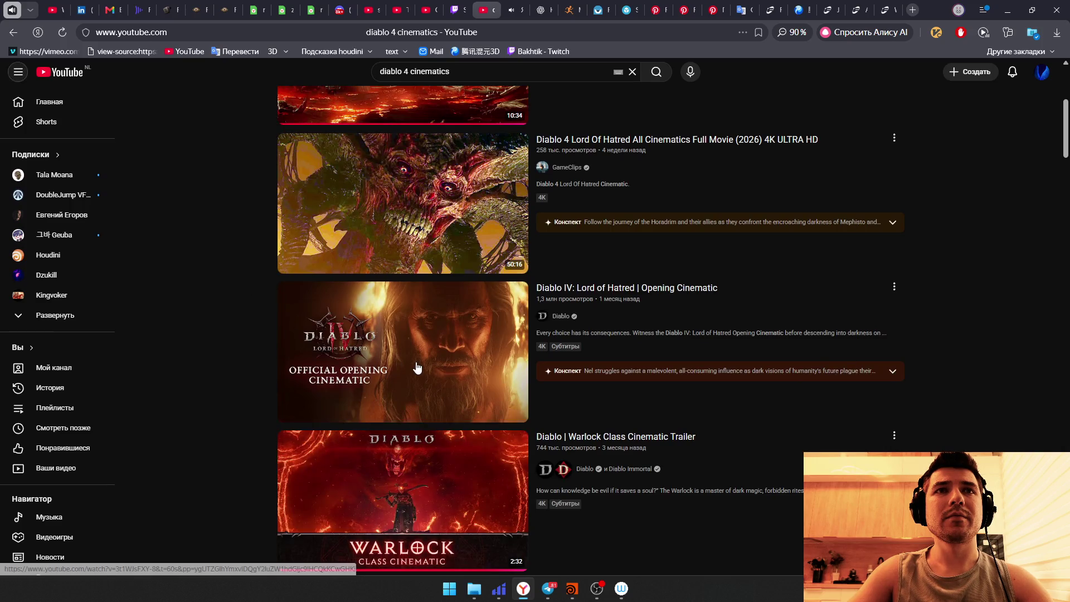
click(416, 366)
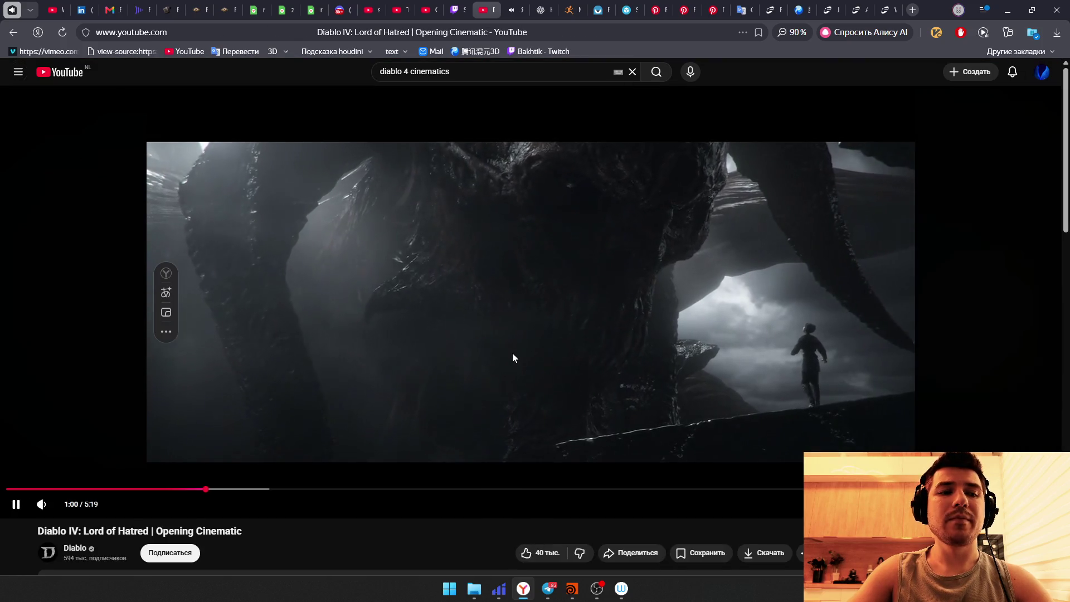
click(594, 357)
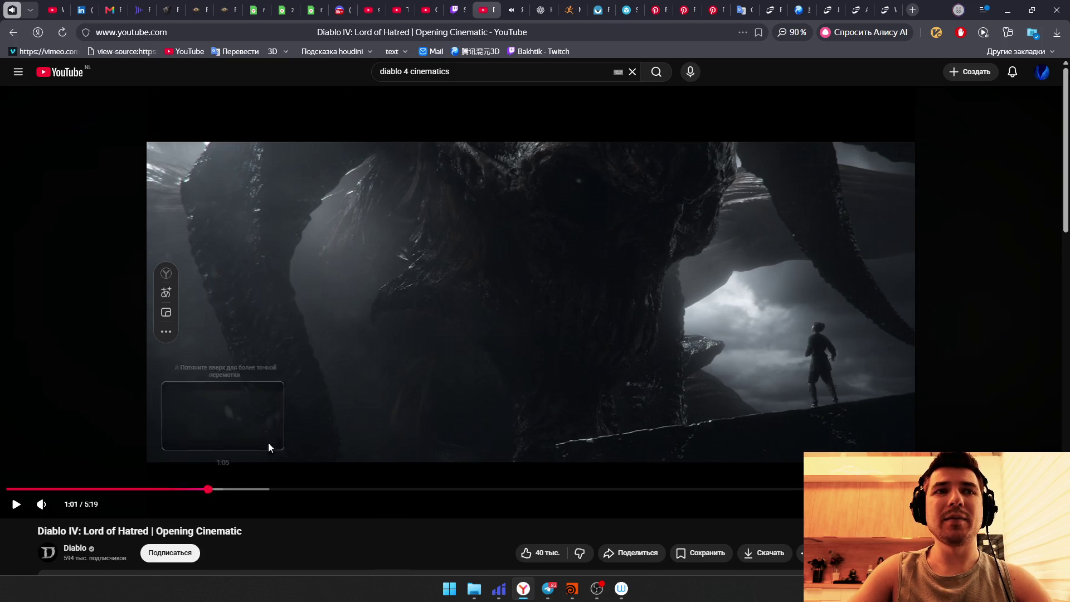
click(259, 451)
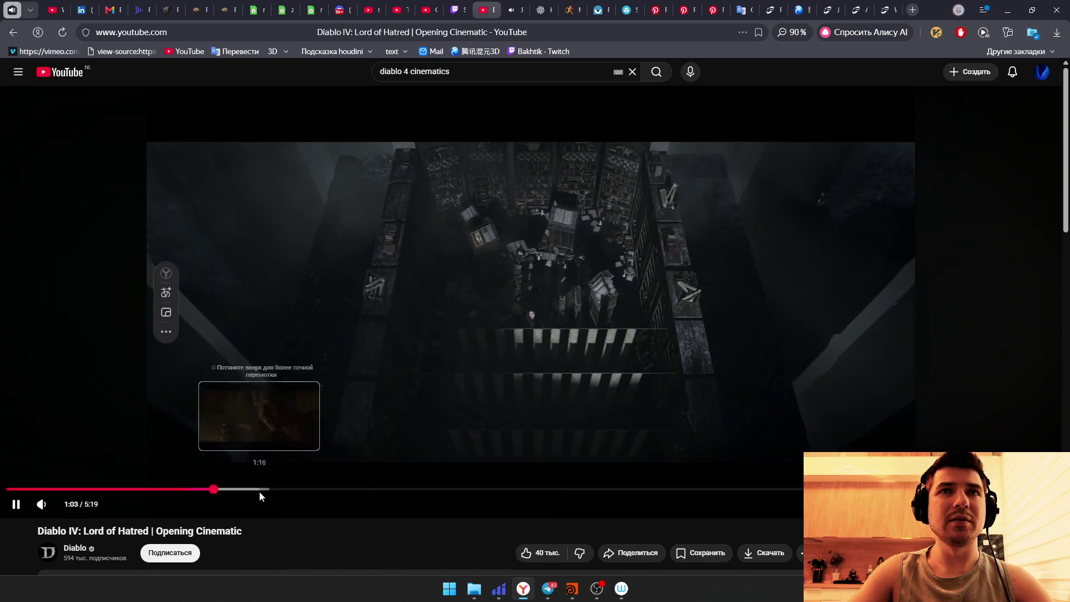
click(236, 489)
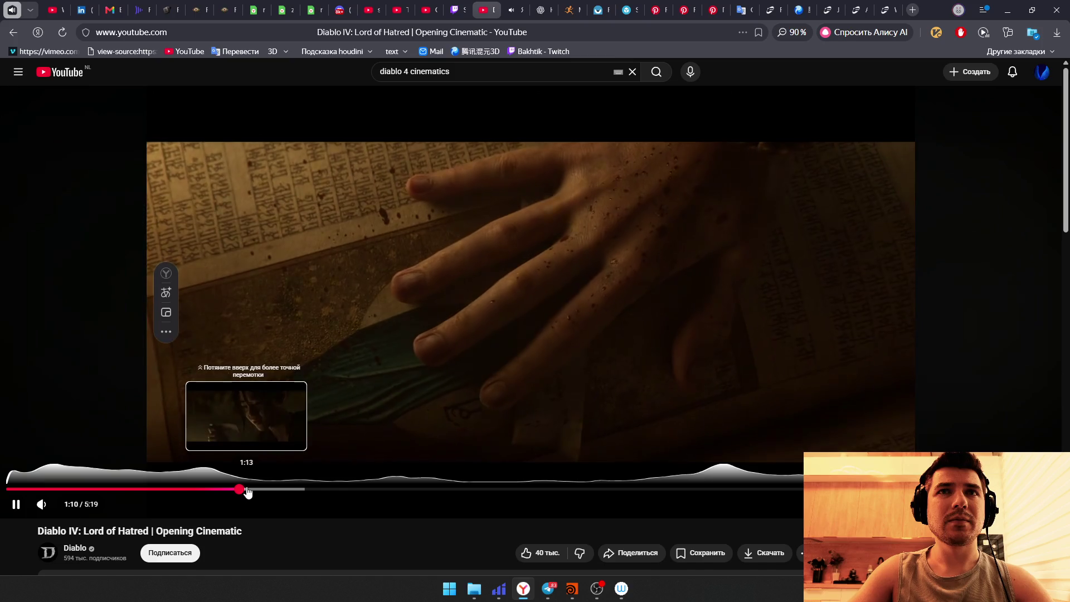
mouse_move(247, 492)
mouse_down()
mouse_move(219, 493)
mouse_move(311, 494)
mouse_move(292, 499)
mouse_up()
key(space)
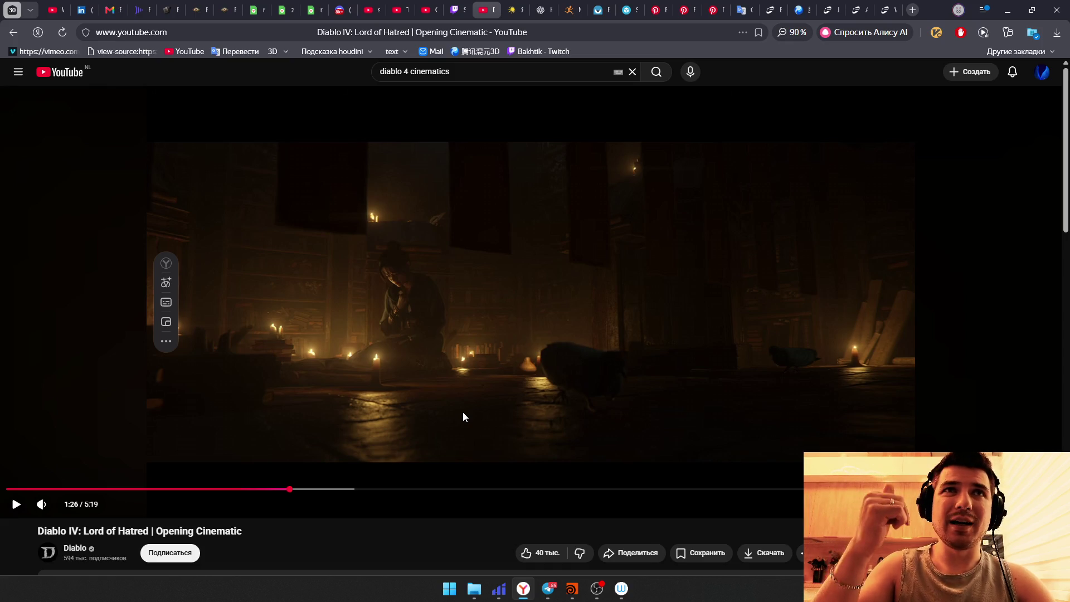
Step: Resume the cinematic and skip ahead from 1:48 to about 2:08
key(alt+Tab)
key(alt+Tab)
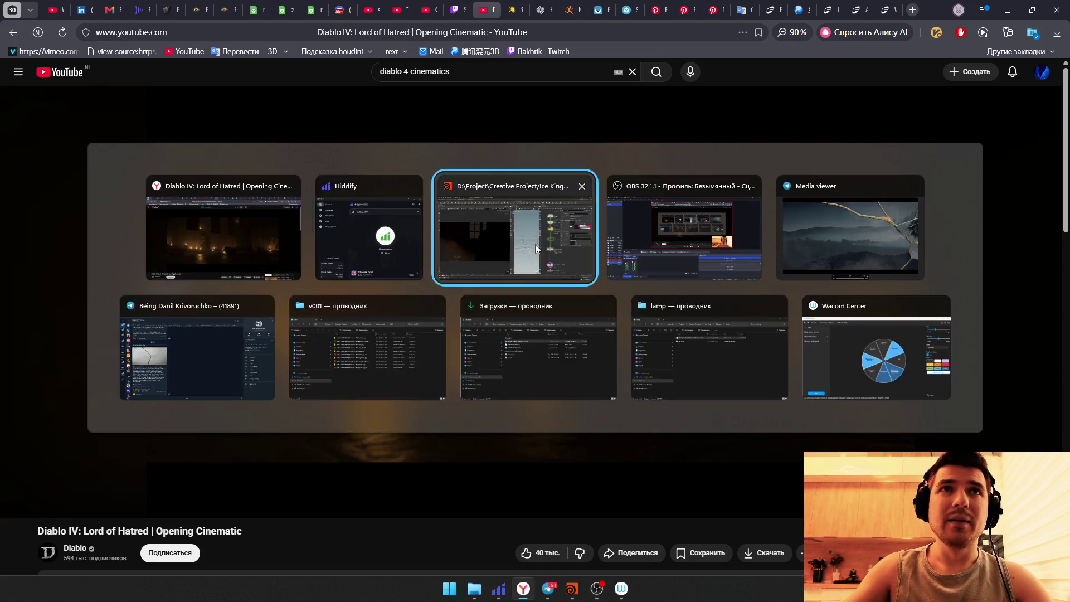
key(alt+Tab)
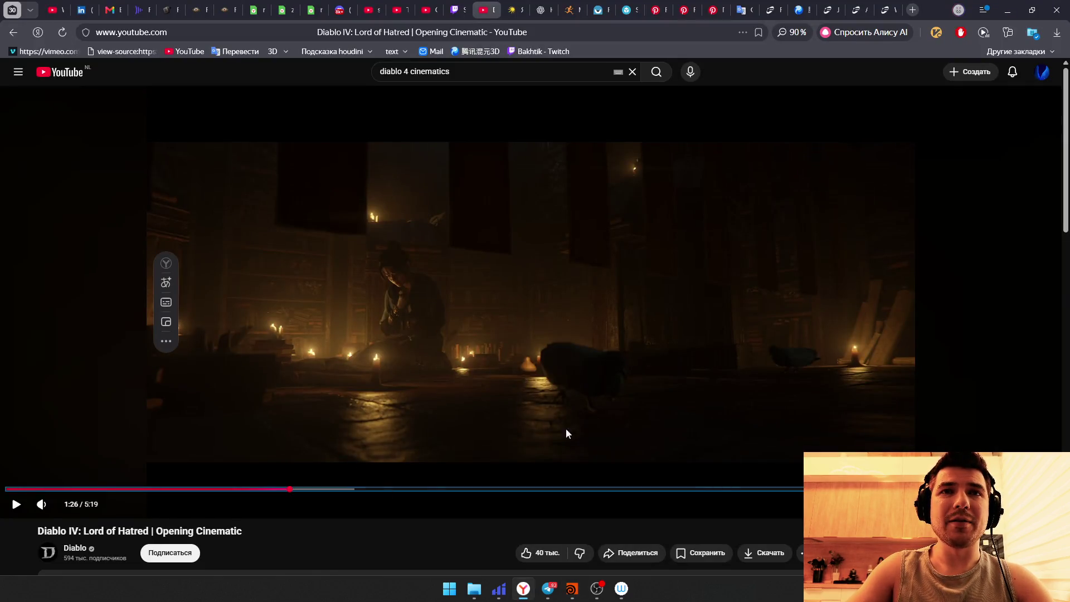
click(644, 396)
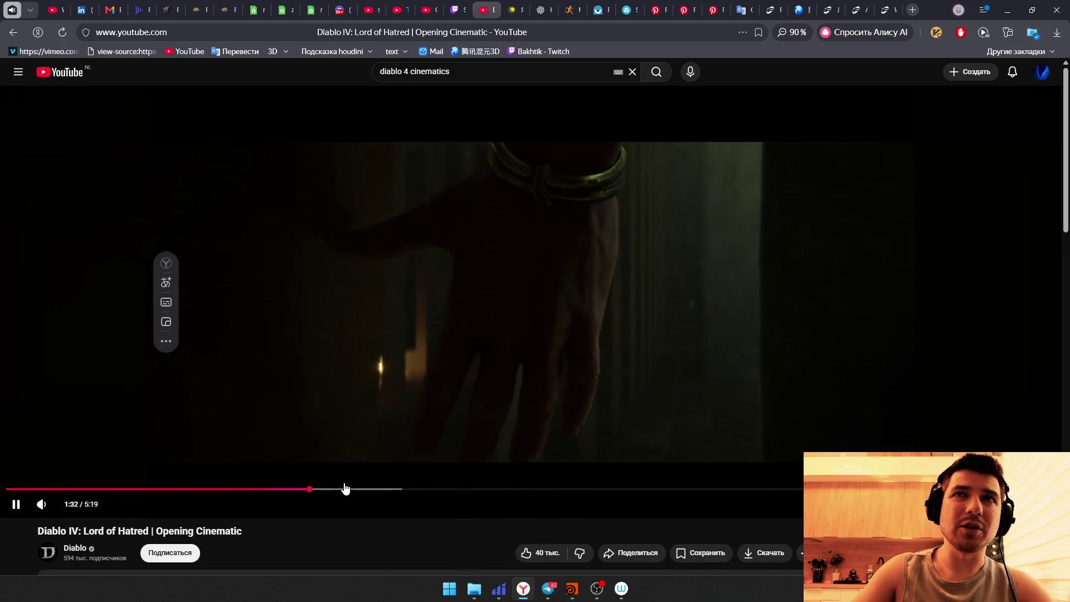
drag(328, 494, 365, 489)
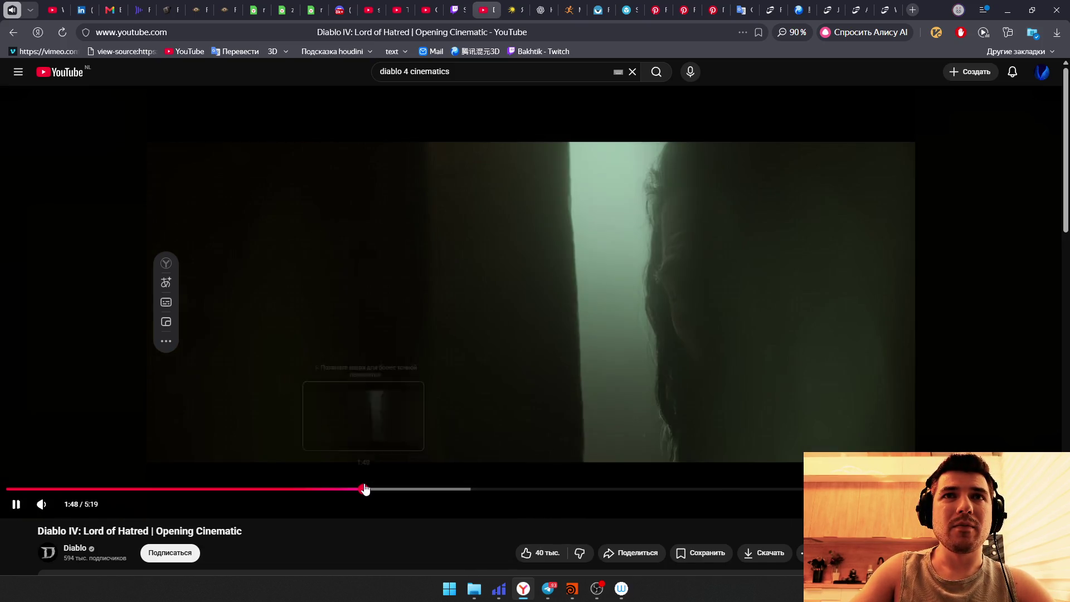
click(385, 489)
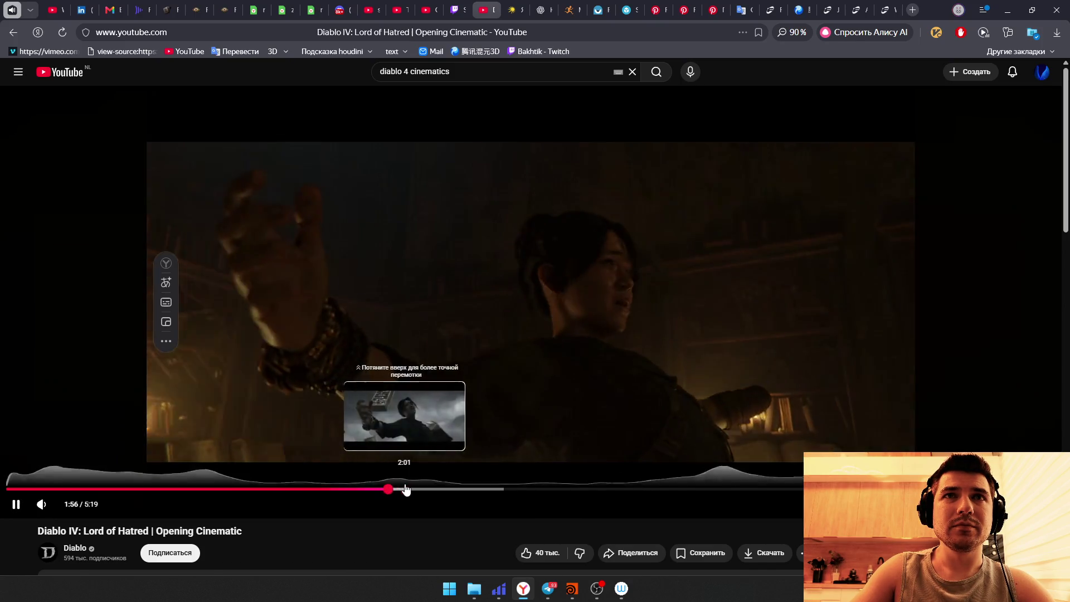
click(406, 490)
click(430, 489)
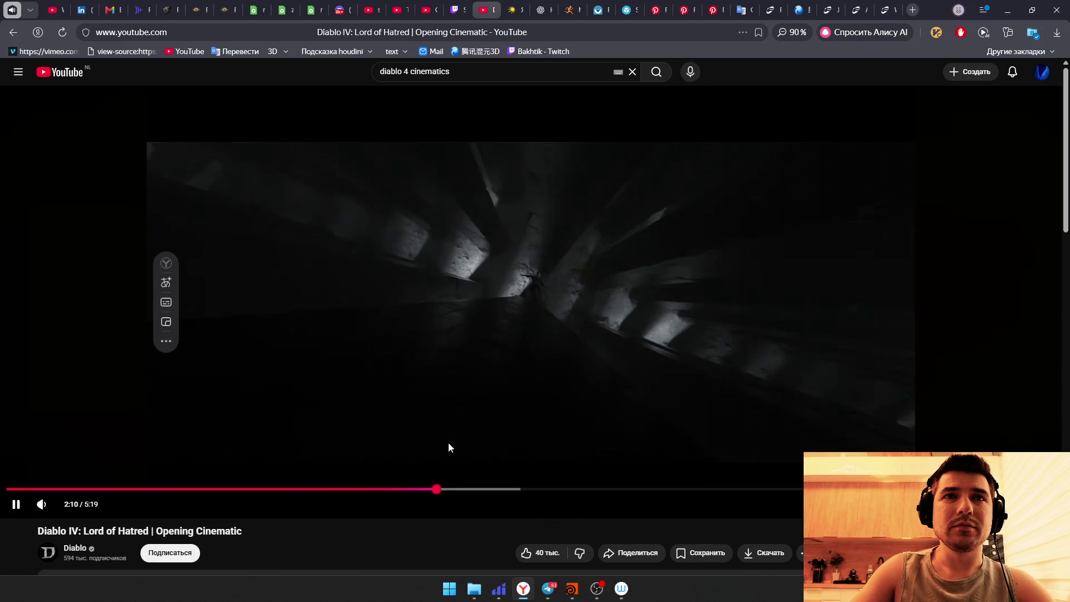
Step: In Houdini, switch the viewport to OpenGL, go up to /obj, and narrow the pane
key(alt+Tab)
click(430, 102)
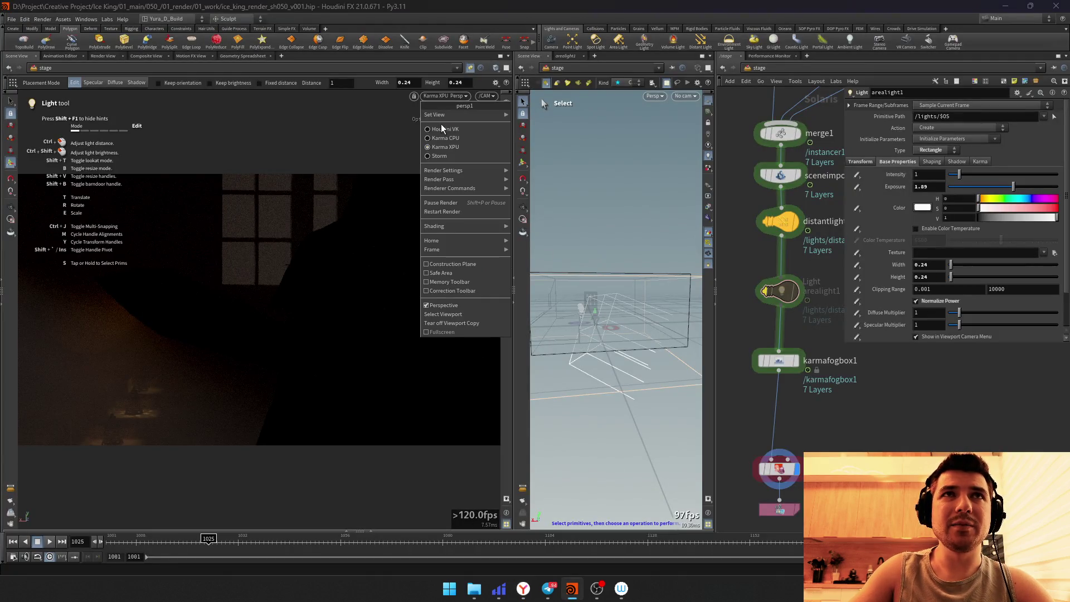
click(441, 124)
key(u)
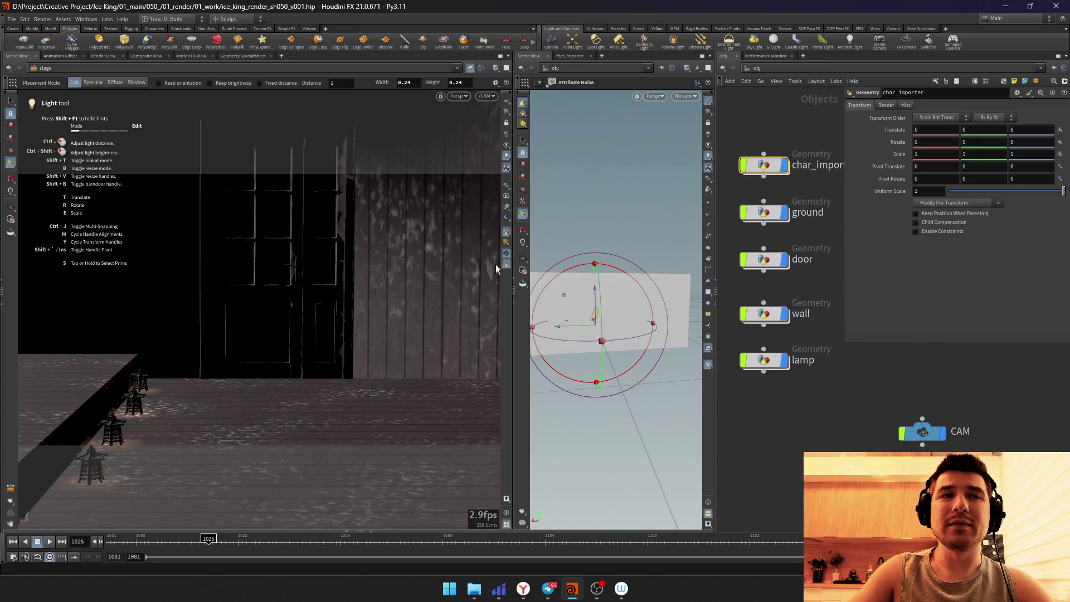
drag(513, 252, 424, 252)
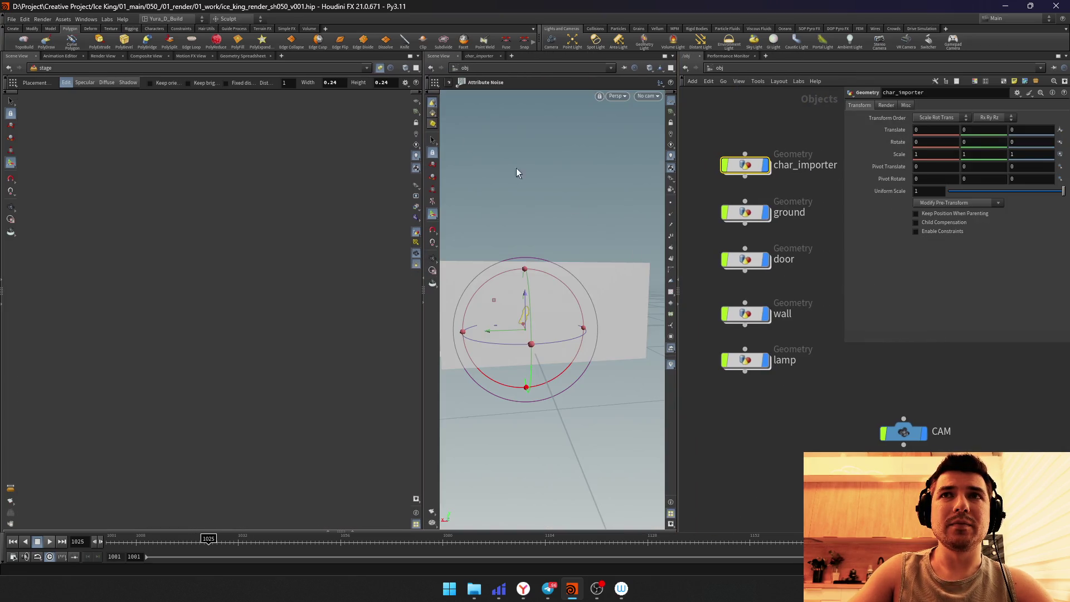
Step: In char_importer, add an Attribute Delete after merge1 removing vertex uv, then scrub the video forward
click(456, 71)
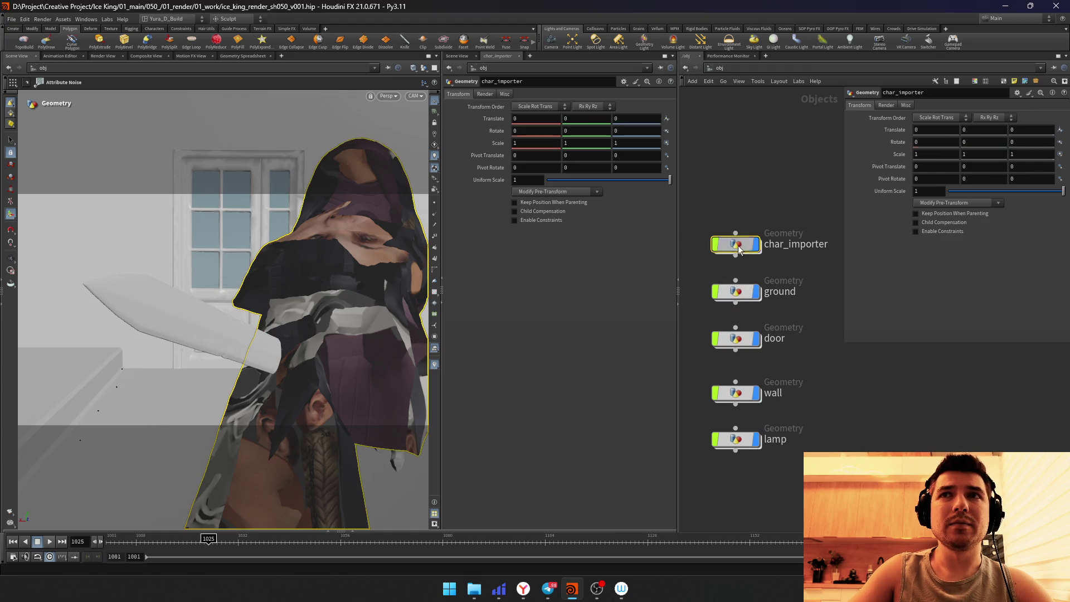
double_click(736, 245)
click(803, 312)
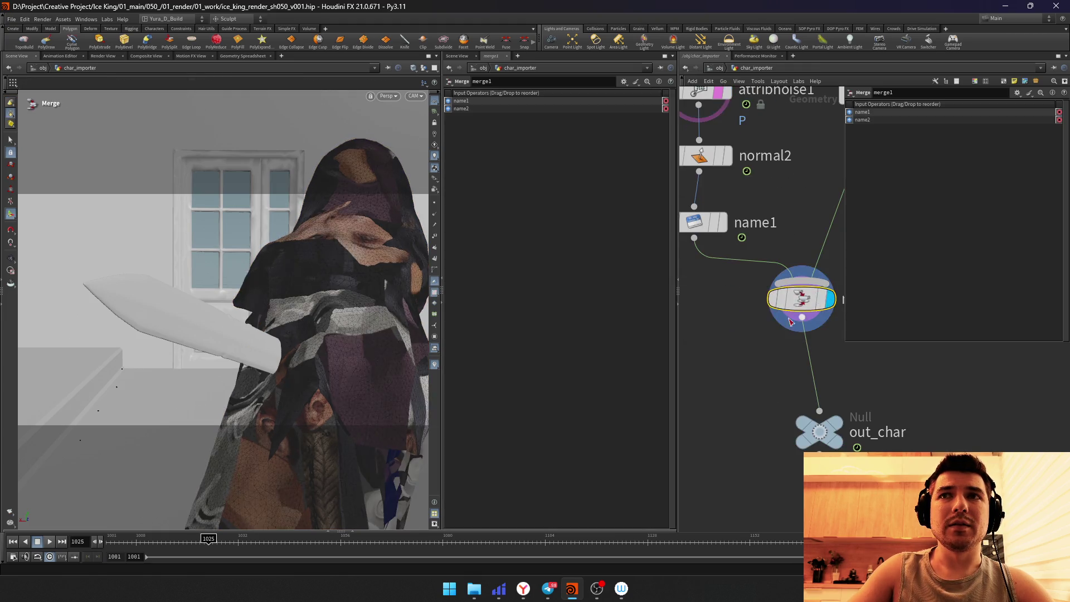
key(Tab)
text(attribdel)
key(Return)
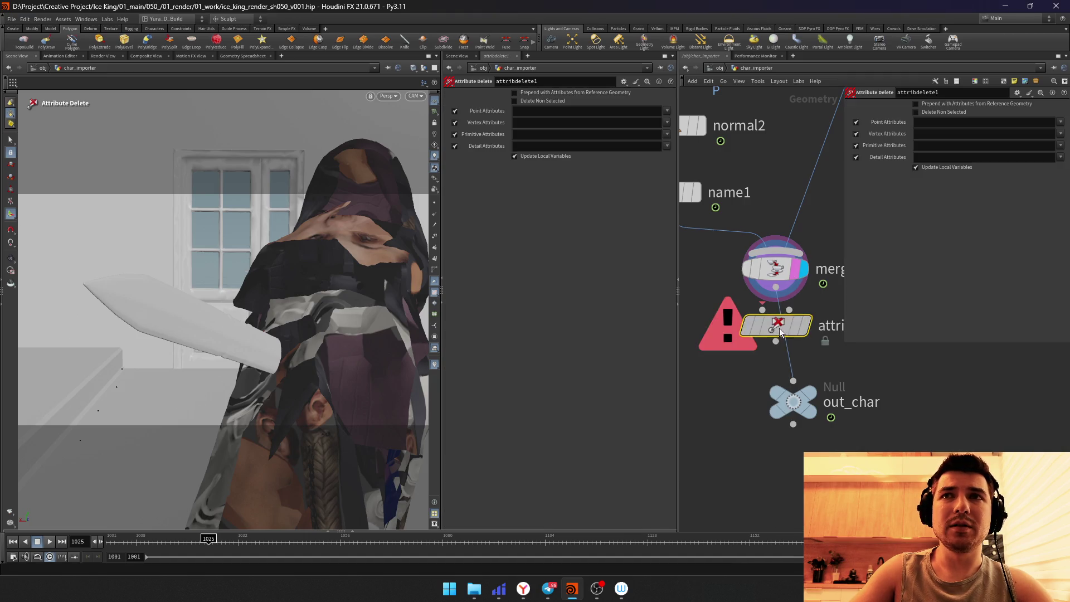
click(800, 334)
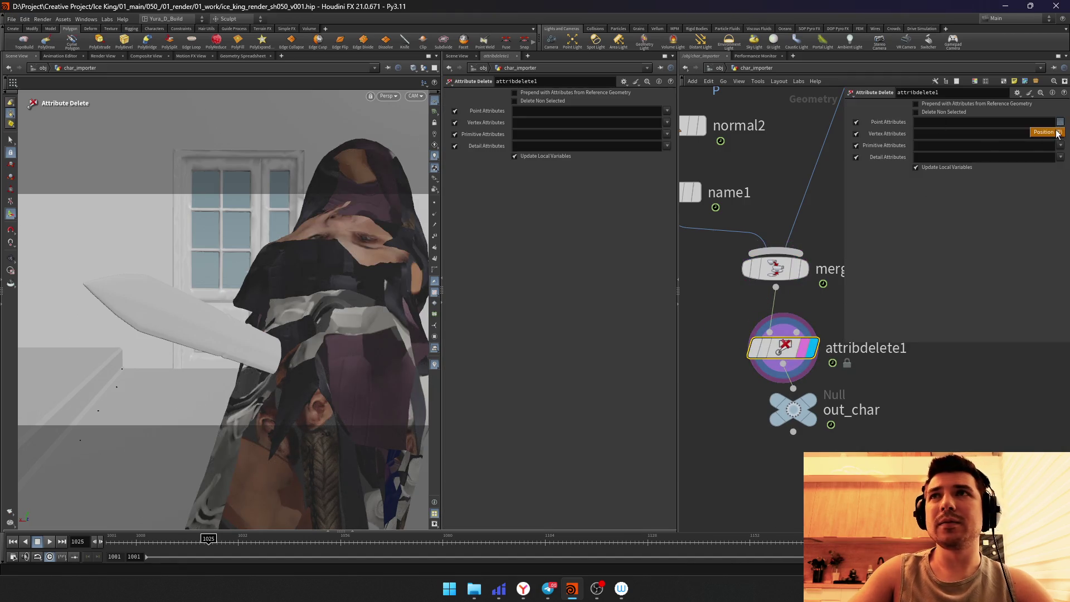
click(1060, 153)
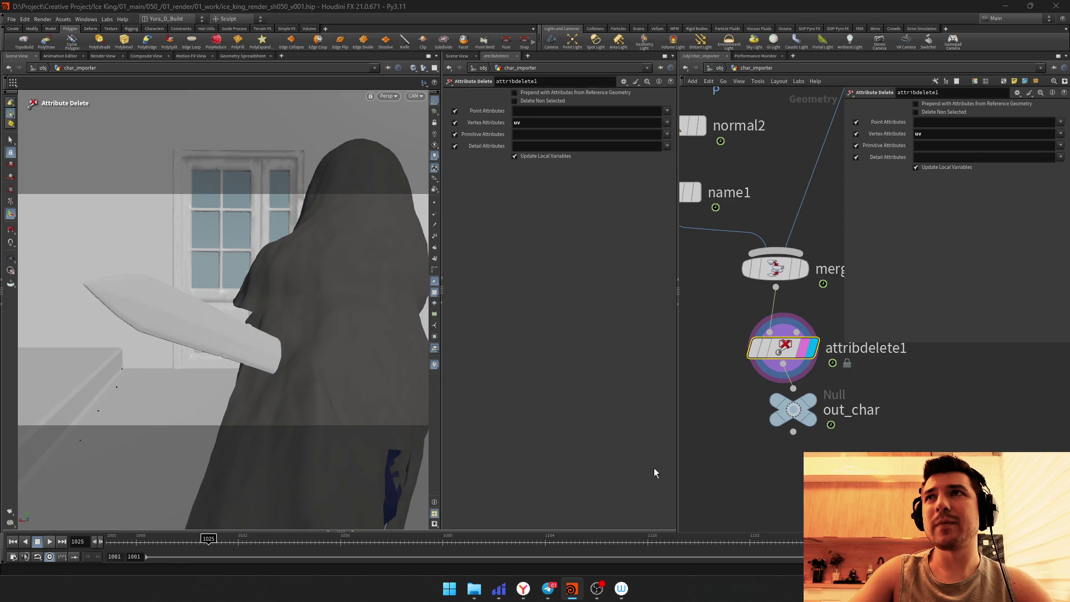
key(alt+Tab)
drag(468, 491, 800, 491)
Step: Scrub the Diablo IV cinematic back to about 2:37, then 3:59, and resume playback
click(523, 492)
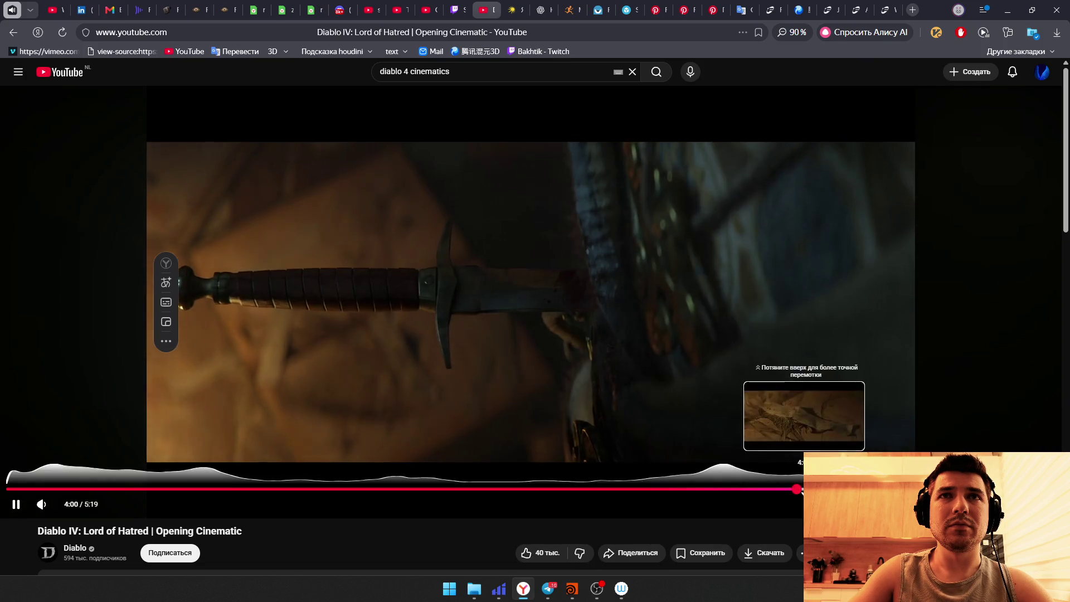
drag(788, 492, 907, 490)
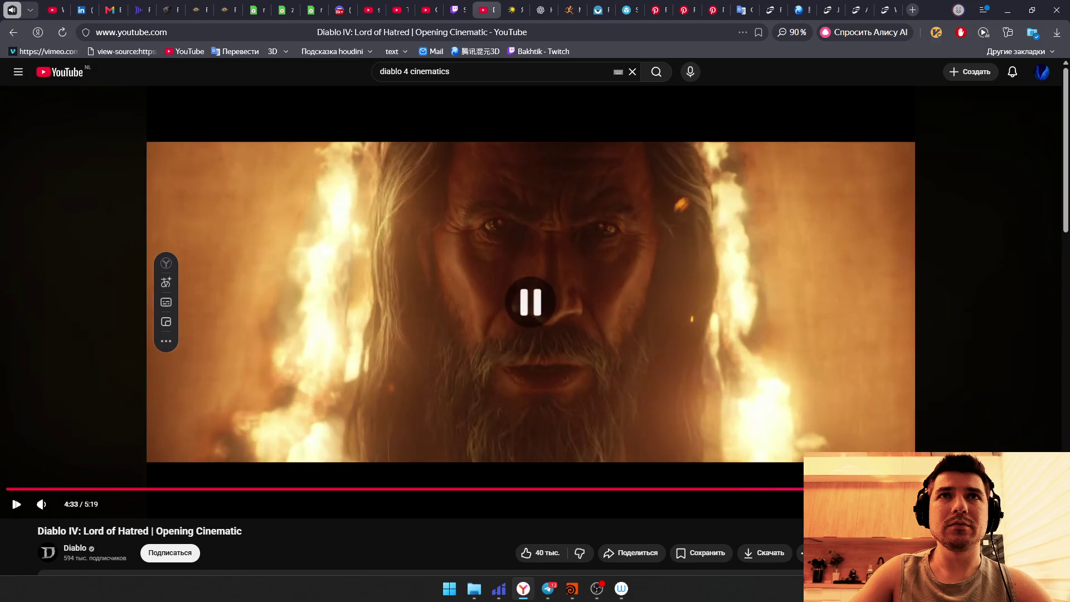
key(space)
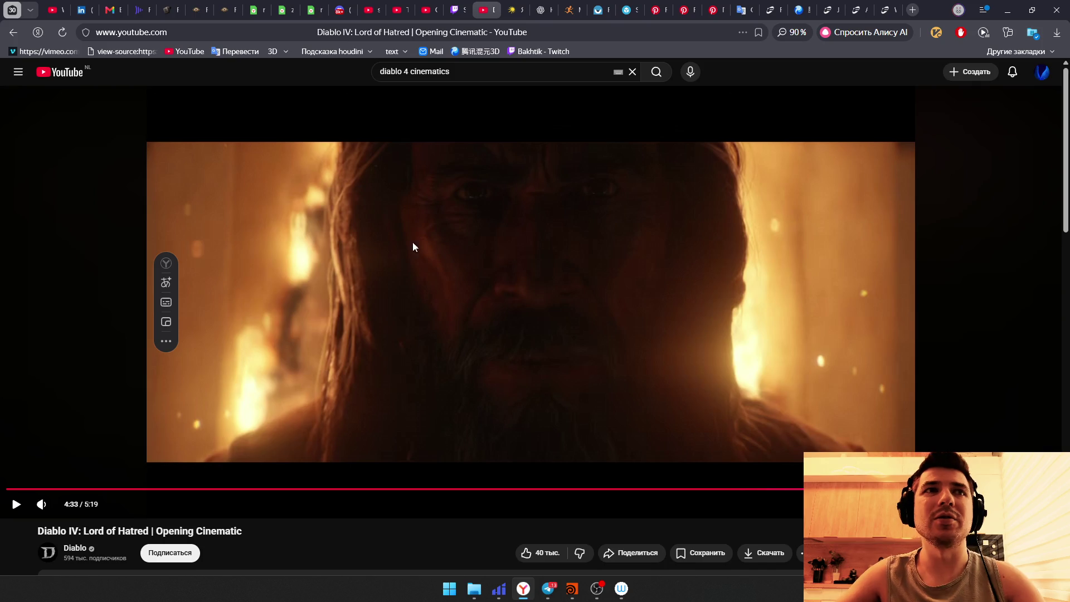
Step: Skim the cinematic's ending from 4:39 to 4:59, pause at 4:31, then scrub back to 2:10
mouse_move(166, 283)
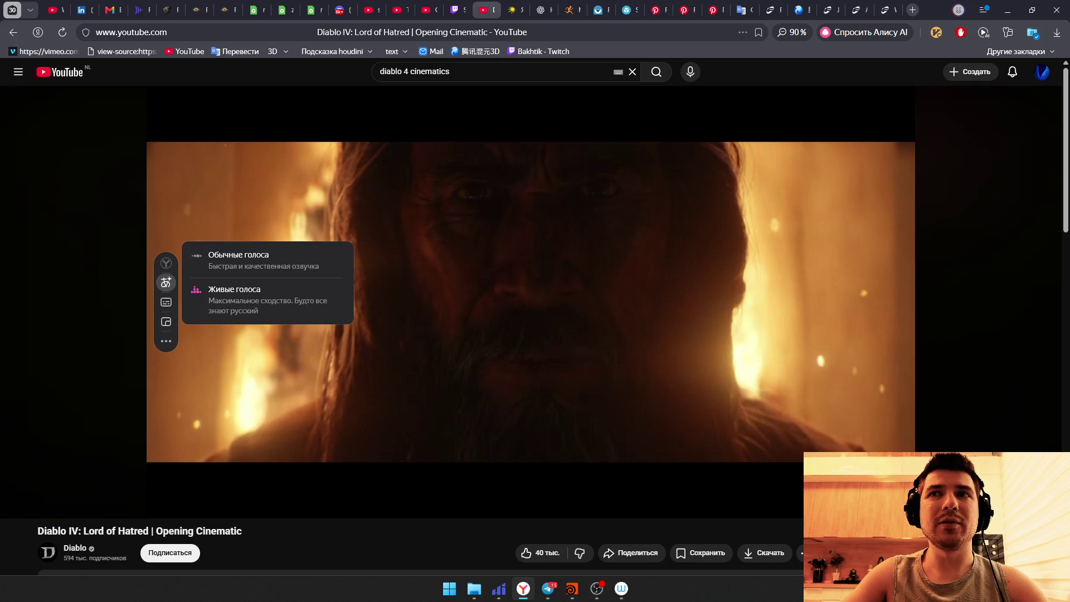
click(920, 488)
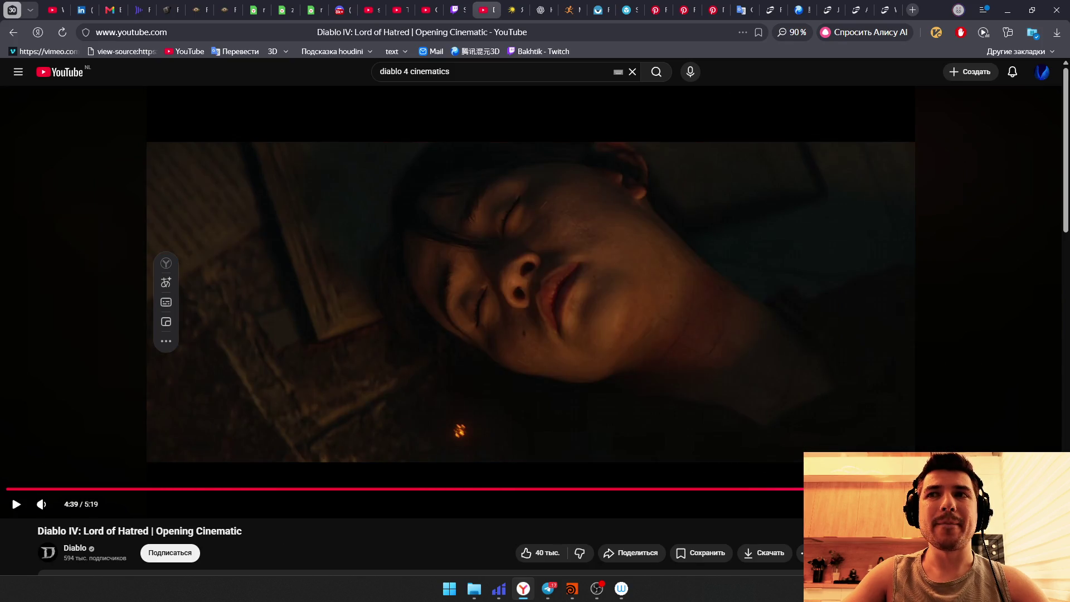
click(948, 488)
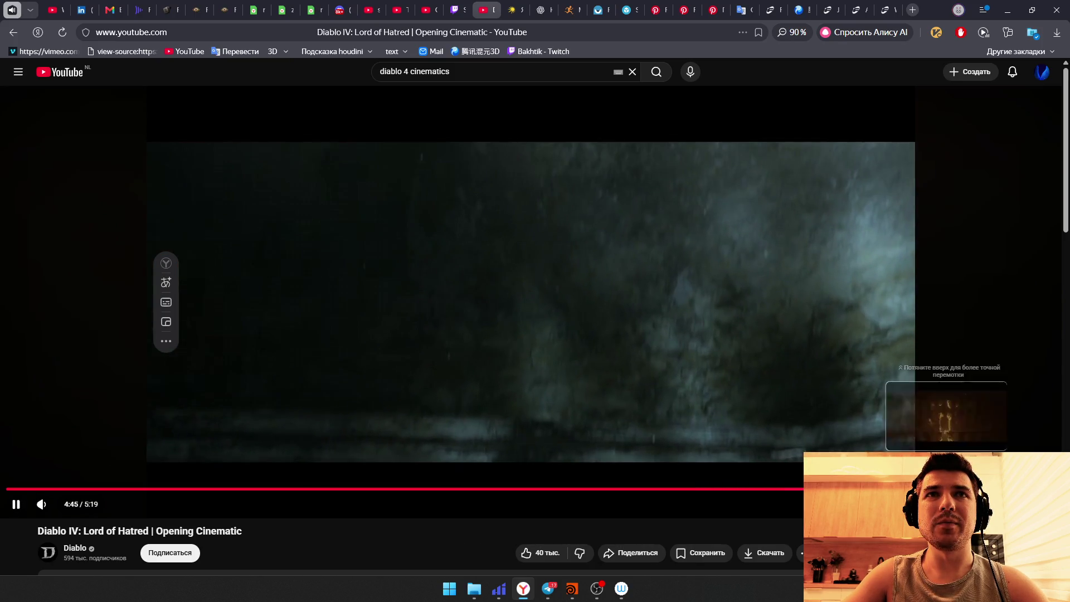
click(969, 489)
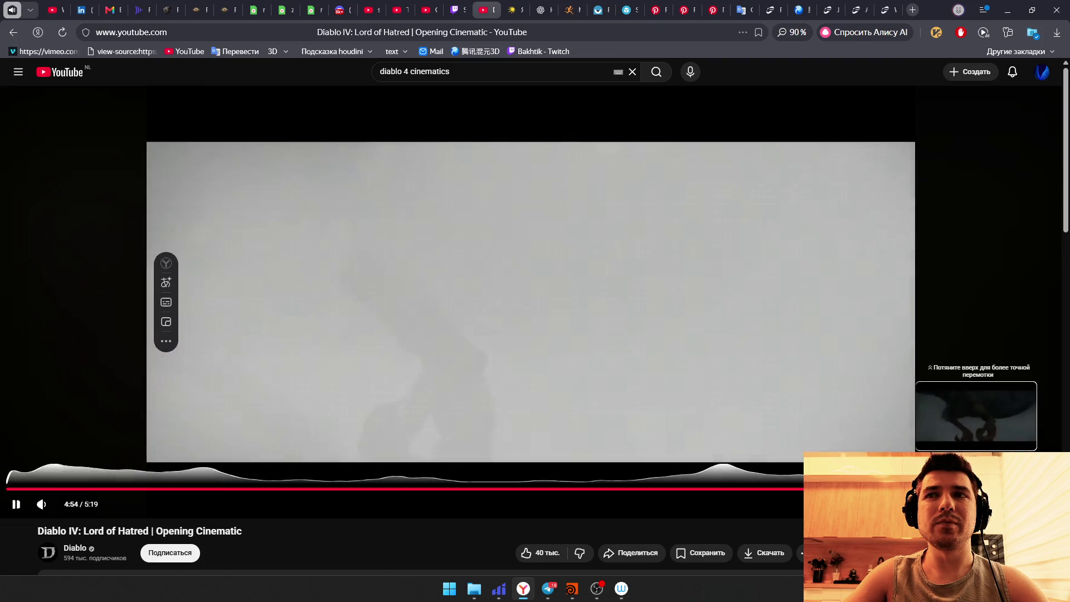
click(991, 488)
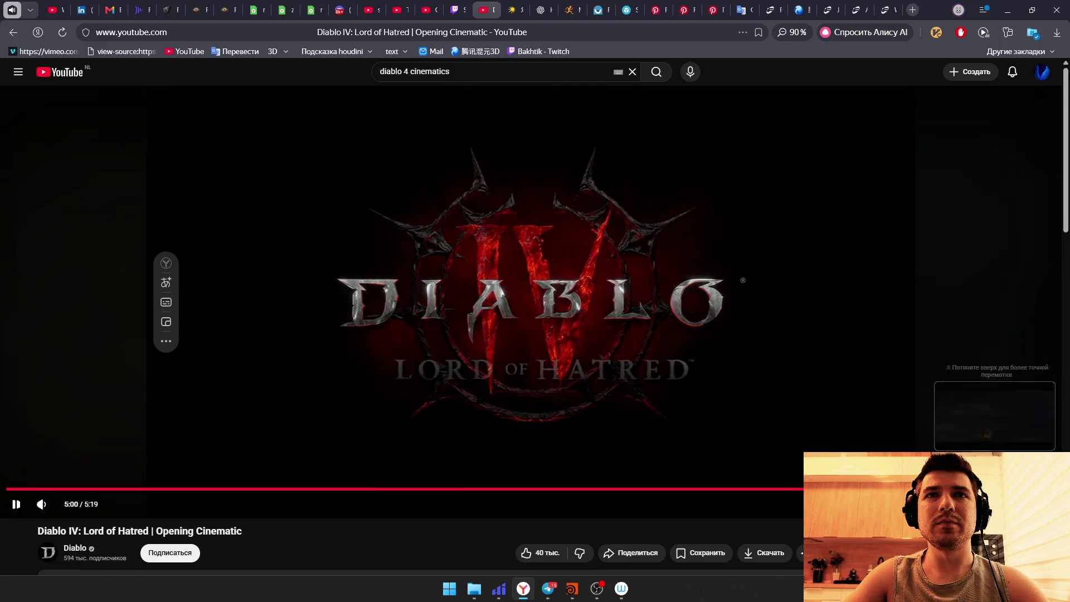
click(991, 488)
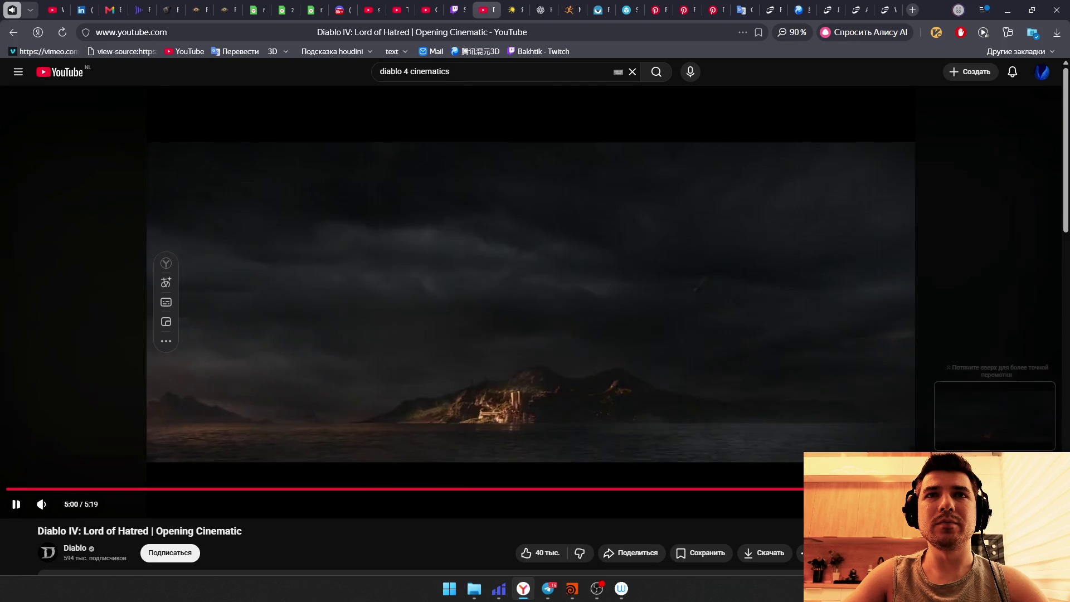
click(883, 488)
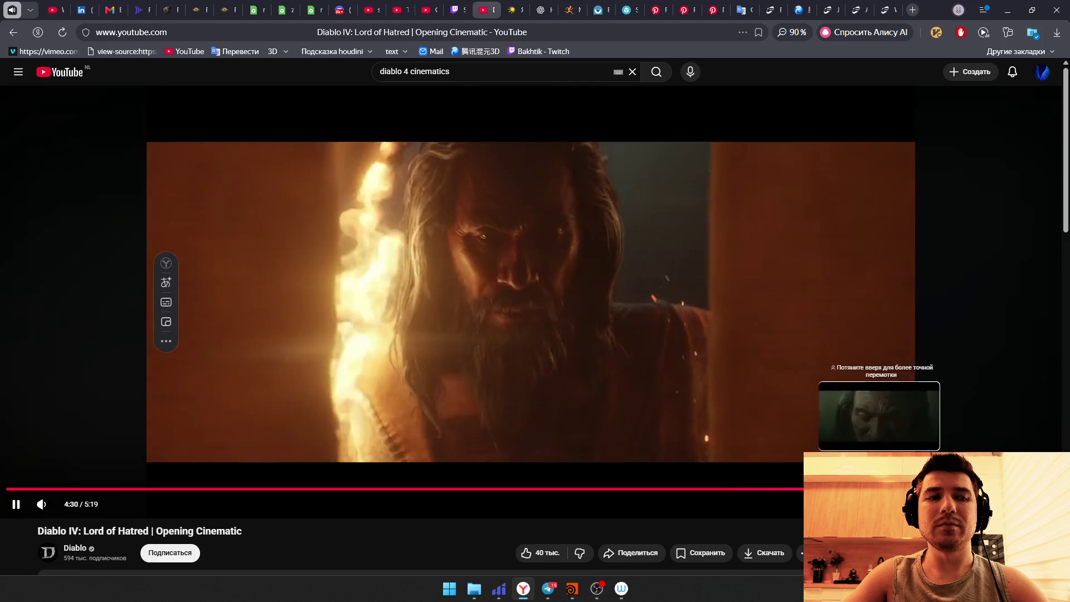
click(899, 489)
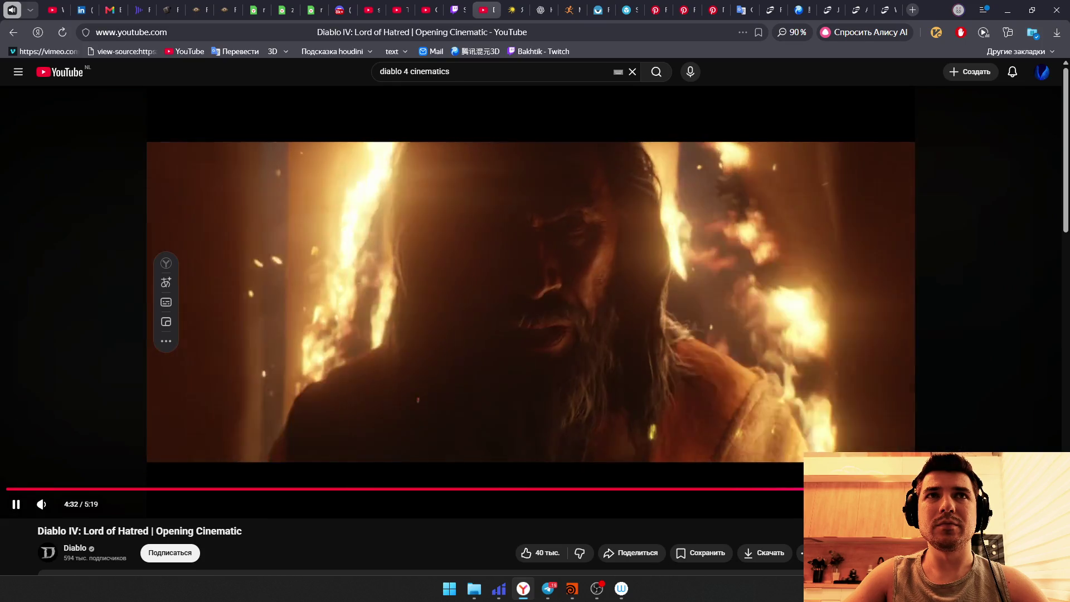
key(space)
key(Left)
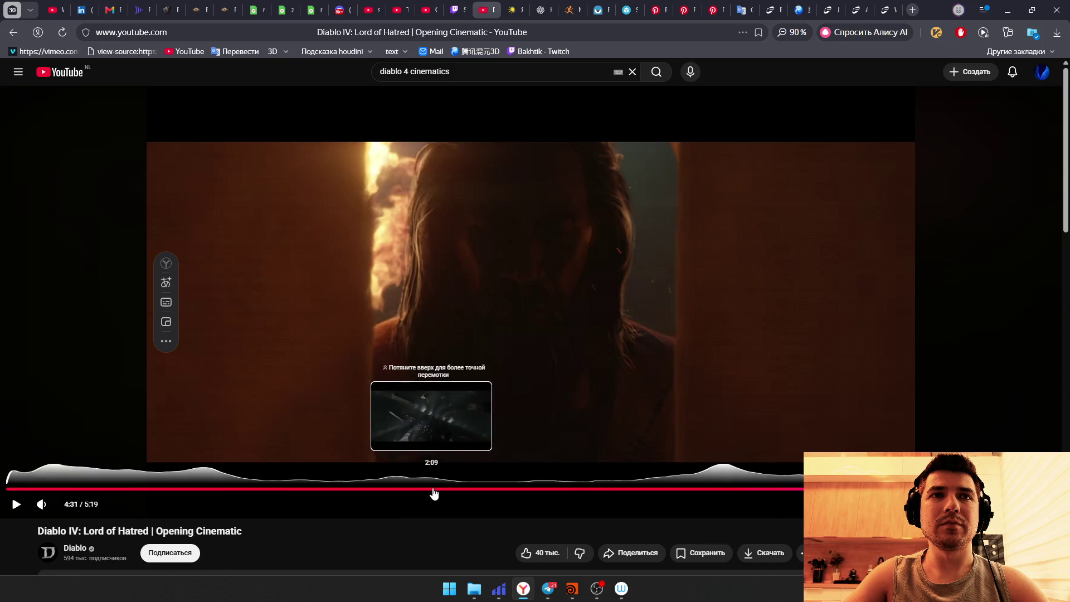
mouse_move(467, 493)
mouse_down()
mouse_move(206, 491)
mouse_move(294, 495)
mouse_move(377, 535)
mouse_up()
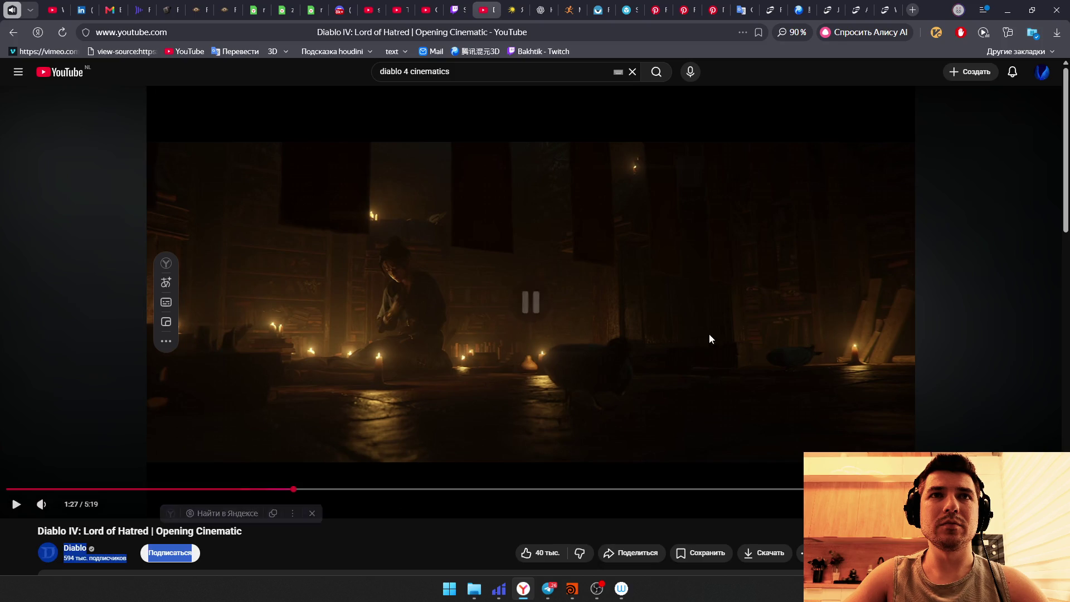
Step: Disconnect the Hiddify VPN from the taskbar and switch to the Fab store tab
click(499, 589)
click(344, 268)
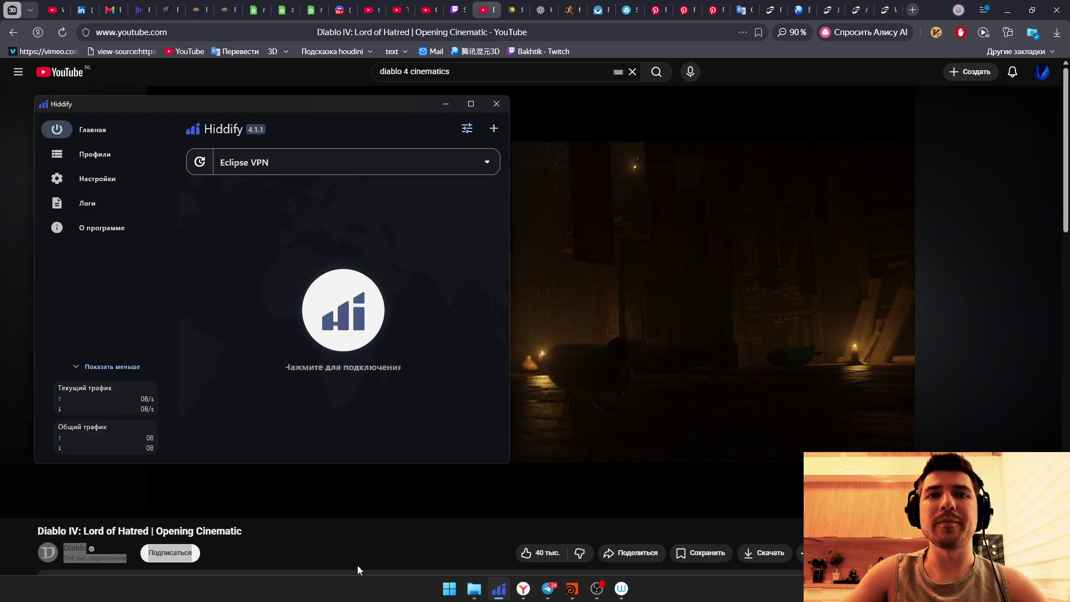
click(499, 589)
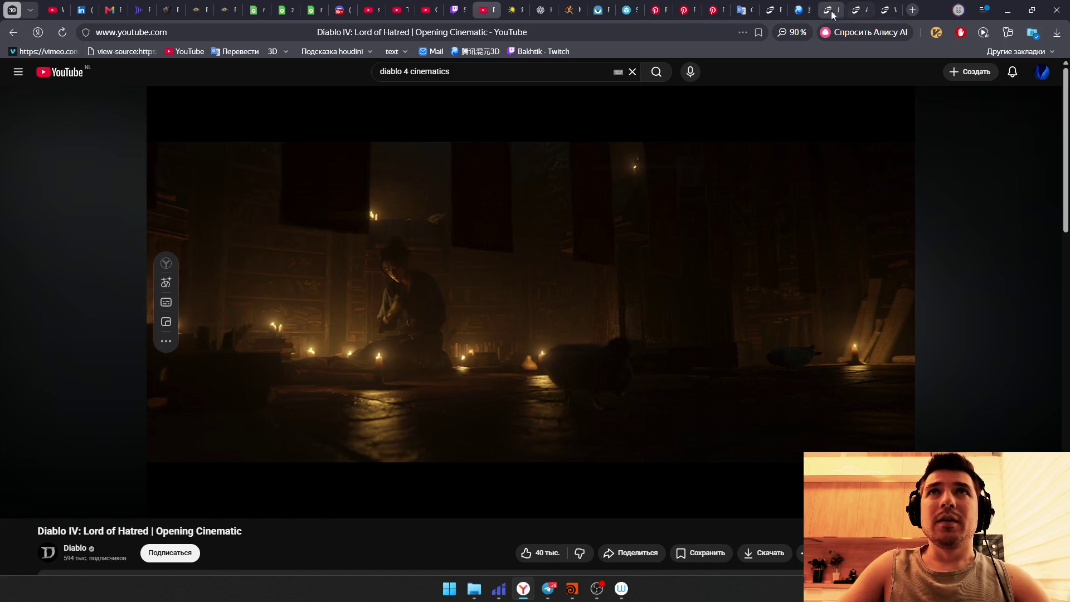
click(771, 11)
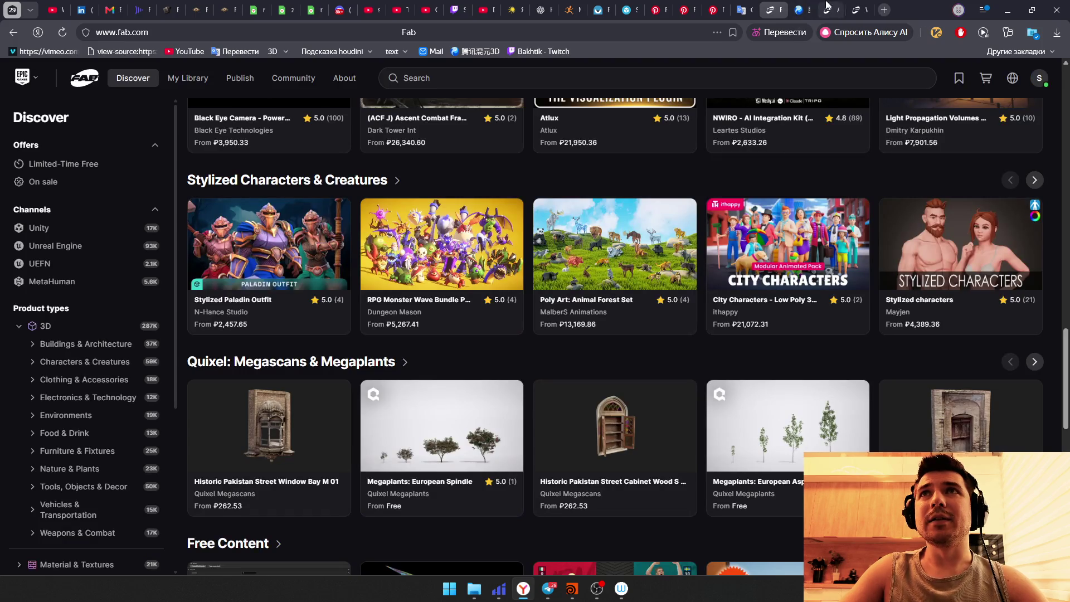
Step: Search Fab for 'book', then refine the query to 'bookshelf'
scroll(442, 221, up, 5)
scroll(441, 221, up, 4)
click(475, 76)
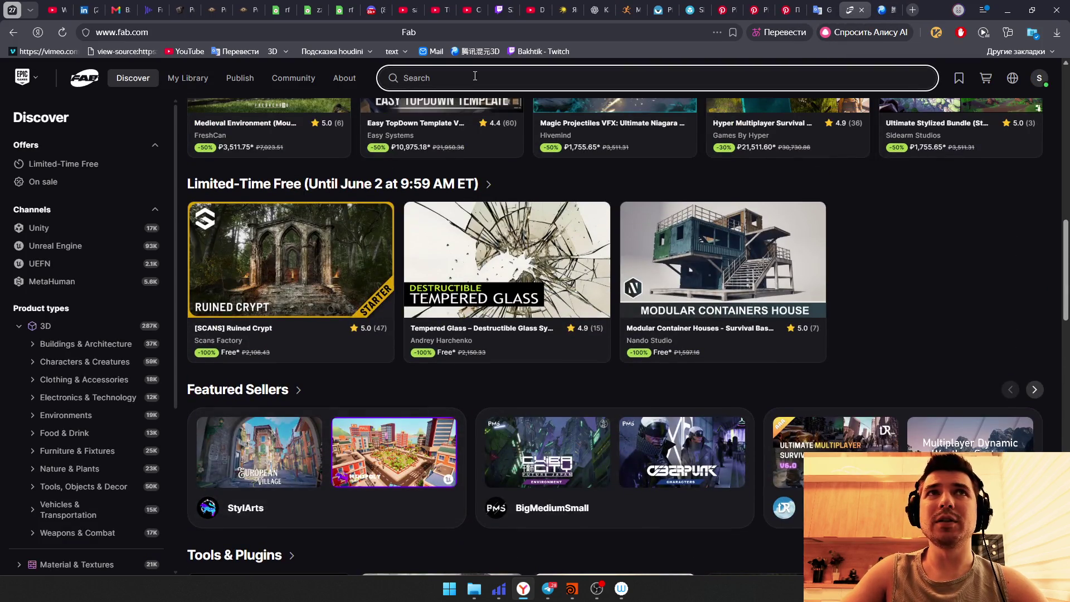
text(book)
key(Return)
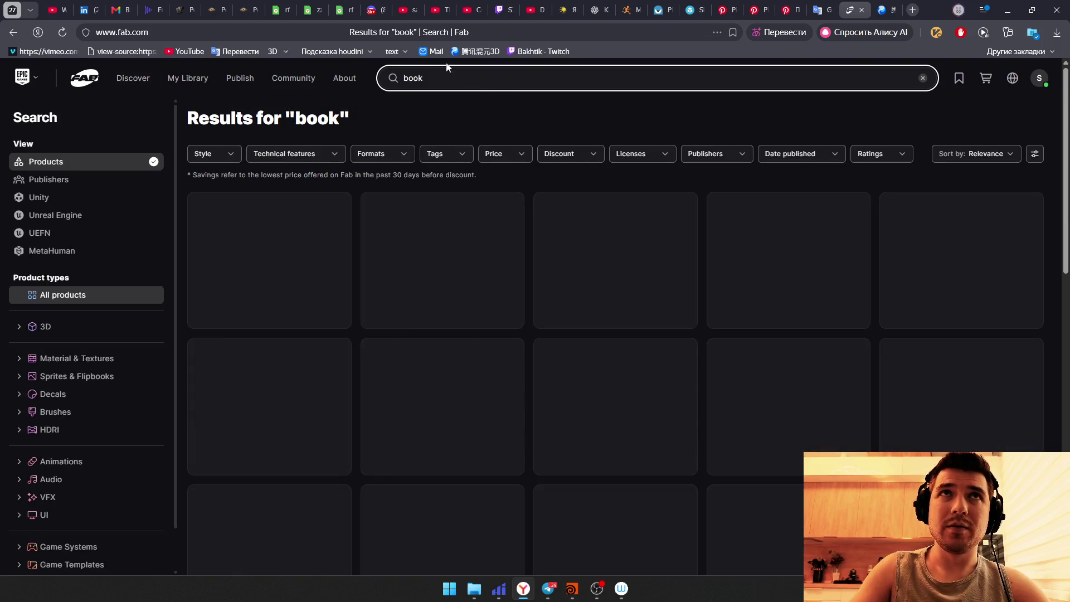
text(shelf)
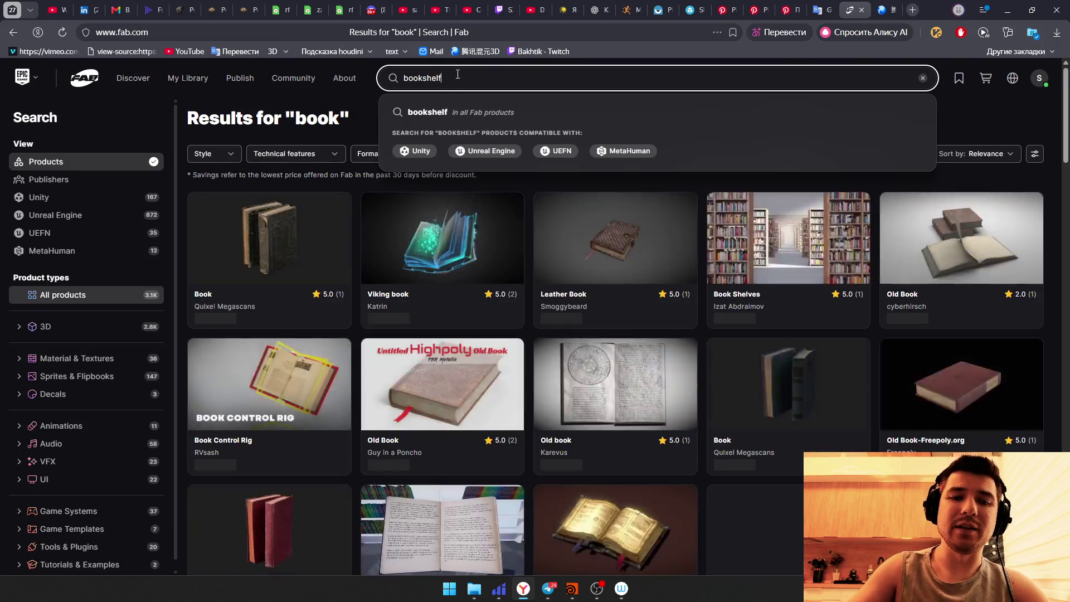
key(Return)
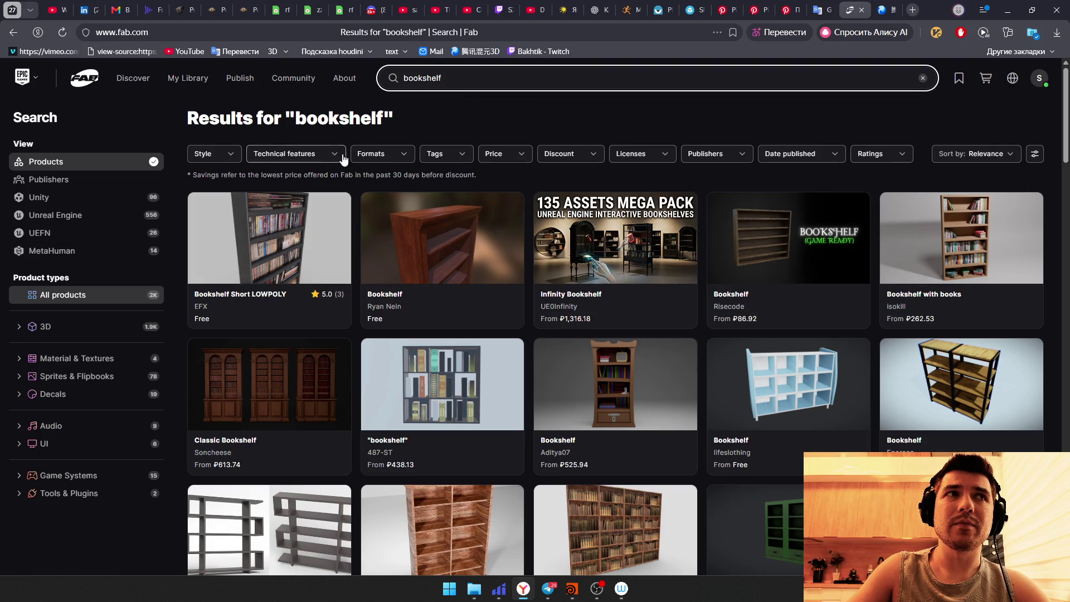
Step: Filter the bookshelf results to free products only and skim them
click(517, 160)
click(482, 223)
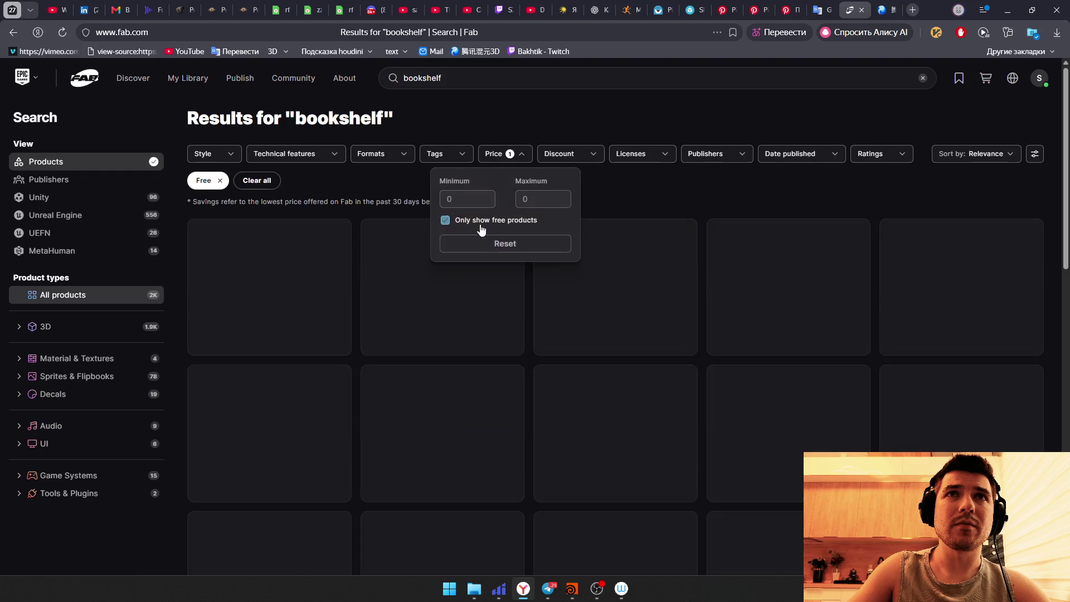
click(520, 115)
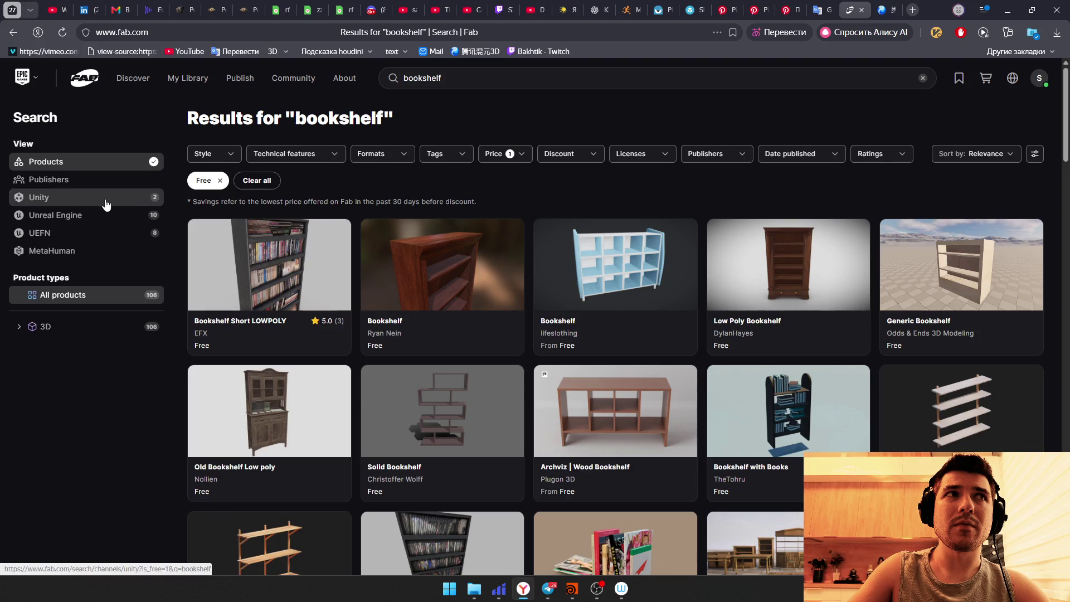
scroll(462, 351, down, 3)
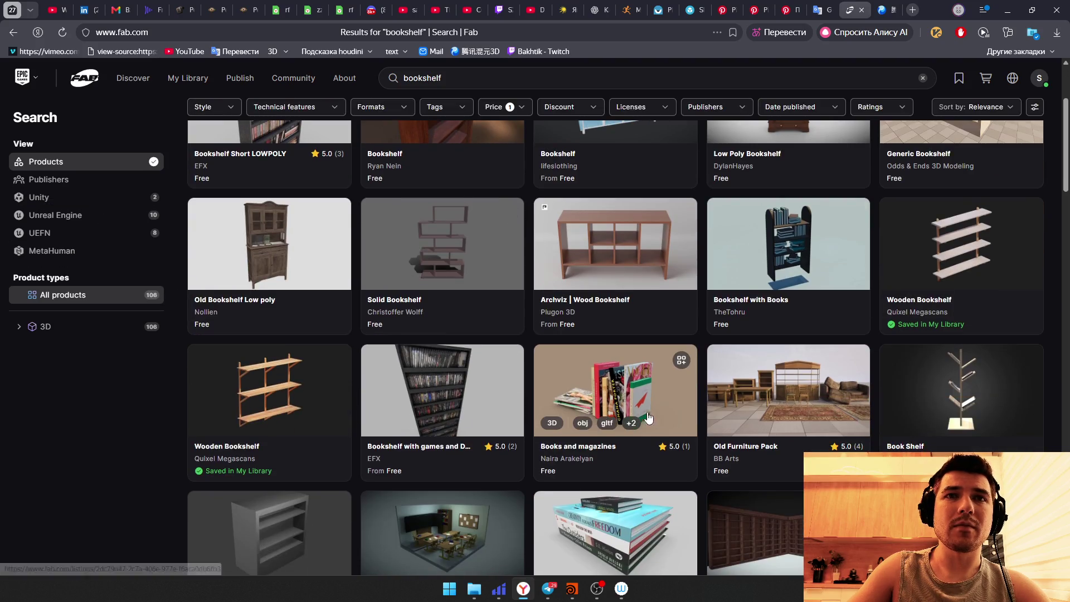
scroll(468, 334, up, 3)
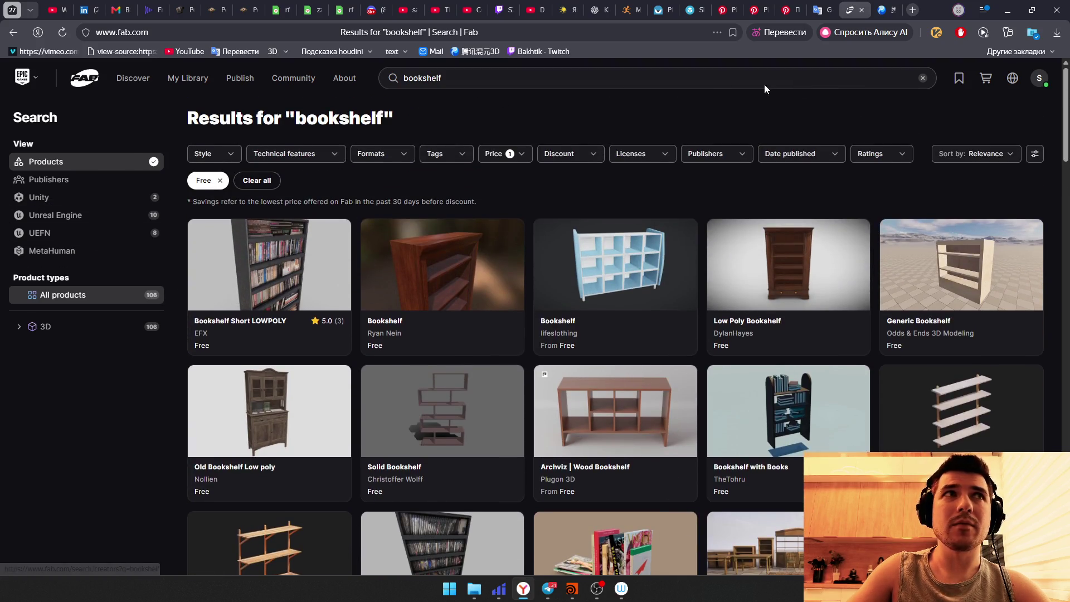
Step: Clear the bookshelf query and rerun an empty search
click(920, 79)
key(ctrl+a)
key(BackSpace)
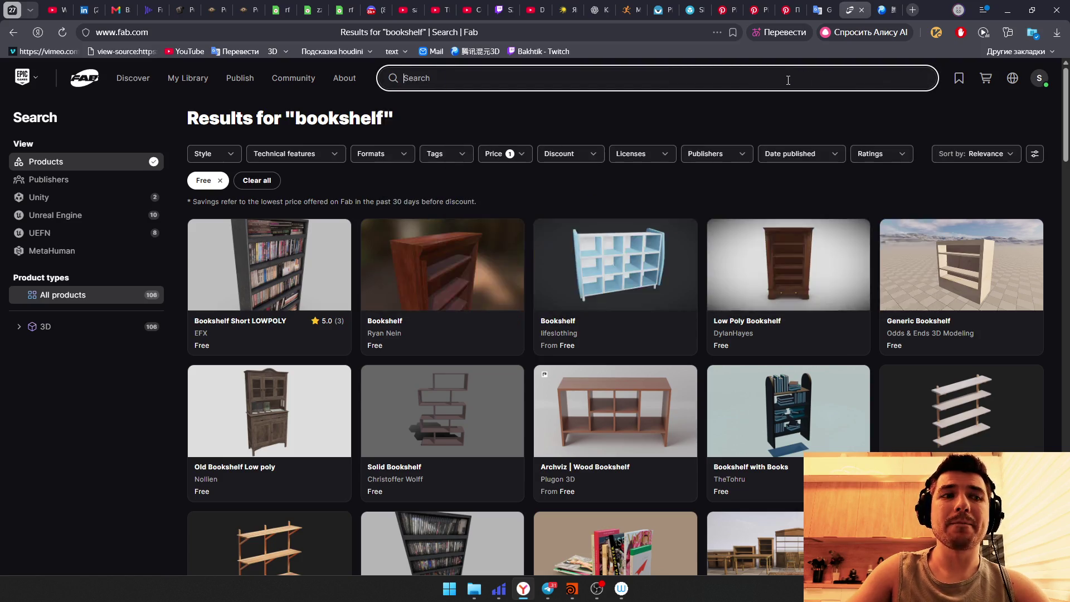
key(Return)
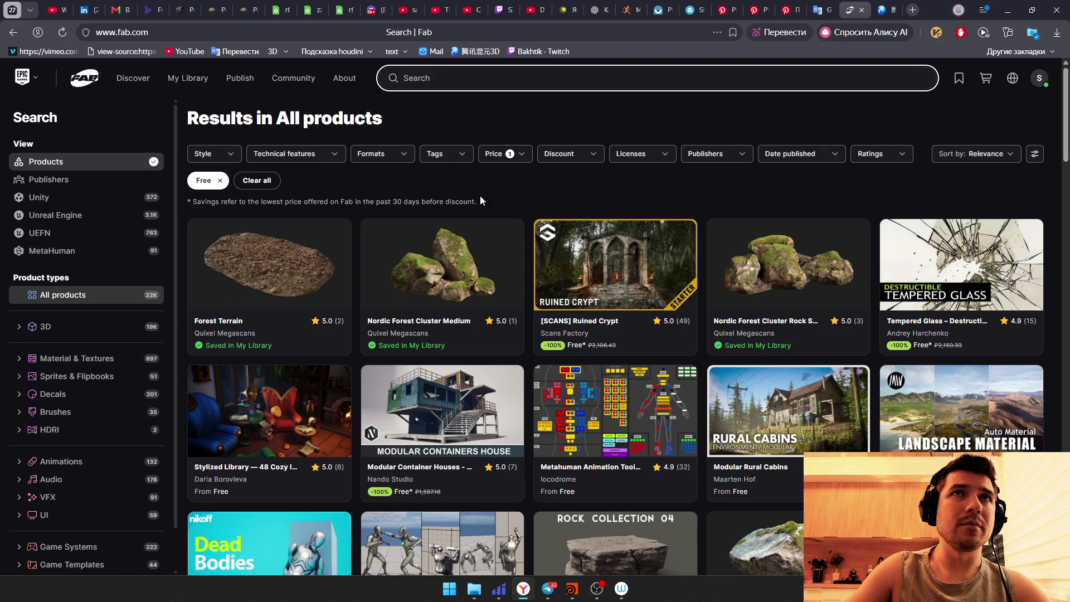
scroll(43, 289, down, 1)
scroll(53, 221, up, 1)
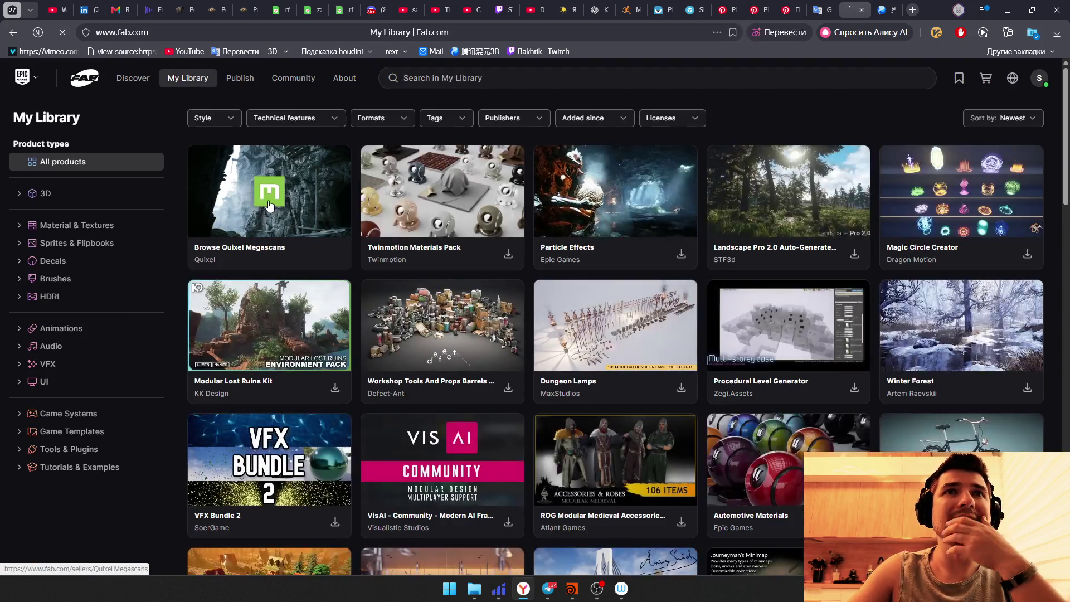
Step: Search the Quixel Megascans publisher page on Fab for 'book'
click(312, 198)
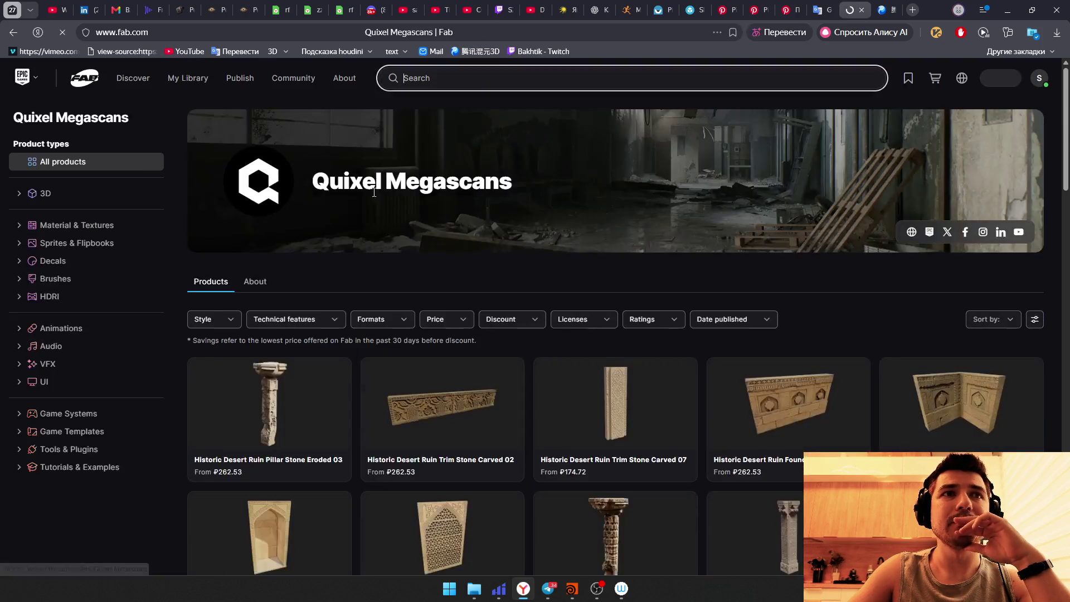
text(book)
key(Return)
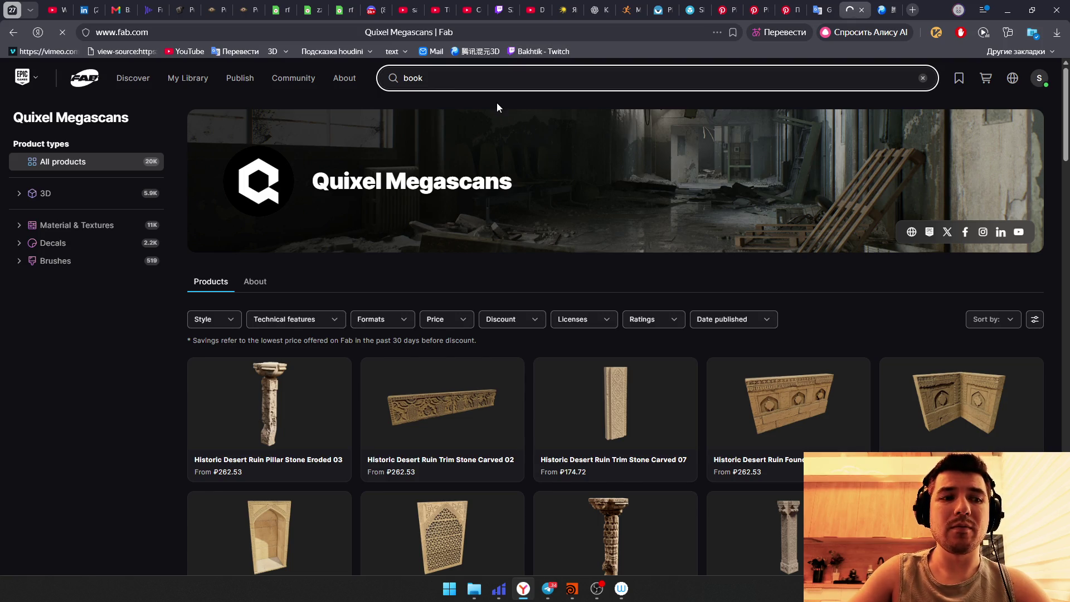
Step: Browse the 39 Megascans book results, then return to Houdini via the YouTube tab
scroll(480, 209, down, 3)
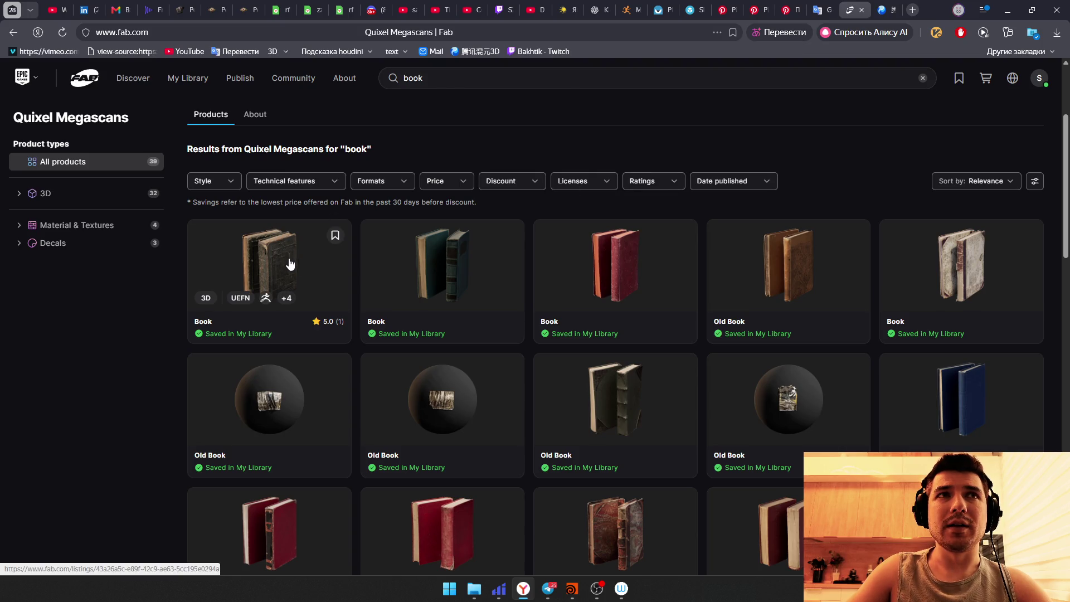
scroll(827, 295, down, 10)
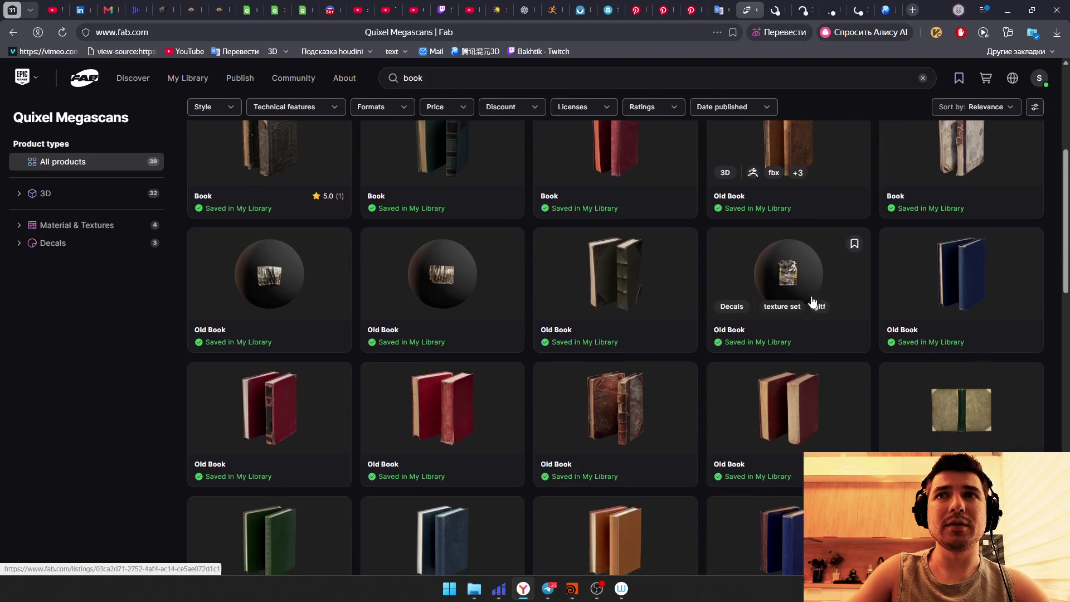
scroll(771, 315, down, 6)
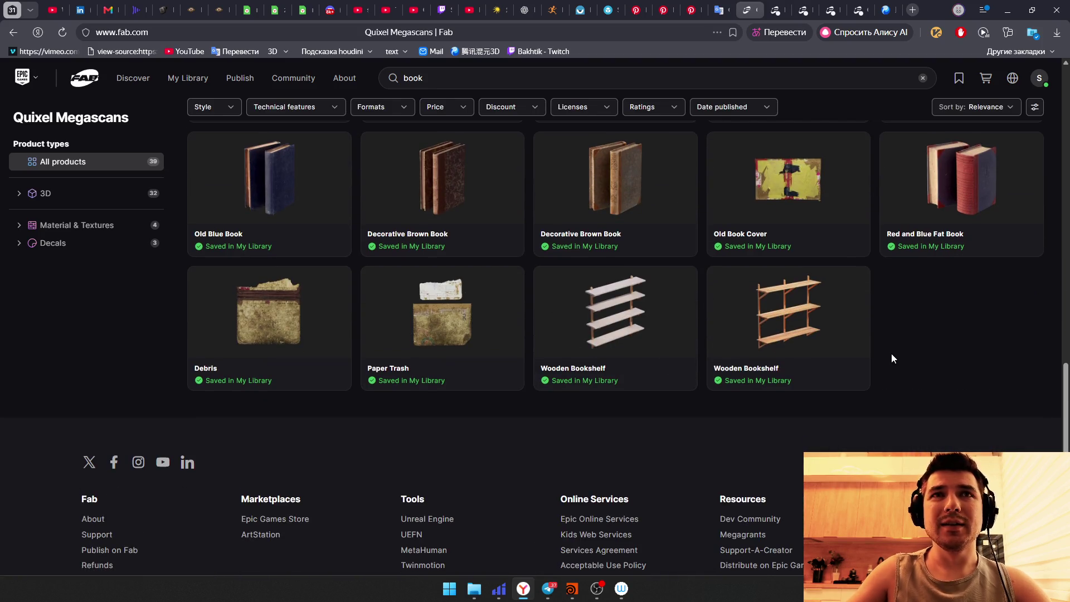
scroll(886, 343, up, 2)
scroll(884, 338, down, 2)
scroll(884, 339, up, 2)
scroll(885, 339, up, 2)
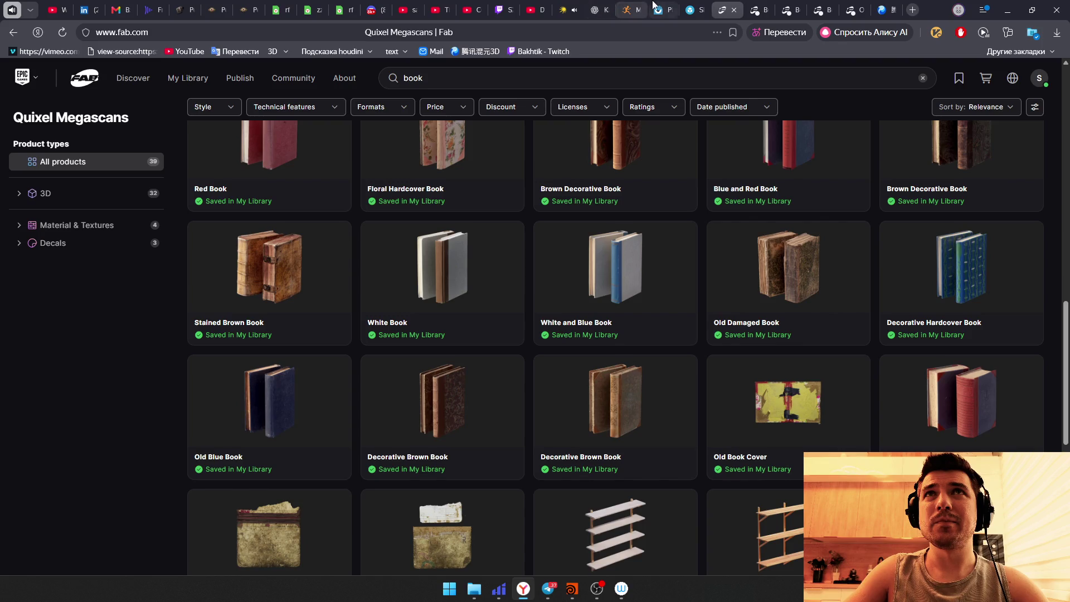
click(536, 9)
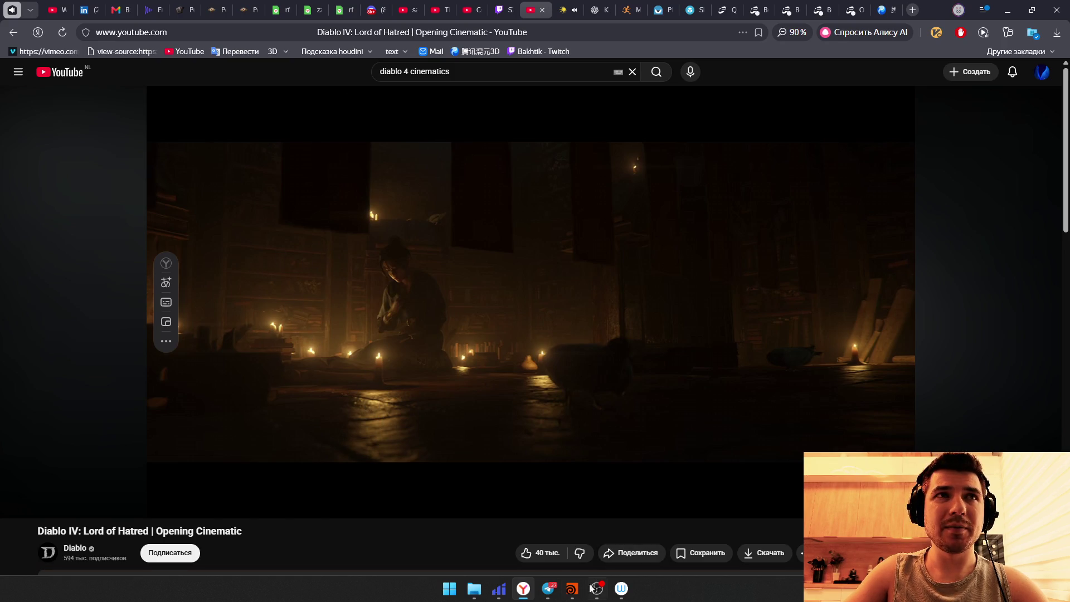
key(alt+Tab)
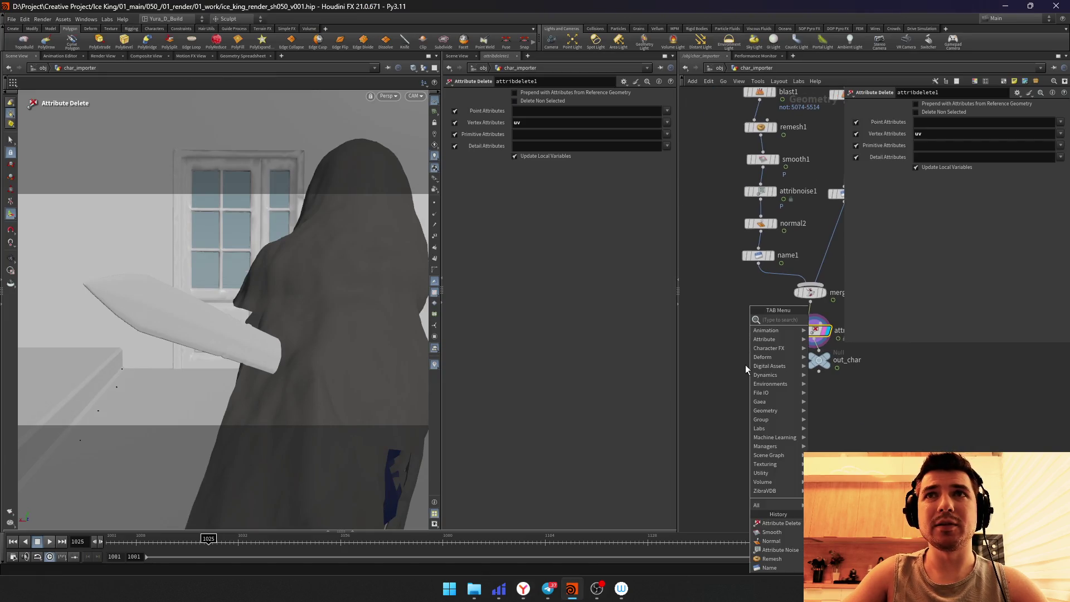
Step: At object level, add a Geometry object below sword and rename it bookshelf
key(u)
key(Tab)
text(geo)
key(Return)
drag(753, 385, 775, 316)
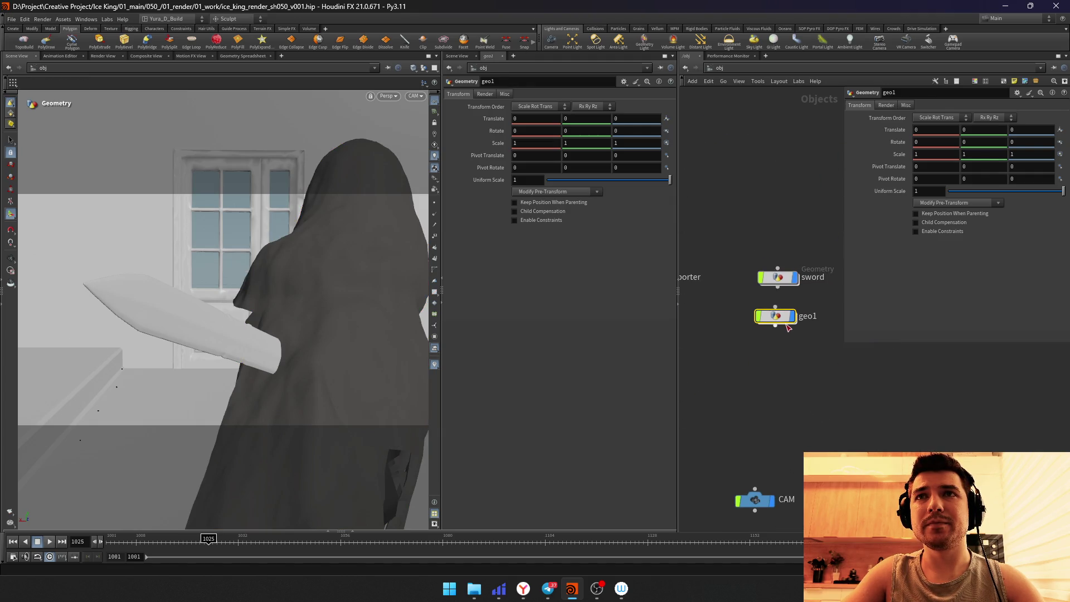
text(book)
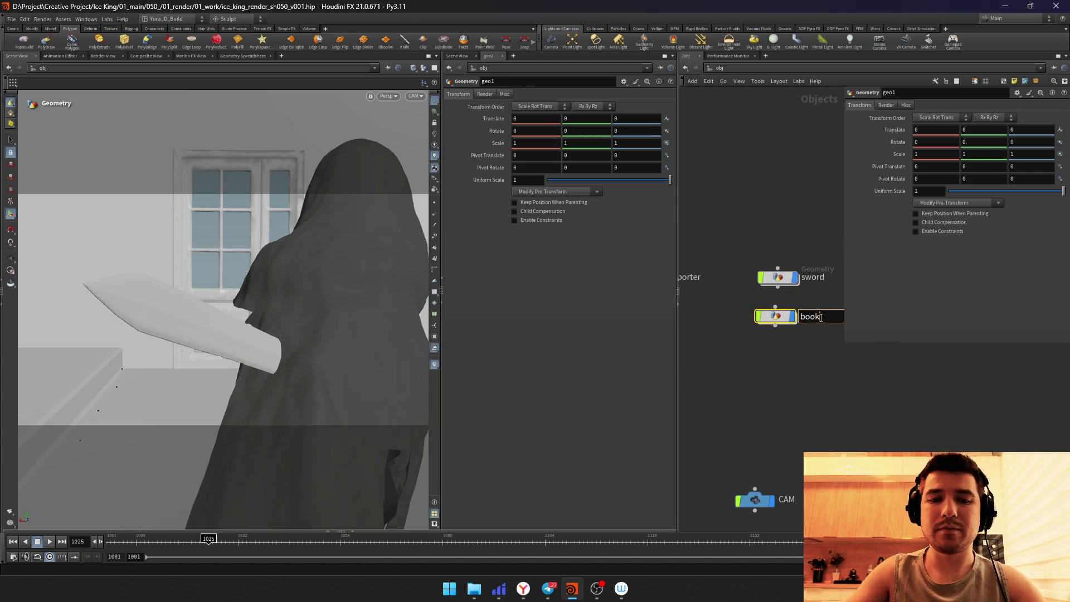
text(f)
key(Return)
Step: Dive into bookshelf and hide all other objects from the viewport
double_click(772, 317)
click(424, 67)
click(430, 96)
Step: Place a Boundary group node inside bookshelf, then switch to the YouTube reference
key(Tab)
text(boundary)
key(Return)
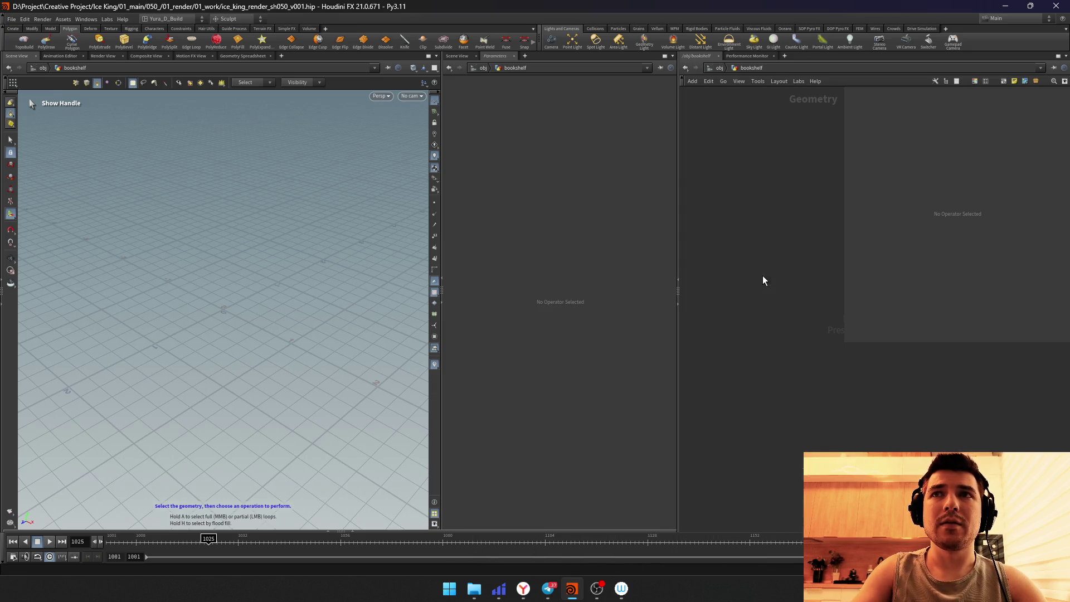
click(763, 276)
key(alt+Tab)
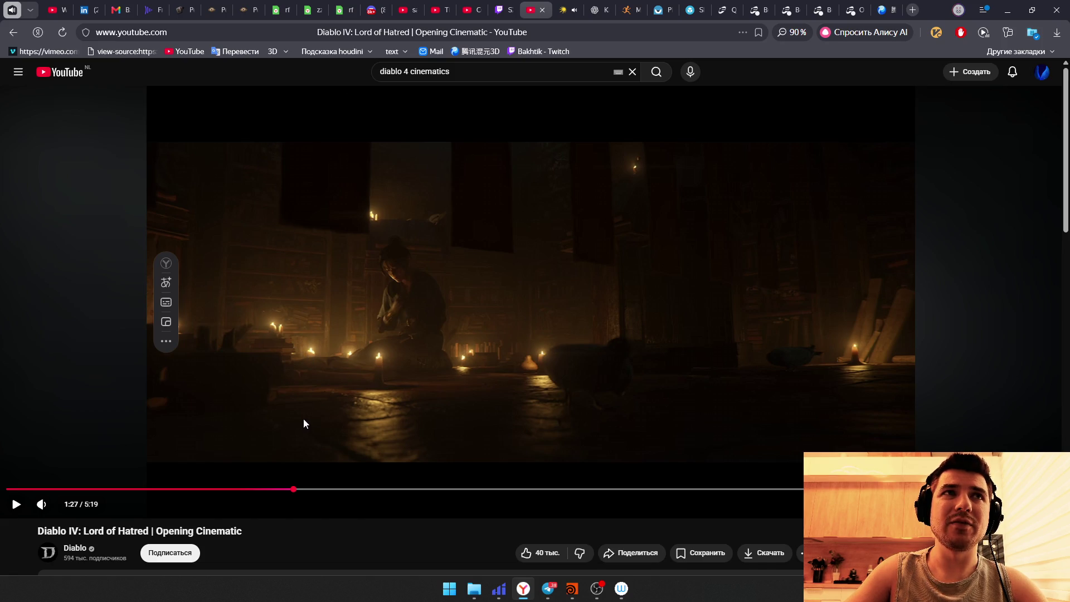
Step: Flip between Houdini and the paused Diablo IV cinematic, ending back in Houdini
key(alt+Tab)
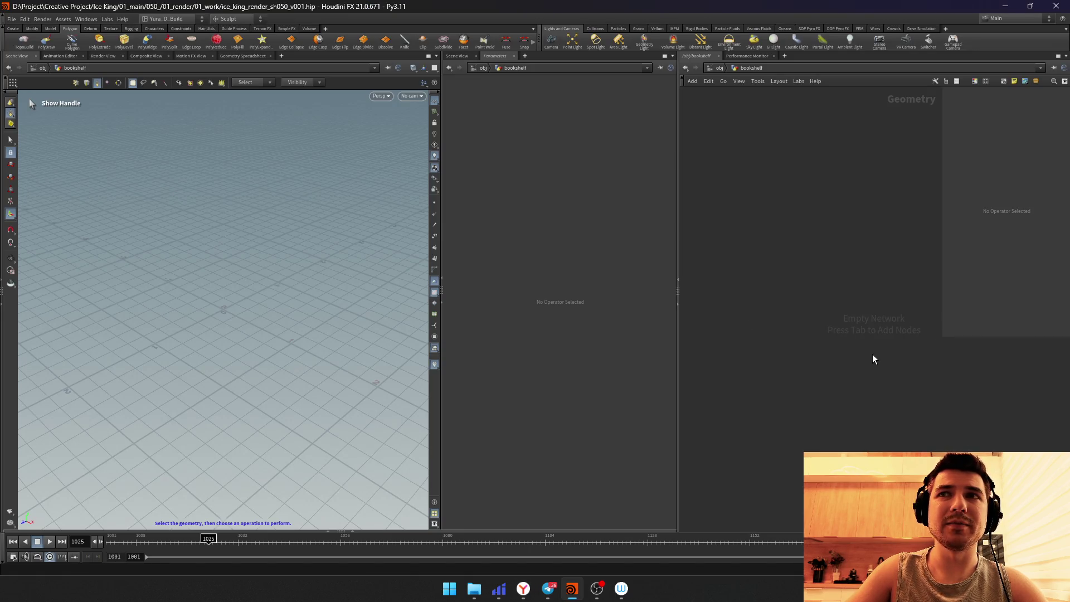
key(alt+Tab)
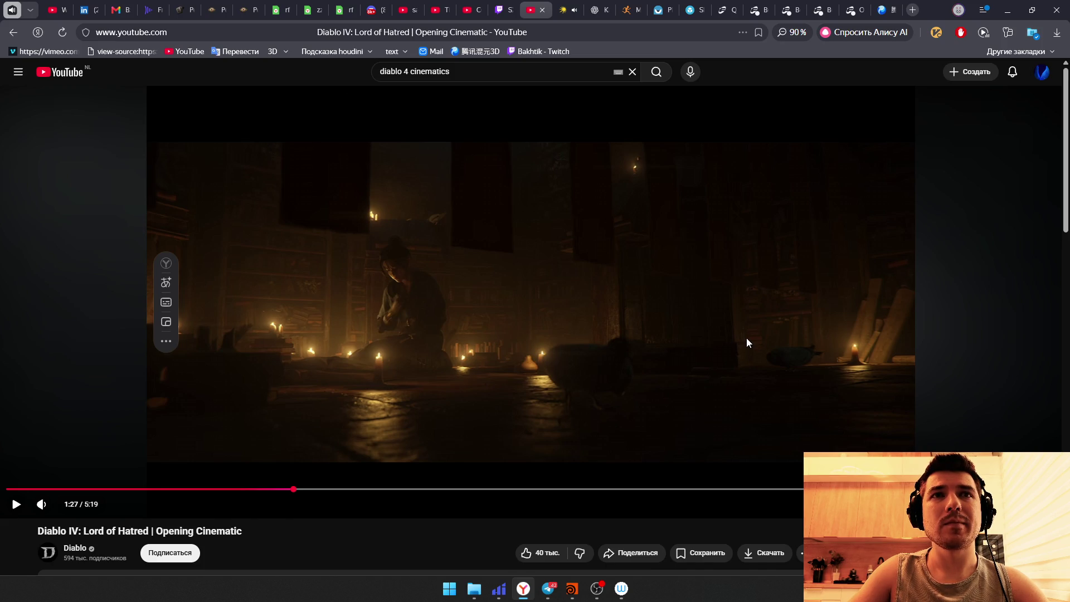
key(alt+Tab)
Step: Add a Box node, box1, inside the bookshelf network
key(Tab)
text(box)
key(Return)
click(781, 318)
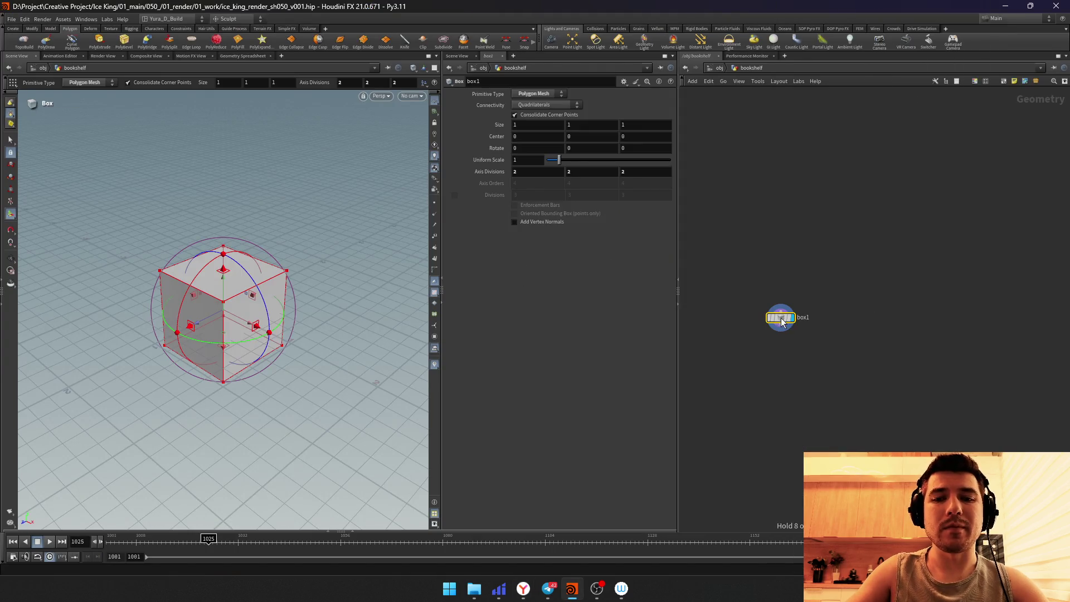
Step: Try stretching the box with its handles, then undo back to a unit cube
drag(289, 267, 257, 292)
scroll(257, 292, down, 3)
scroll(275, 279, up, 5)
scroll(275, 289, down, 3)
scroll(277, 310, down, 2)
key(Return)
drag(266, 283, 267, 192)
alt+drag(356, 279, 334, 273)
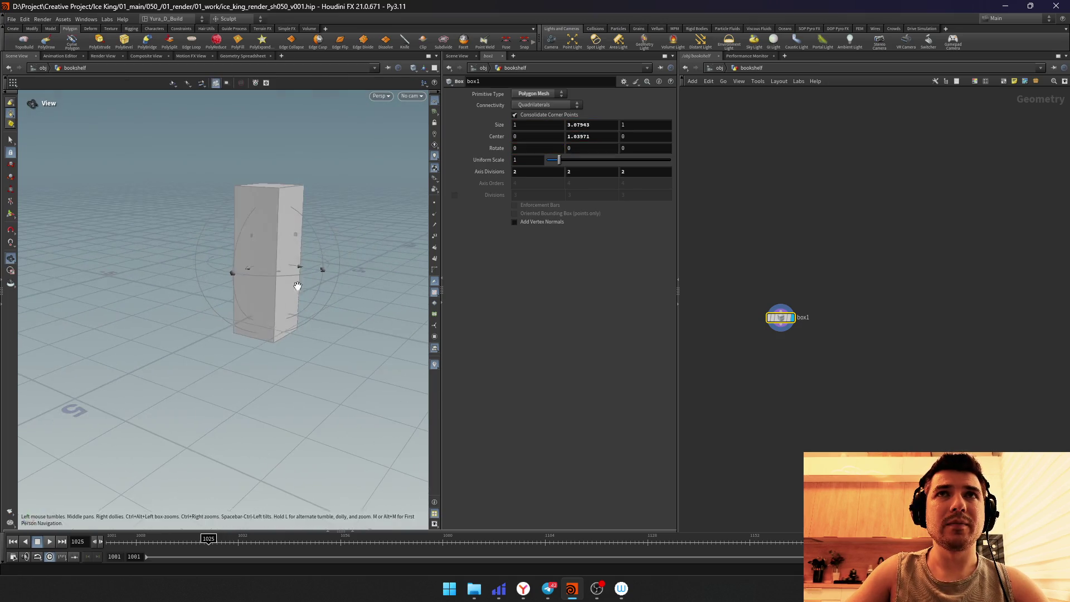
key(ctrl+z)
key(ctrl+z)
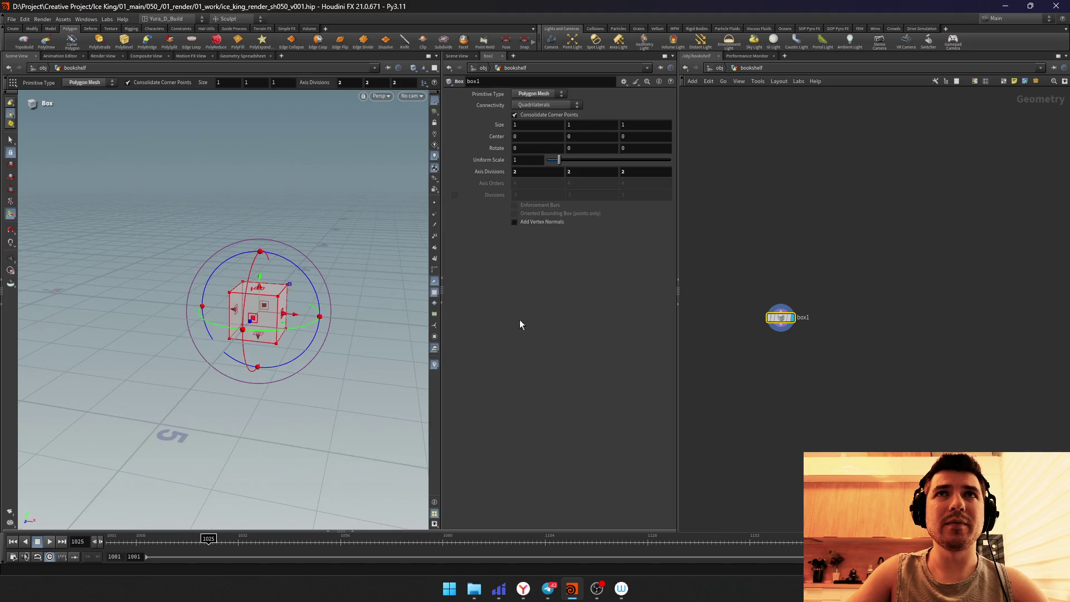
Step: Wire a Transform node under box1 and set its Scale Y to 1.6
key(Tab)
text(transform)
key(Return)
click(858, 385)
drag(859, 386, 783, 372)
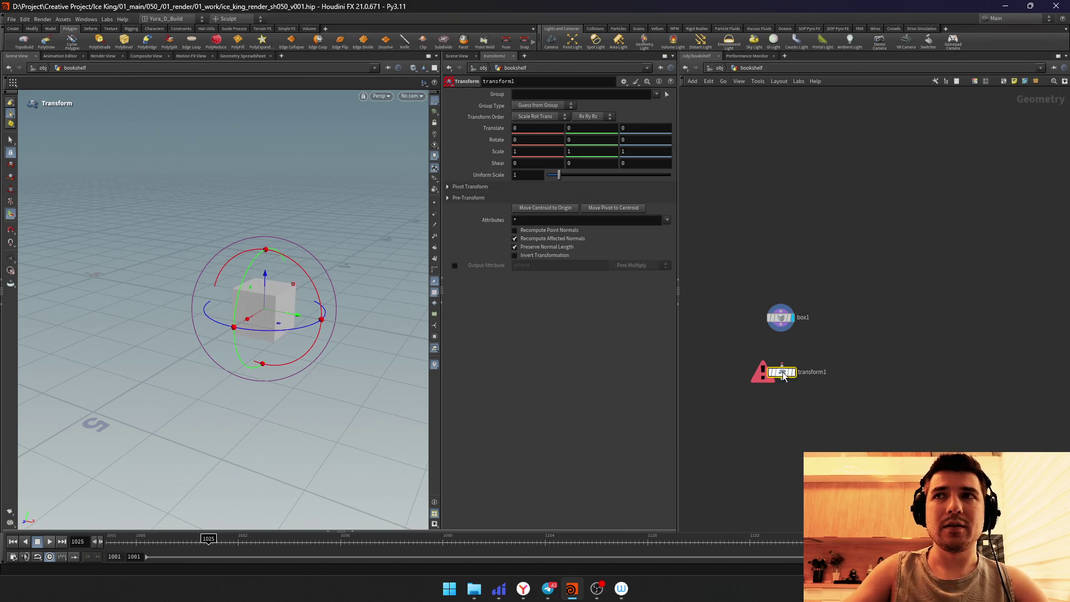
click(794, 372)
middle_drag(574, 159, 608, 167)
Step: Create a Match Size node from the Tab menu
key(Tab)
text(ma)
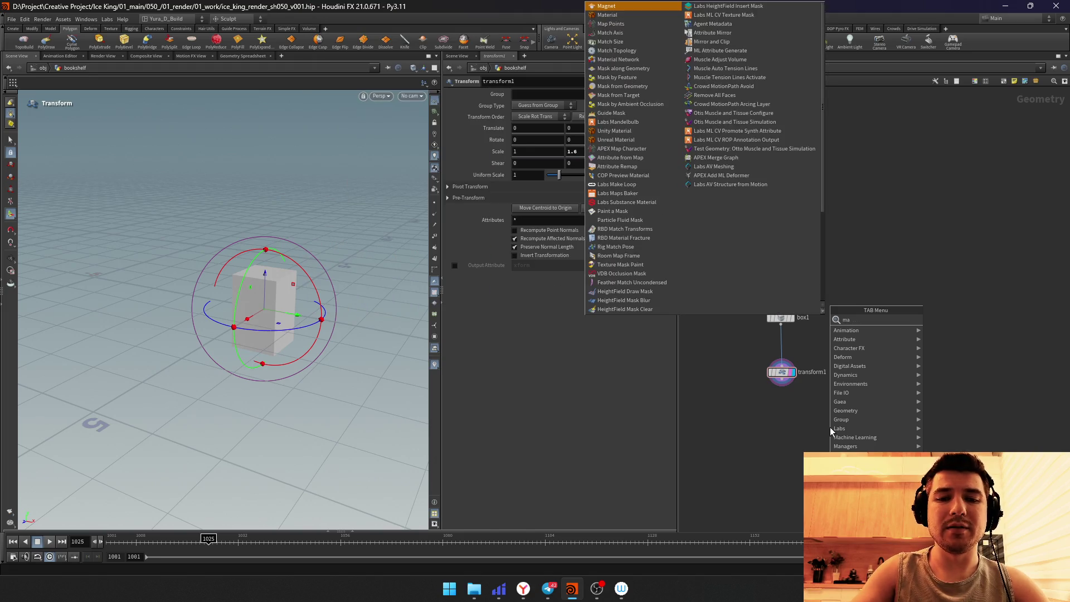
text(tchs)
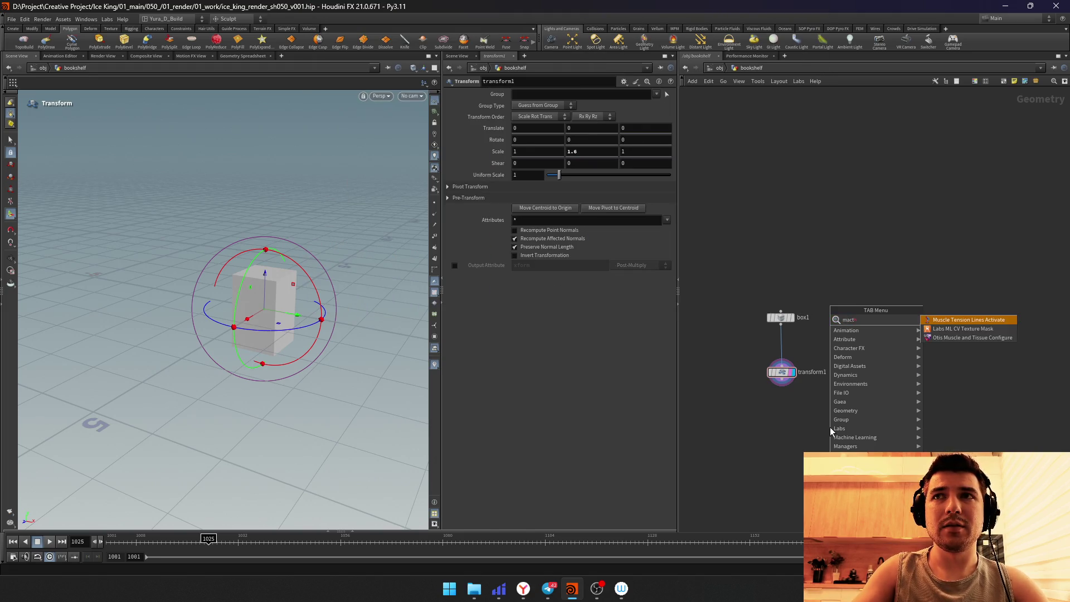
key(Return)
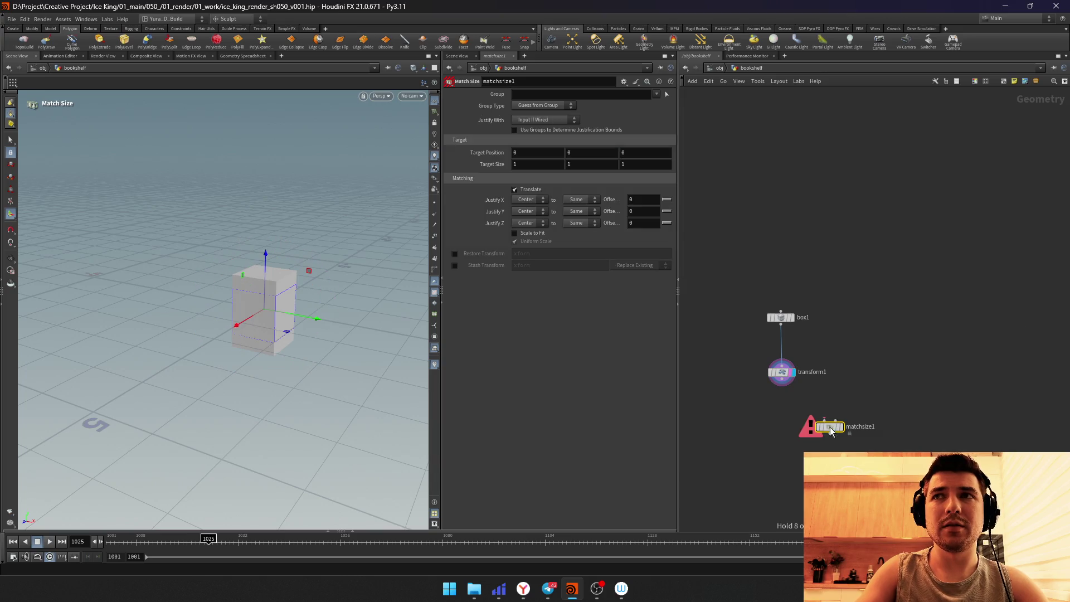
Step: Wire matchsize1 under transform1 and set transform scale to about 1.4, 2.6, 1.3
click(822, 406)
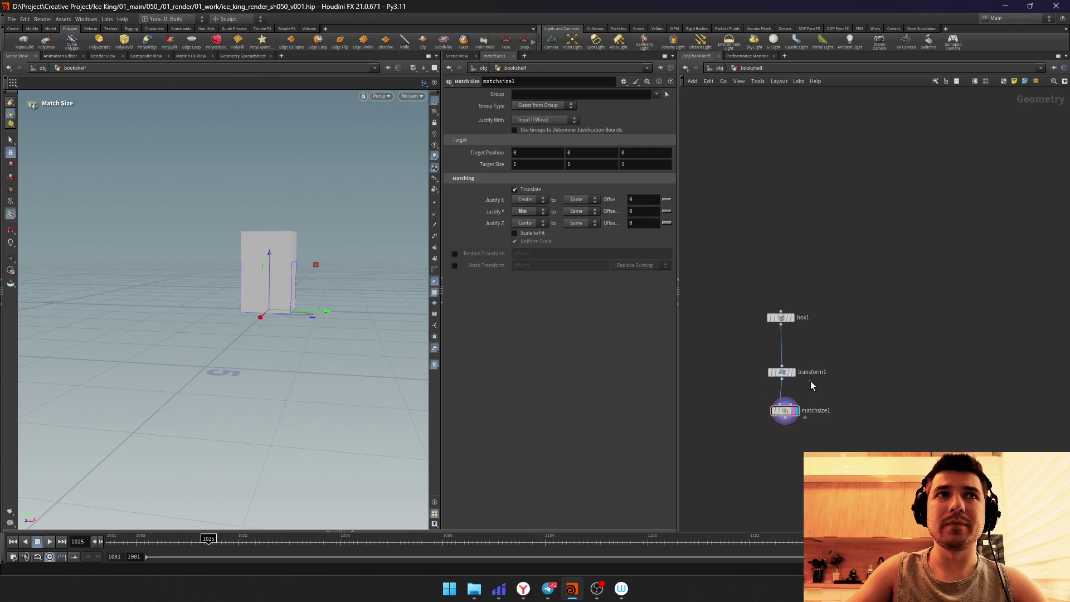
click(782, 372)
middle_drag(591, 153, 640, 157)
middle_drag(535, 151, 552, 153)
key(Escape)
mouse_move(234, 262)
mouse_down()
mouse_move(263, 257)
mouse_move(223, 301)
mouse_move(179, 296)
mouse_move(248, 301)
mouse_move(271, 290)
mouse_move(320, 303)
mouse_up()
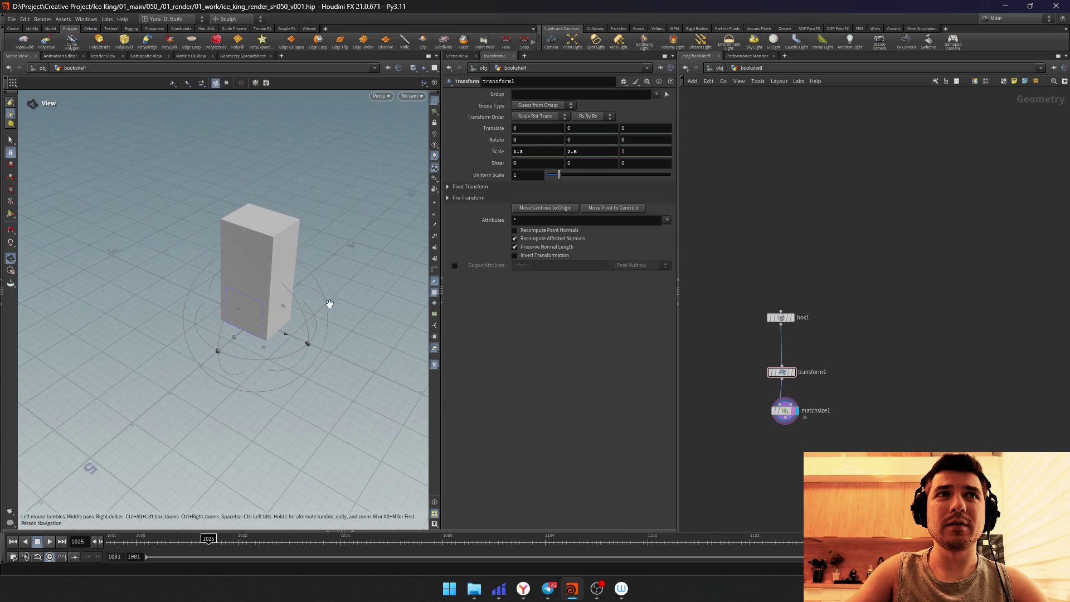
key(Escape)
middle_drag(538, 151, 552, 148)
mouse_move(640, 150)
middle_down()
mouse_move(660, 155)
mouse_move(642, 156)
middle_up()
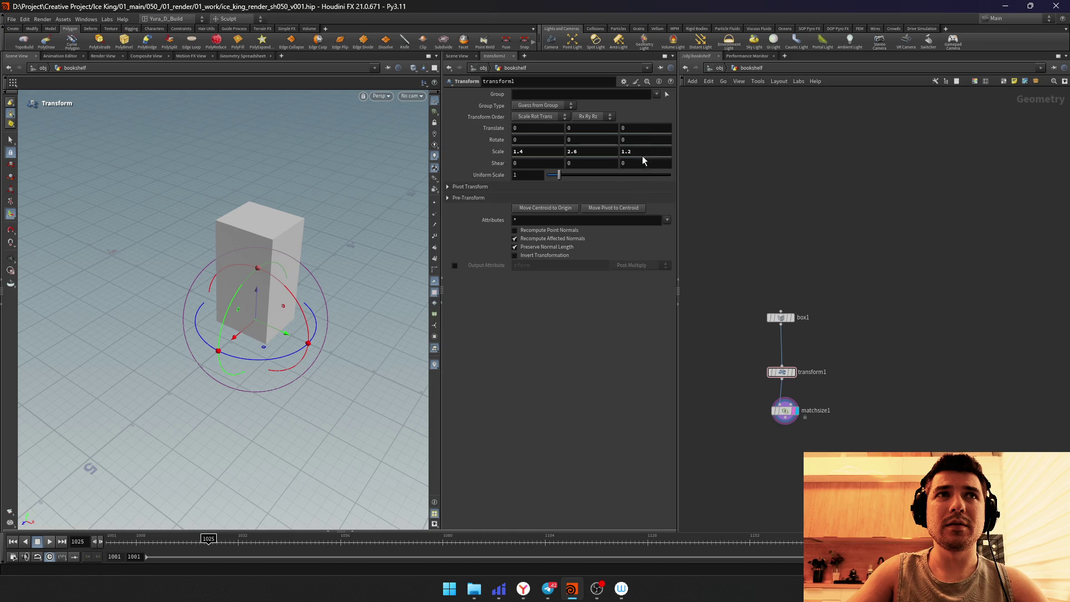
Step: Set Match Size to justify Y Min and Z Max, then orbit to inspect the block
click(780, 411)
click(527, 223)
click(519, 240)
click(530, 224)
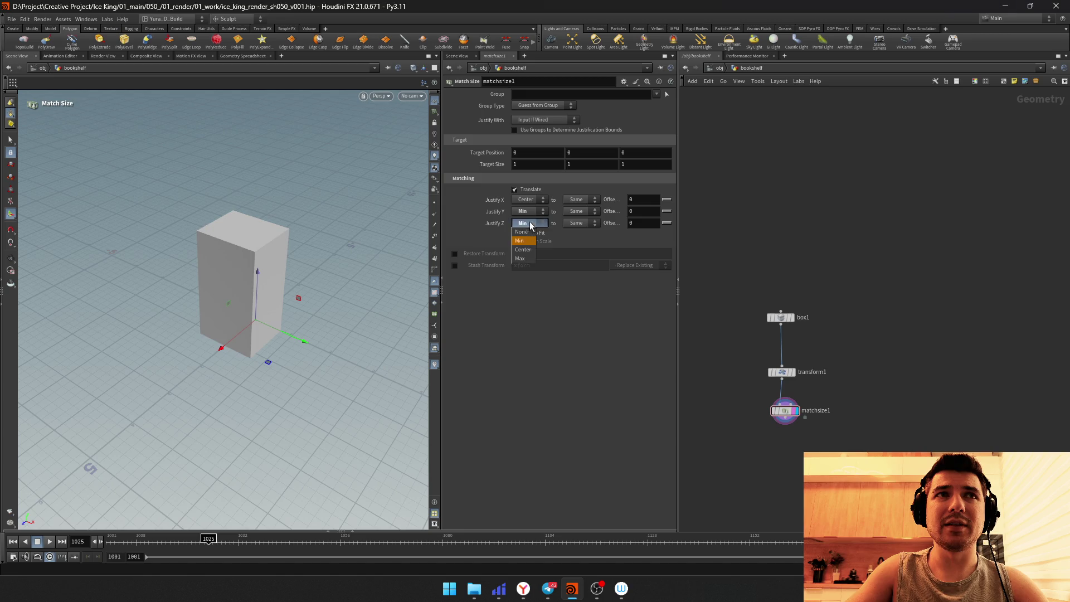
click(521, 258)
mouse_move(313, 304)
mouse_down()
mouse_move(318, 296)
mouse_move(261, 336)
mouse_move(323, 315)
mouse_move(320, 373)
mouse_move(263, 306)
mouse_up()
scroll(287, 286, up, 2)
middle_drag(790, 447, 783, 407)
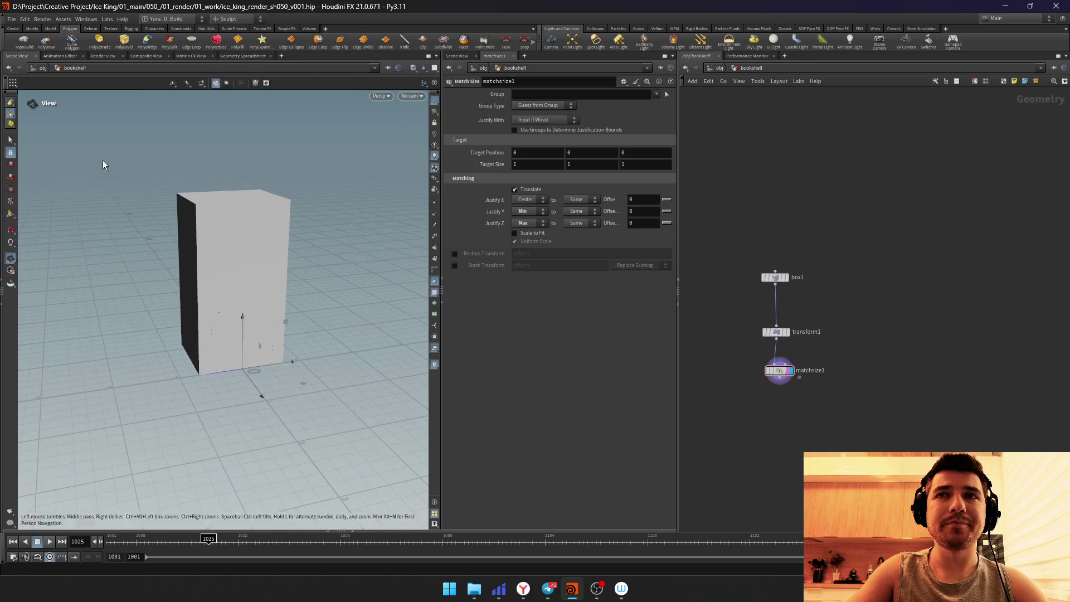
key(s)
click(239, 235)
middle_drag(794, 417, 791, 396)
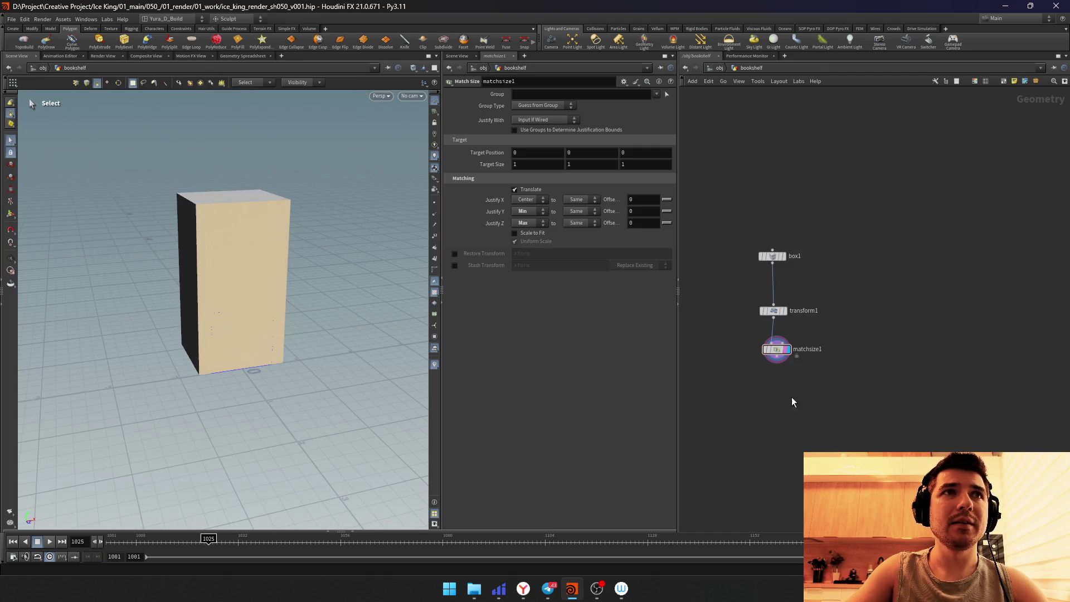
Step: Add a Sort node under matchsize1 that sorts primitives by Z
key(Tab)
text(sort)
key(Return)
click(788, 391)
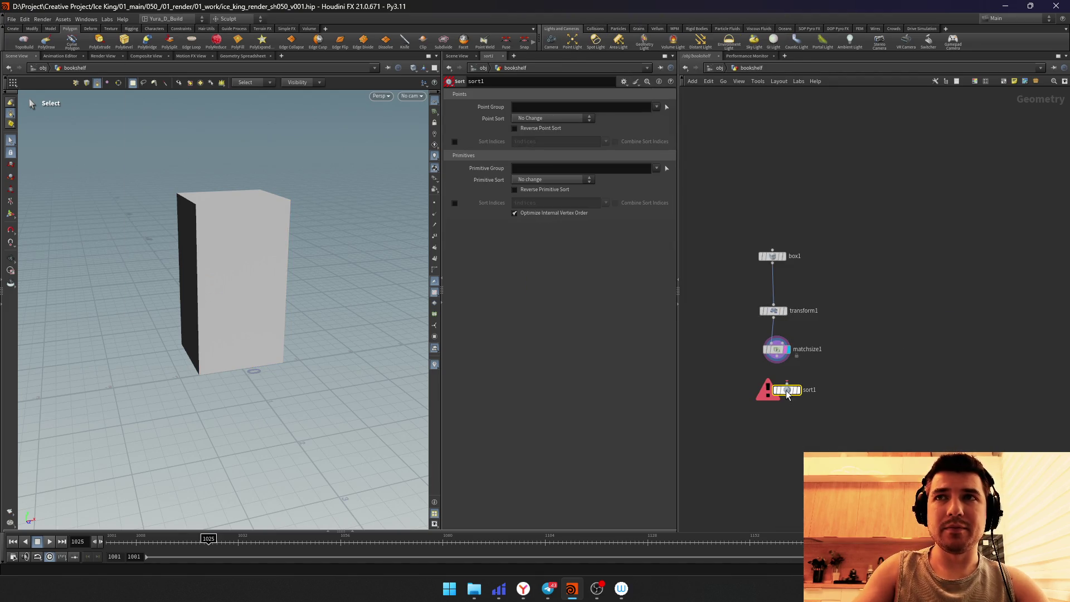
click(788, 391)
click(541, 118)
click(542, 120)
click(540, 179)
click(535, 215)
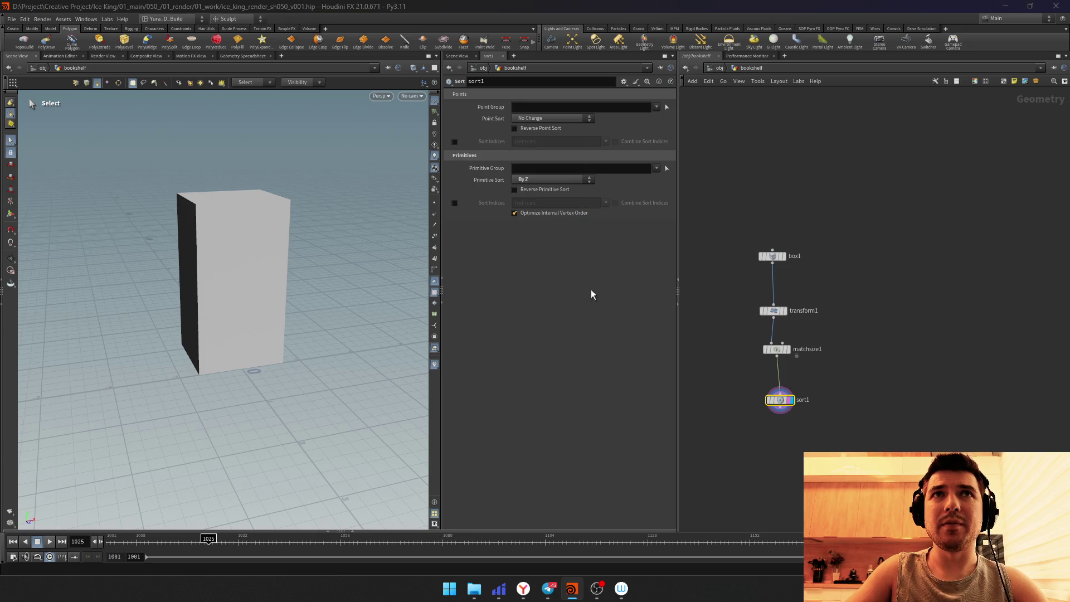
Step: Add a Blast node with group 0 set to Delete Non Selected, keeping one face
key(Tab)
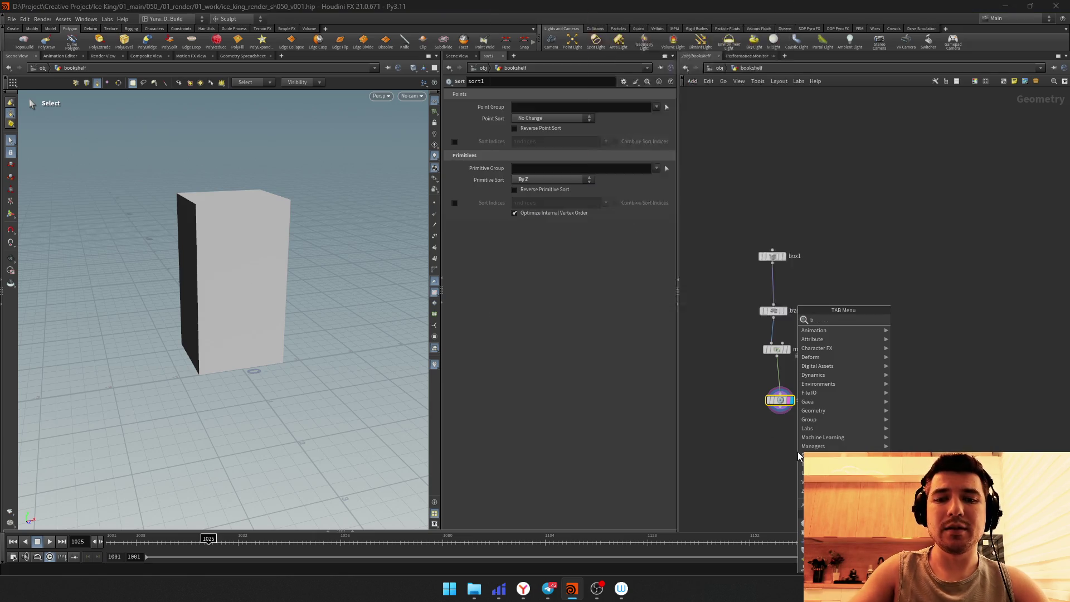
text(last)
key(Return)
click(880, 428)
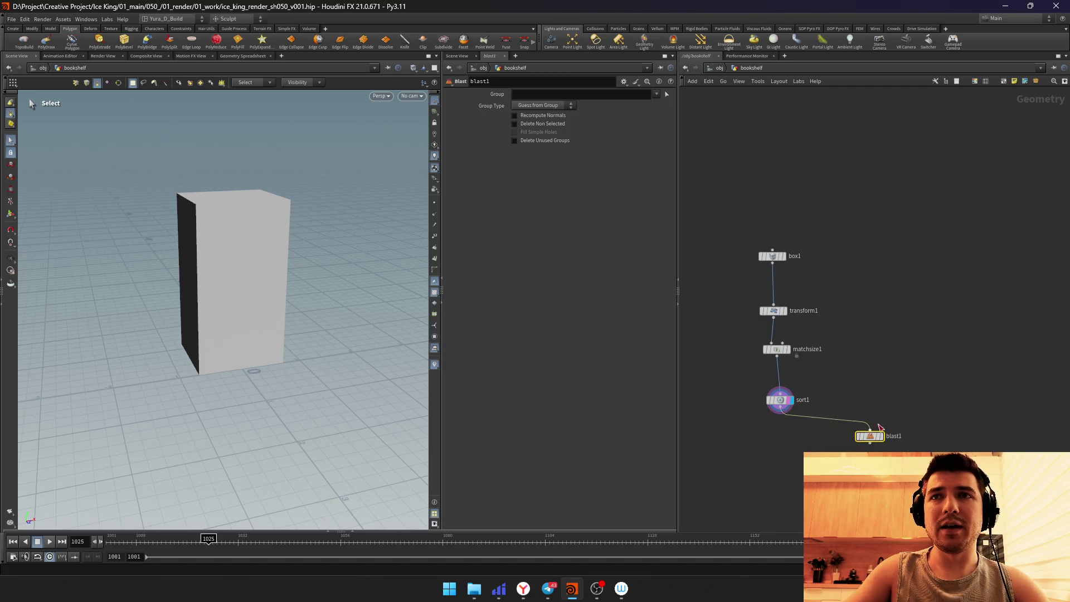
drag(879, 429, 913, 434)
click(644, 96)
key(Return)
click(539, 124)
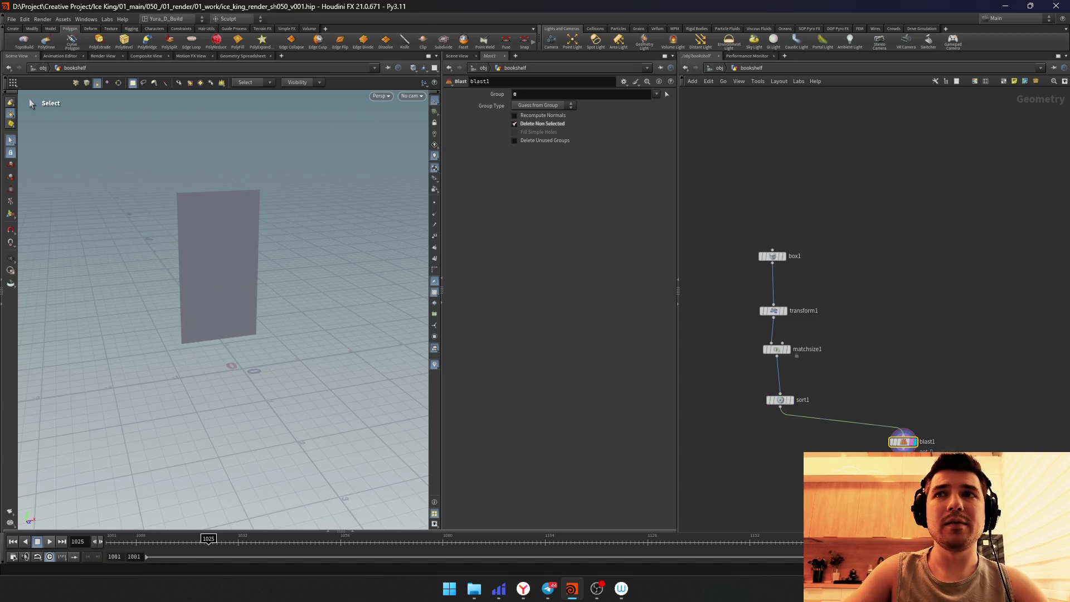
Step: Reverse sort1's primitive order and align the node chain into a column
click(781, 400)
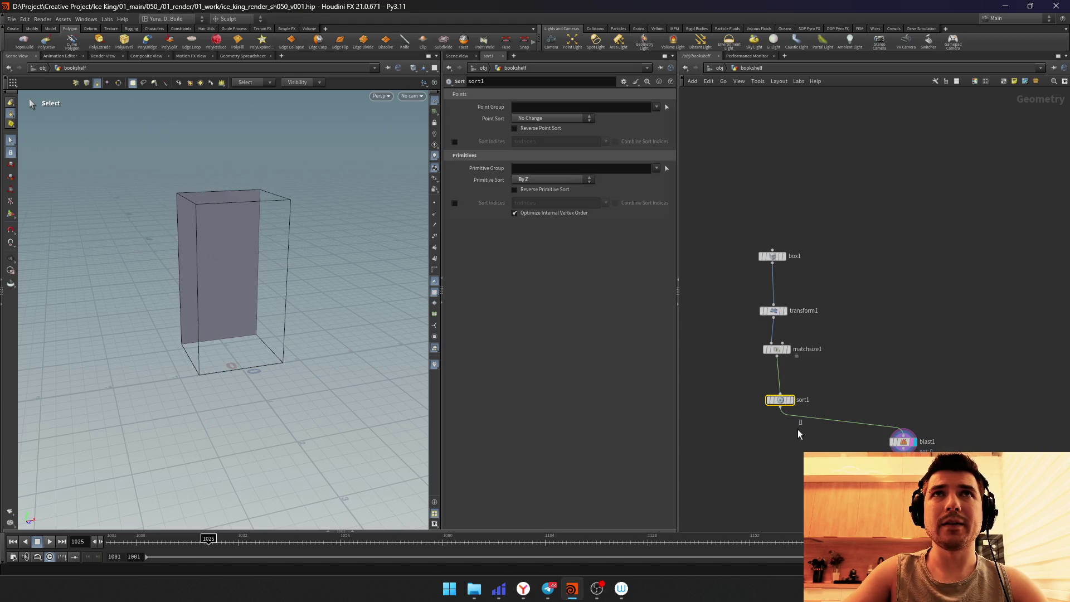
click(549, 190)
drag(809, 463, 939, 383)
middle_drag(892, 390, 883, 415)
drag(712, 184, 764, 396)
key(l)
Step: Reposition blast1 and orbit around the remaining single flat panel
click(877, 430)
drag(877, 438, 870, 368)
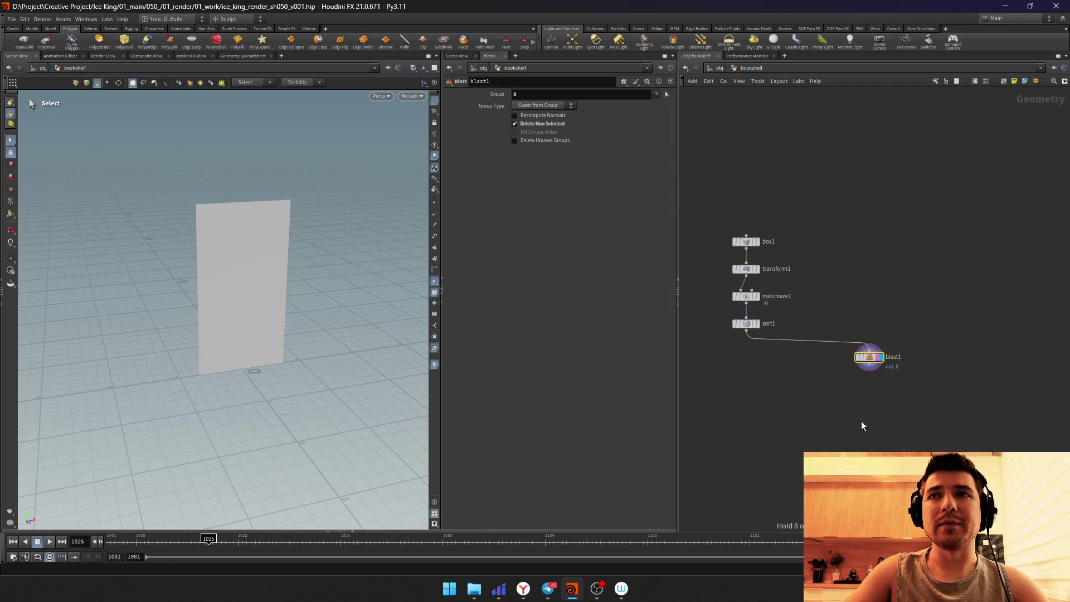
key(Escape)
mouse_move(213, 281)
mouse_down()
mouse_move(256, 306)
mouse_move(323, 285)
mouse_move(310, 284)
mouse_move(316, 270)
mouse_move(304, 284)
mouse_move(325, 292)
mouse_move(299, 282)
mouse_move(301, 311)
mouse_up()
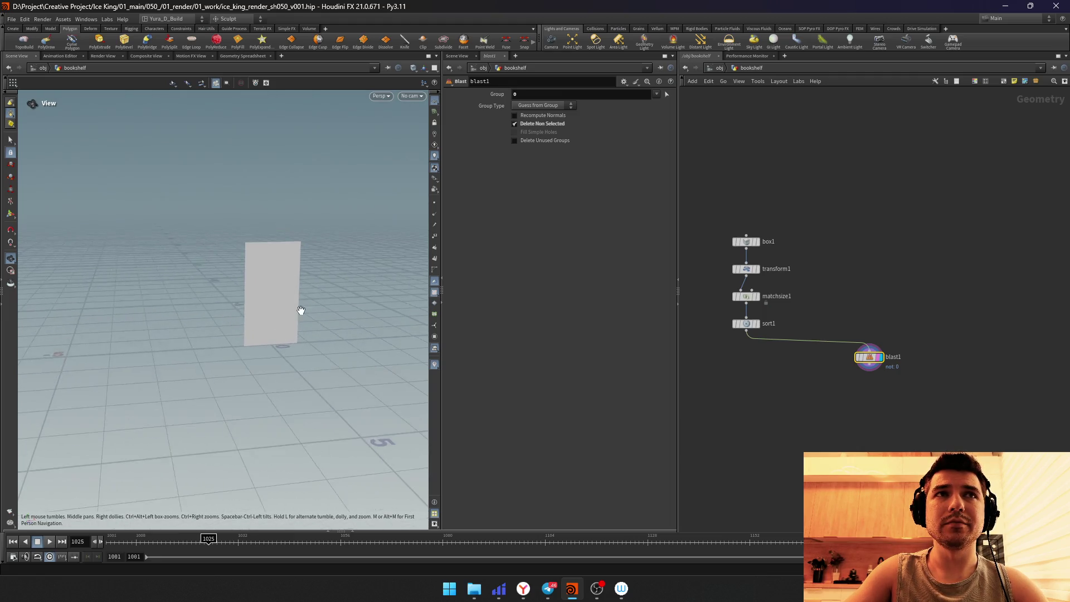
key(s)
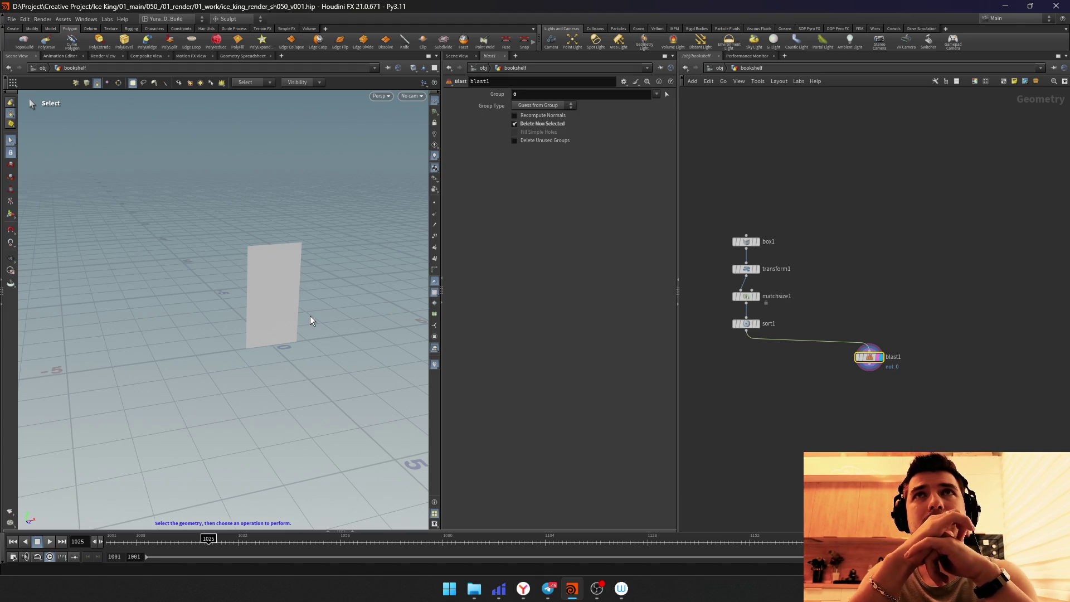
click(858, 417)
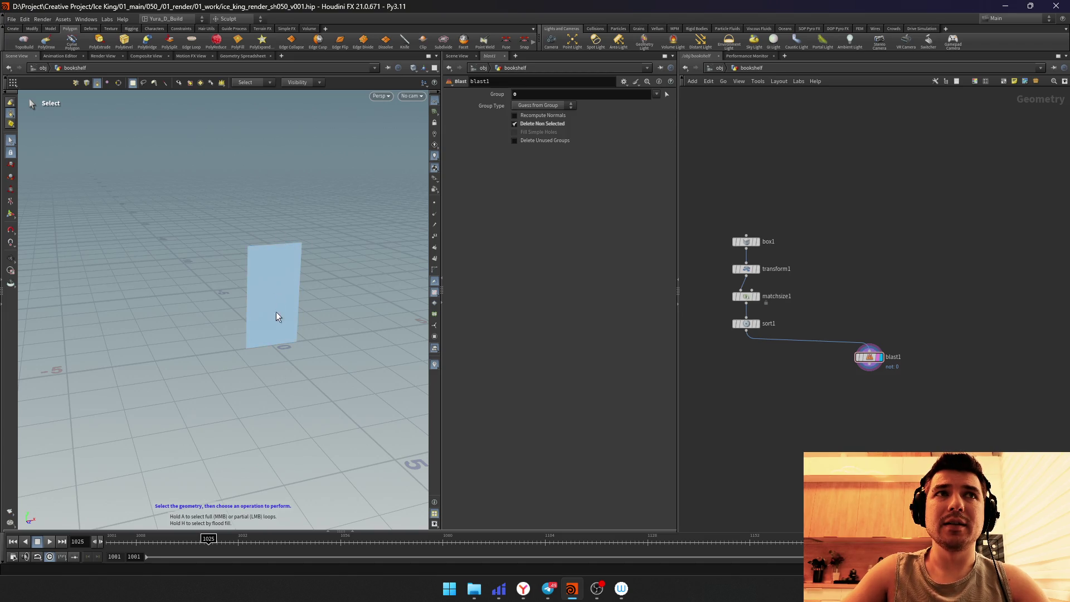
scroll(851, 442, up, 2)
Step: Rearrange the node chains, undoing an accidental move of the upper box chain
drag(845, 374, 865, 366)
drag(757, 416, 683, 223)
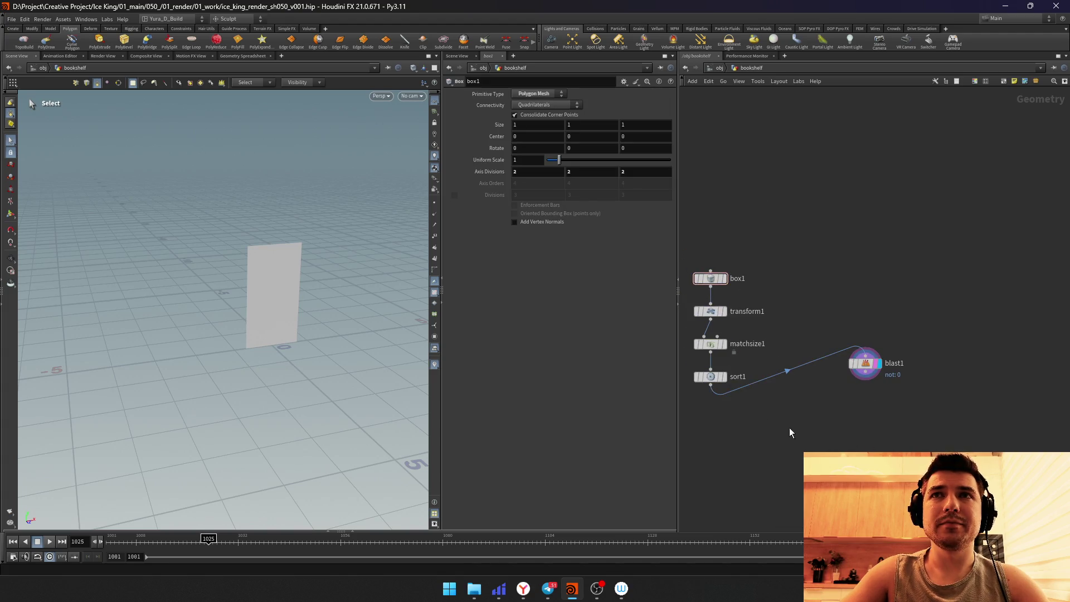
key(ctrl+z)
key(ctrl+z)
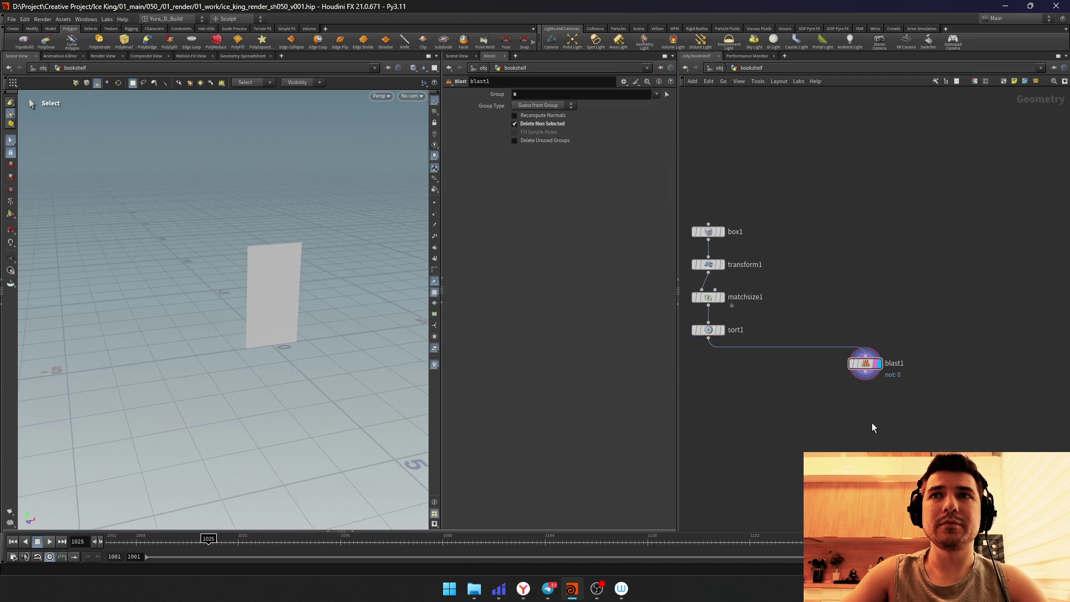
scroll(825, 444, right, 2)
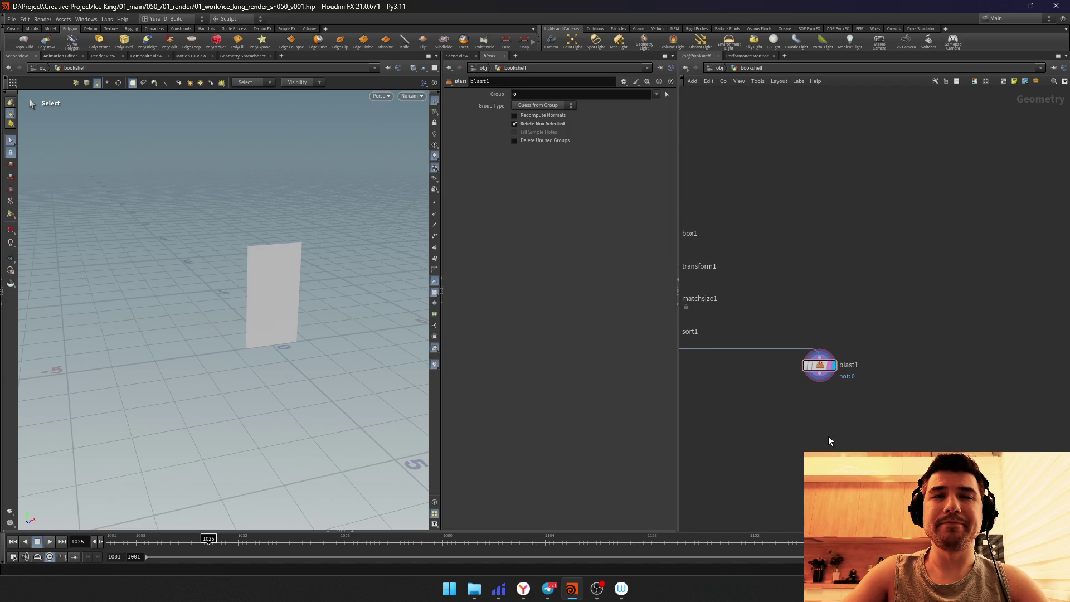
Step: Add sort2 below blast1, sorting primitives by Y, and display it
key(Tab)
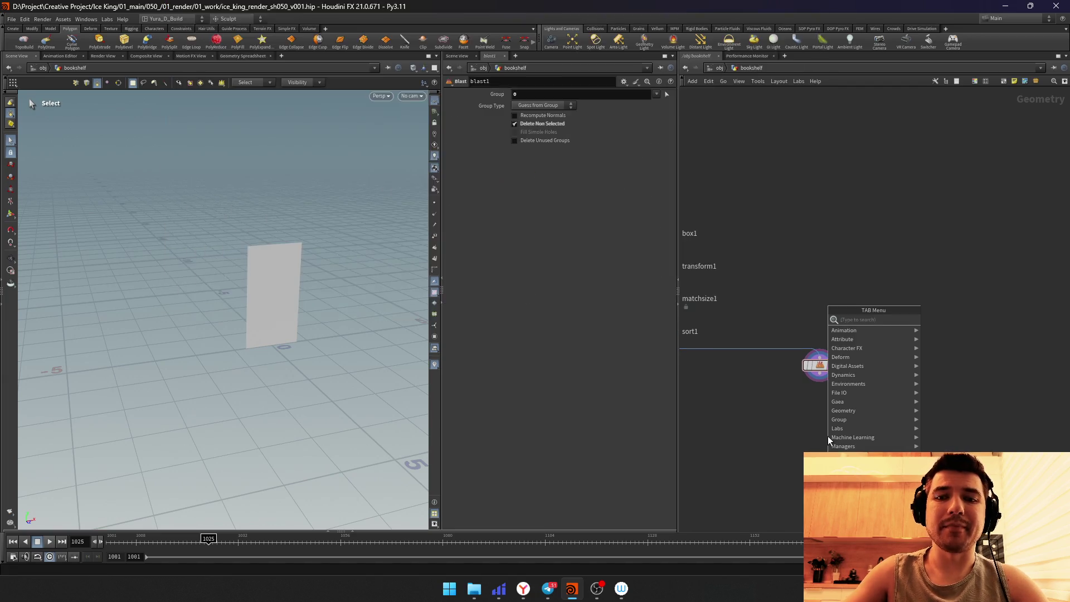
text(sor)
key(Return)
click(828, 436)
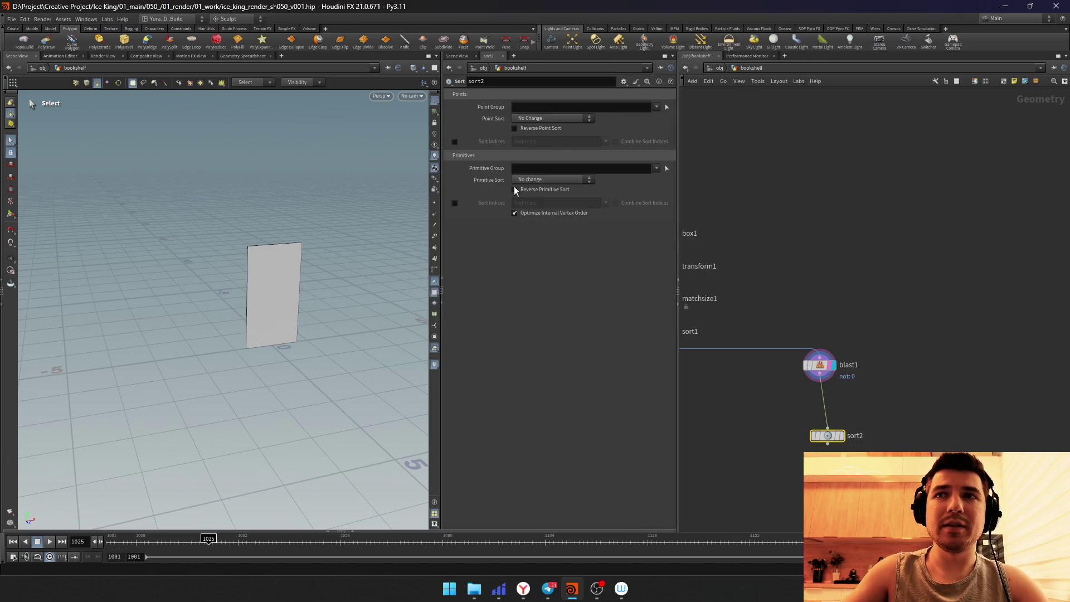
click(549, 119)
click(543, 181)
click(543, 181)
click(547, 201)
key(r)
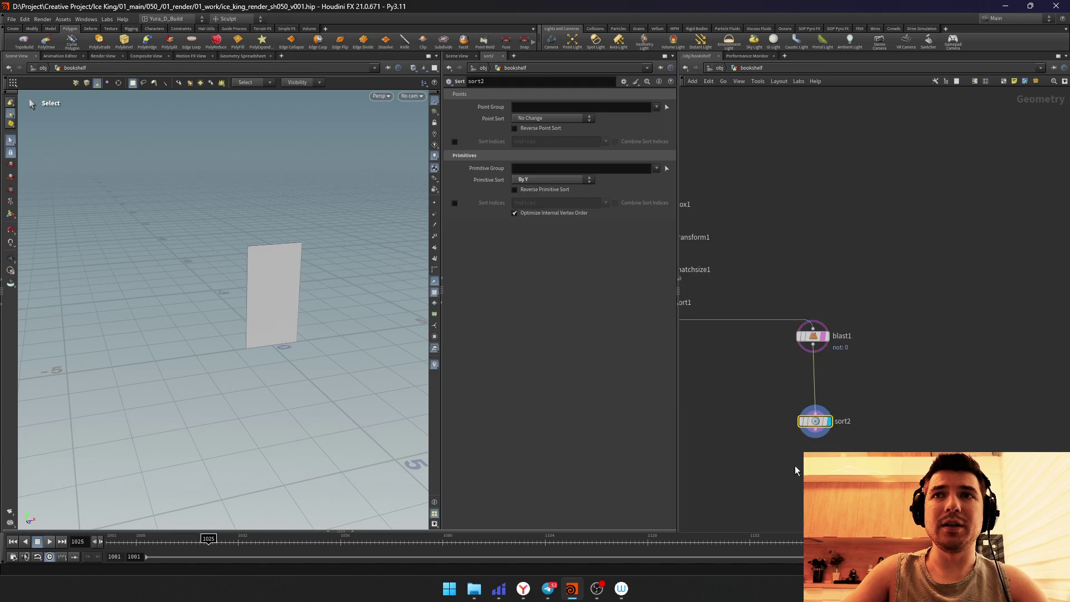
Step: Insert a Convert Line node (convertline1) between blast1 and sort2
key(Tab)
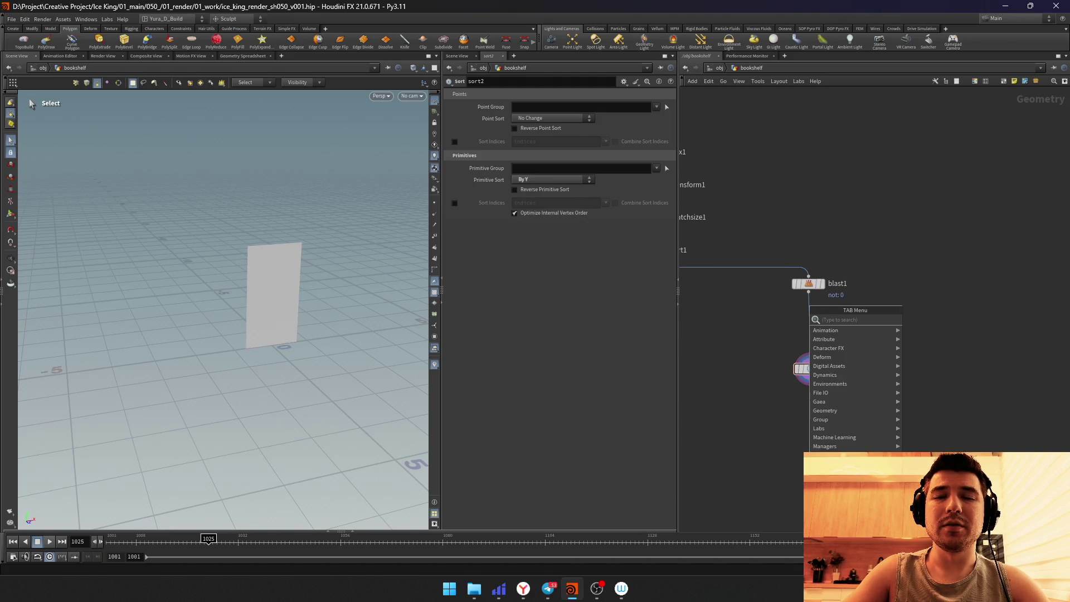
text(onvert)
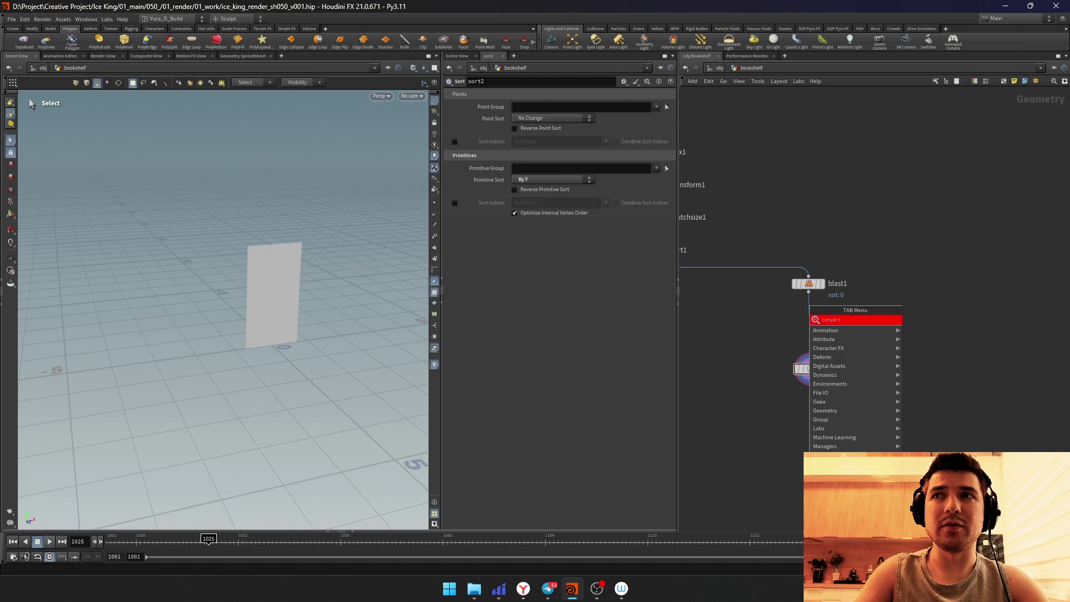
key(Down)
key(Return)
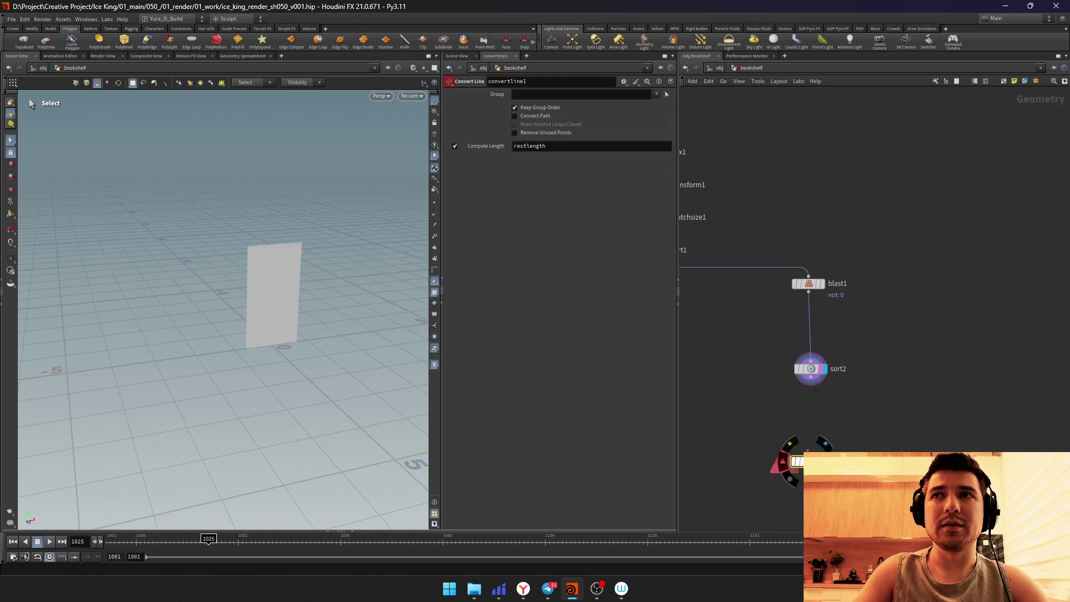
click(810, 330)
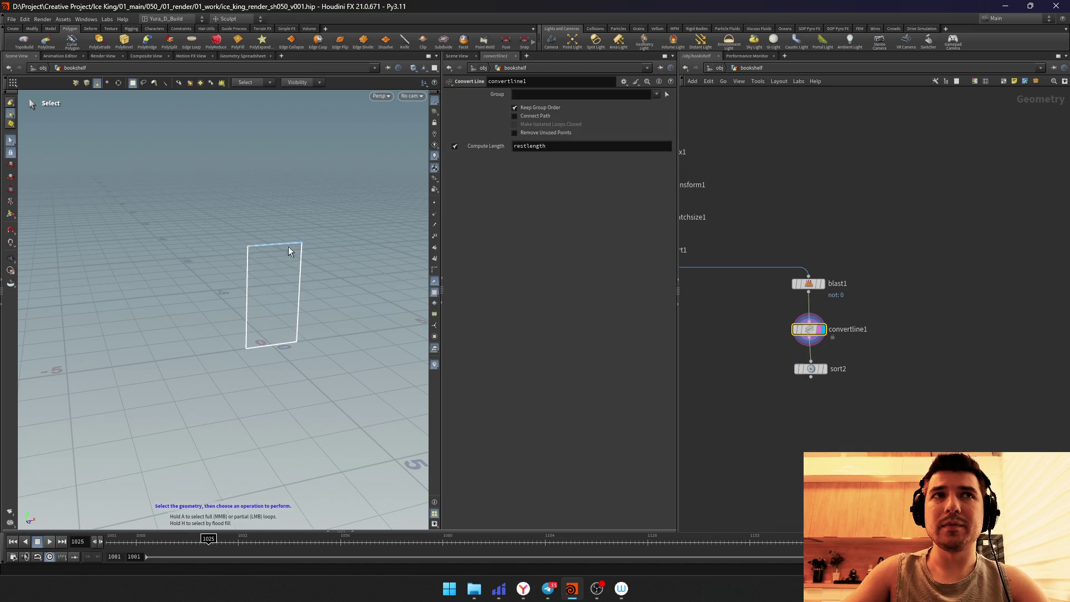
Step: Add blast2 under sort2 with group '0 3' and Delete Non Selected, keeping two shelf lines
click(810, 381)
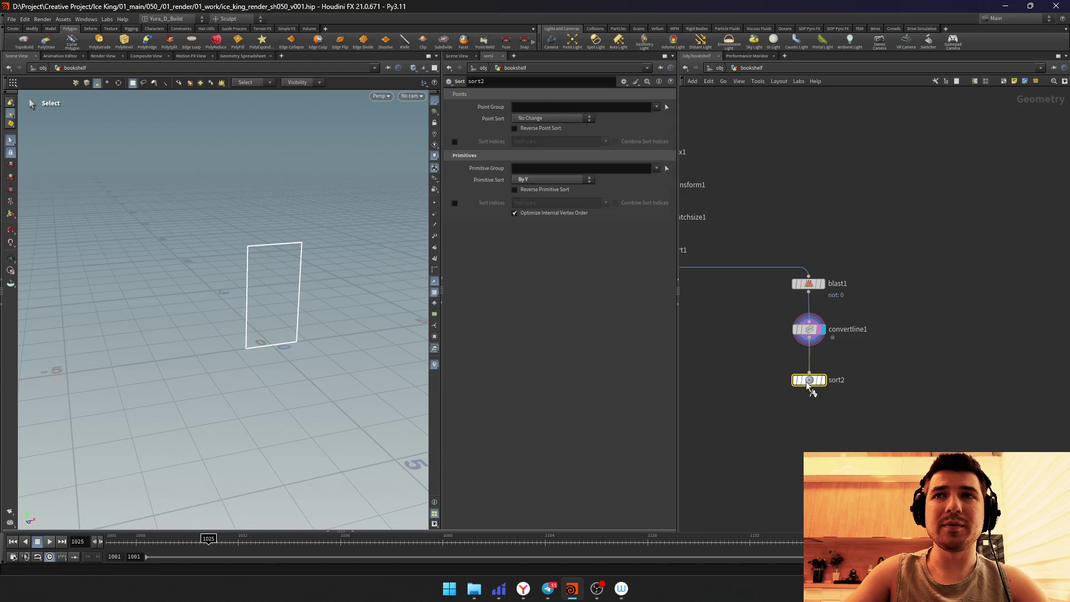
key(Tab)
text(blast)
key(Return)
click(821, 443)
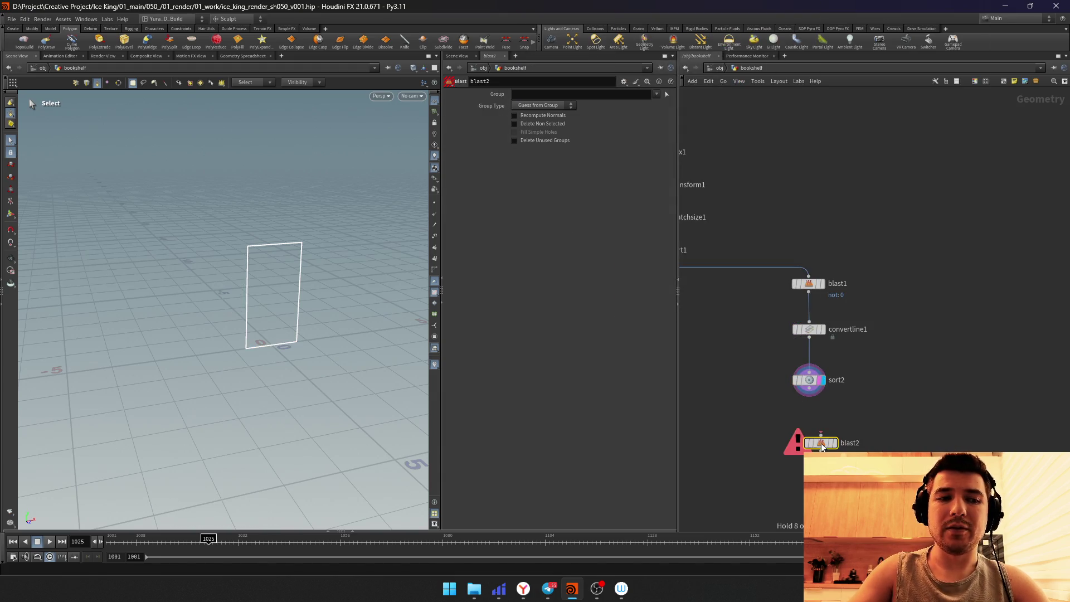
mouse_move(821, 437)
mouse_down()
mouse_move(809, 390)
mouse_move(808, 414)
mouse_up()
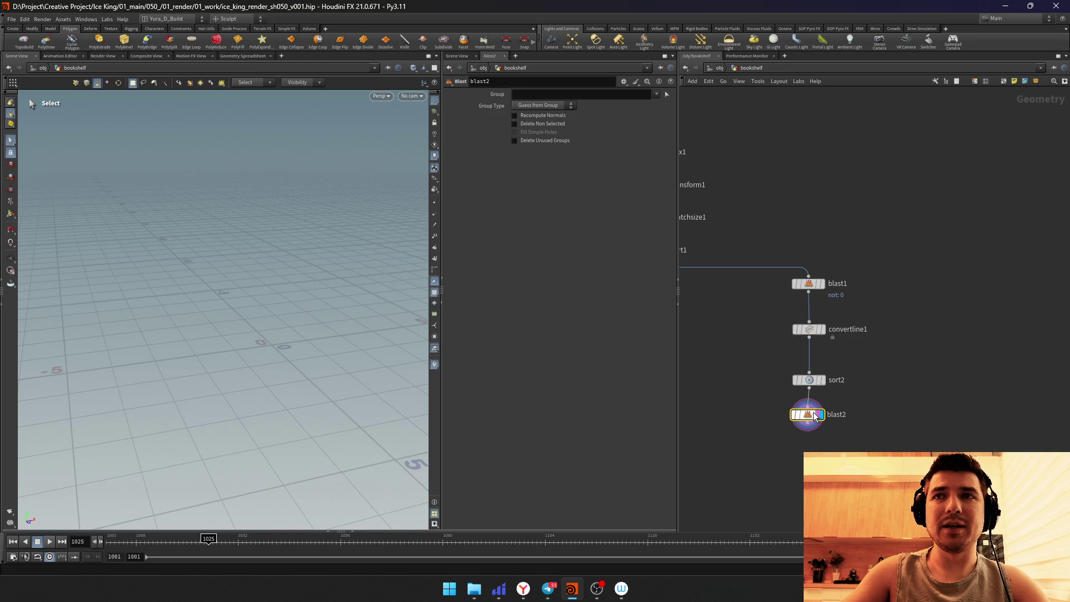
click(565, 94)
text(0 3)
key(Return)
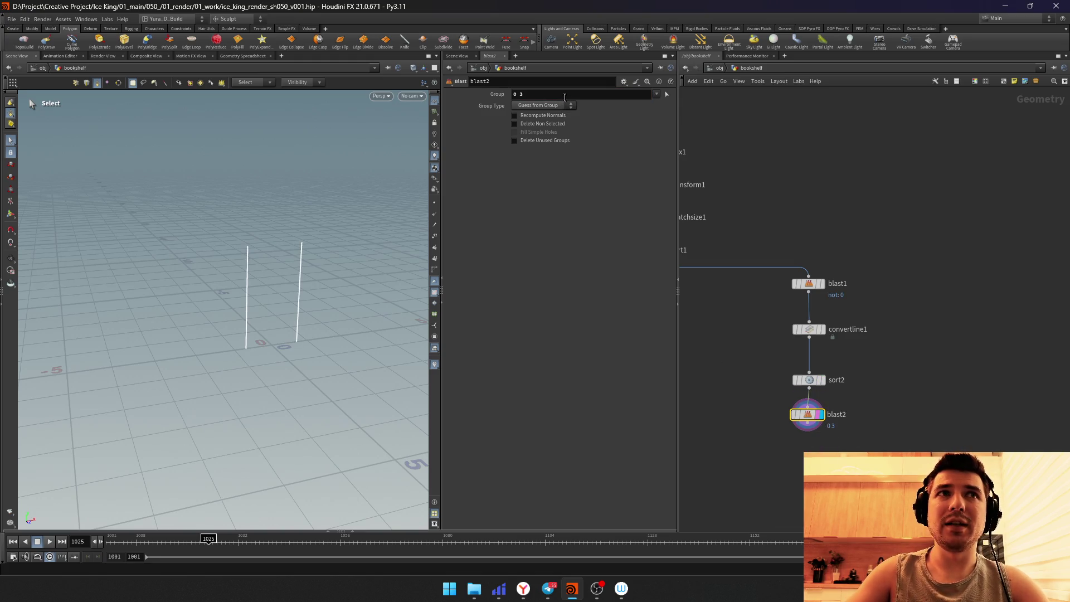
click(515, 123)
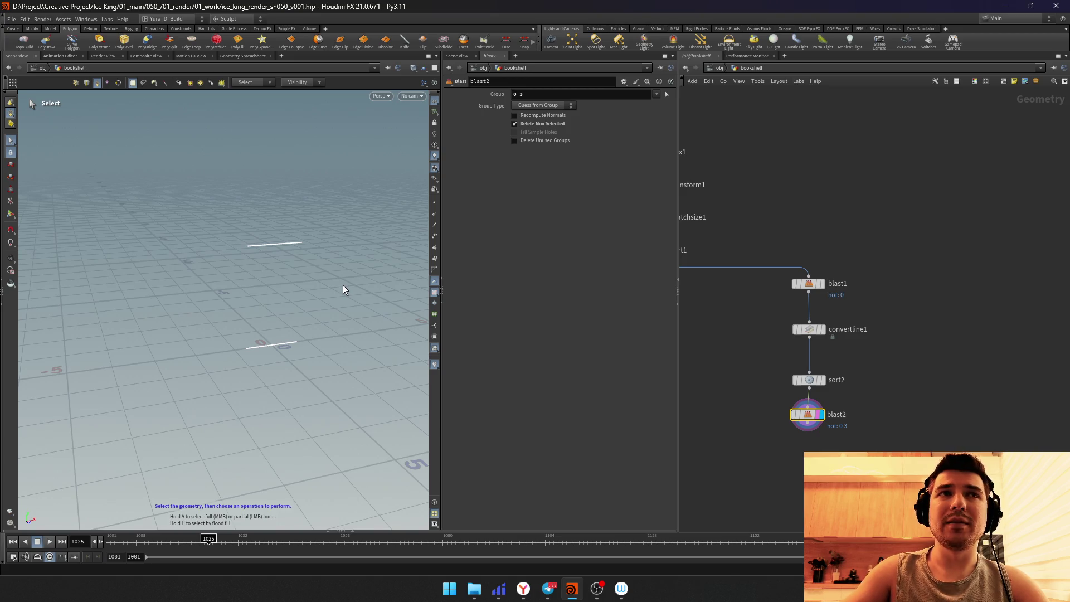
Step: Adjust transform1's scale, with Y reduced to 2.6 and Z raised to about 3.2
middle_drag(701, 262, 818, 304)
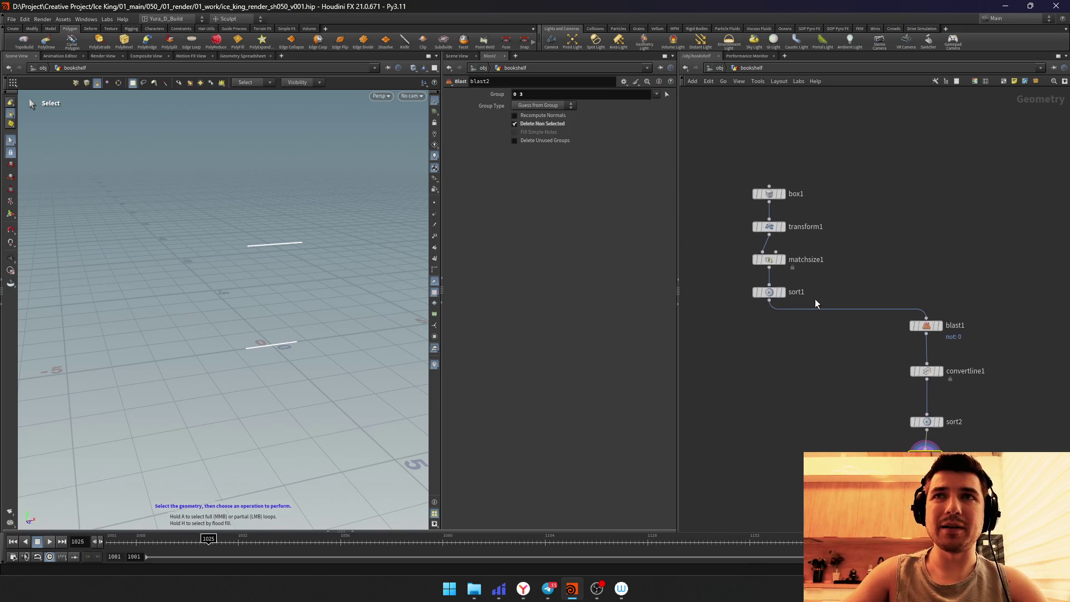
scroll(818, 305, up, 2)
click(759, 214)
mouse_move(592, 151)
middle_down()
mouse_move(635, 152)
mouse_move(603, 151)
middle_up()
mouse_move(530, 151)
middle_down()
mouse_move(558, 151)
mouse_move(535, 151)
middle_up()
mouse_move(640, 151)
middle_down()
mouse_move(725, 153)
mouse_move(713, 154)
mouse_move(719, 162)
middle_up()
Step: Re-space the lower node chain and inspect sort2 and blast1 settings
middle_drag(815, 371, 715, 294)
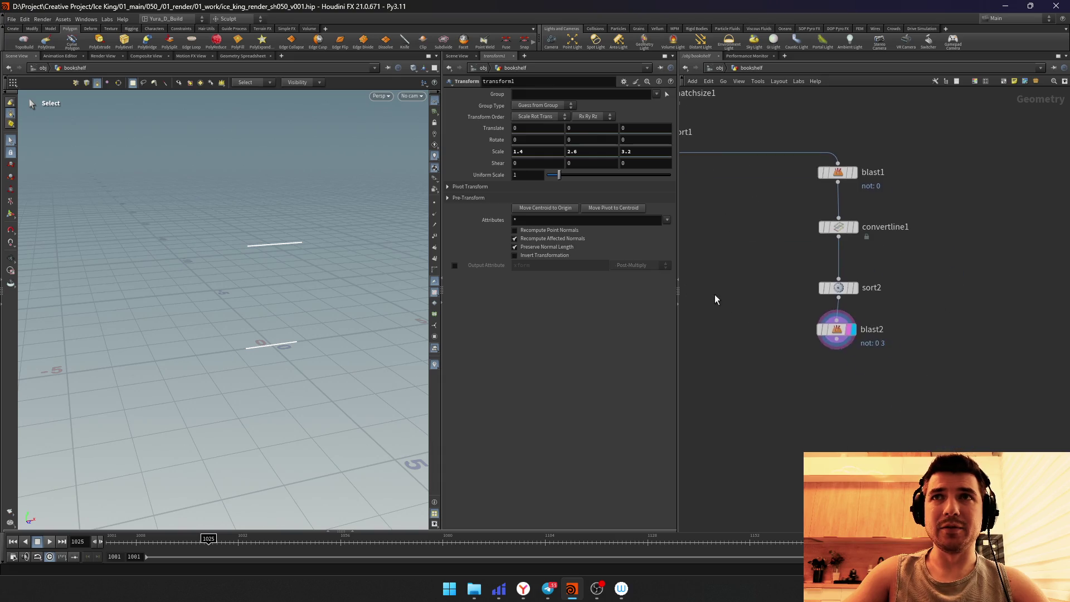
click(836, 287)
key(l)
middle_drag(798, 373, 855, 409)
key(Up)
key(Up)
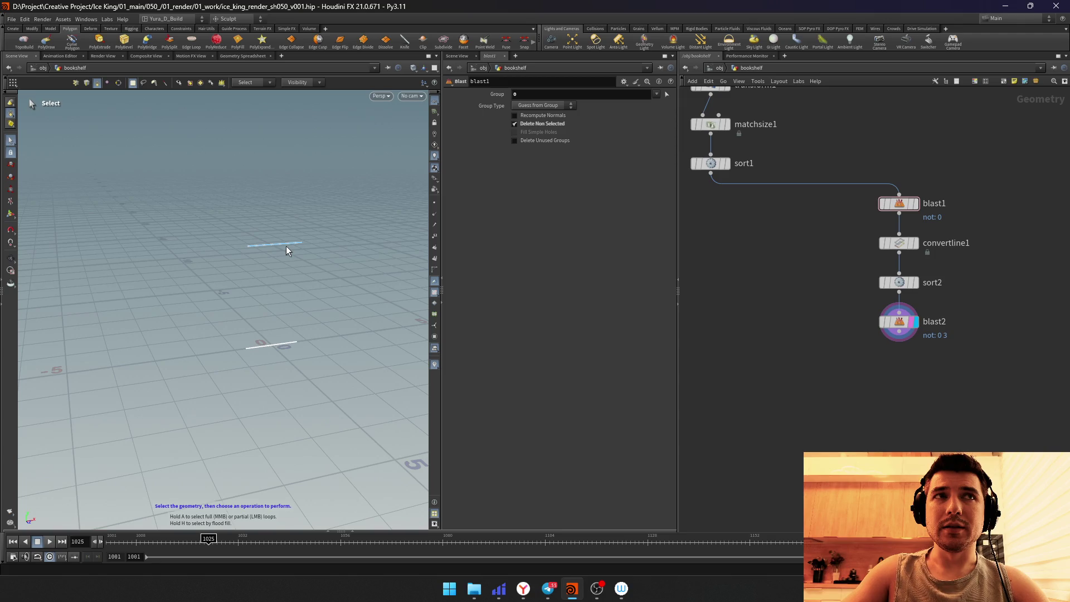
middle_drag(915, 387, 788, 352)
Step: Add an Assemble node below blast2, then delete it again
key(Tab)
text(a)
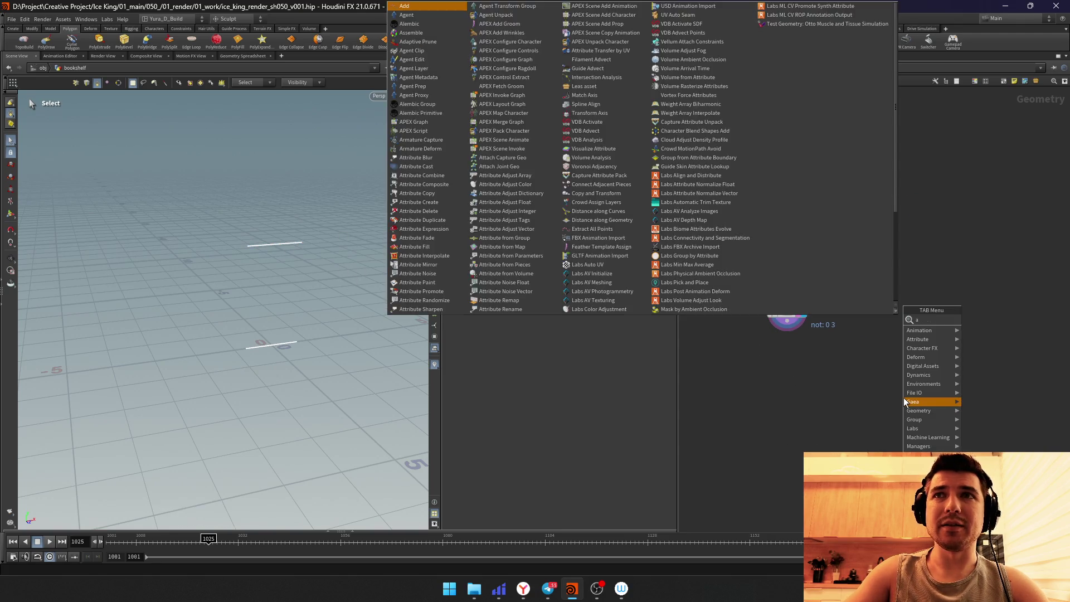
text(ss)
key(Return)
click(786, 394)
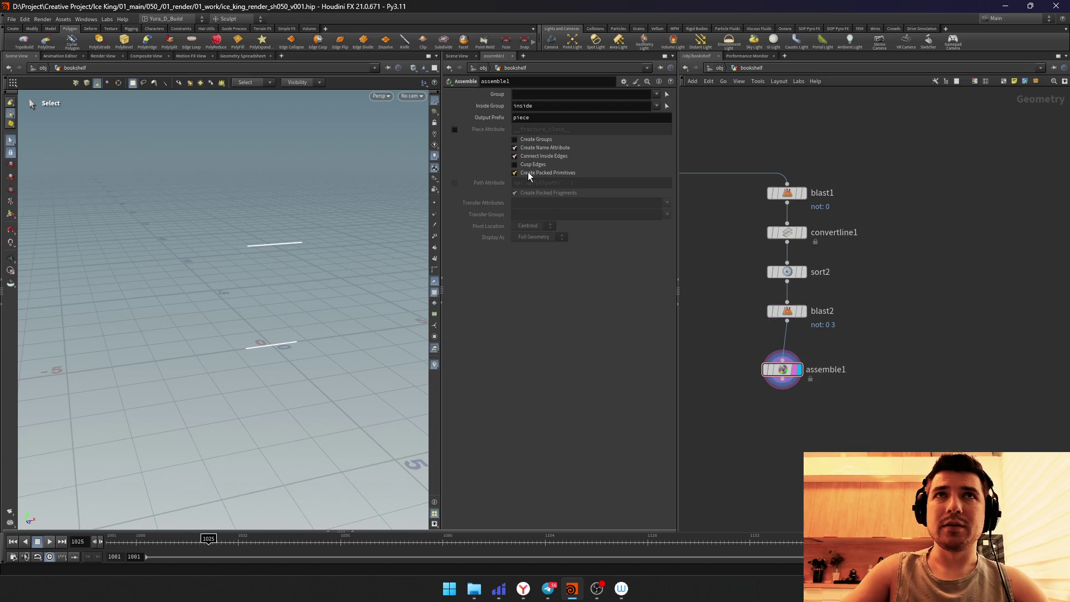
key(Delete)
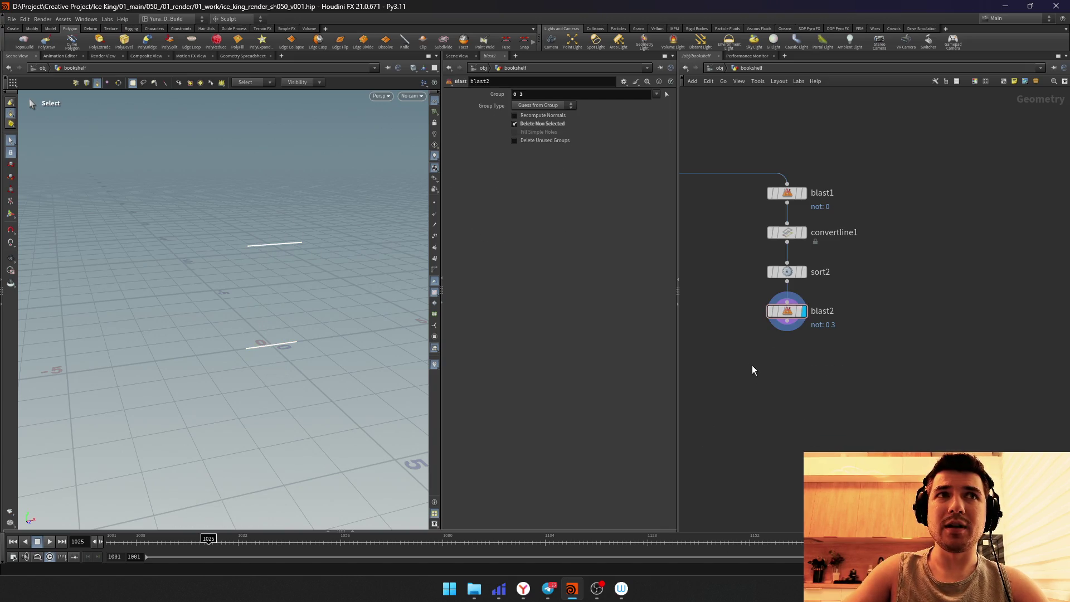
Step: Add add1 below blast2 with Delete Geometry But Keep the Points enabled
key(Tab)
text(add)
key(Return)
click(813, 369)
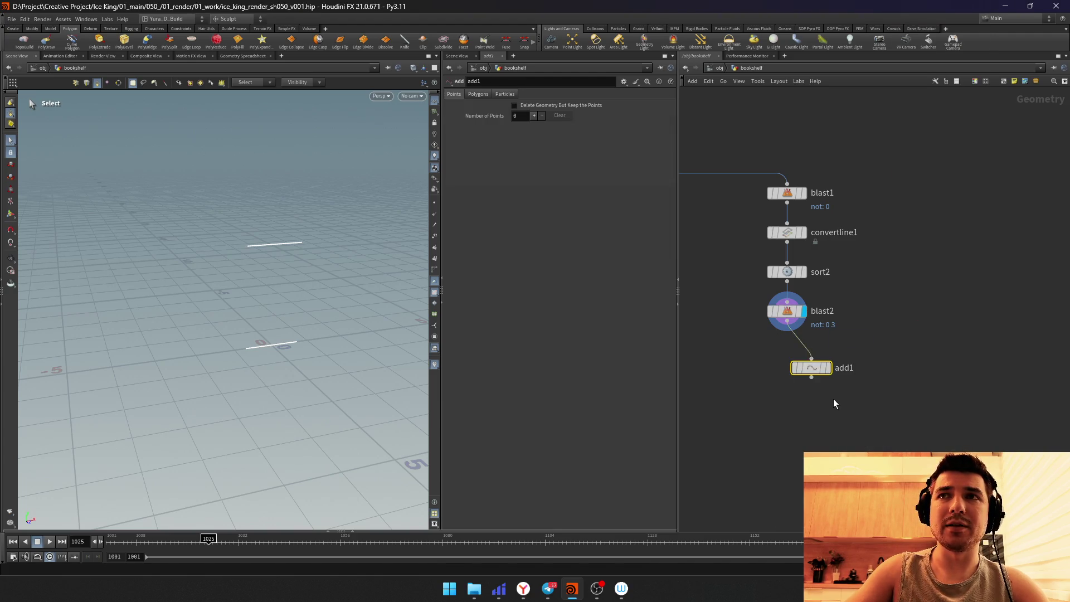
click(515, 106)
drag(812, 368, 789, 431)
Step: Insert assemble1 between blast2 and add1, toggle its packed output, and tidy the chain layout
key(Tab)
text(assemble)
key(Return)
click(786, 356)
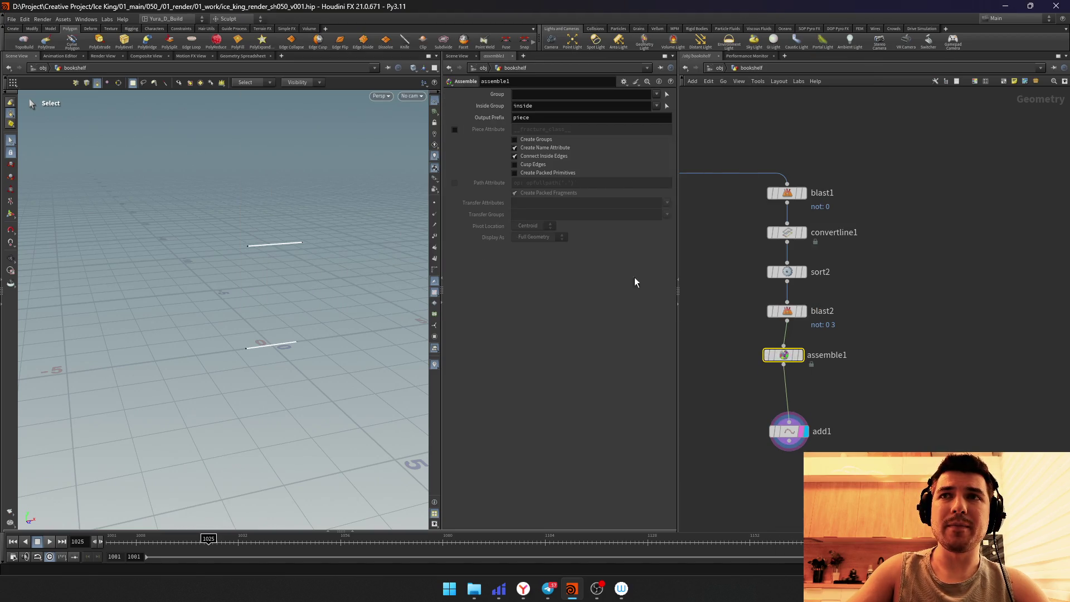
click(550, 173)
click(789, 431)
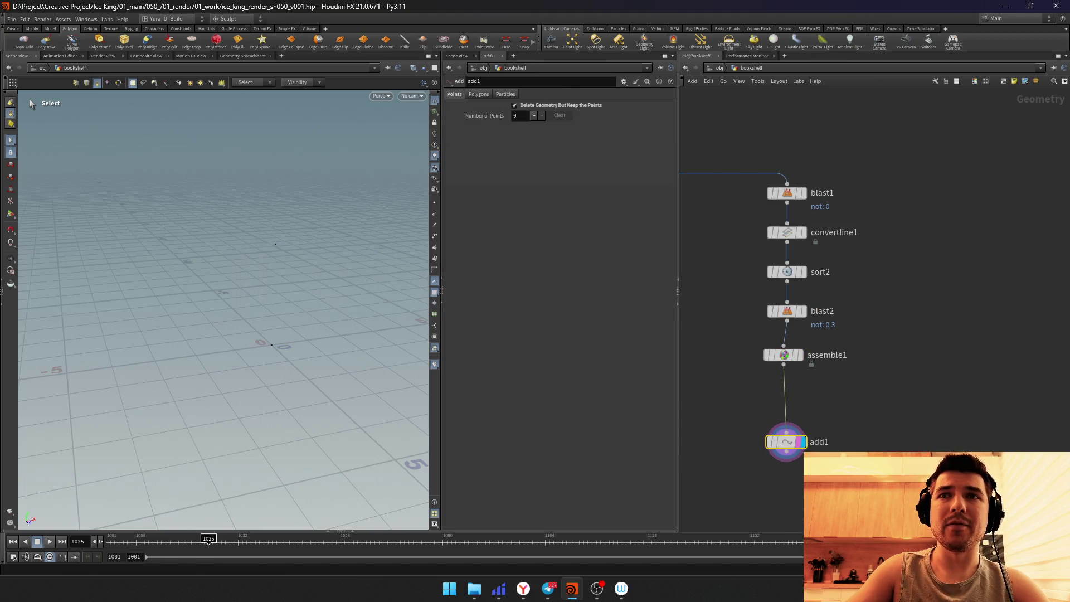
drag(870, 368, 753, 178)
key(l)
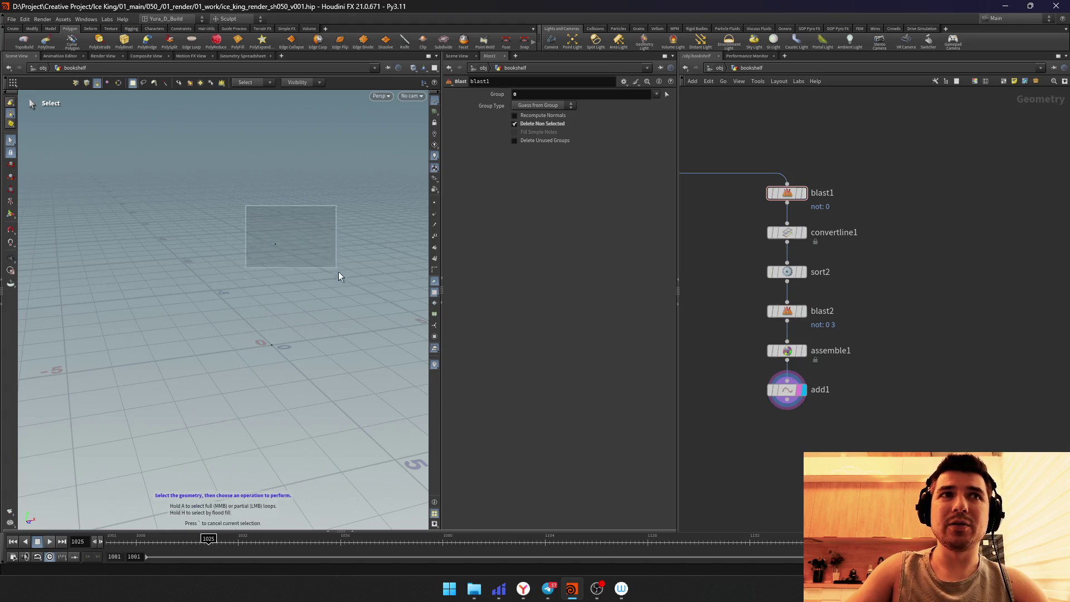
Step: Inspect the upstream sort1, matchsize1 and transform1 nodes, undoing a trial scale change
middle_drag(691, 365, 811, 292)
click(759, 225)
middle_drag(732, 191, 724, 275)
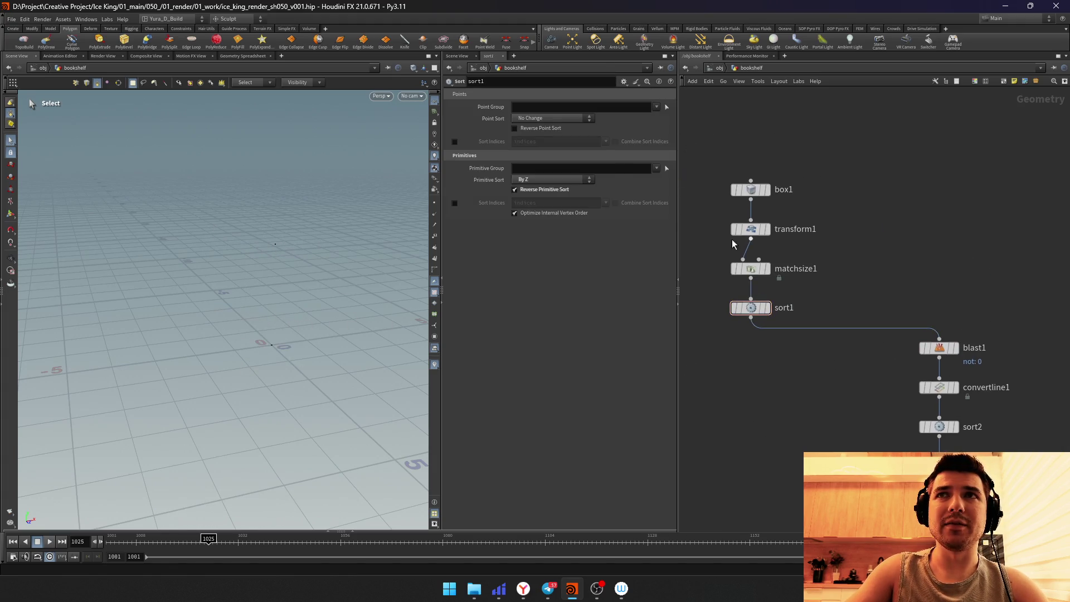
click(750, 268)
drag(751, 229, 786, 215)
key(ctrl+z)
click(761, 229)
middle_drag(580, 151, 582, 150)
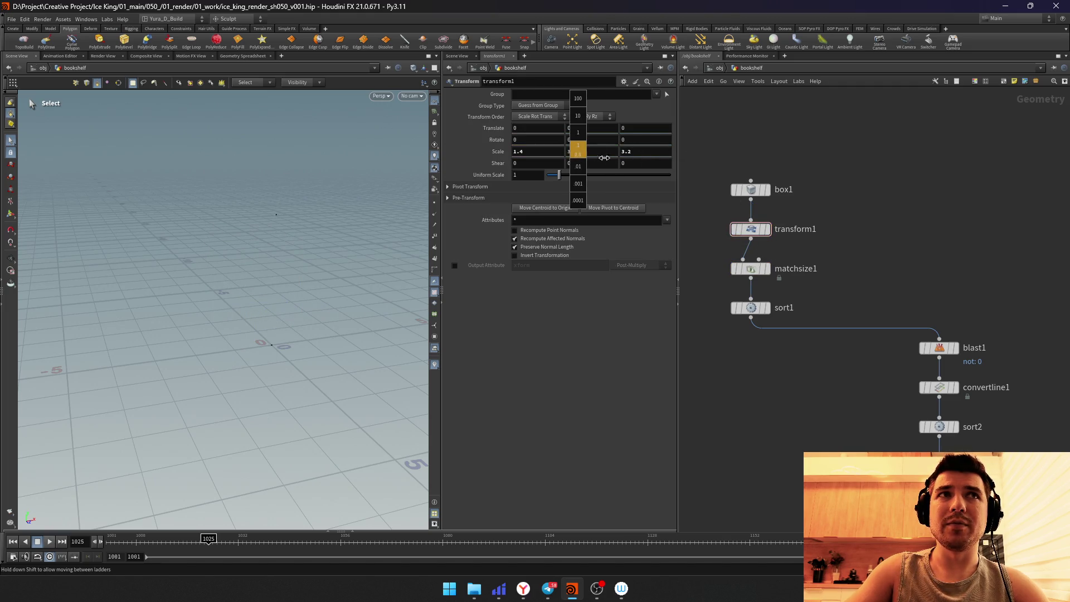
key(ctrl+z)
Step: Try a temporary add2 node under add1, delete it, and return to add1's polygon settings
middle_drag(882, 402, 752, 203)
scroll(870, 366, down, 2)
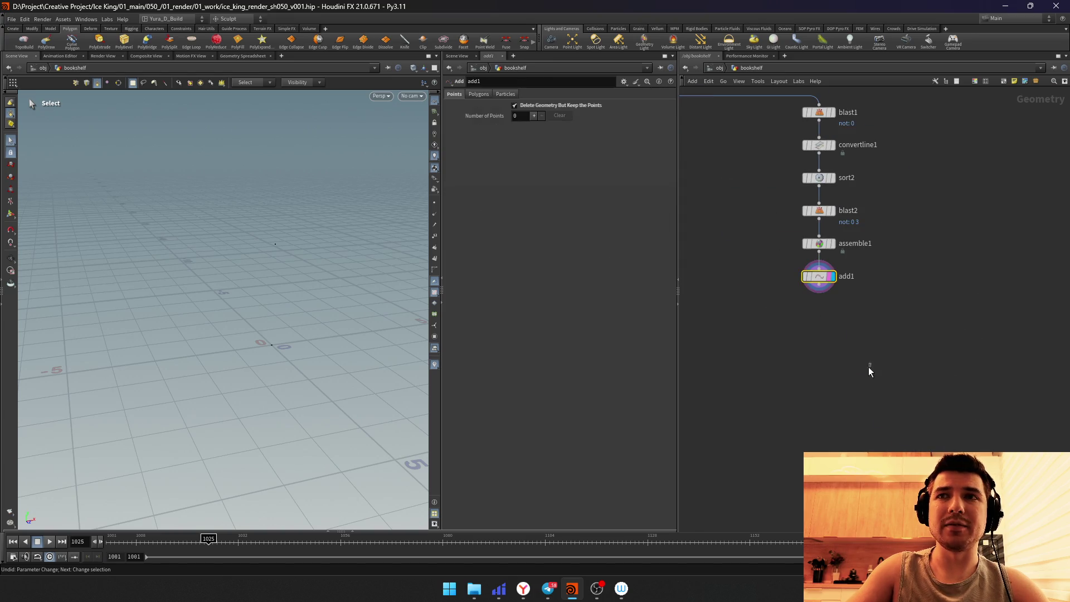
key(Tab)
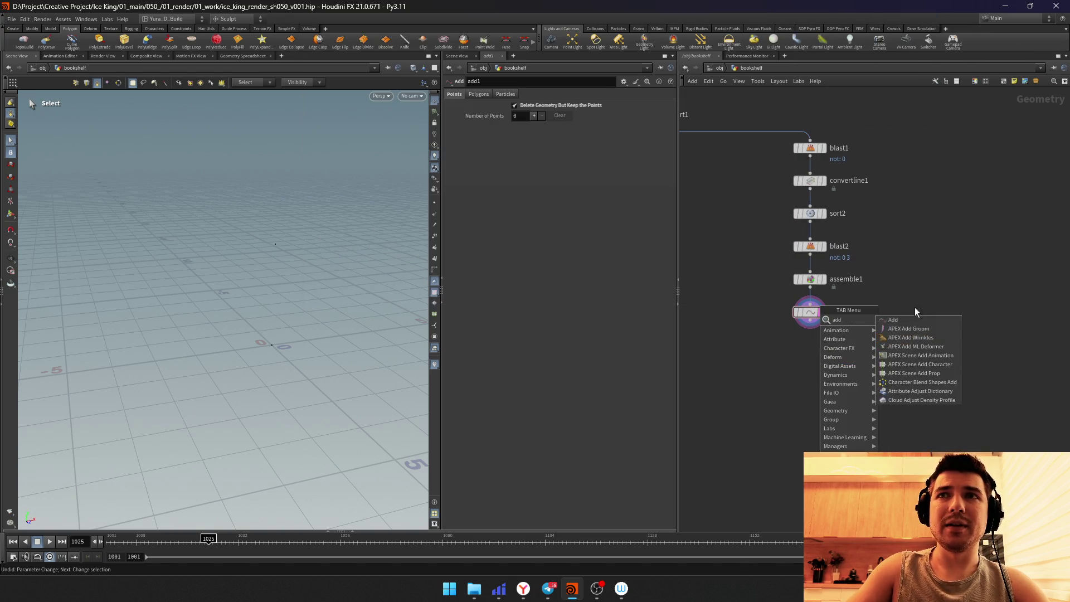
click(915, 307)
click(815, 370)
drag(810, 326, 820, 369)
mouse_move(773, 343)
mouse_down()
mouse_move(878, 413)
mouse_move(851, 413)
mouse_up()
key(r)
key(Delete)
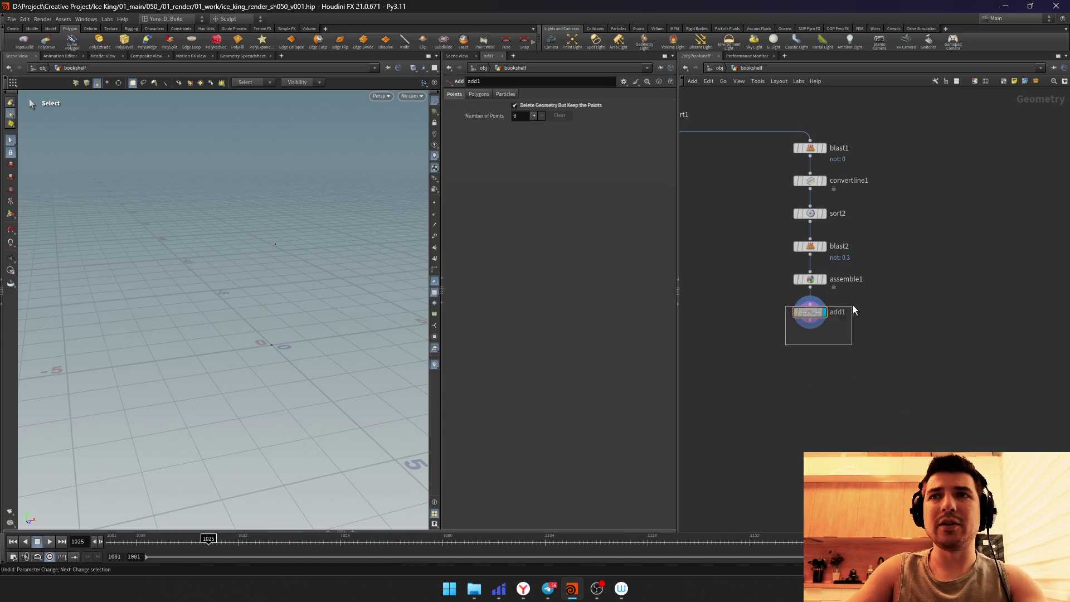
click(484, 94)
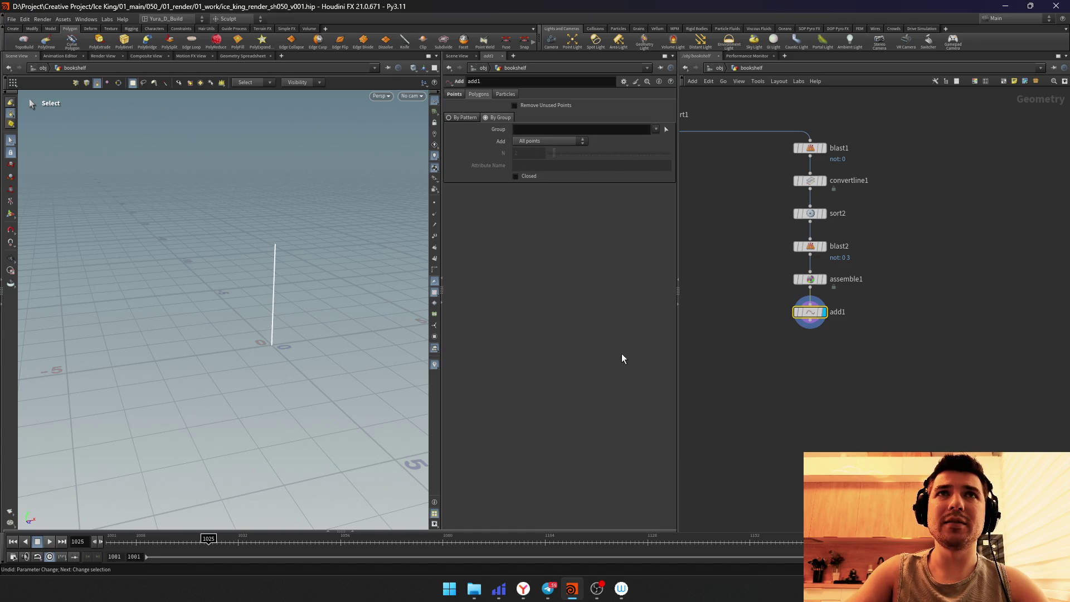
Step: Clear the viewport selection and inspect blast1, transform1 and sort1 in turn
click(216, 440)
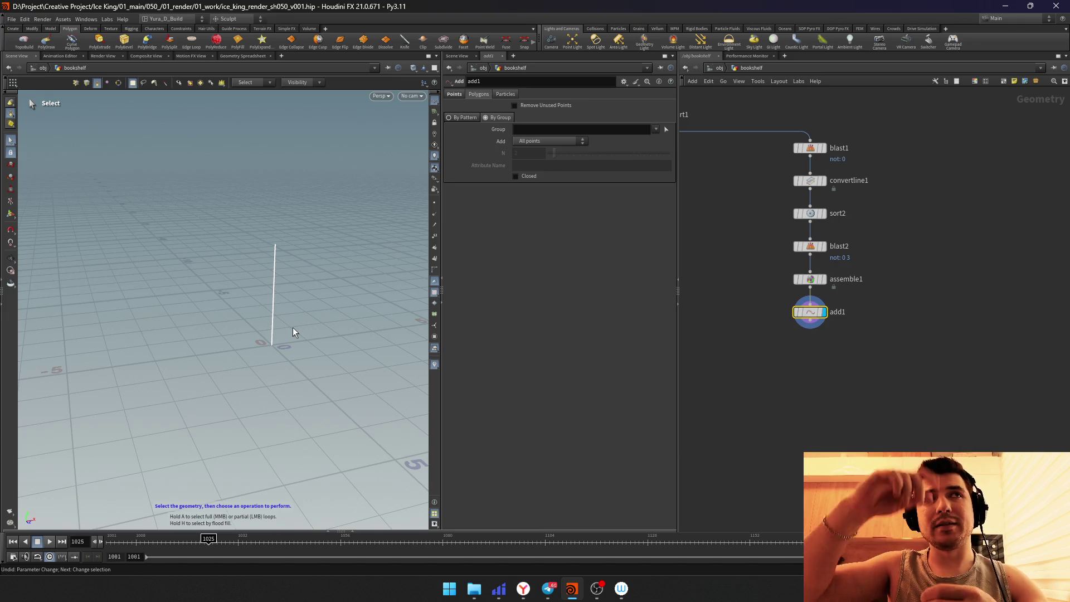
click(810, 148)
middle_drag(752, 265, 857, 402)
scroll(717, 284, down, 3)
middle_drag(676, 213, 705, 252)
click(723, 268)
middle_drag(840, 270, 894, 270)
click(775, 267)
key(Down)
key(Down)
key(Up)
key(Down)
drag(754, 272, 789, 342)
middle_drag(844, 502, 801, 376)
Step: Add resample1 below add1 with Maximum Segments set to 5 and show the line's points
key(Tab)
key(Escape)
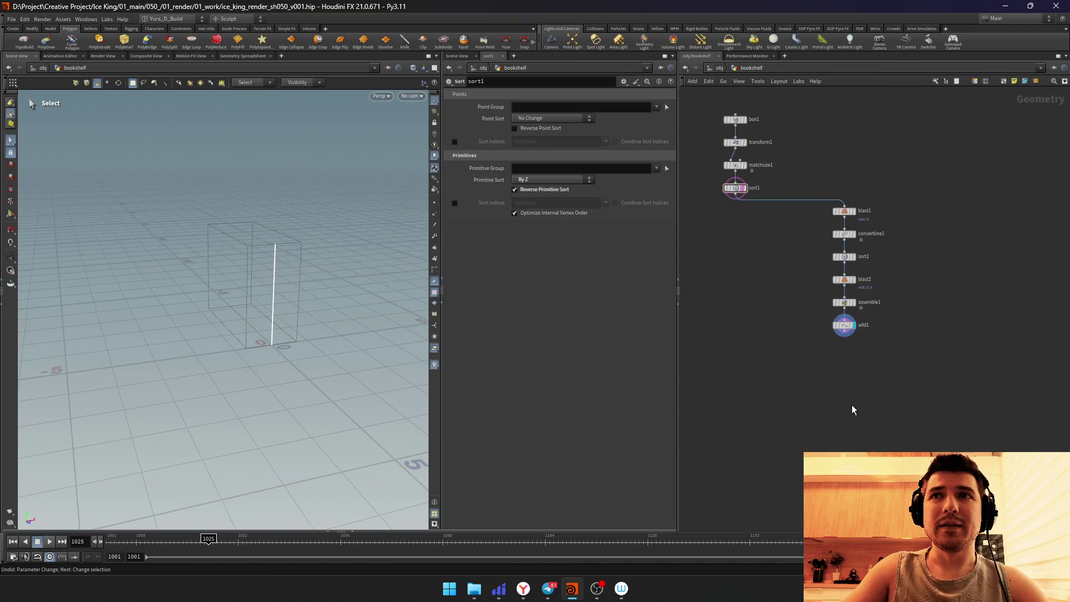
key(Tab)
text(resa)
click(942, 323)
click(848, 357)
click(515, 155)
click(515, 175)
double_click(524, 185)
text(5)
key(Return)
click(435, 203)
Step: Orbit around the resampled line and toggle point numbers on and off
alt+drag(345, 294, 301, 323)
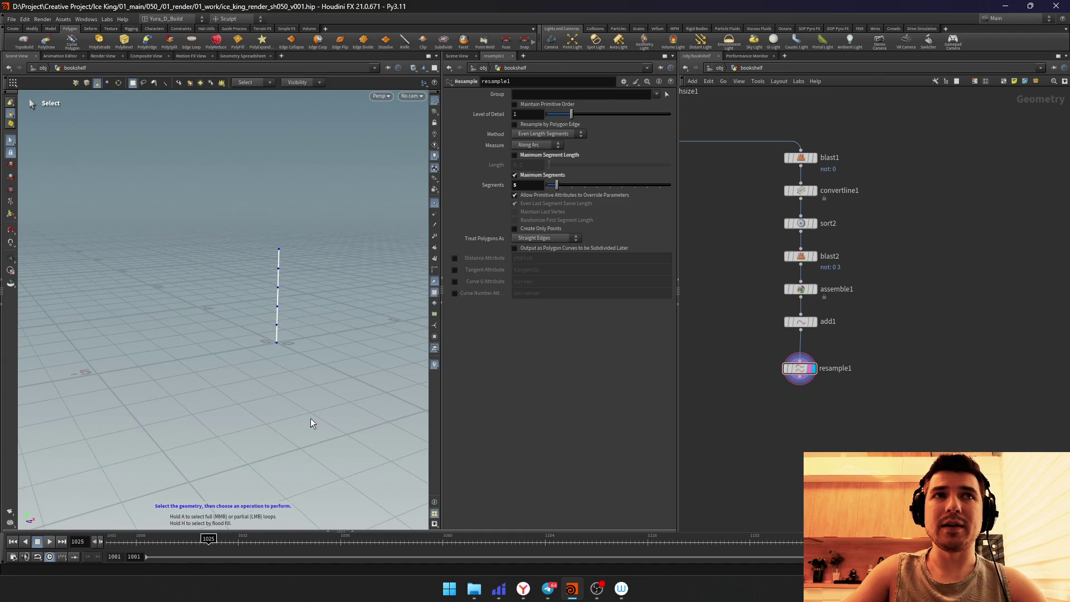
key(Tab)
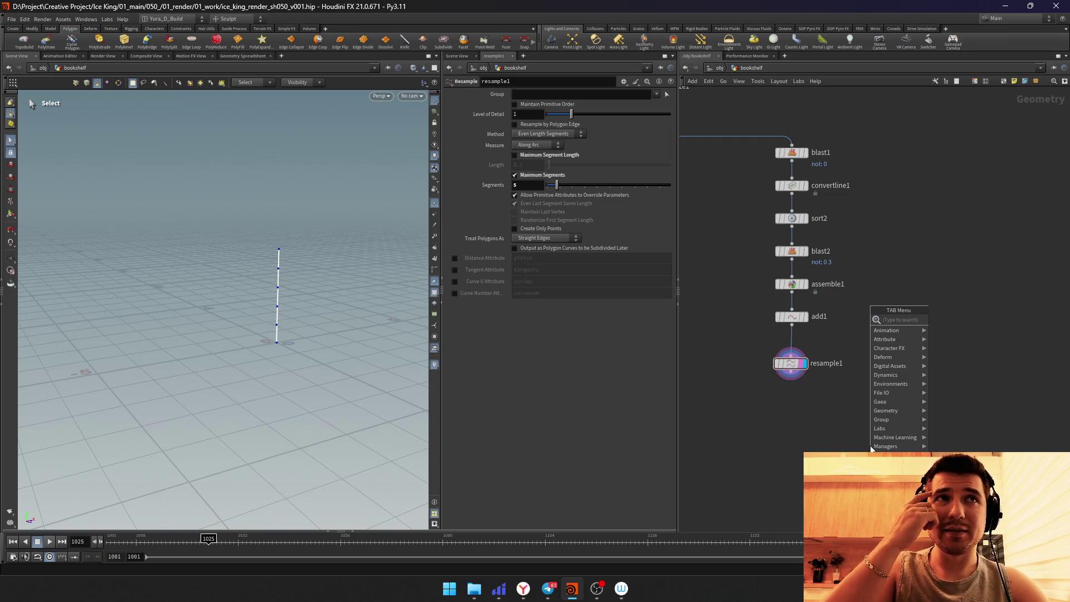
click(859, 443)
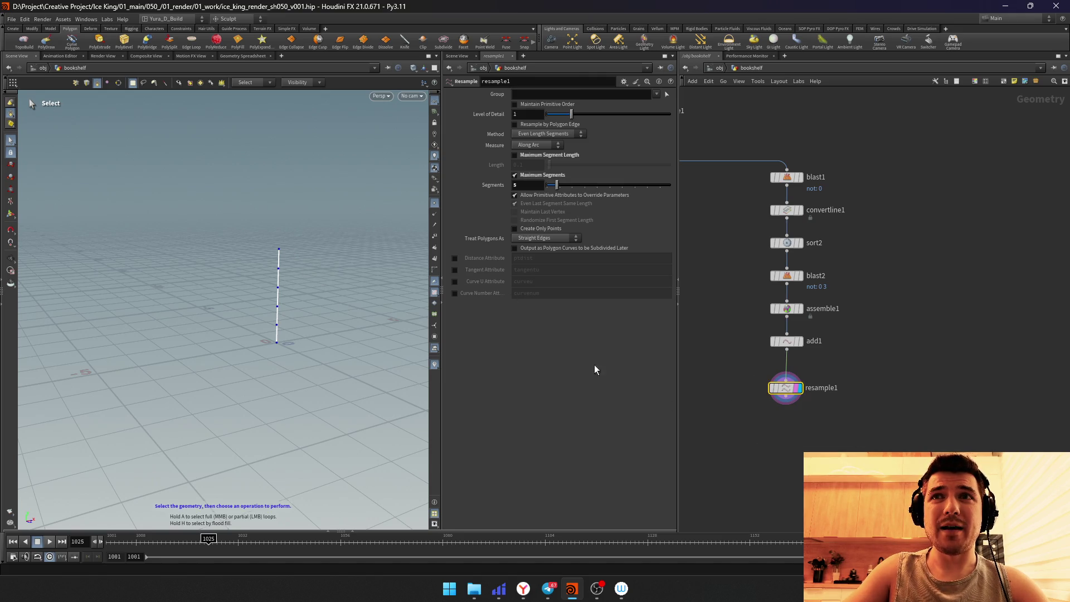
click(435, 238)
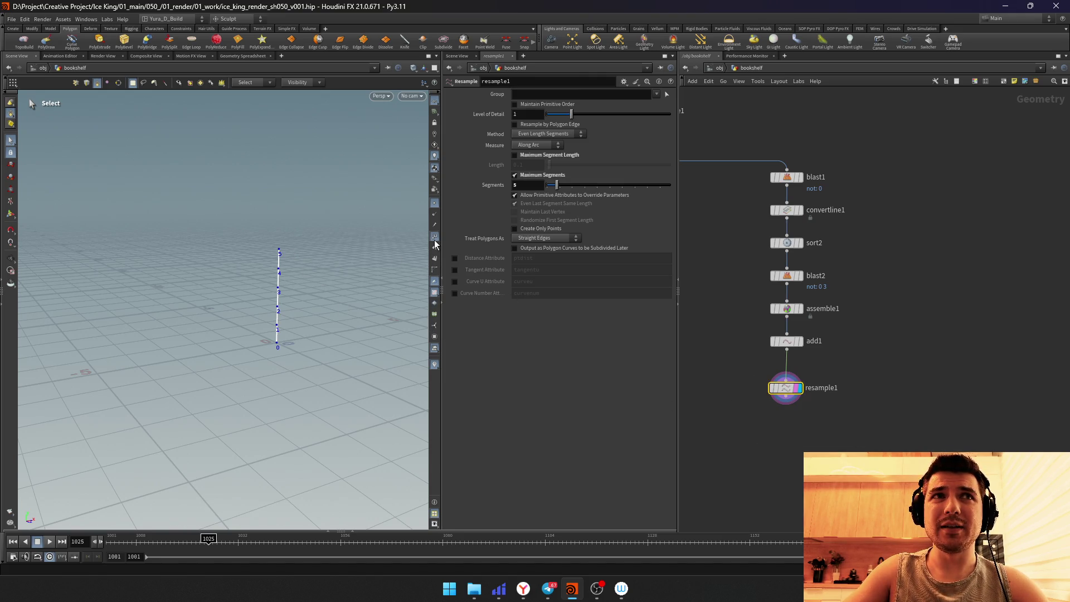
click(435, 238)
Step: Add attribwrangle1 below resample1
key(Tab)
text(w)
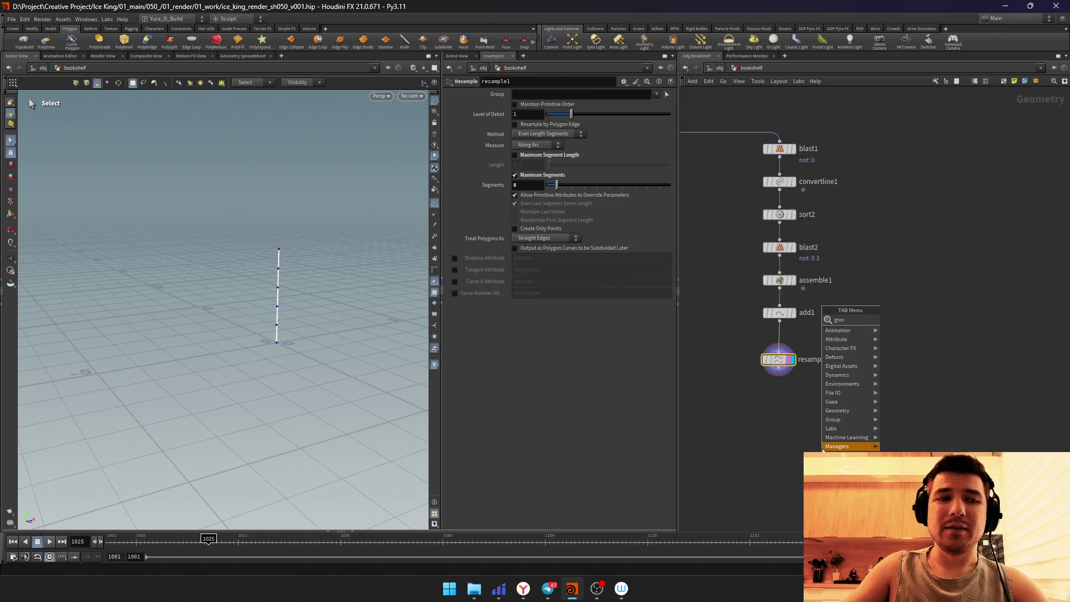
click(626, 121)
click(785, 414)
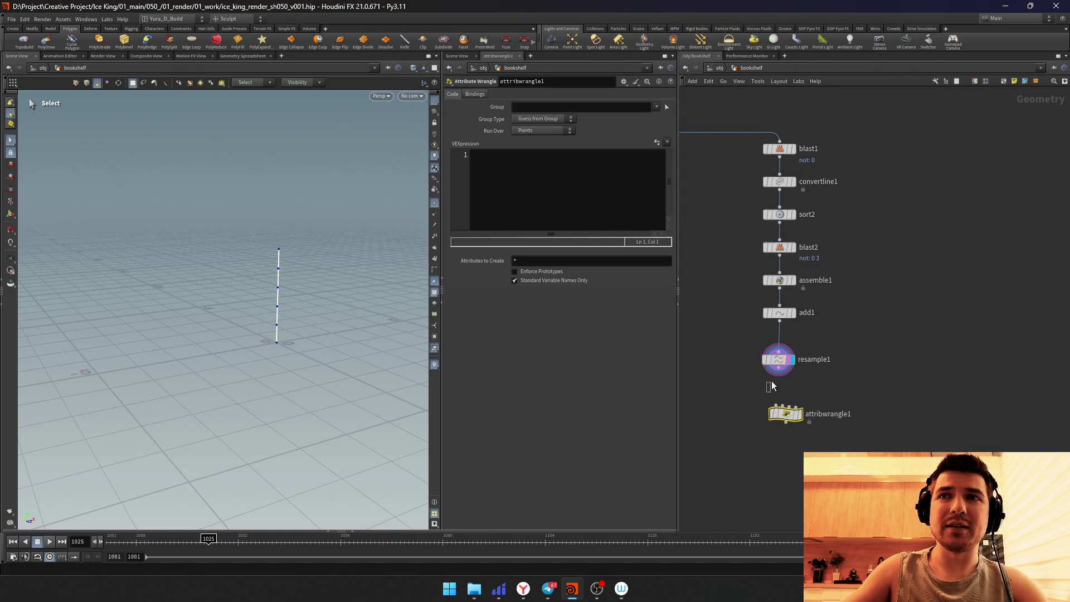
Step: Display attribwrangle1 and write VEX putting the first point in a start group, plus an end-group condition
click(796, 414)
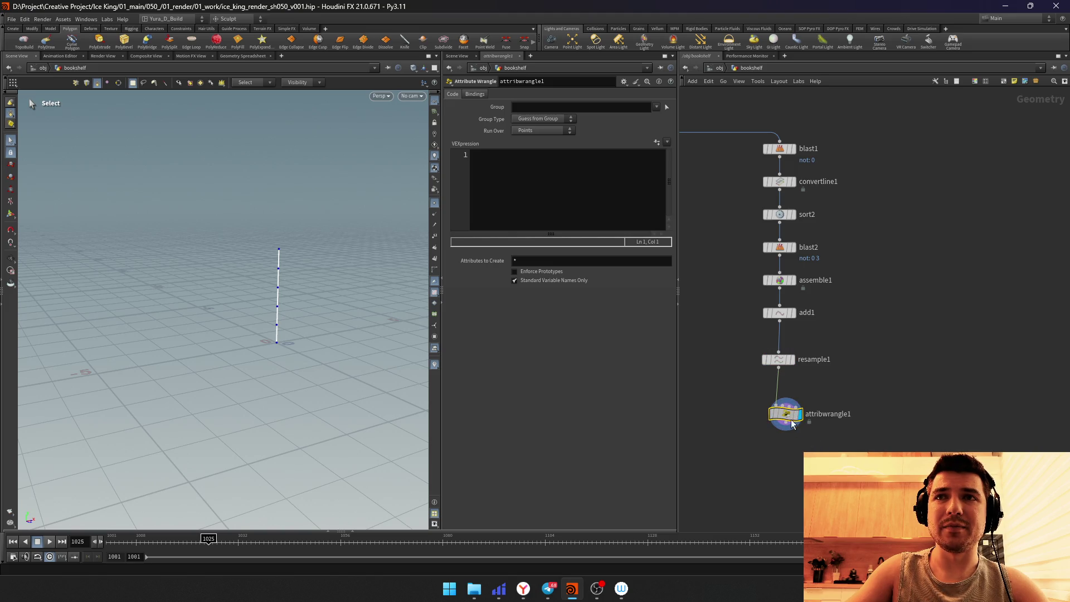
drag(786, 413, 776, 414)
click(467, 175)
text(if()
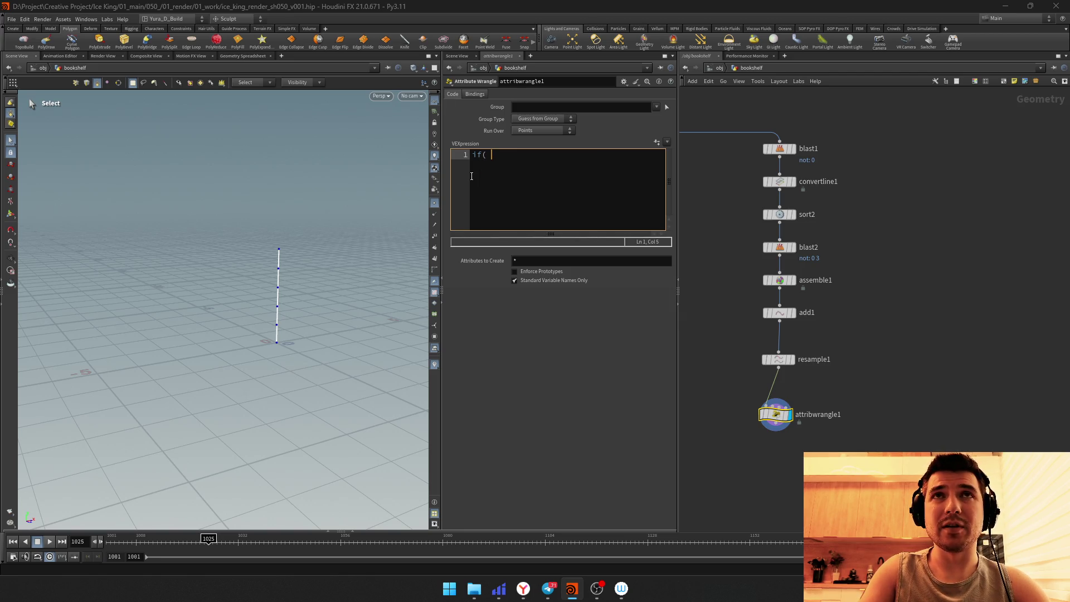
text(um == 0)
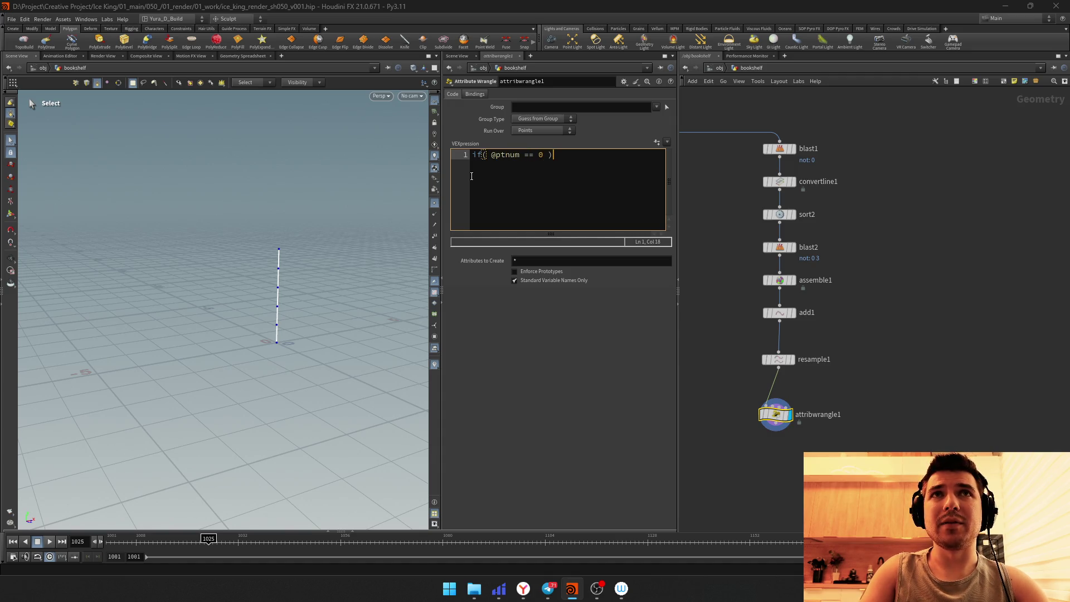
key(Return)
text(i@group_start = 1;)
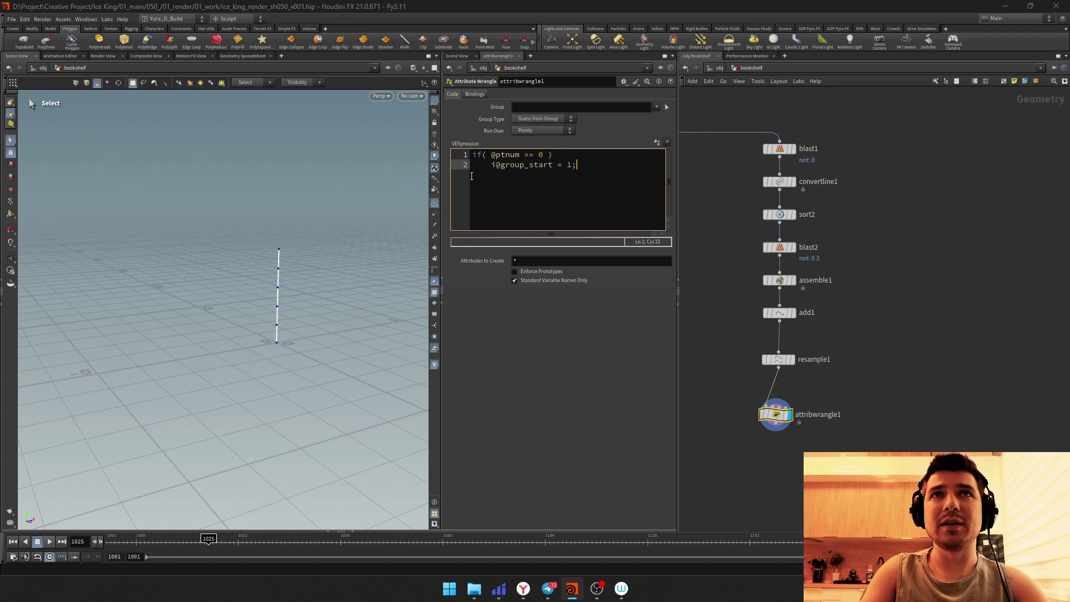
key(Return)
key(Return)
text(if( @numpt/@ptnum =1 ))
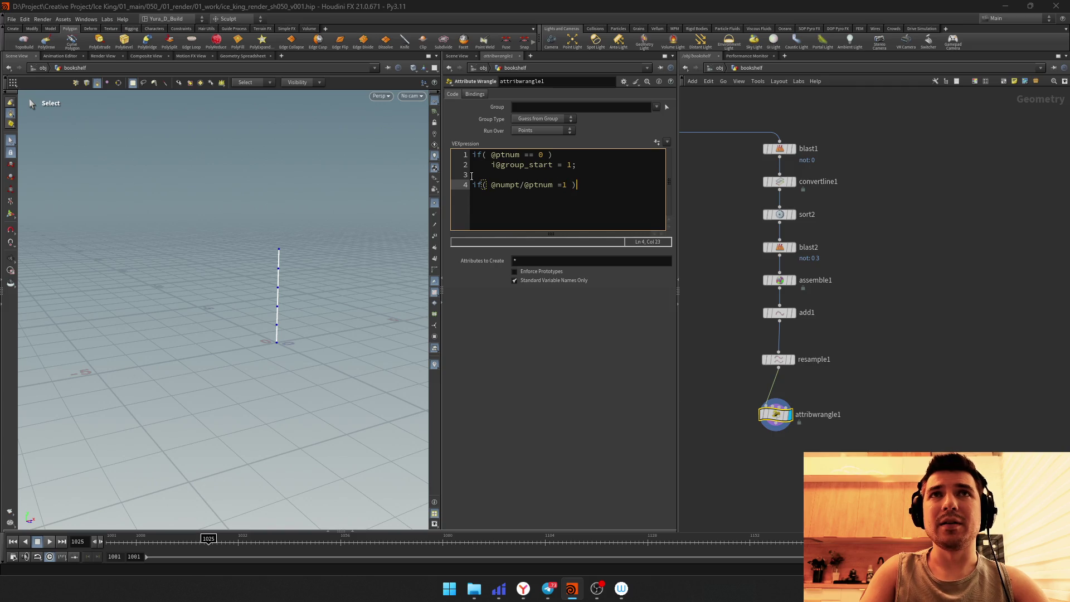
key(Return)
text(i@)
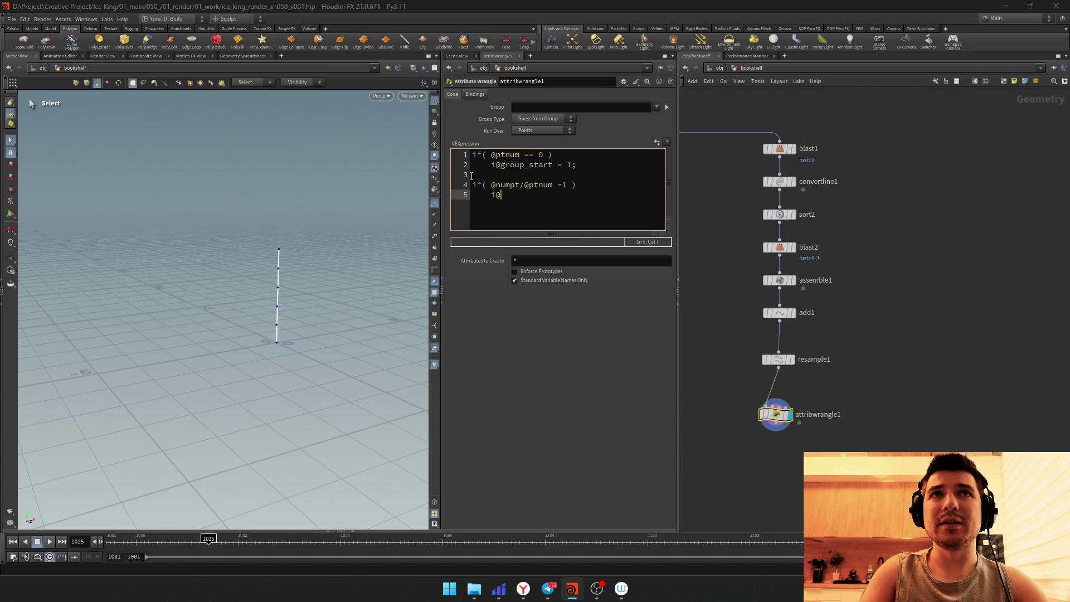
text(group_end = 1;)
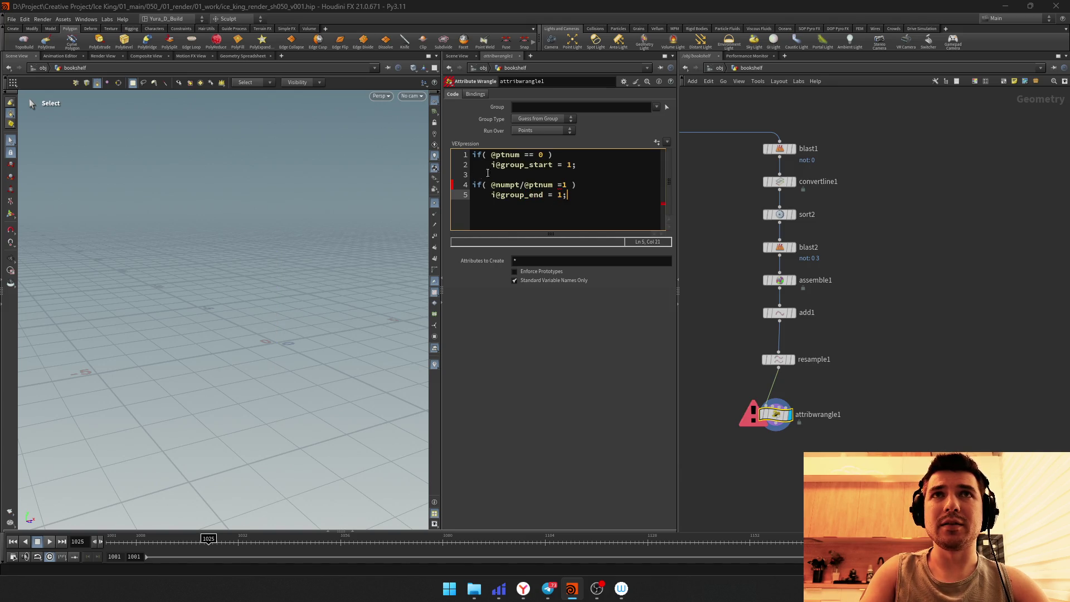
Step: Correct line 4's condition to an == comparison and check the wrangle's point groups
click(564, 184)
text(=)
key(BackSpace)
key(BackSpace)
text(=)
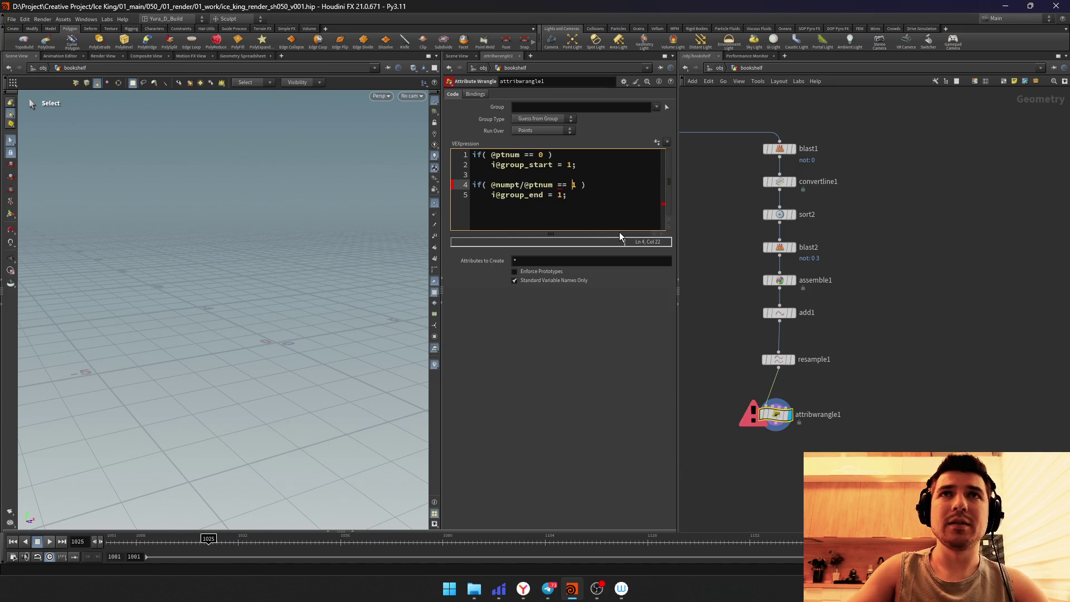
middle_click(780, 417)
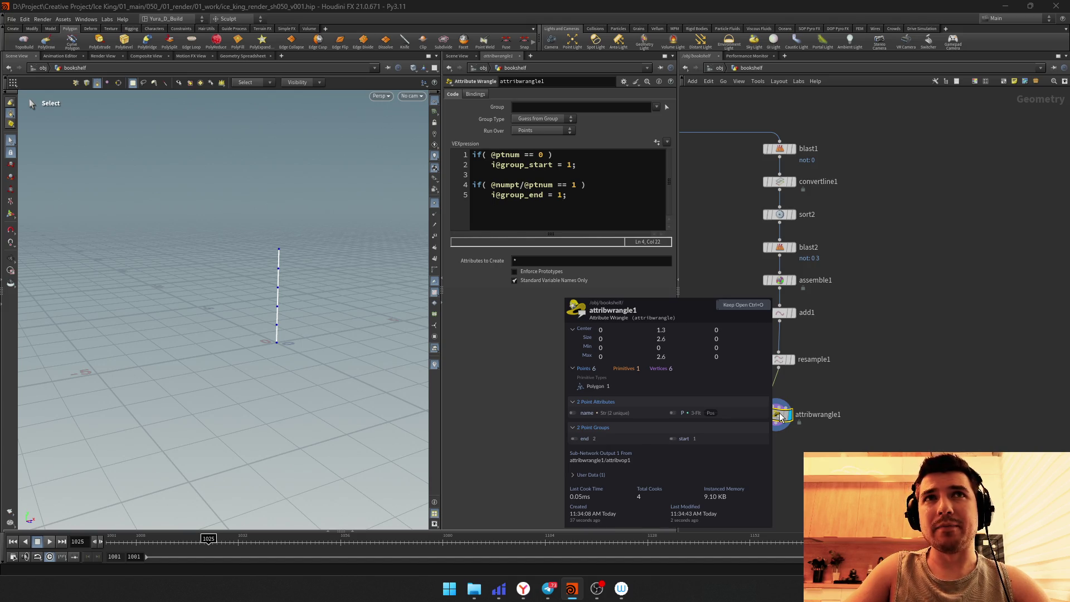
click(576, 185)
text(0)
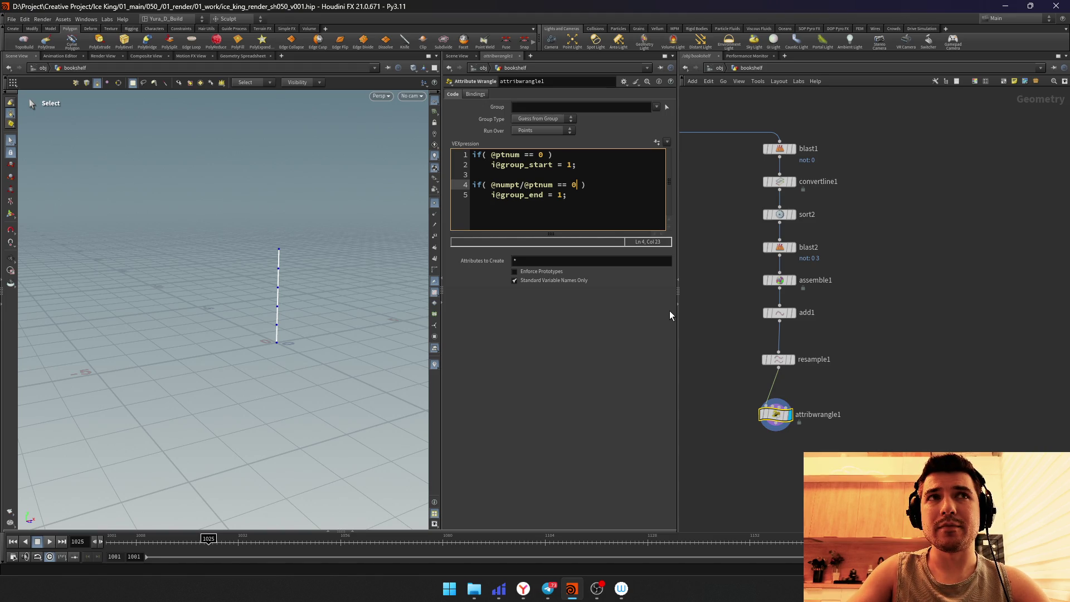
middle_click(770, 420)
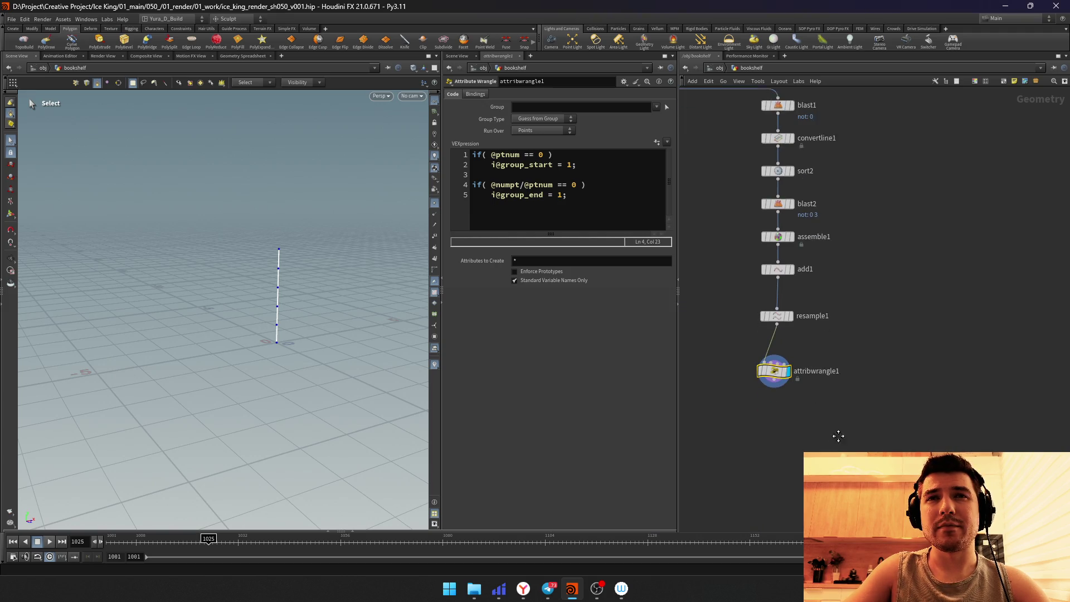
Step: Add a Blast node (blast3) after attribwrangle1
key(Tab)
text(blast)
key(Return)
Step: Add a Blast after attribwrangle1 that deletes the 'end start' point groups
click(806, 449)
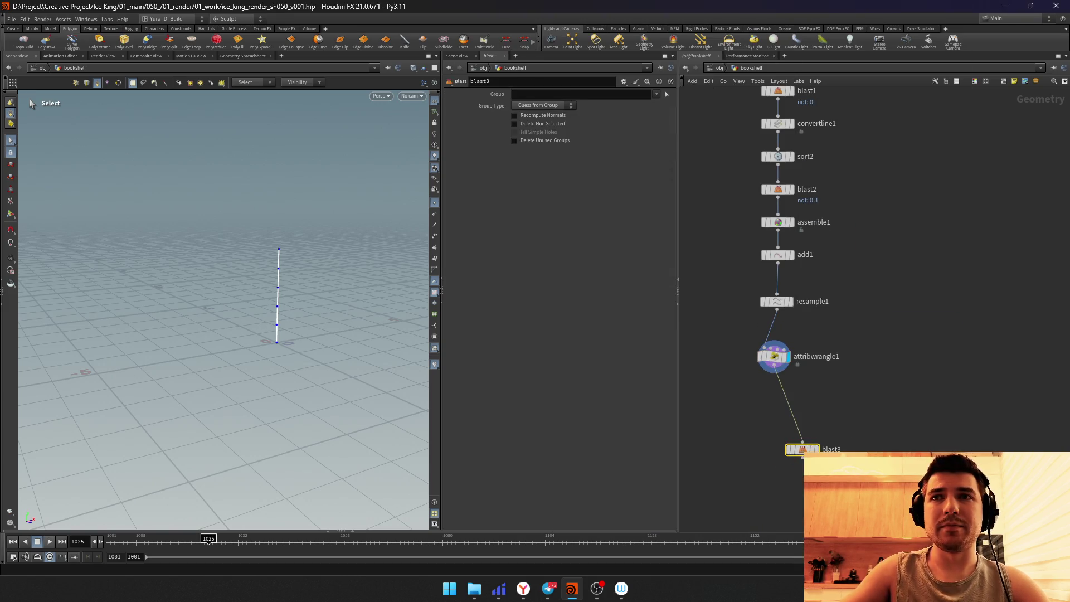
click(556, 106)
click(548, 135)
click(657, 93)
click(658, 103)
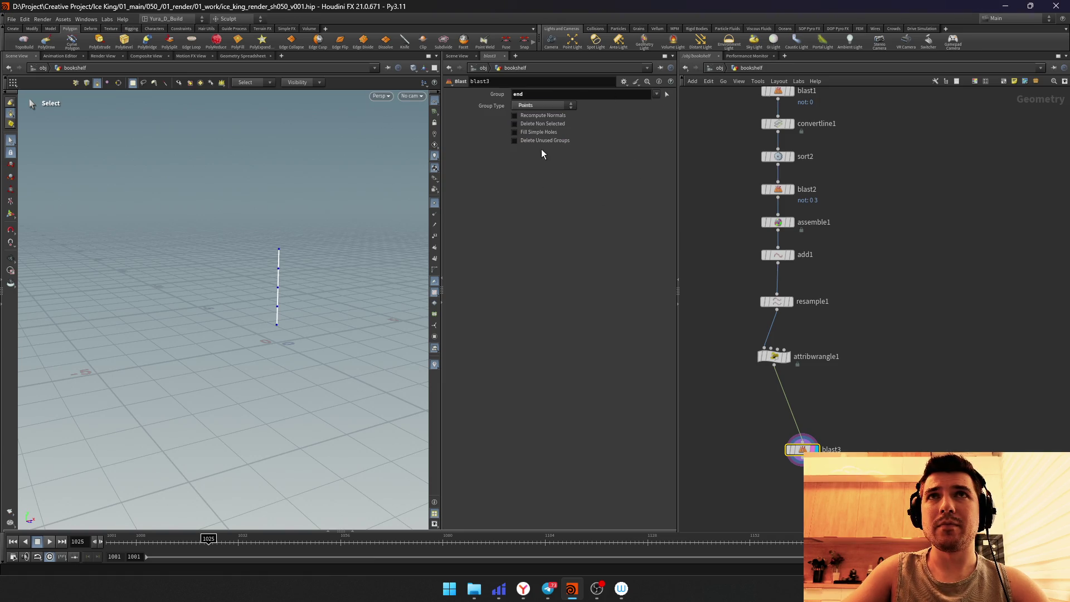
click(657, 94)
click(660, 114)
Step: Change the wrangle's line 4 end test to compare with == 1
key(Up)
key(Down)
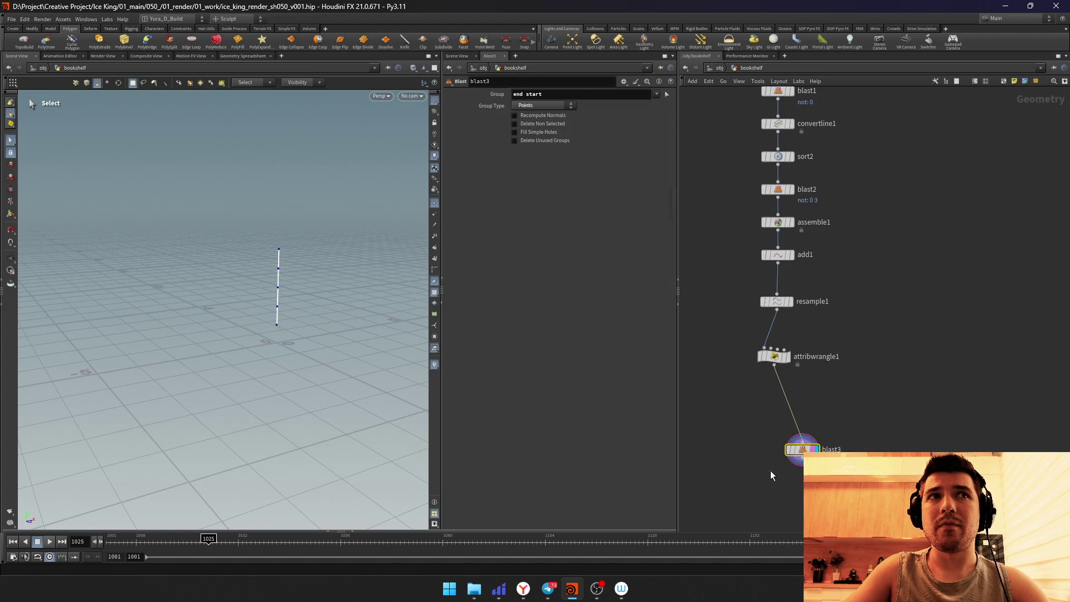
key(Up)
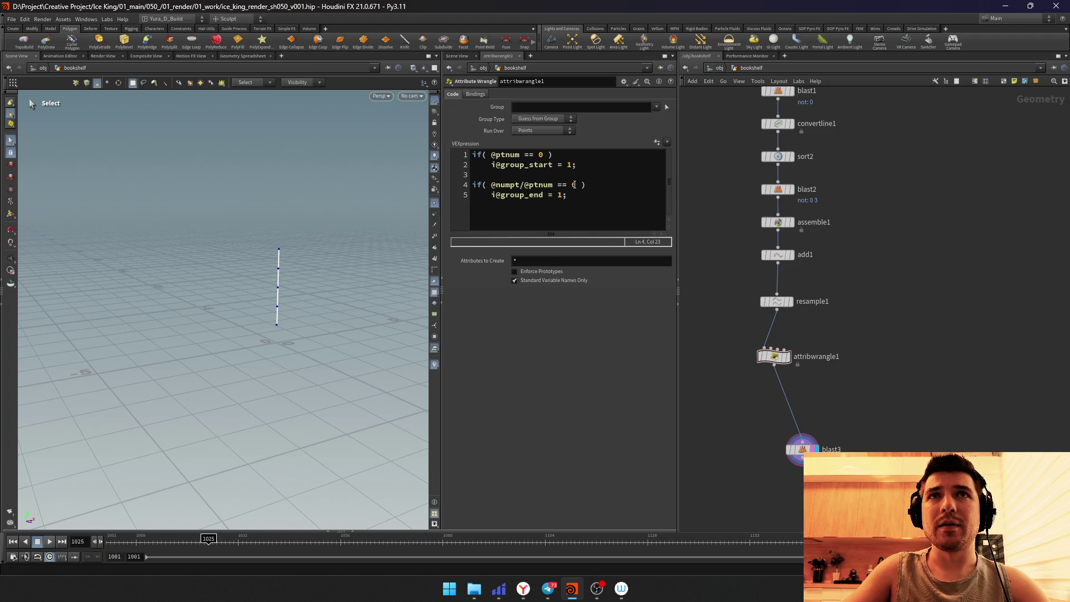
key(BackSpace)
text(1)
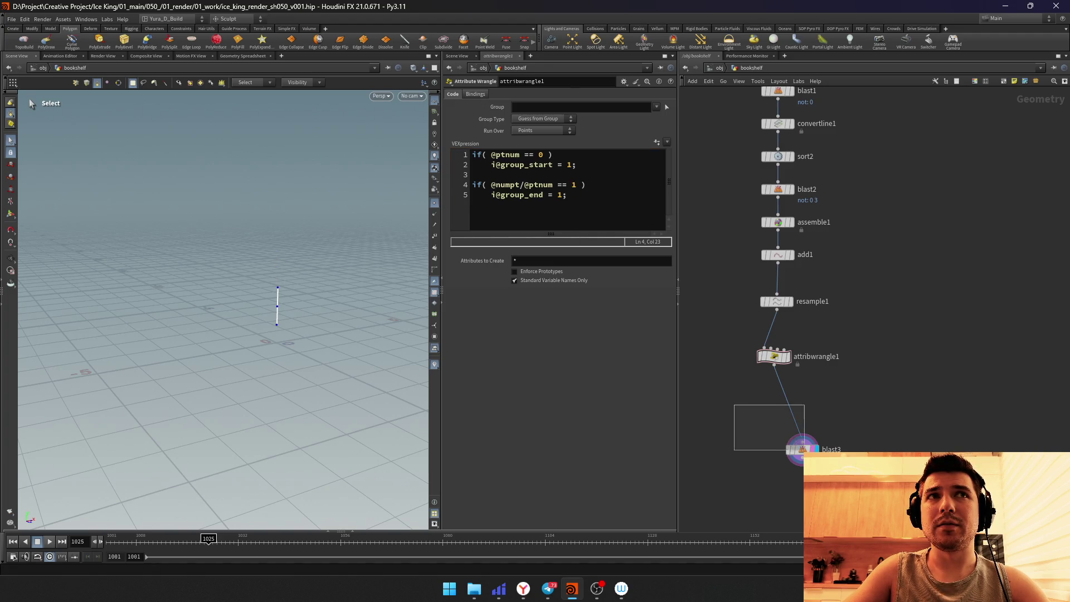
text(r)
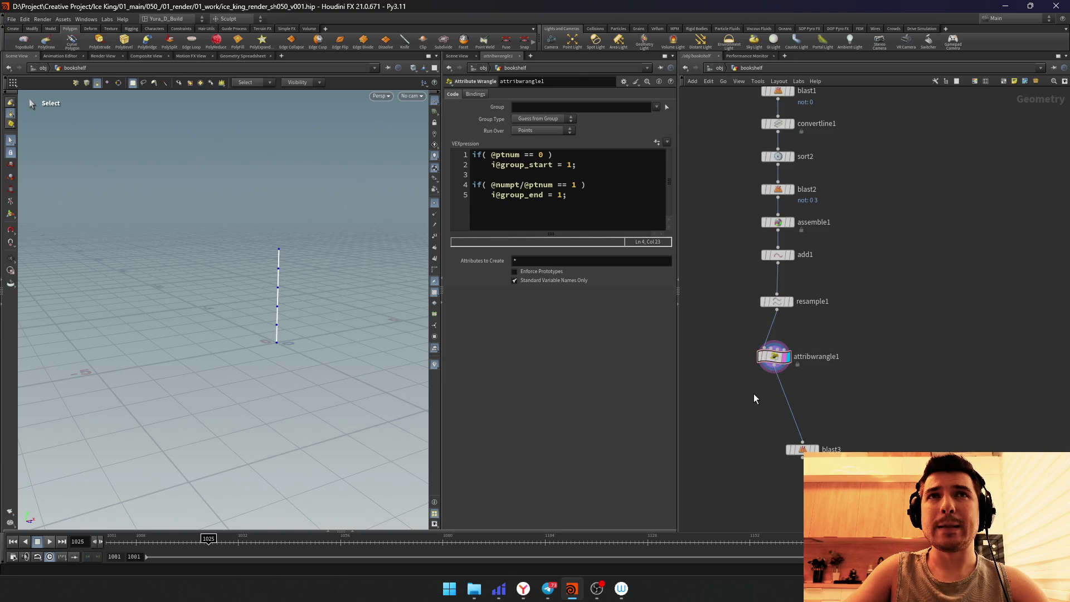
drag(754, 394, 846, 329)
middle_drag(742, 397, 742, 393)
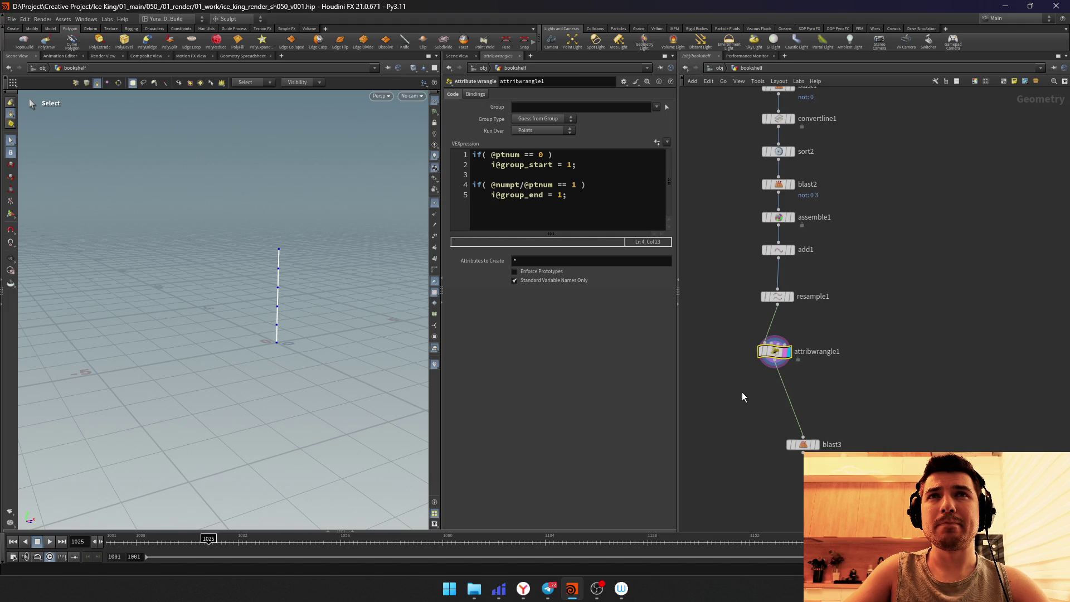
click(524, 186)
click(721, 415)
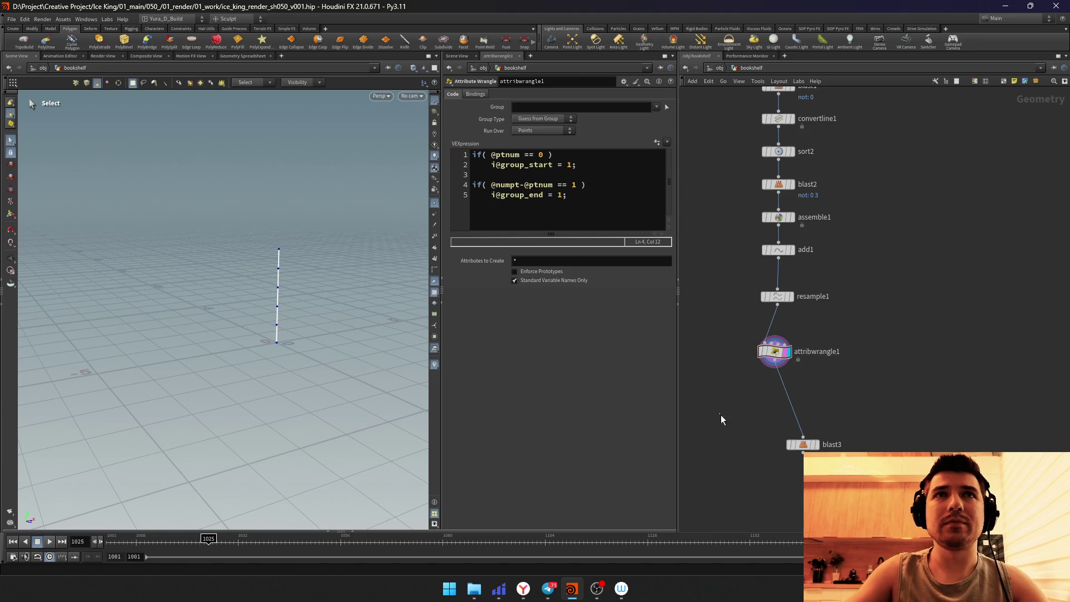
Step: Display blast3 and inspect the wrangle and resample1, undoing an accidental Segments change
click(815, 444)
mouse_move(807, 402)
mouse_down()
mouse_move(742, 450)
mouse_move(759, 433)
mouse_up()
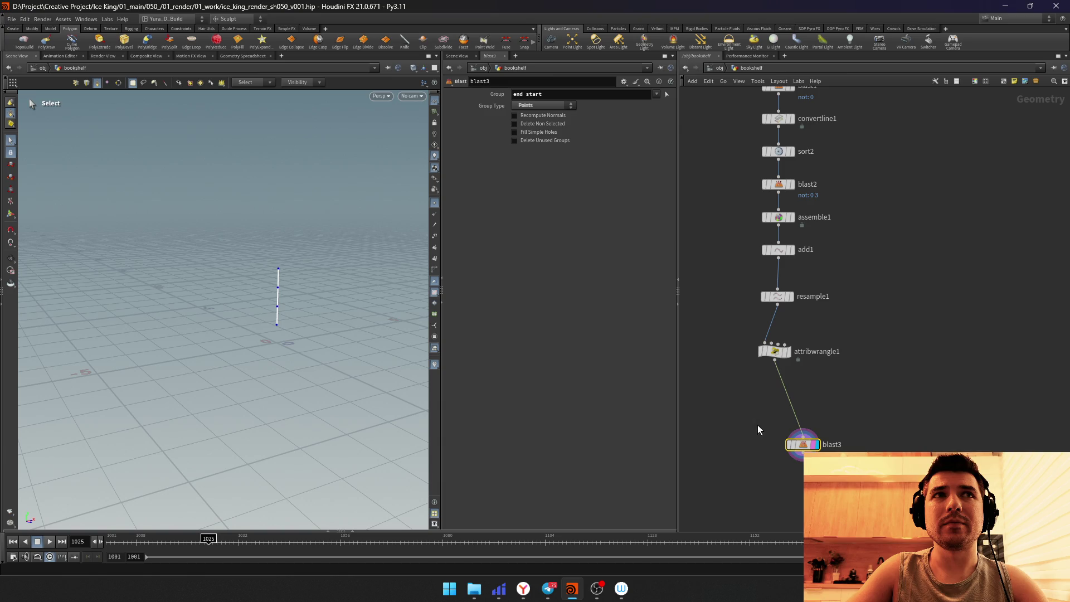
middle_click(771, 349)
click(774, 351)
middle_drag(748, 330, 775, 403)
drag(769, 395, 826, 357)
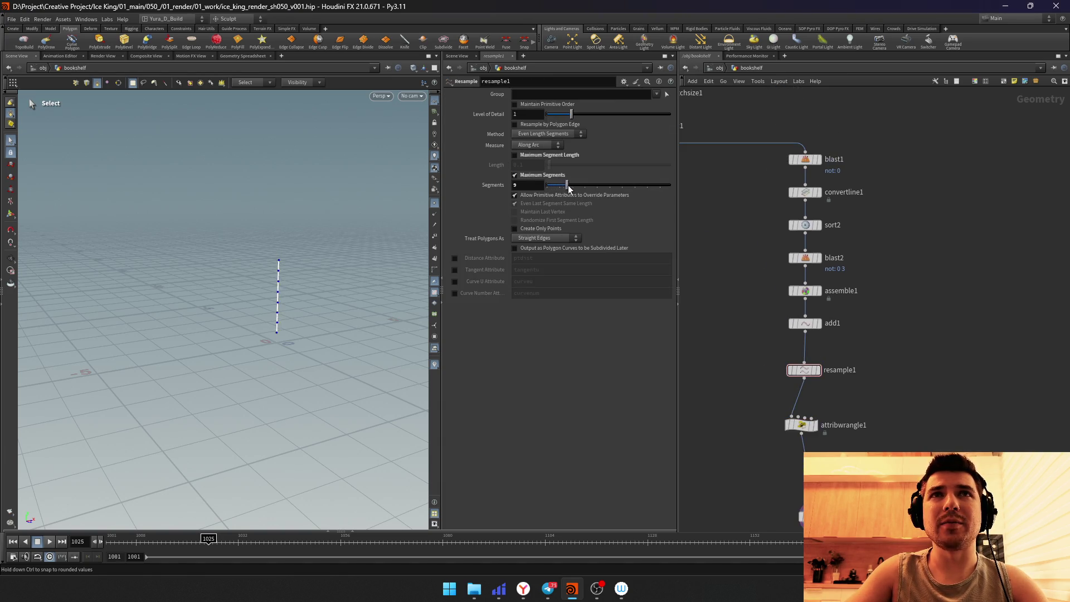
key(ctrl+z)
Step: Tidy the layout of the shelf line nodes, including blast1 and blast3
click(793, 355)
mouse_move(760, 450)
middle_down()
mouse_move(751, 381)
mouse_move(768, 431)
middle_up()
scroll(768, 431, down, 2)
drag(302, 237, 235, 265)
drag(234, 329, 306, 365)
mouse_move(727, 446)
middle_down()
mouse_move(719, 406)
mouse_move(703, 468)
middle_up()
click(843, 442)
drag(887, 463, 813, 163)
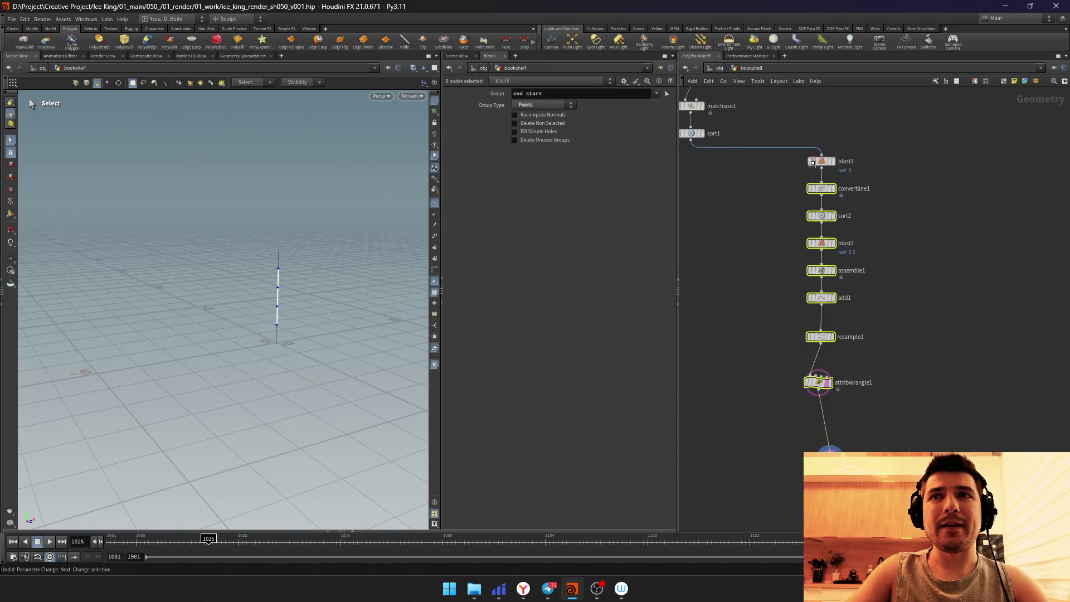
shift+drag(883, 144, 803, 156)
key(l)
drag(266, 282, 323, 383)
click(818, 420)
key(Tab)
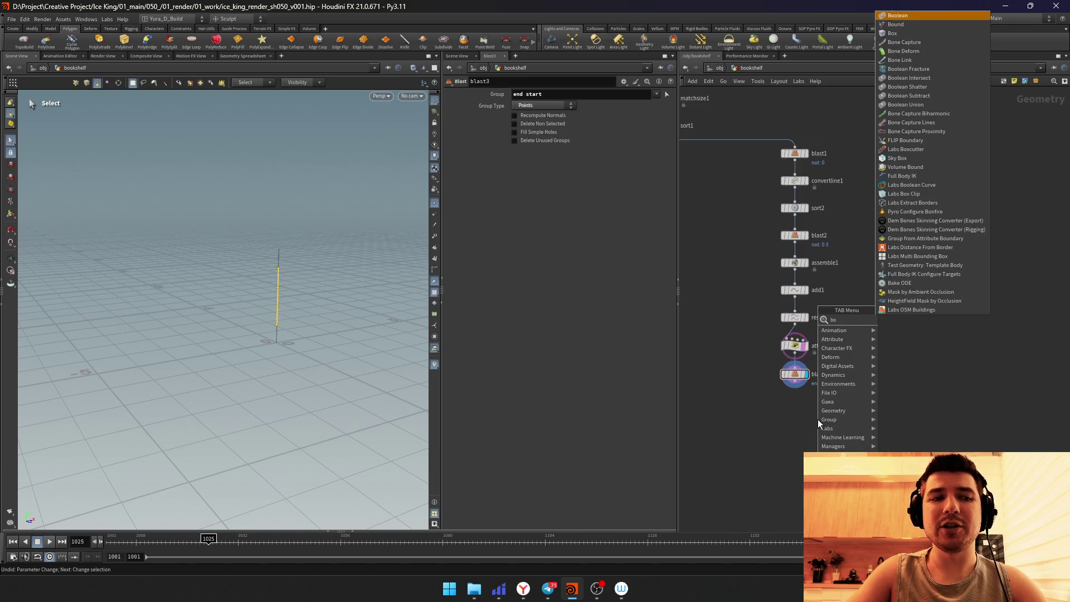
Step: Add a box2 node flattened to Size Y 0.2 and place it beside the other nodes
text(box)
key(Return)
click(747, 427)
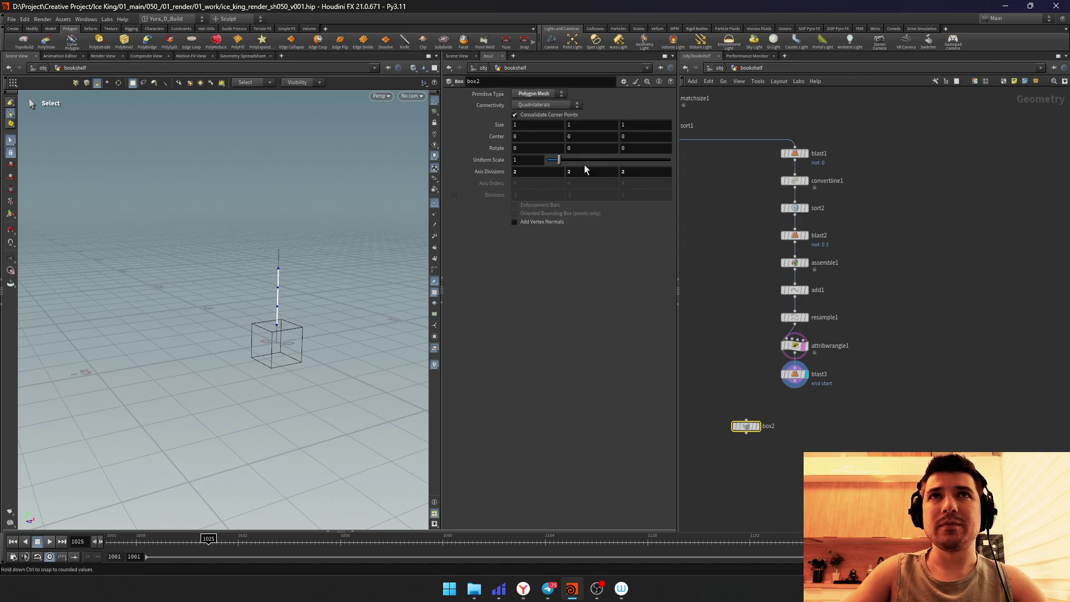
middle_drag(582, 130, 543, 122)
middle_click(535, 126)
middle_drag(691, 267, 715, 284)
scroll(714, 285, down, 2)
drag(808, 304, 748, 232)
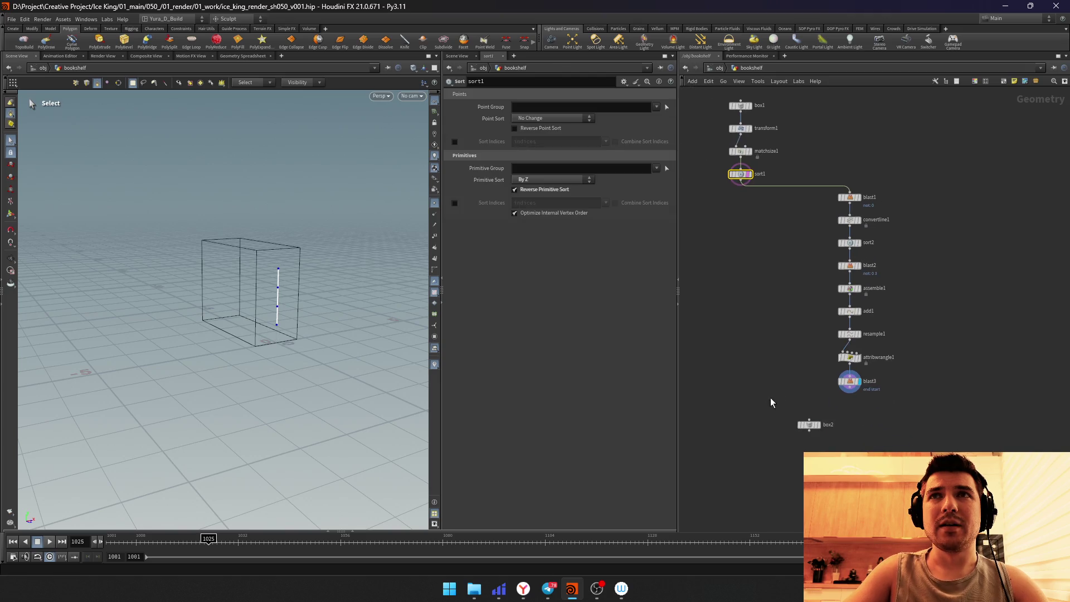
mouse_move(810, 425)
mouse_down()
mouse_move(758, 347)
mouse_move(806, 390)
mouse_up()
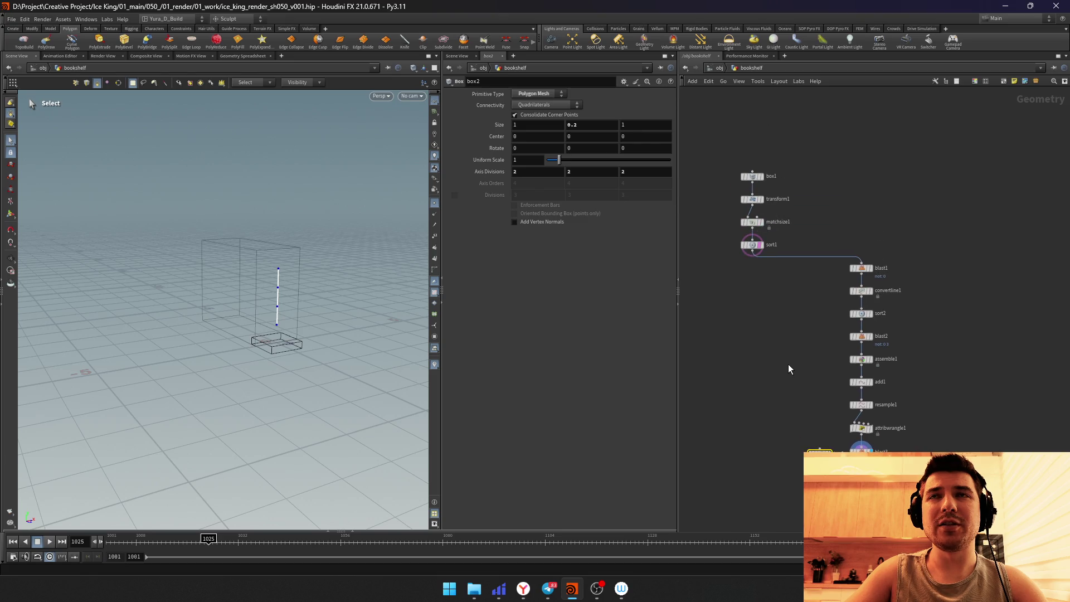
middle_drag(732, 388, 733, 389)
scroll(741, 362, up, 3)
Step: Set transform1's X scale to 1
click(758, 242)
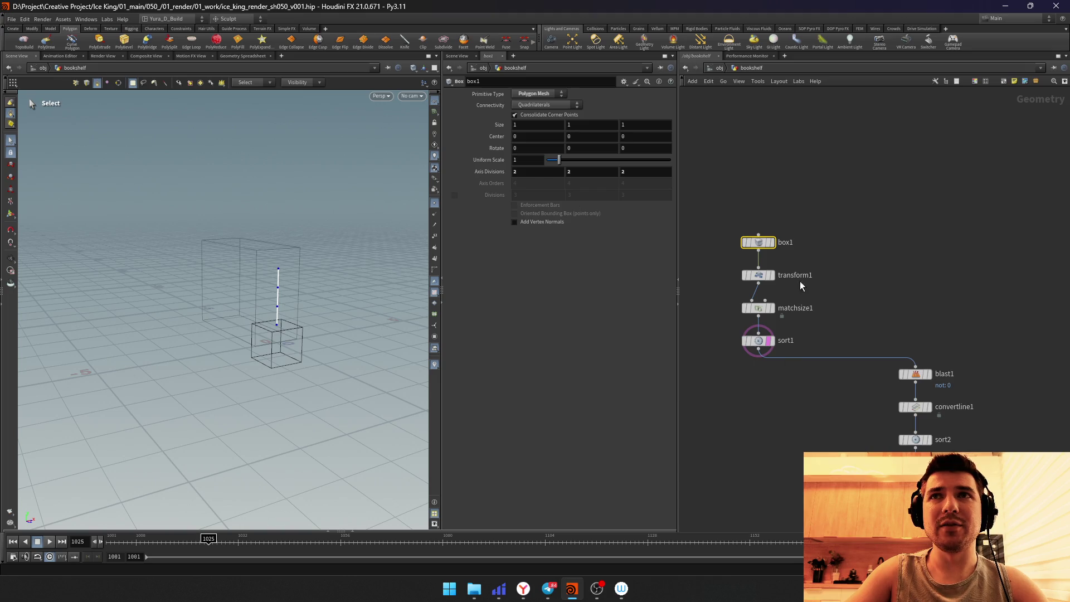
click(758, 276)
key(BackSpace)
key(BackSpace)
key(Return)
scroll(760, 306, down, 5)
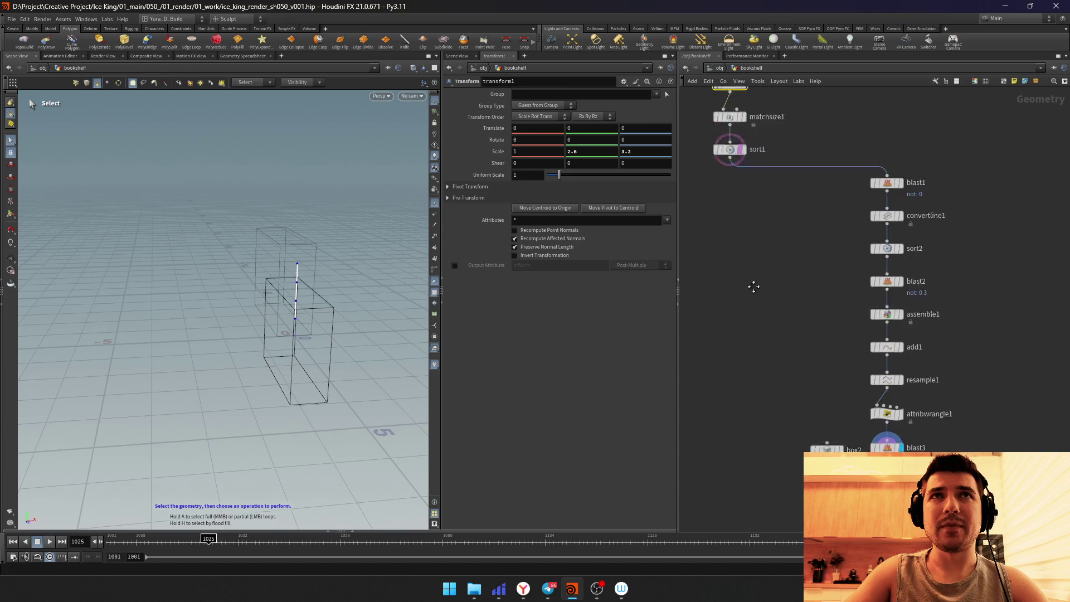
Step: Merge sort1 and box2 in merge1 and display the combined shelf and slab
click(822, 429)
drag(792, 369, 861, 486)
scroll(794, 400, up, 5)
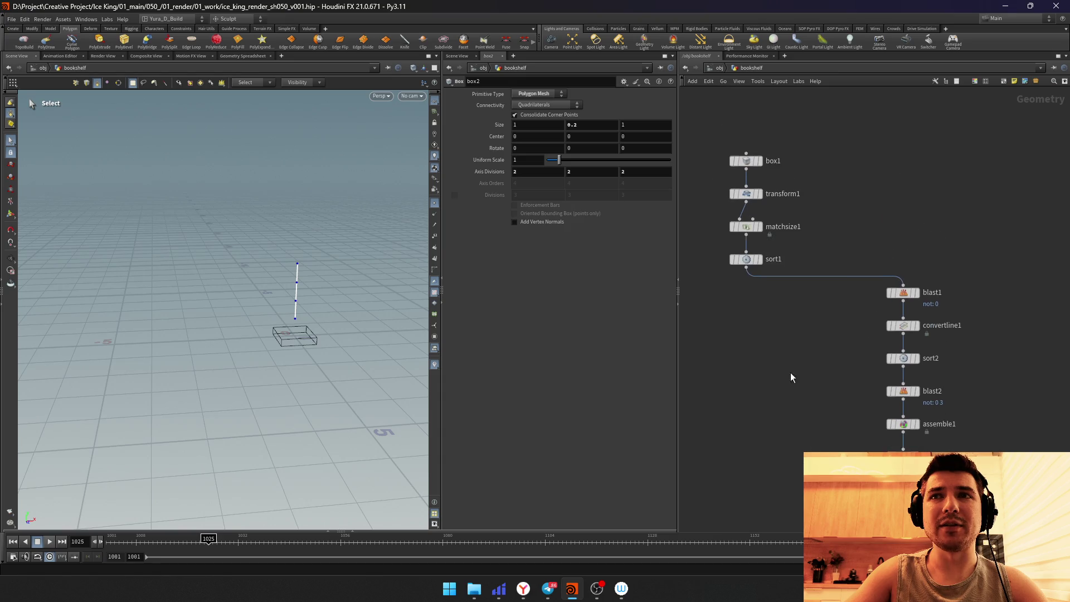
drag(723, 162, 762, 206)
scroll(760, 393, down, 3)
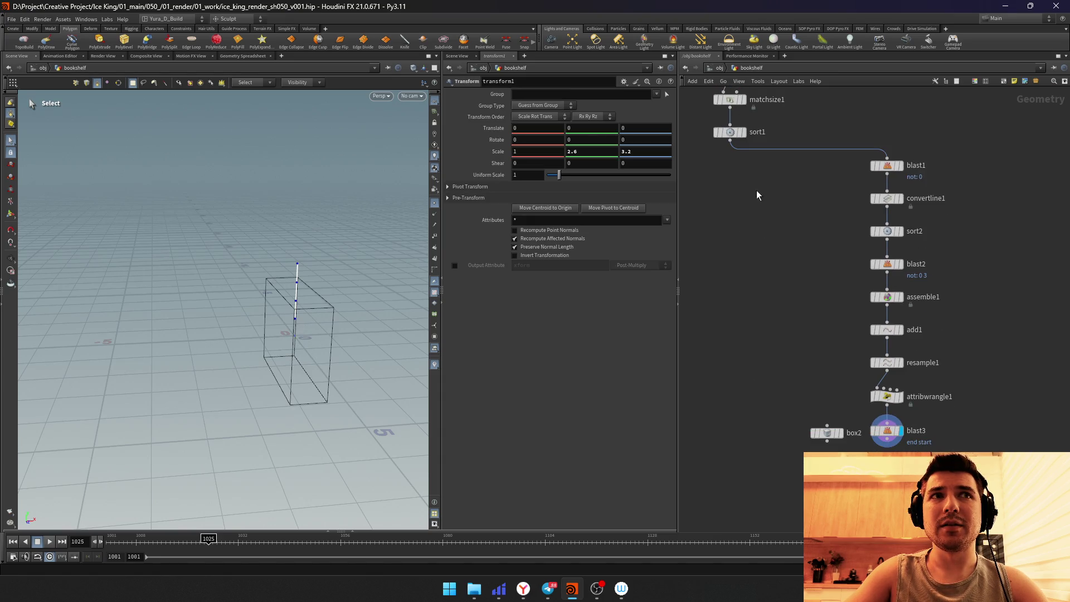
scroll(767, 350, down, 3)
drag(797, 339, 854, 411)
click(816, 420)
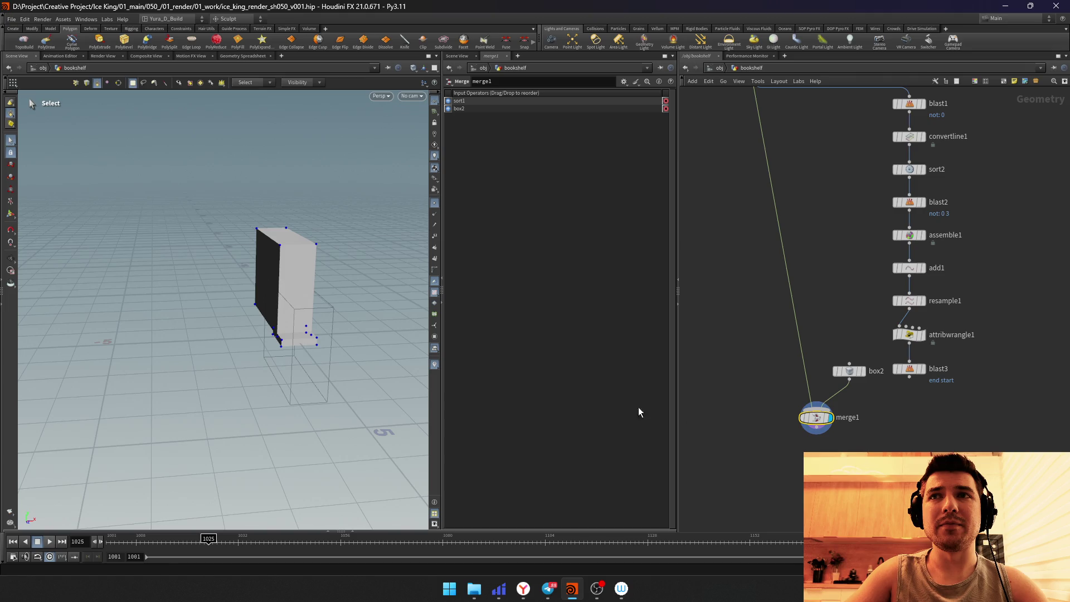
scroll(394, 327, up, 5)
scroll(324, 344, down, 5)
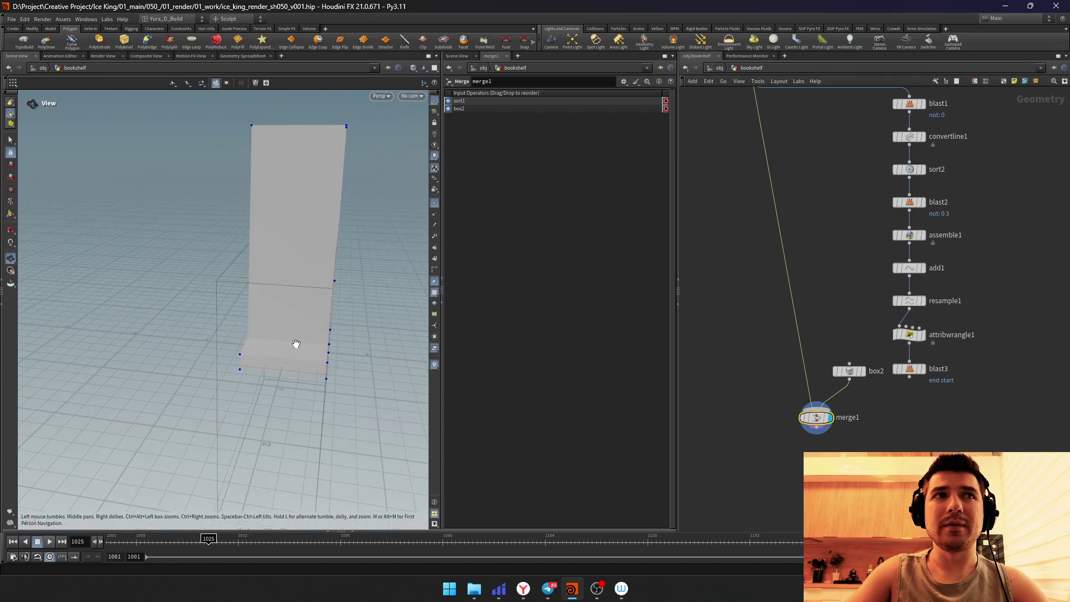
key(s)
middle_drag(825, 206, 815, 383)
scroll(727, 190, up, 1)
click(769, 183)
right_click(526, 149)
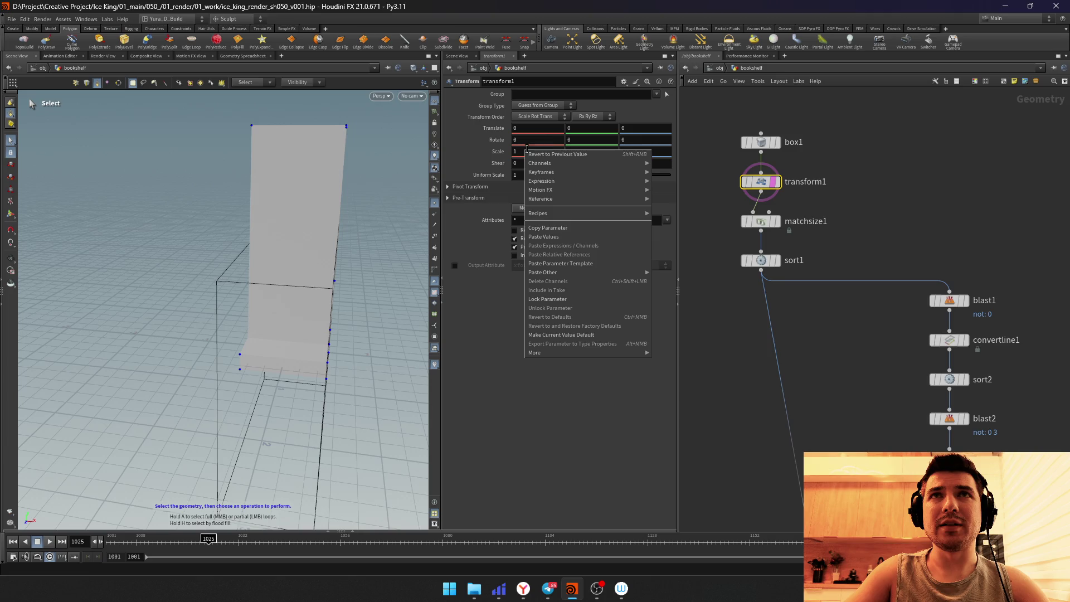
Step: Copy transform1's X scale parameter for referencing
key(Escape)
right_click(524, 153)
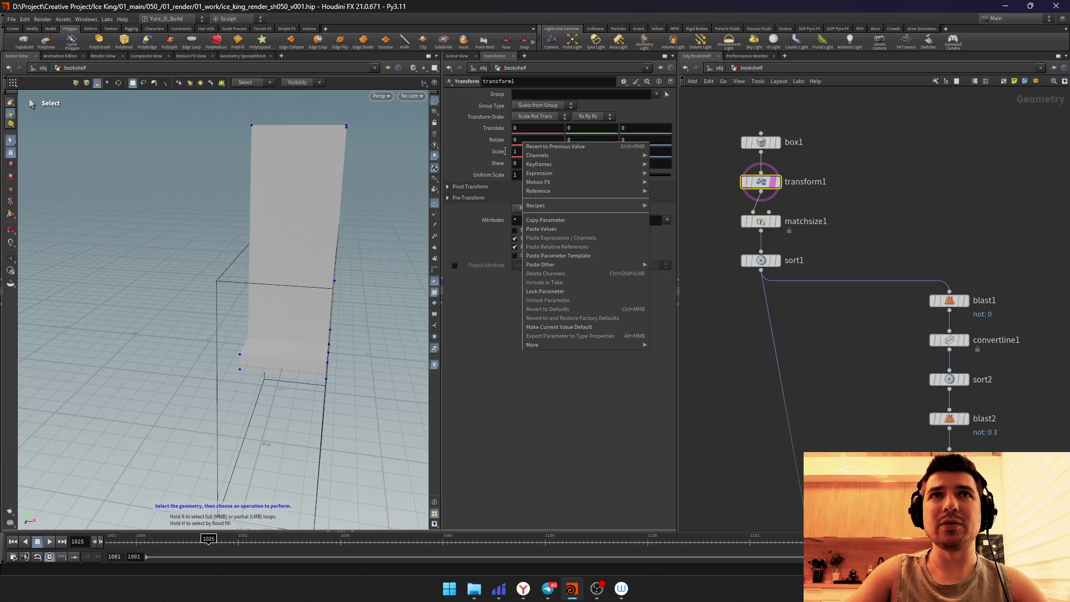
click(530, 153)
right_click(528, 159)
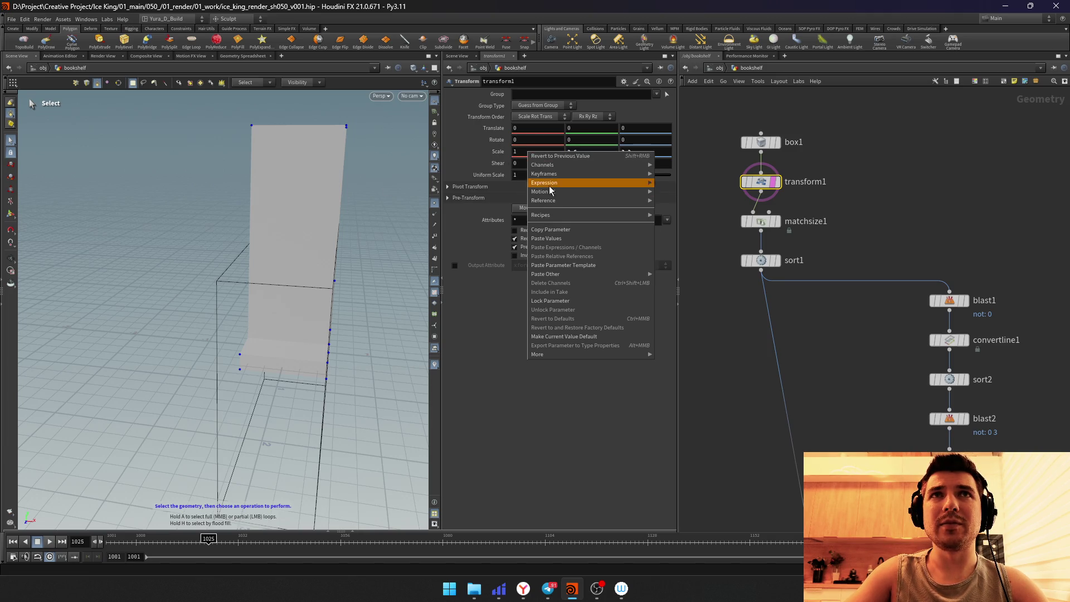
click(557, 232)
Step: Paste it into box2's Size X as the relative reference ch("../transform1/sx")
click(840, 342)
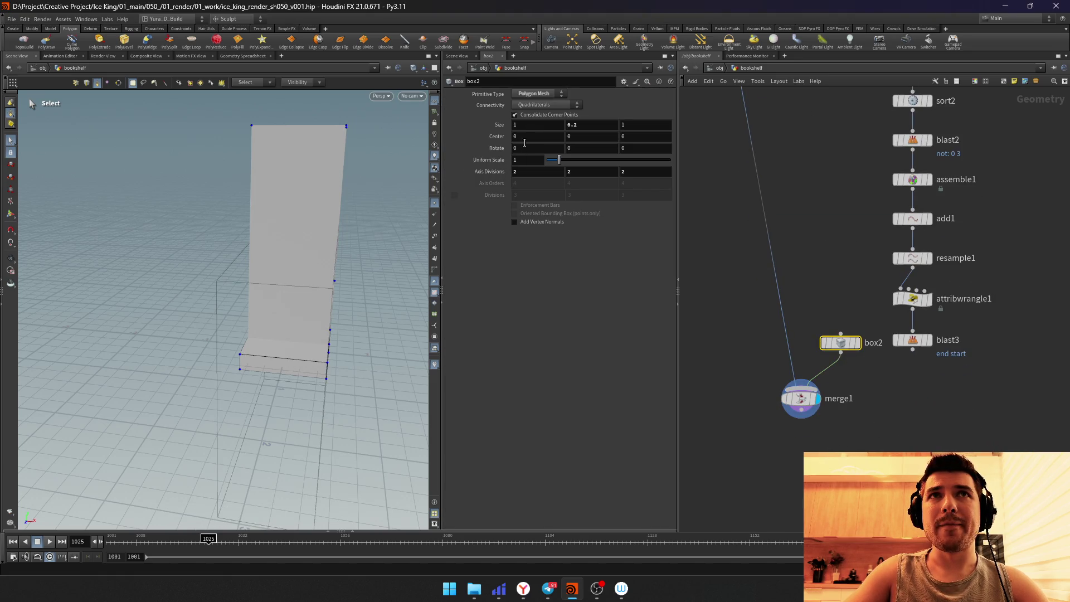
click(556, 264)
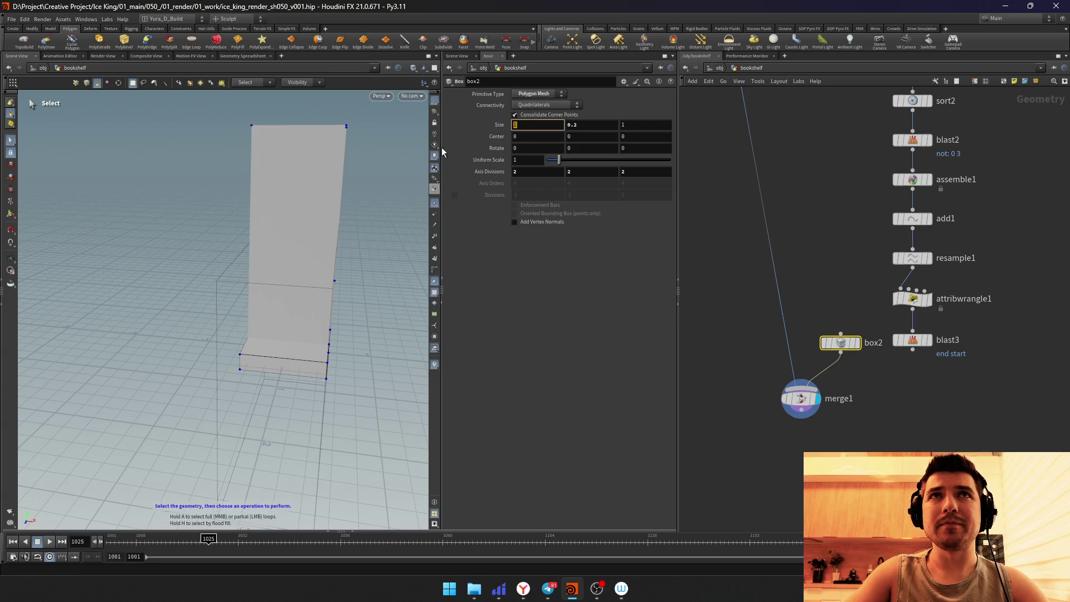
right_click(519, 125)
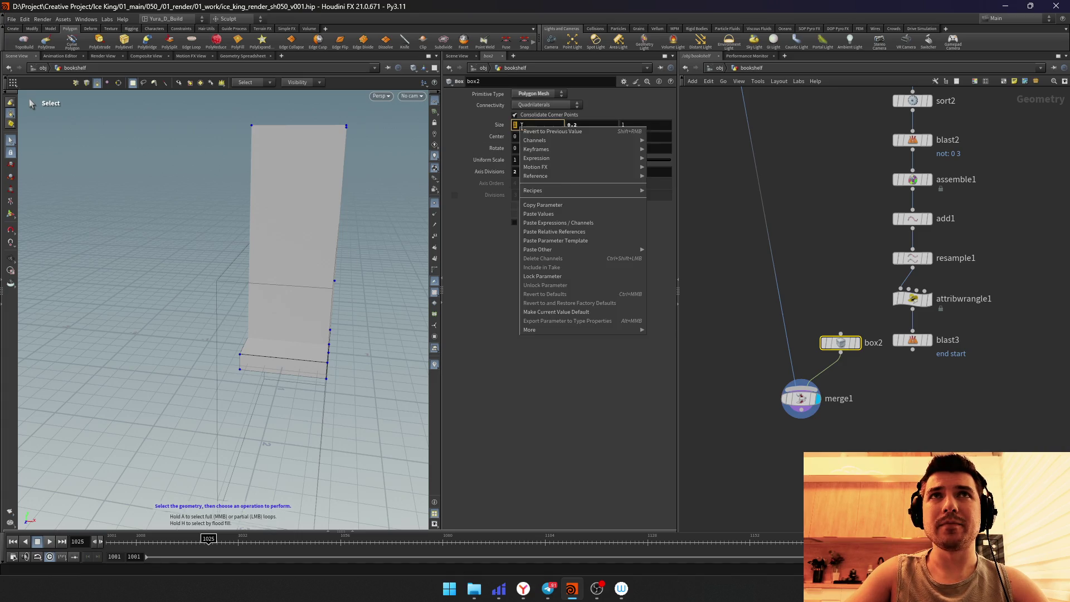
click(567, 232)
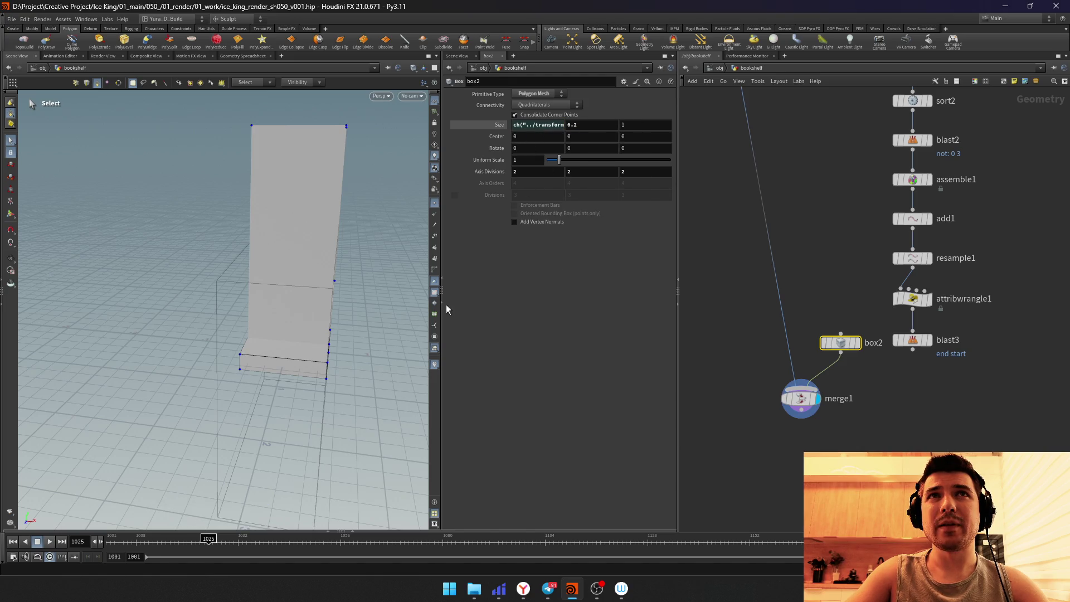
drag(442, 299, 398, 301)
drag(675, 289, 707, 290)
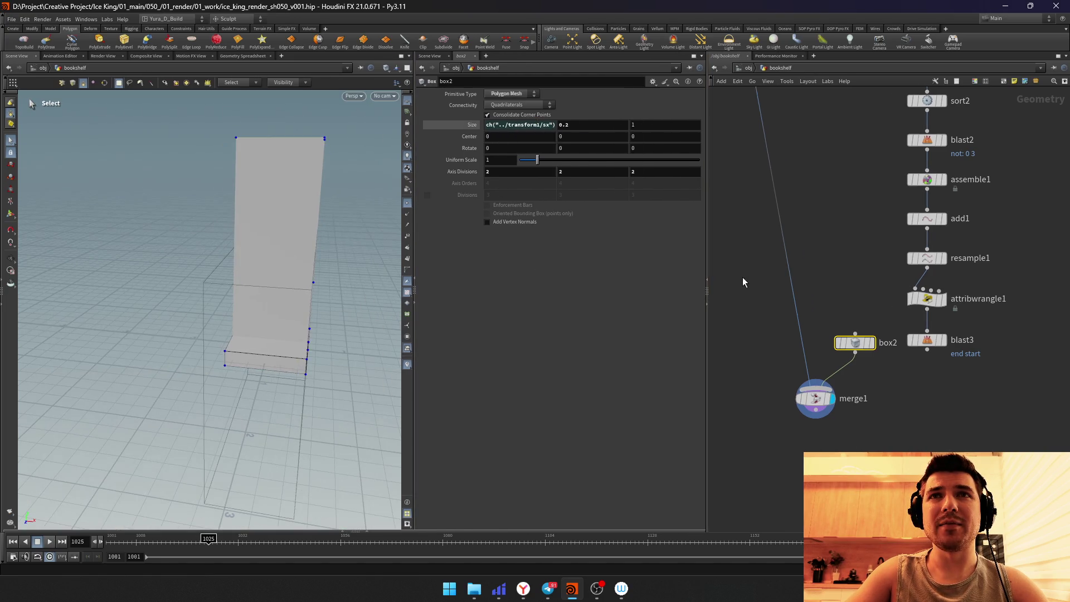
click(568, 126)
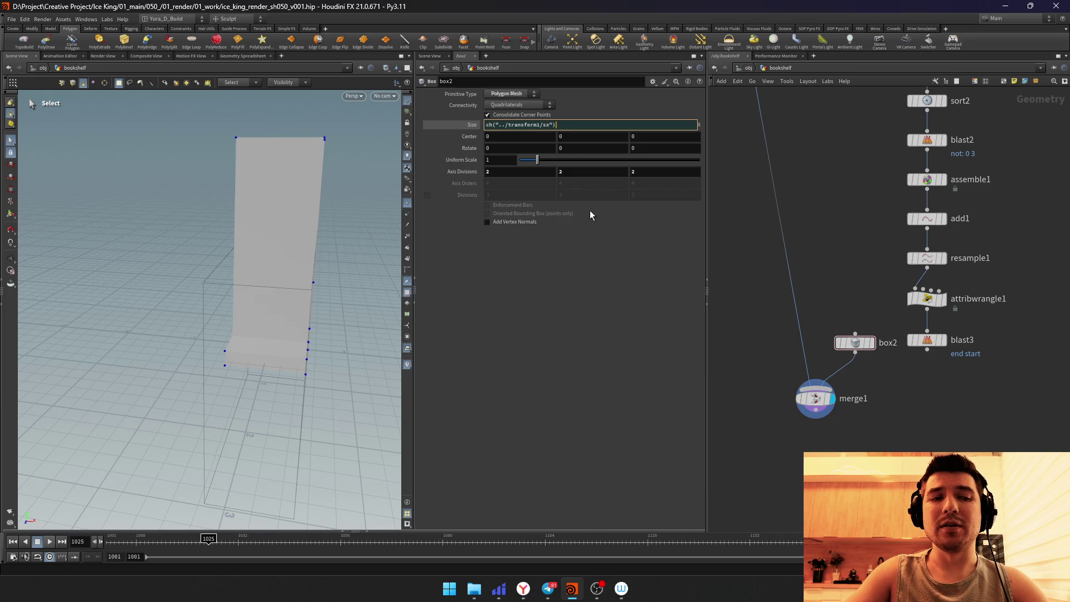
text(-0.1)
key(Return)
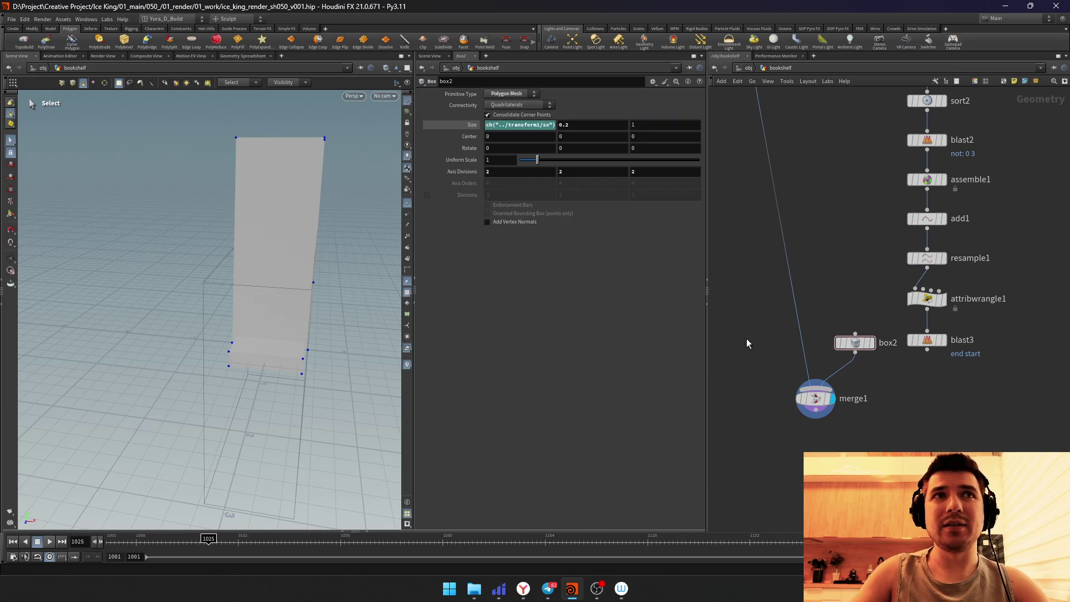
click(540, 122)
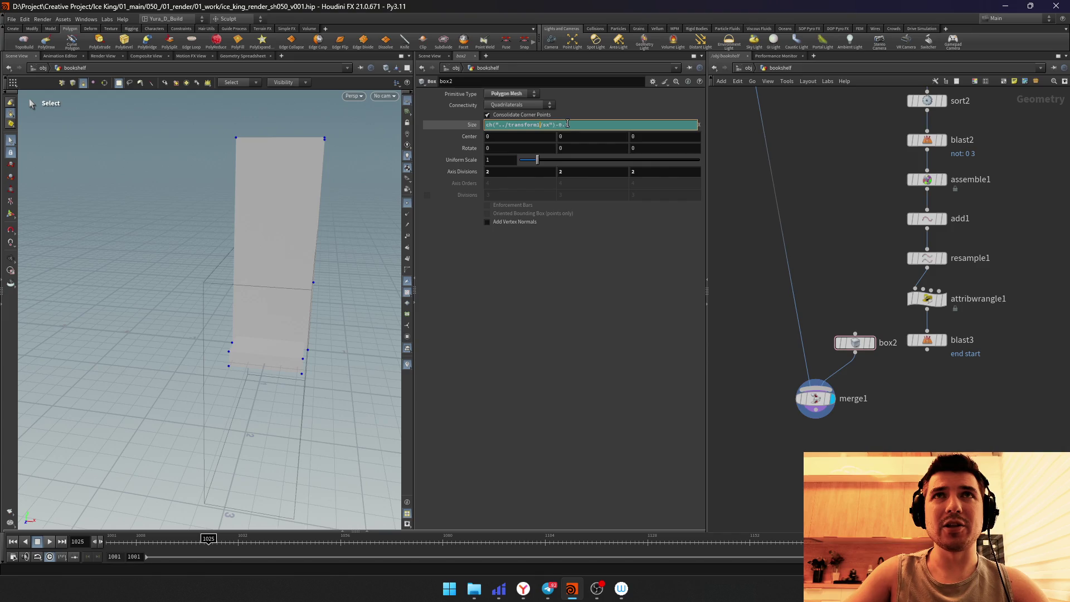
click(653, 81)
click(669, 92)
Step: Multiply box2's Size X expression by 0.1
mouse_move(458, 10)
mouse_down()
mouse_move(389, 84)
mouse_move(320, 241)
mouse_up()
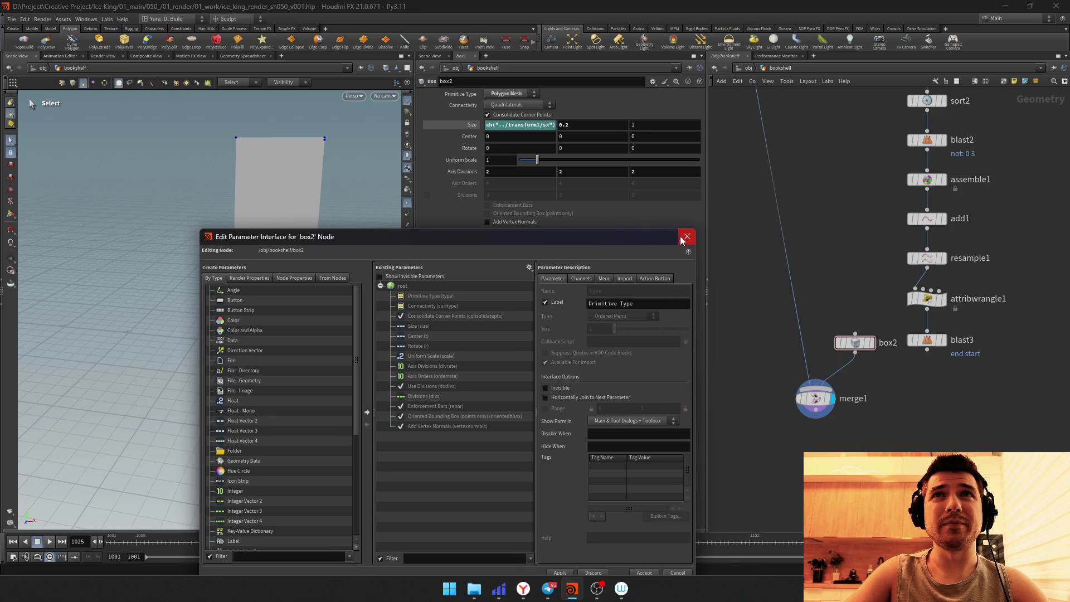
click(685, 237)
text(*)
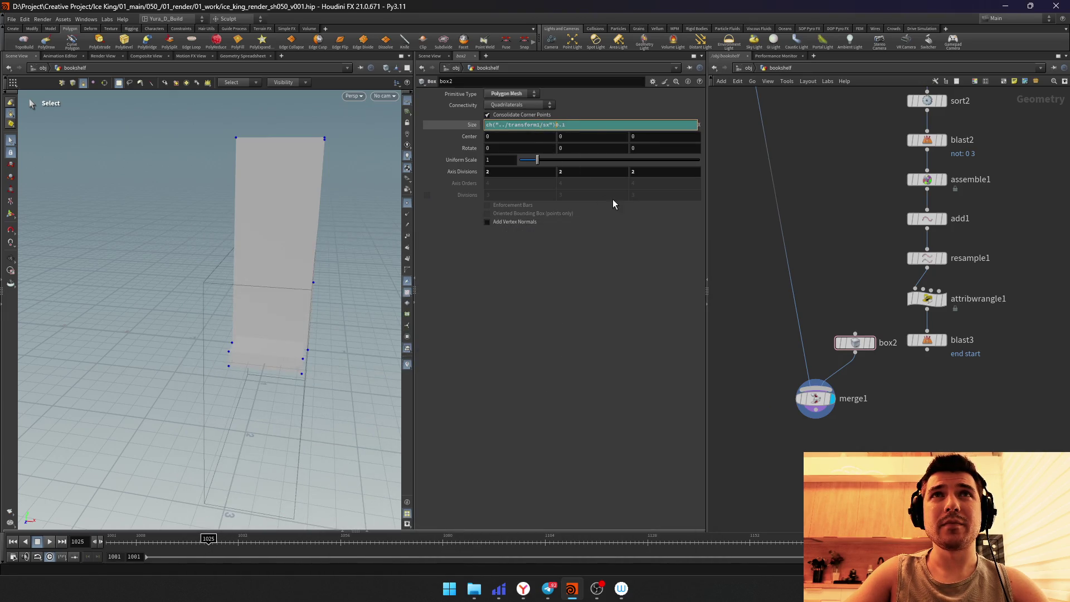
key(Return)
Step: Add a new Float parameter to box2 in the Edit Parameter Interface editor
click(653, 82)
click(677, 92)
drag(403, 242, 413, 197)
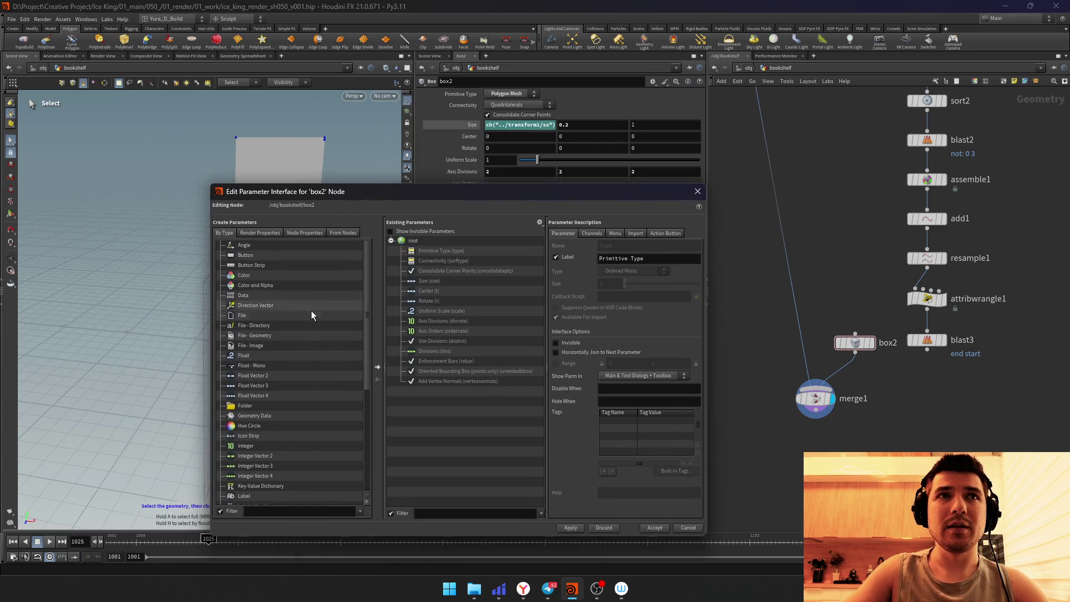
scroll(239, 460, down, 1)
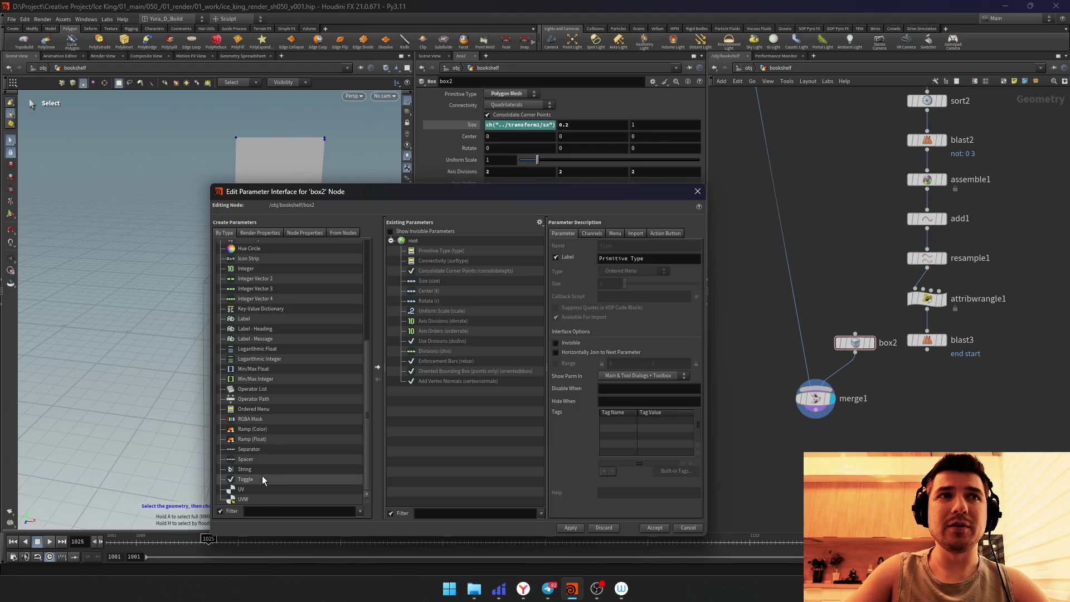
scroll(260, 457, up, 1)
scroll(253, 301, down, 6)
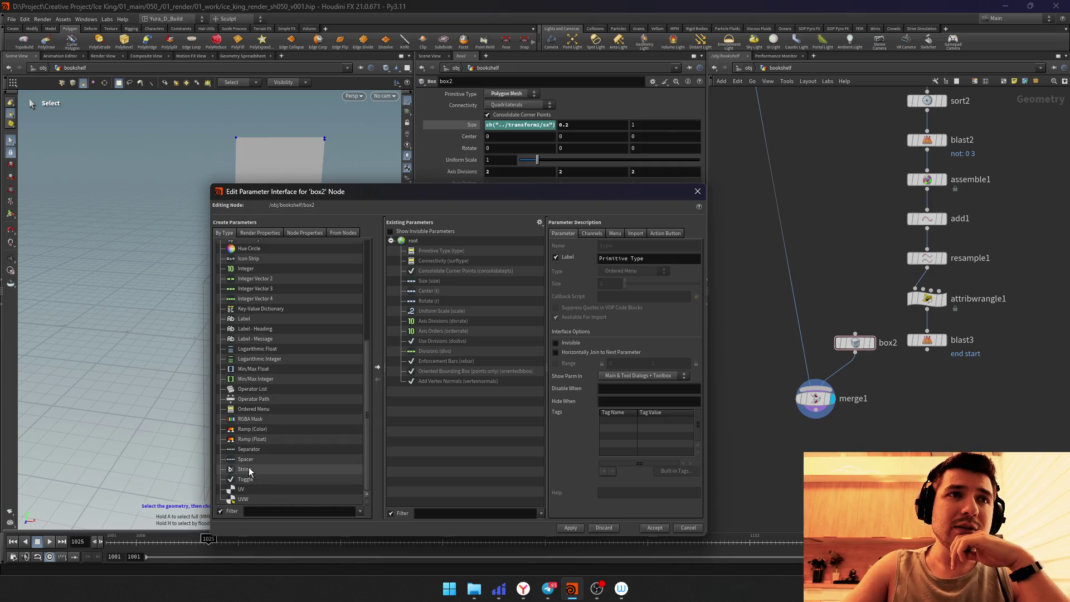
scroll(253, 490, up, 6)
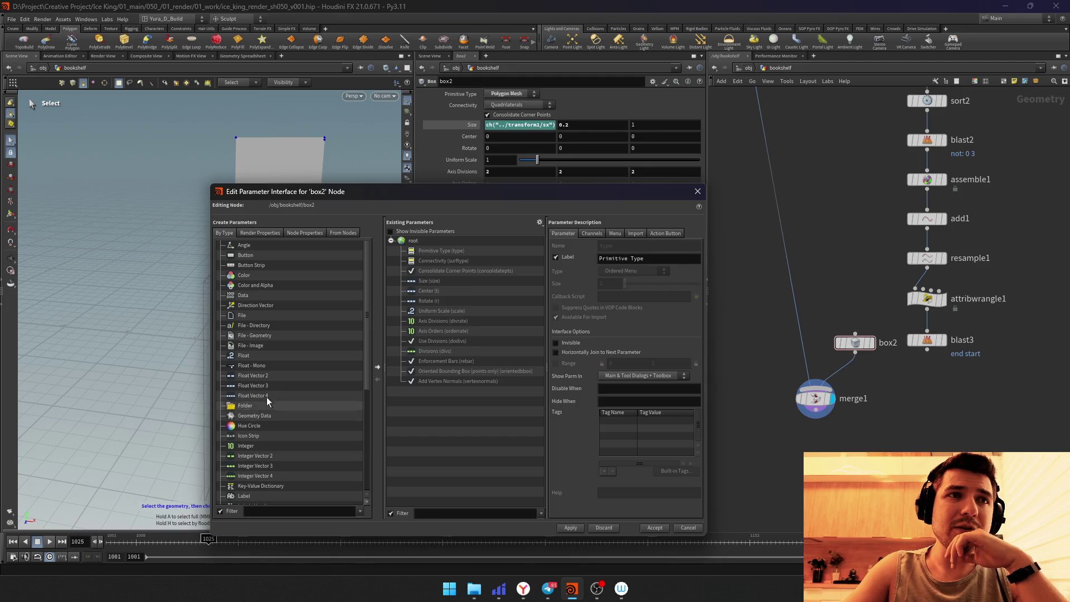
drag(410, 241, 413, 242)
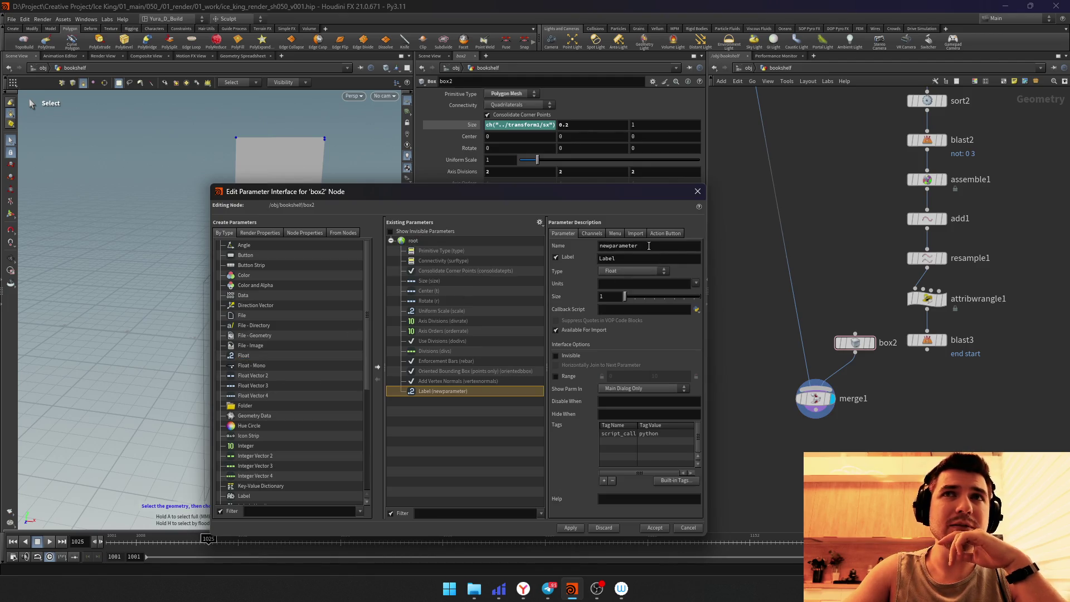
Step: Name and label the float 'thinkess', enable its range up to 0.9, and accept
double_click(649, 246)
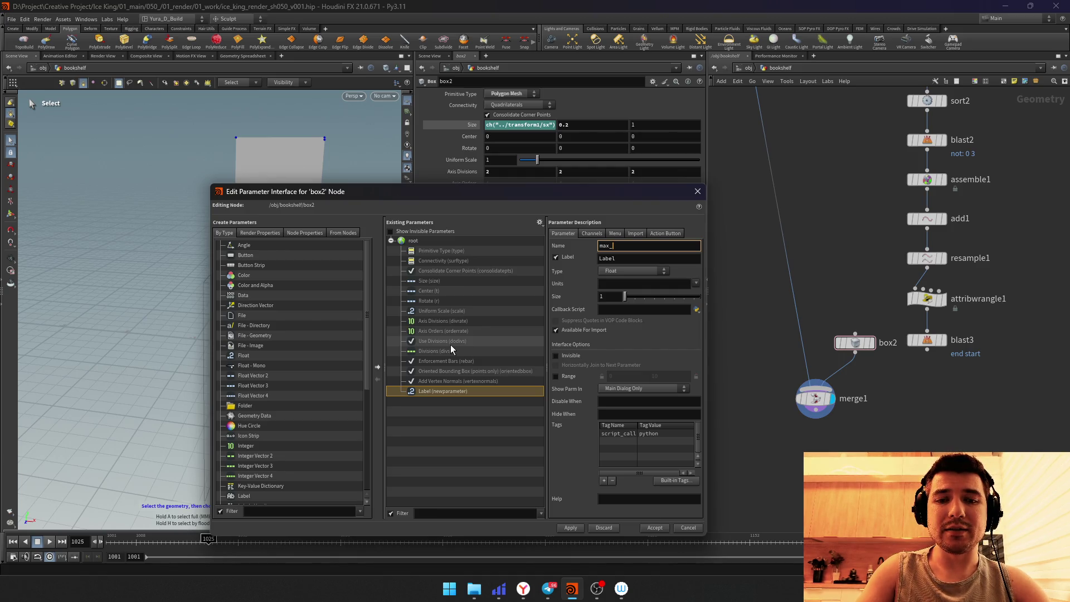
text(thickne)
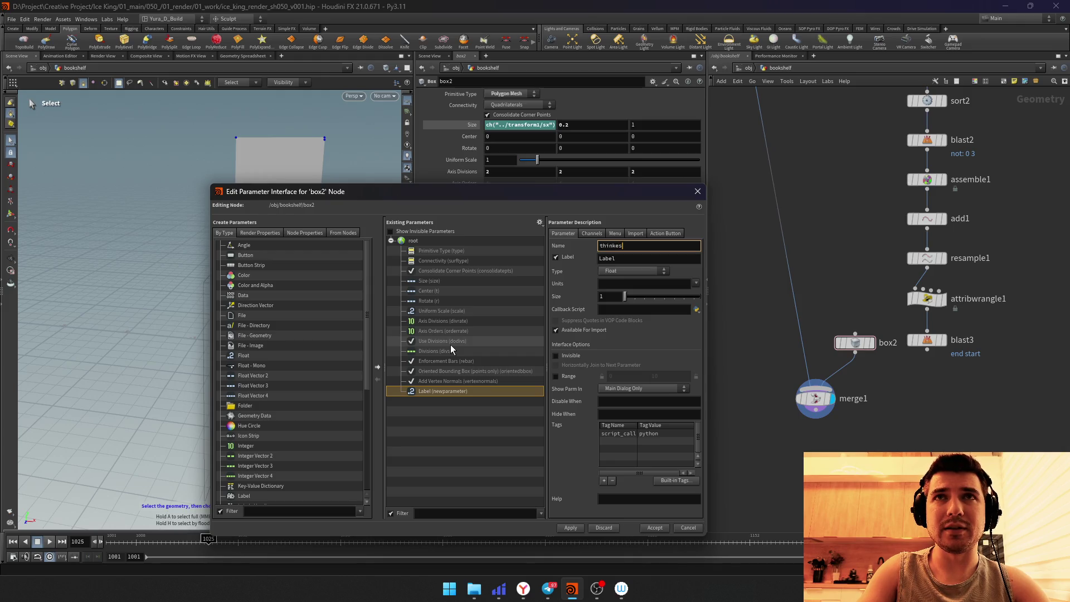
text(s)
key(Return)
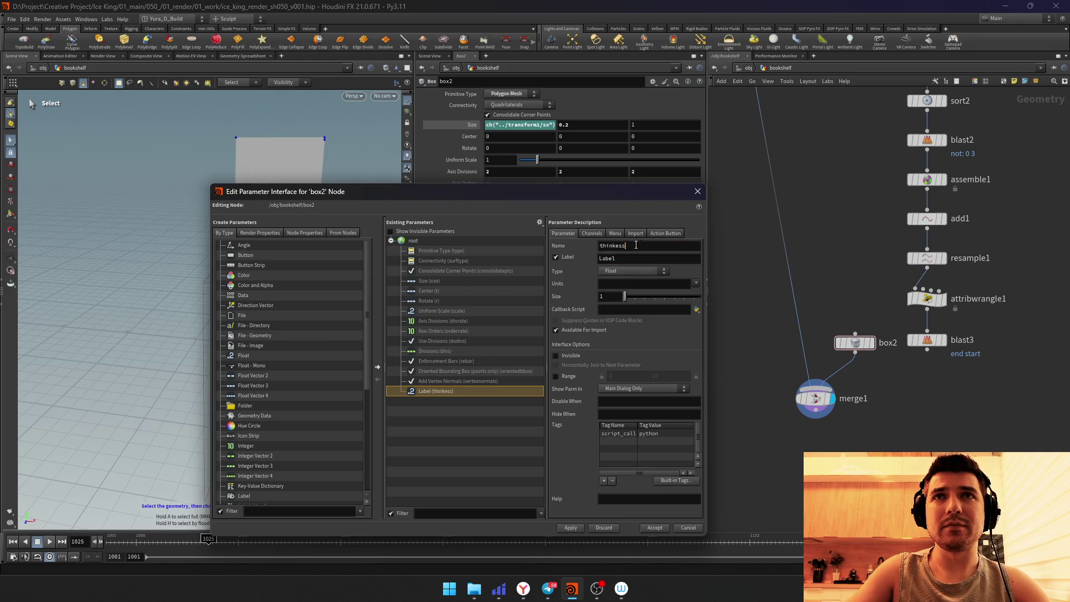
click(634, 261)
key(Return)
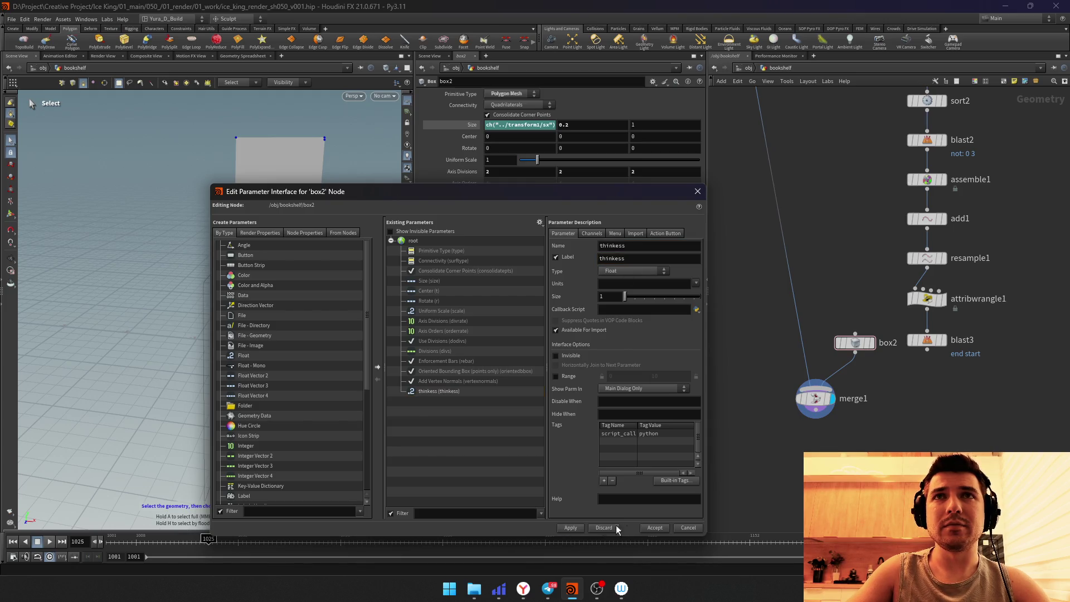
click(556, 376)
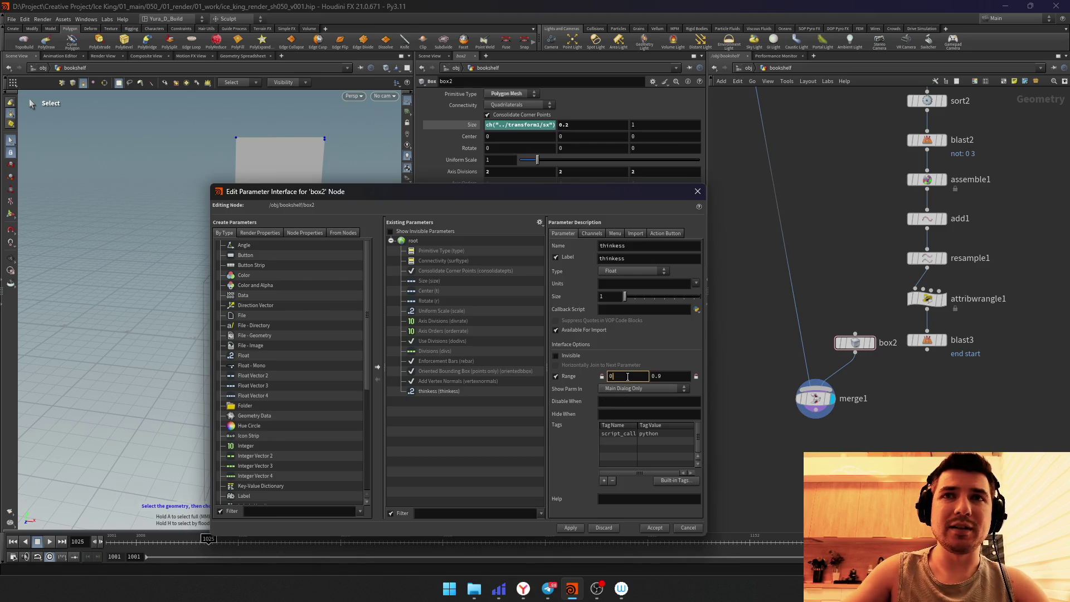
click(615, 378)
text(.1)
click(655, 528)
Step: Copy the thinkess parameter and paste it as a relative reference into box2's Size X
right_click(522, 235)
click(531, 307)
drag(523, 235, 520, 233)
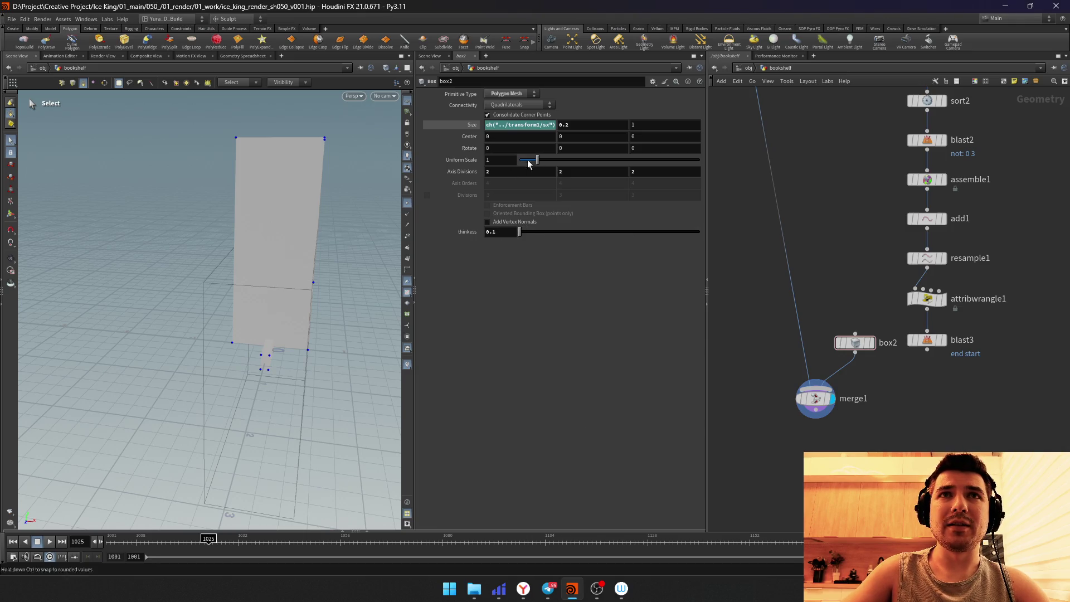
click(521, 125)
right_click(567, 125)
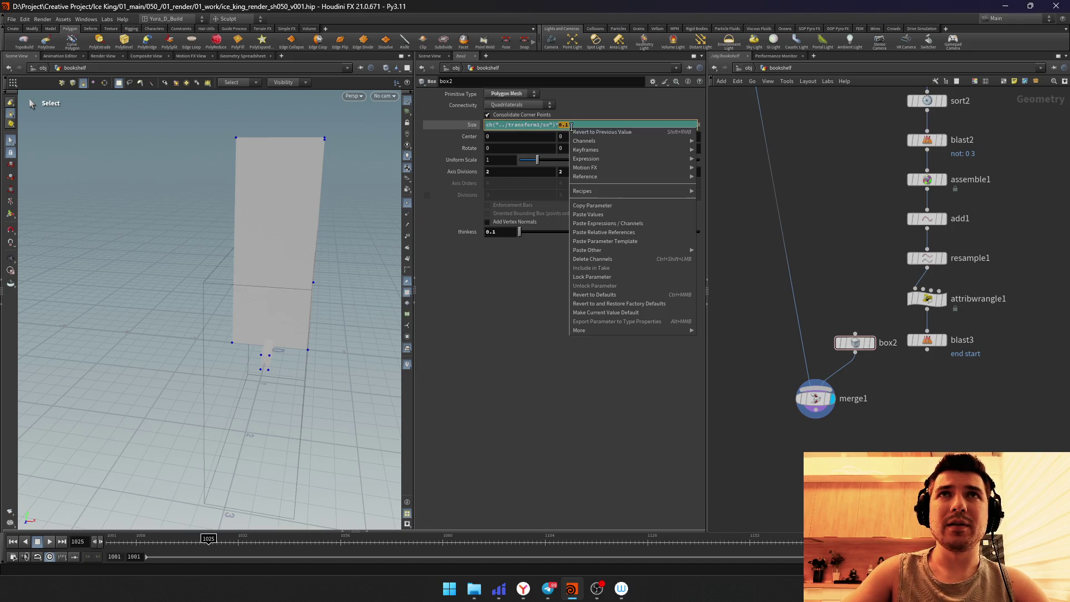
click(617, 241)
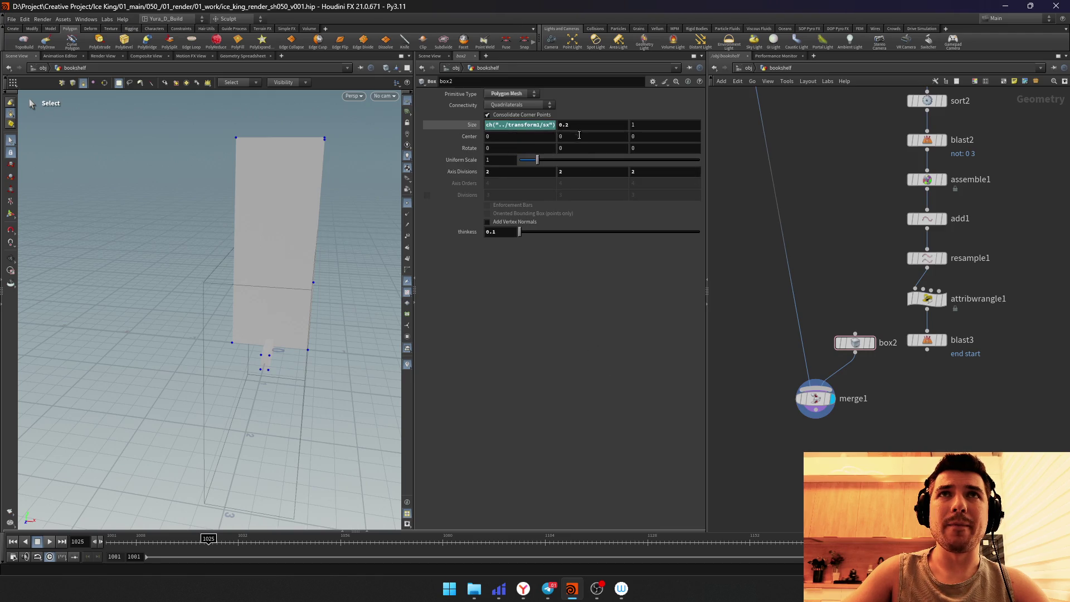
click(549, 125)
right_click(558, 132)
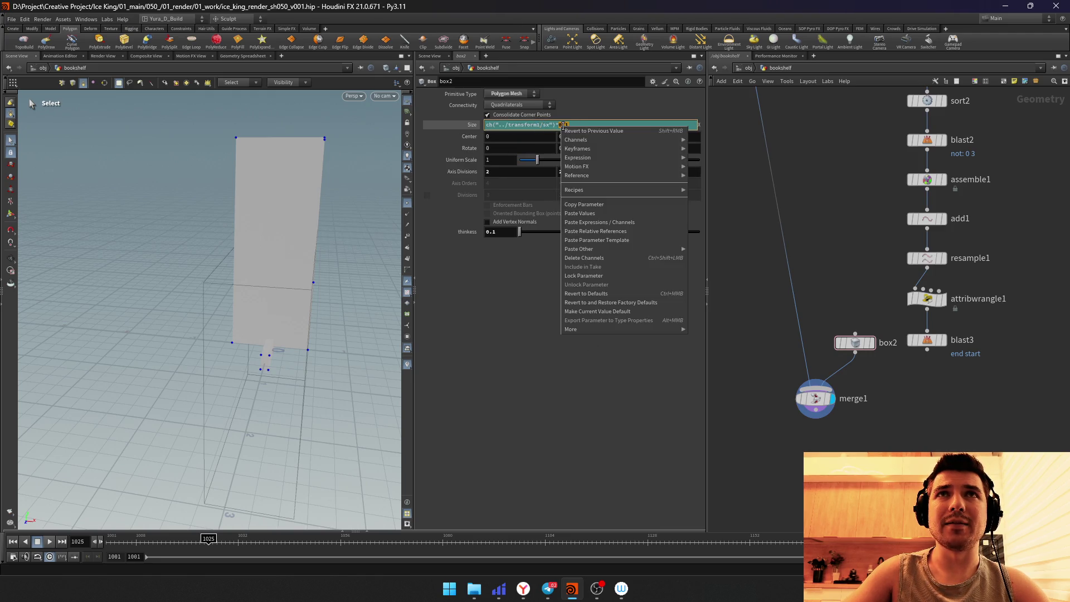
click(607, 227)
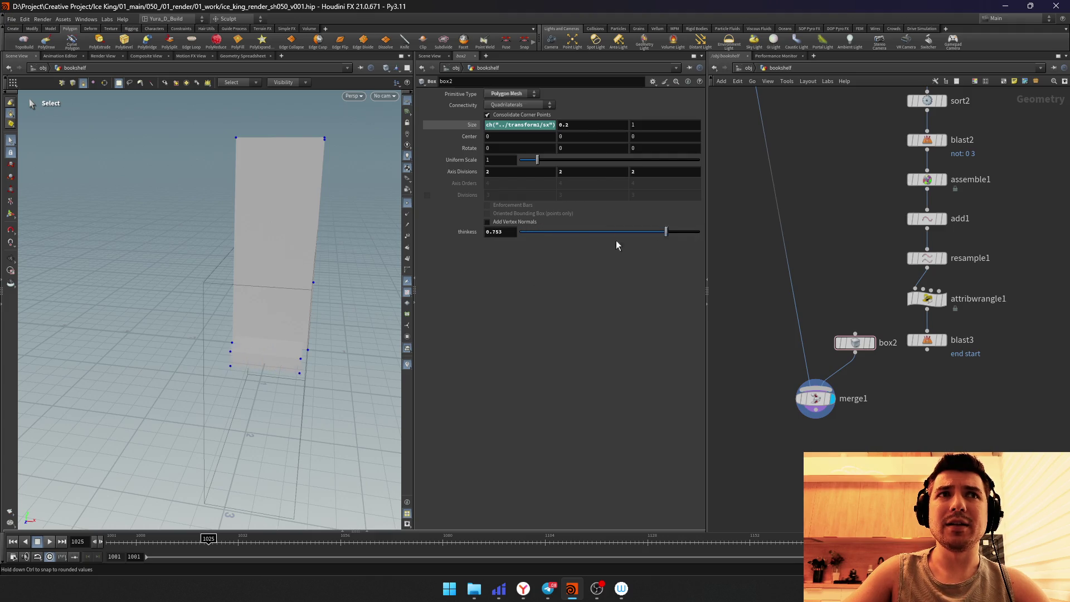
Step: Orbit around the slab to check its thickness with thinkess kept at 0.9
key(Escape)
mouse_move(383, 397)
mouse_down()
mouse_move(299, 336)
mouse_move(241, 336)
mouse_move(248, 326)
mouse_move(477, 382)
mouse_up()
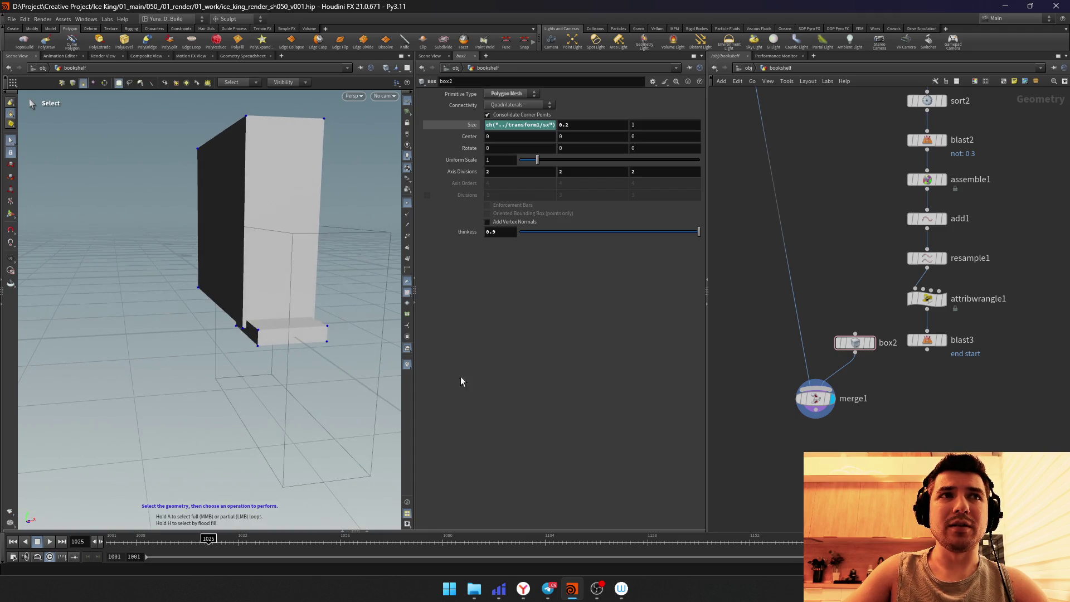
key(s)
mouse_move(268, 340)
alt+mouse_down()
mouse_move(282, 351)
mouse_move(584, 240)
alt+mouse_up()
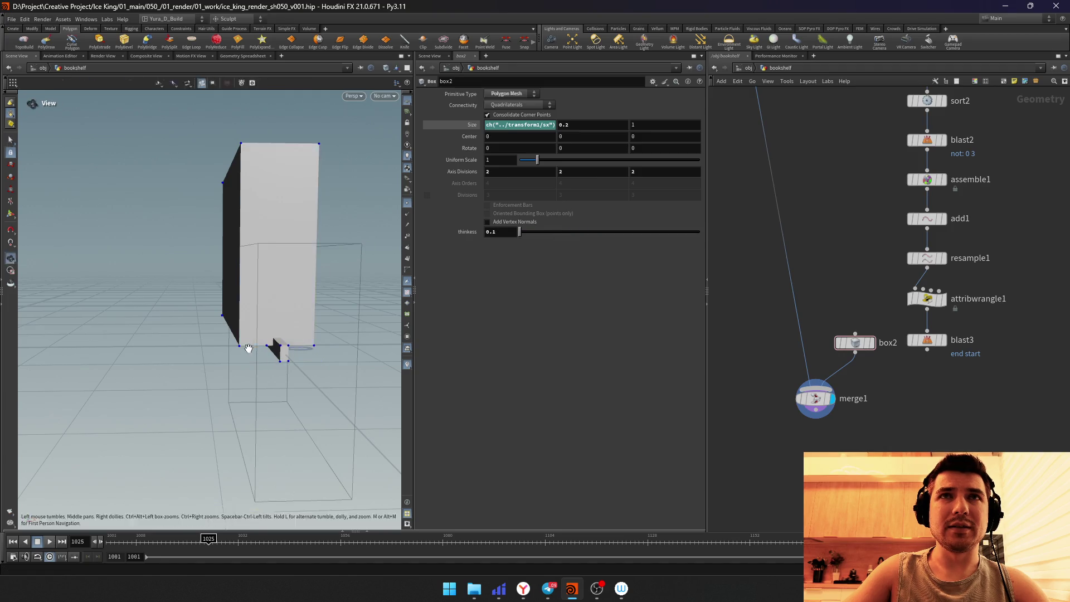
alt+drag(275, 352, 287, 306)
drag(529, 232, 540, 246)
key(ctrl+z)
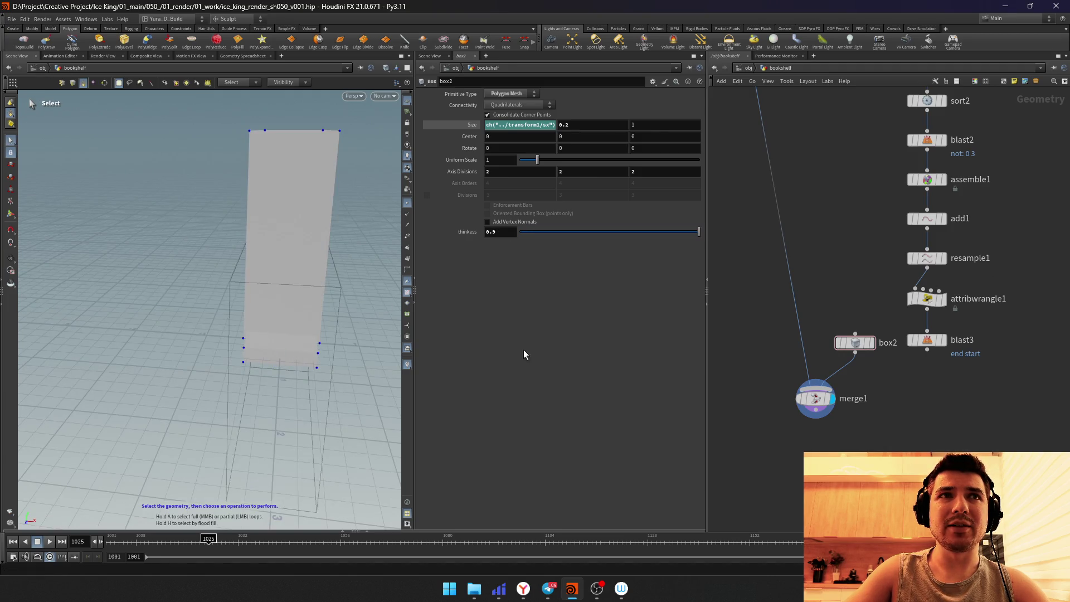
alt+drag(308, 353, 281, 349)
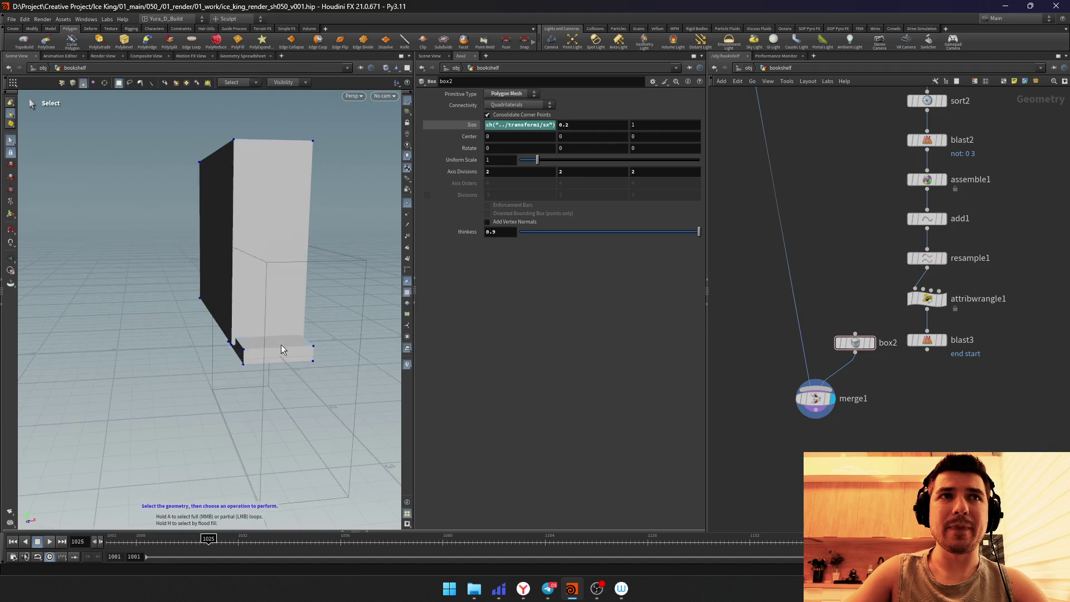
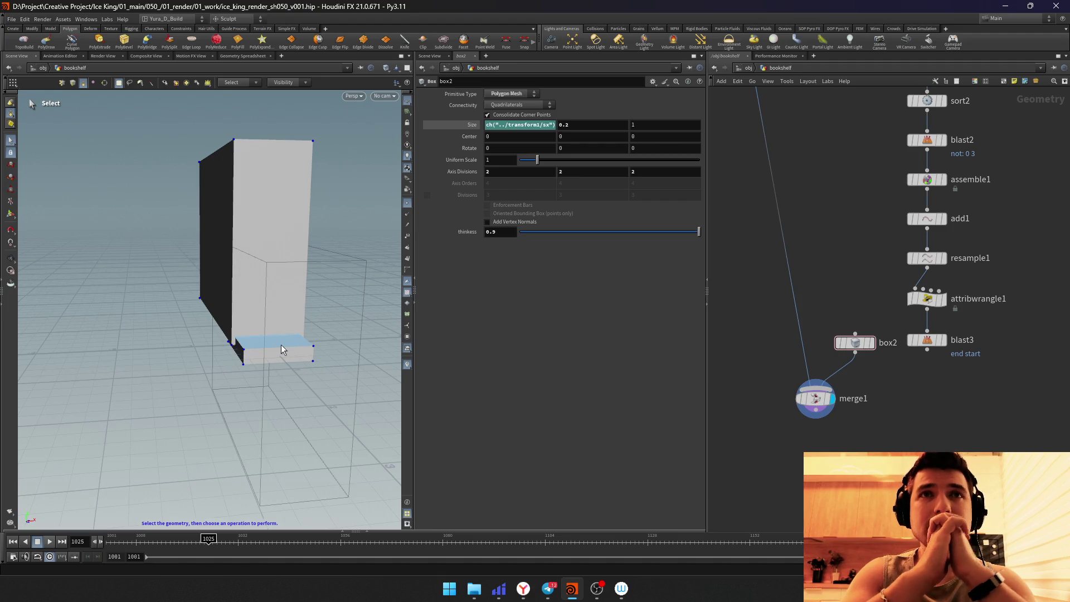
Step: Reposition merge1 and move box2 up beside it in the network
drag(830, 409, 775, 390)
drag(855, 343, 842, 338)
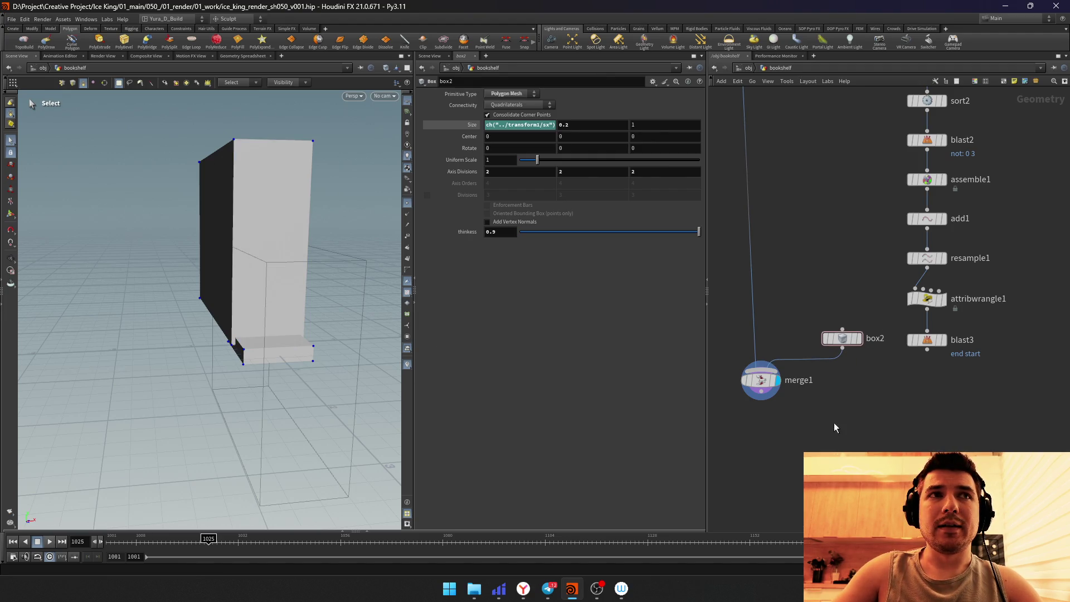
scroll(834, 422, down, 2)
Step: Place a Match Axis node by mistake and delete it
key(Tab)
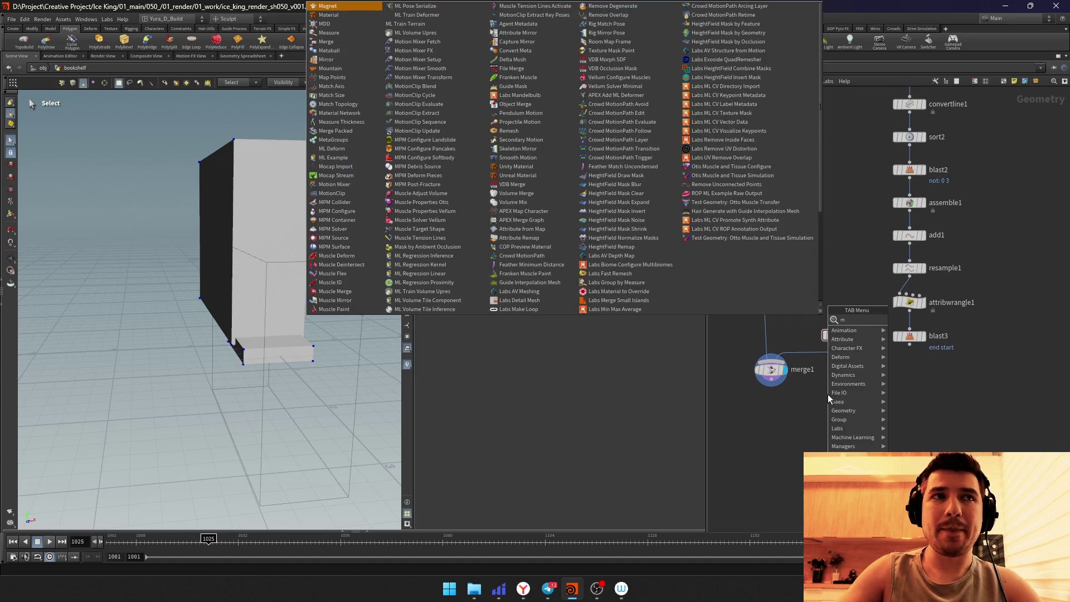
text(match)
key(Return)
click(828, 394)
key(Delete)
Step: Add a Copy to Points node copying box2 onto blast3's points, then display merge1
key(Tab)
text(copyto)
key(Return)
click(891, 400)
drag(839, 350, 880, 395)
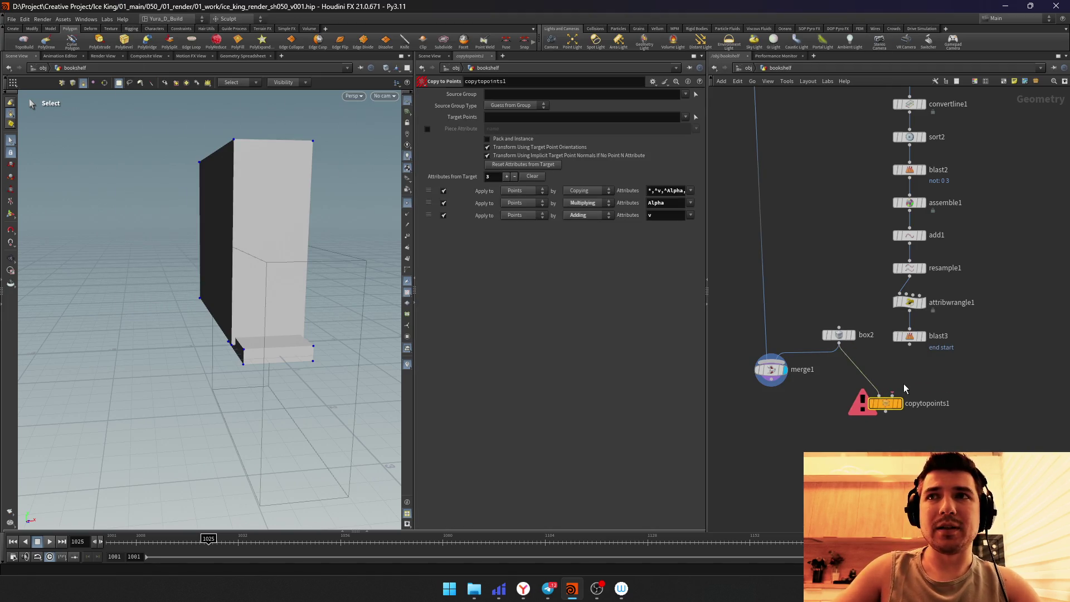
drag(910, 345, 893, 395)
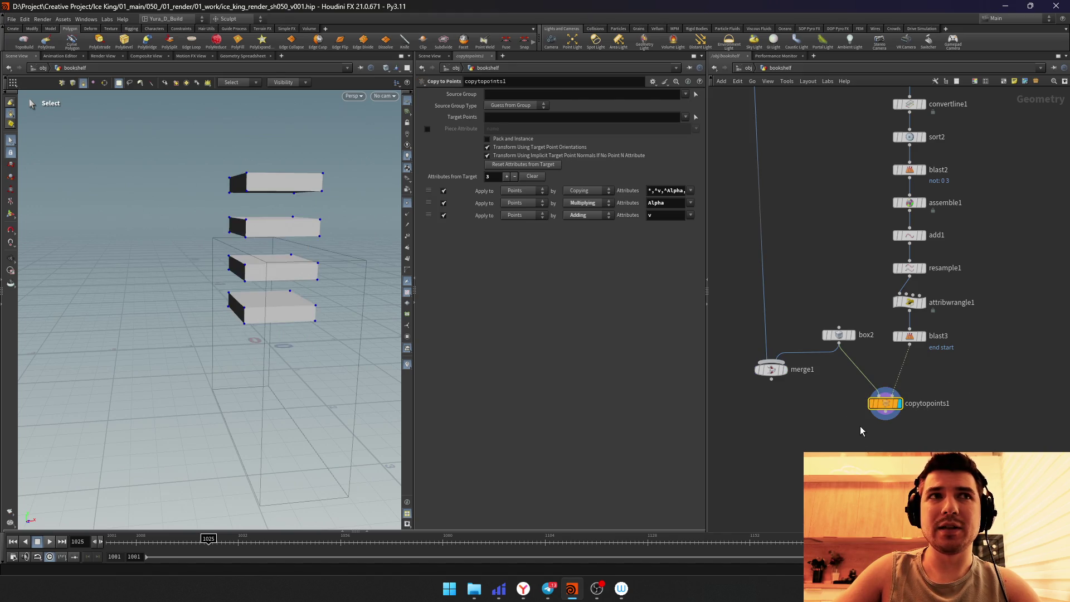
click(779, 371)
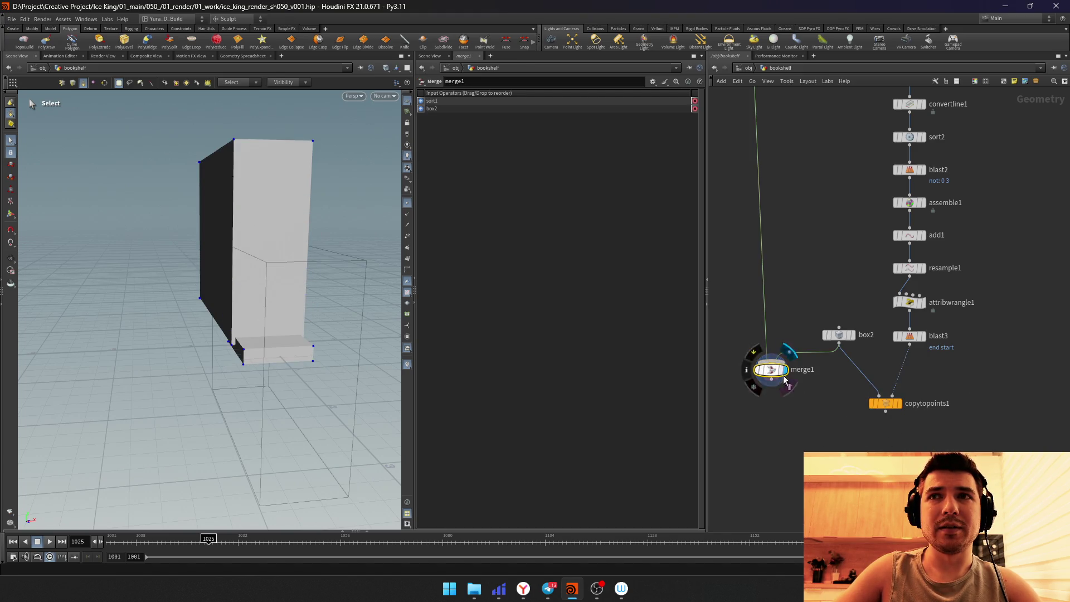
Step: Connect copytopoints1 into merge1 in place of box2 and orbit to check the shelves
drag(786, 357, 770, 398)
drag(886, 412, 759, 402)
mouse_move(305, 292)
mouse_down()
mouse_move(208, 296)
mouse_move(306, 292)
mouse_move(264, 282)
mouse_up()
mouse_move(724, 251)
middle_down()
mouse_move(716, 313)
mouse_move(783, 363)
middle_up()
Step: Inspect box1's settings and try adjusting its size interactively
click(797, 239)
click(783, 293)
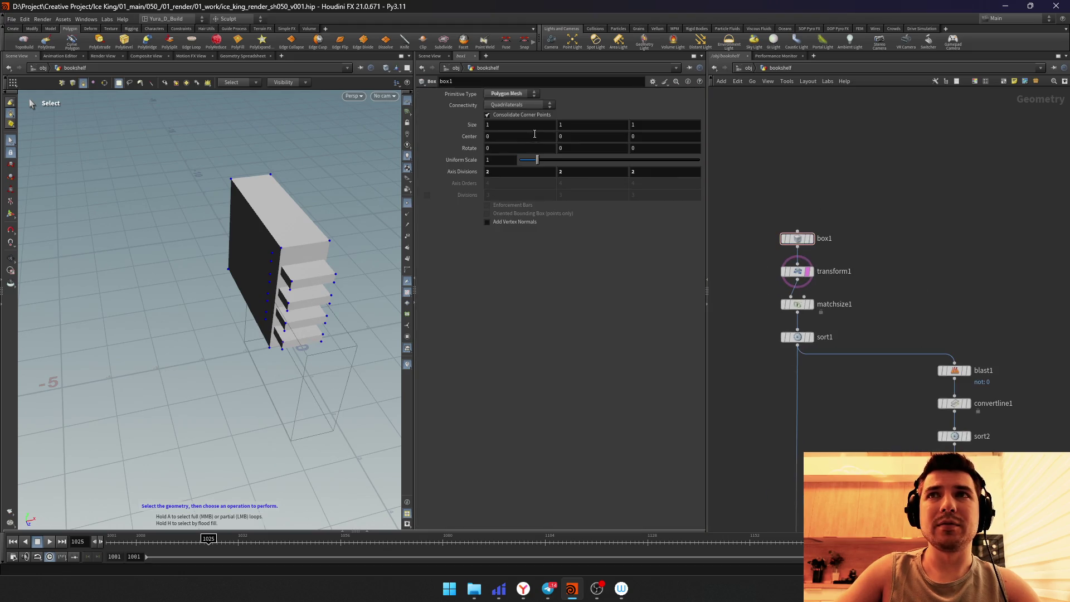
middle_click(499, 126)
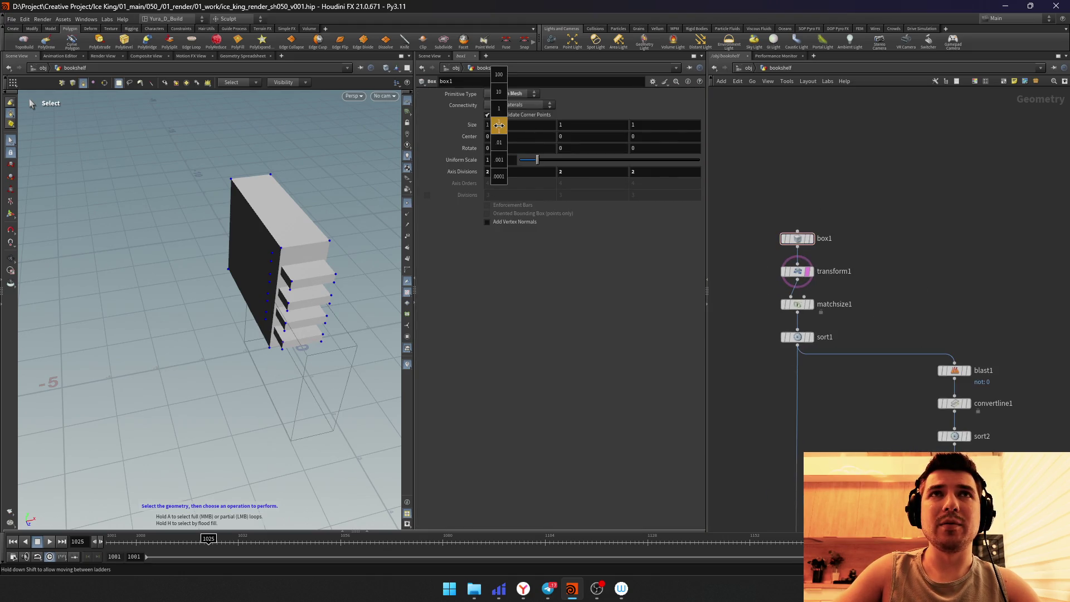
Step: Set transform1's Scale X to 1.7 and view the bookshelf from the front
click(798, 271)
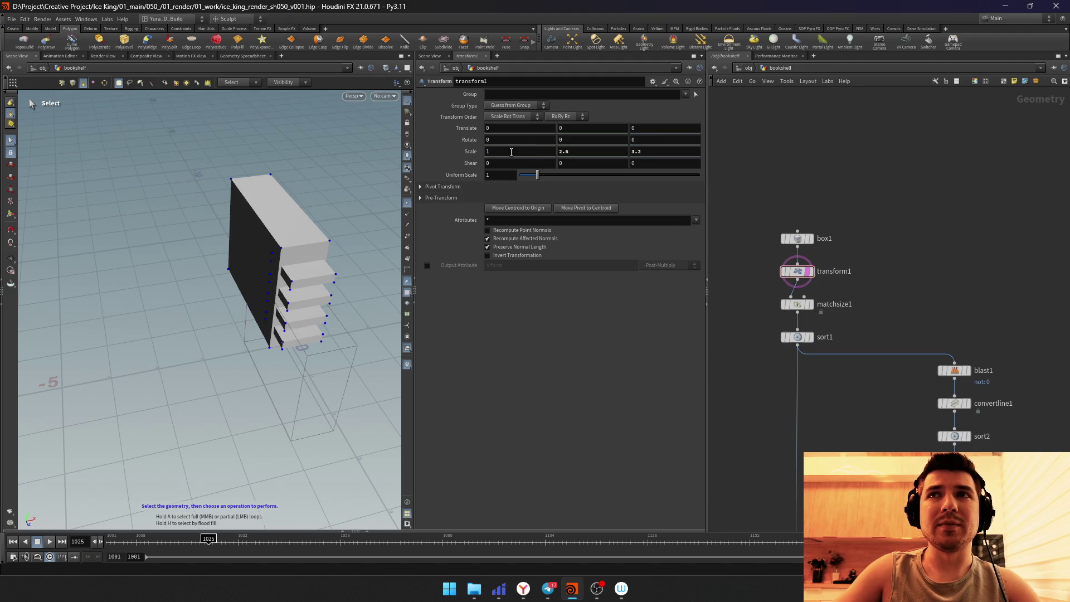
mouse_move(508, 152)
middle_down()
mouse_move(583, 143)
mouse_move(560, 145)
middle_up()
key(Escape)
mouse_move(334, 245)
mouse_down()
mouse_move(303, 258)
mouse_move(290, 237)
mouse_move(291, 278)
mouse_move(285, 251)
mouse_move(268, 249)
mouse_move(296, 291)
mouse_move(308, 276)
mouse_up()
scroll(323, 258, up, 5)
Step: Switch to the web browser, visit the Yandex Music page, then return to the YouTube video
key(alt+Tab)
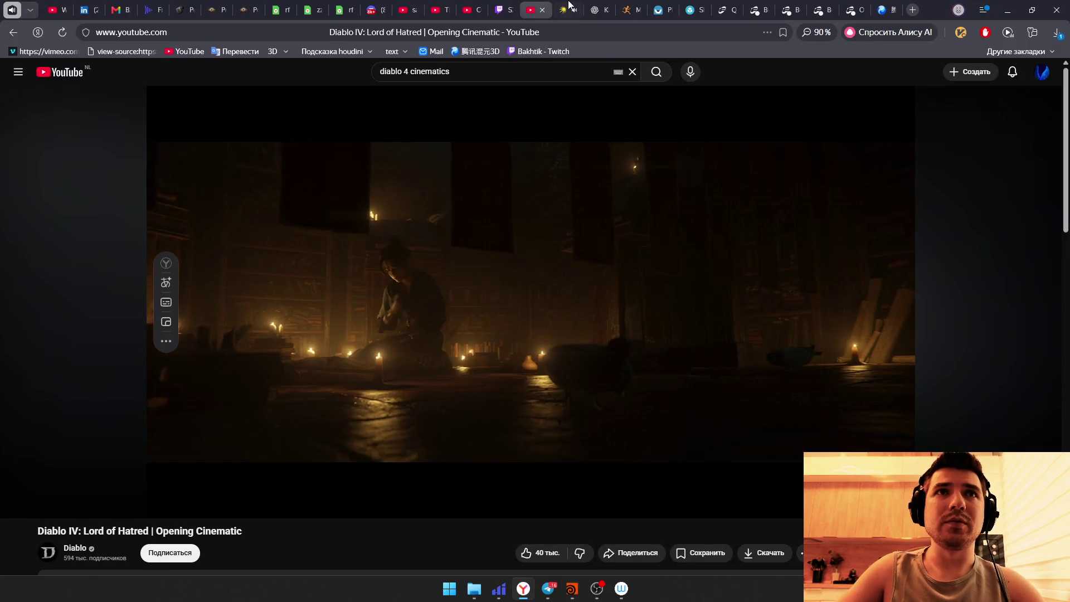
click(570, 4)
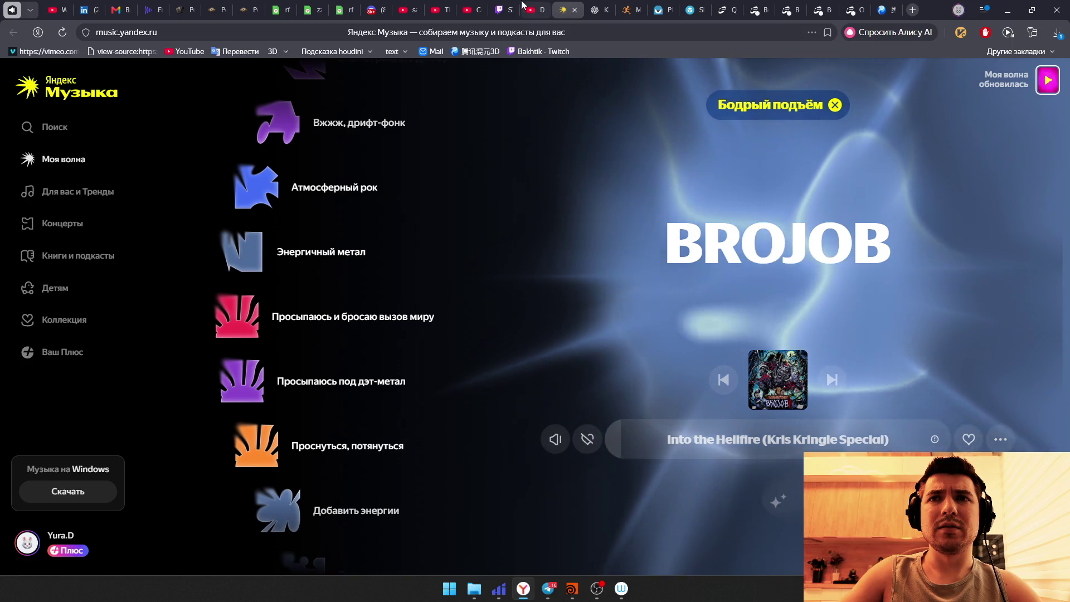
click(535, 9)
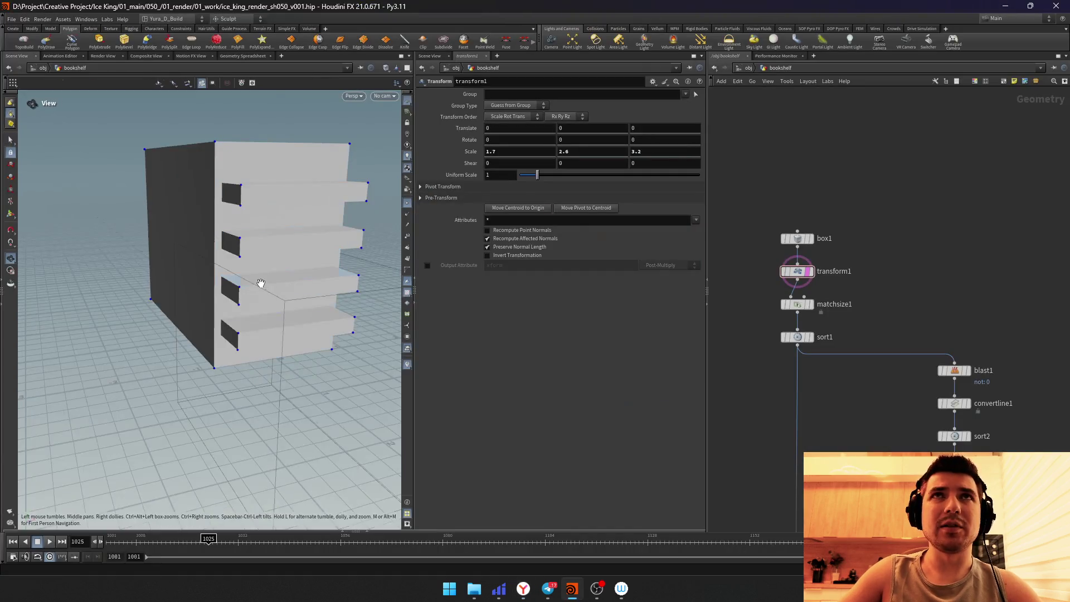
Step: Orbit the bookshelf and select box2, merge1 and copytopoints1, bringing the copy nodes into view
mouse_move(258, 284)
mouse_down()
mouse_move(246, 251)
mouse_move(227, 287)
mouse_move(268, 301)
mouse_move(232, 263)
mouse_move(223, 292)
mouse_move(232, 283)
mouse_move(245, 301)
mouse_up()
key(s)
mouse_move(858, 519)
middle_down()
mouse_move(816, 381)
mouse_move(845, 235)
middle_up()
drag(914, 279, 761, 390)
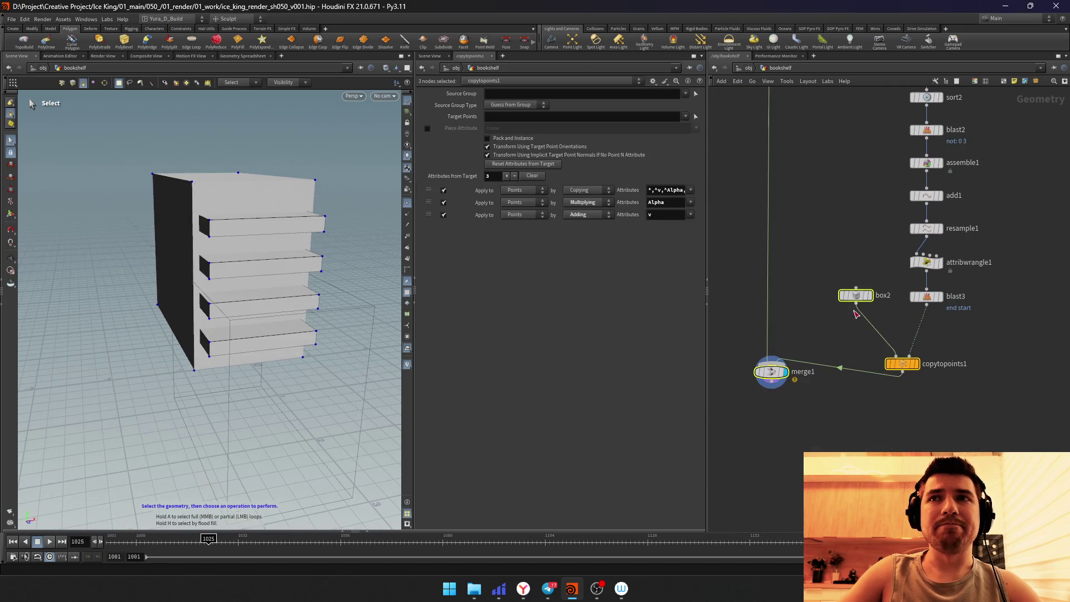
middle_drag(841, 301, 835, 377)
middle_drag(855, 281, 829, 340)
Step: Add a Labs Curve Resample by Density node found by searching 'resa'
key(Tab)
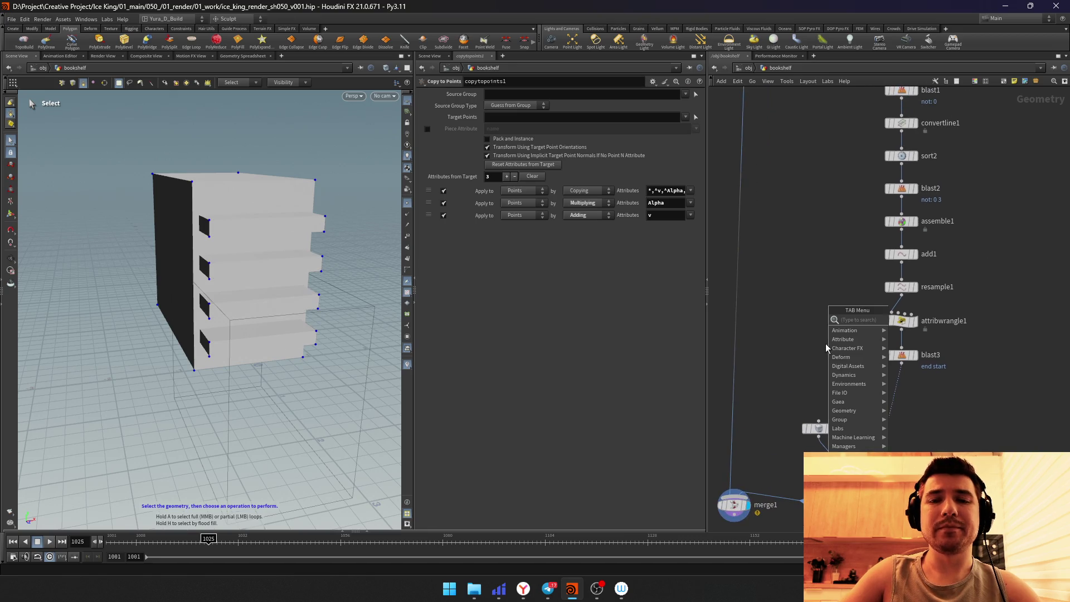
text(resa)
key(Down)
key(Down)
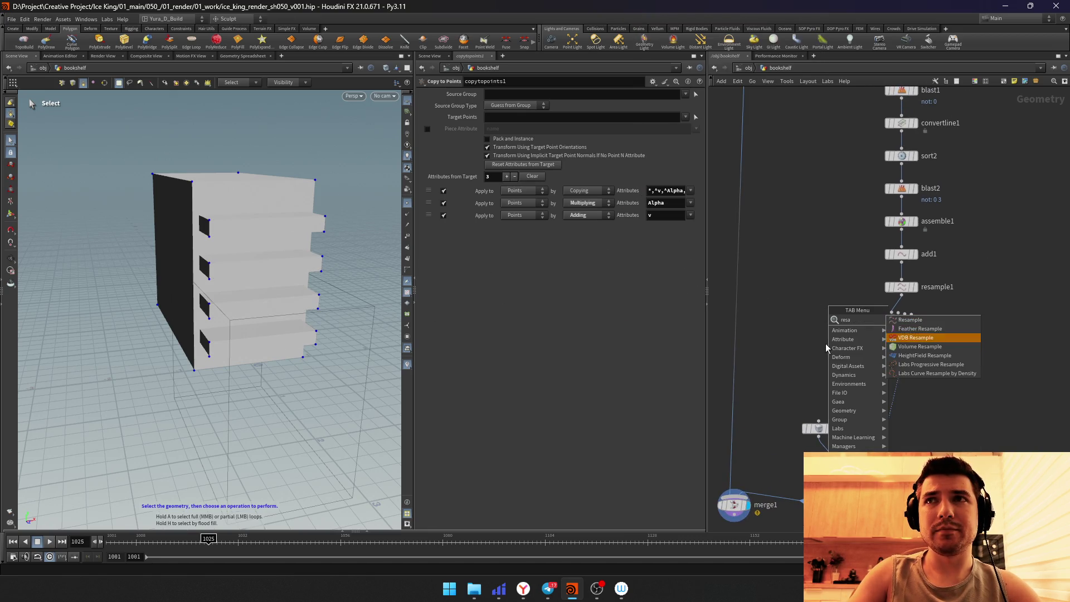
key(Down)
key(Down)
key(Down)
key(Return)
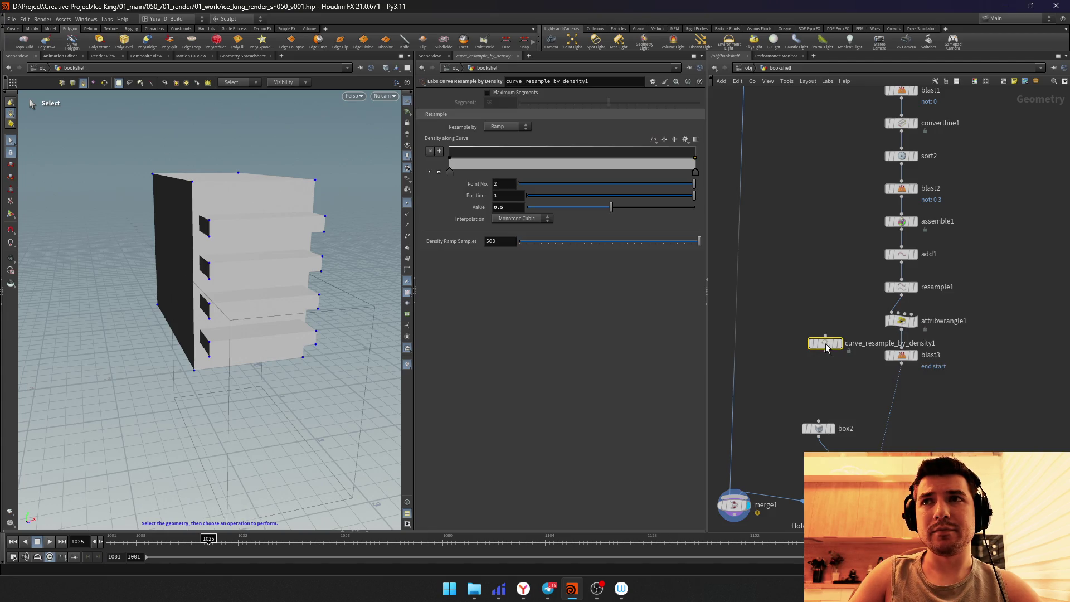
Step: Insert the curve resample node in place of resample1, with Maximum Segments on and set to 5
drag(825, 343, 892, 308)
middle_drag(834, 331, 829, 335)
scroll(833, 330, up, 2)
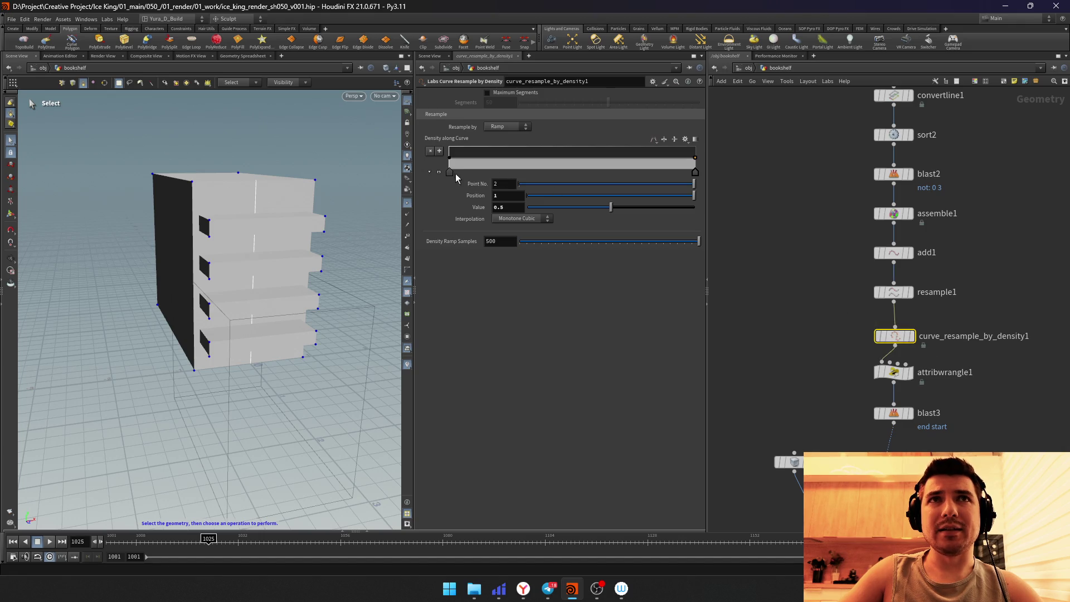
click(501, 95)
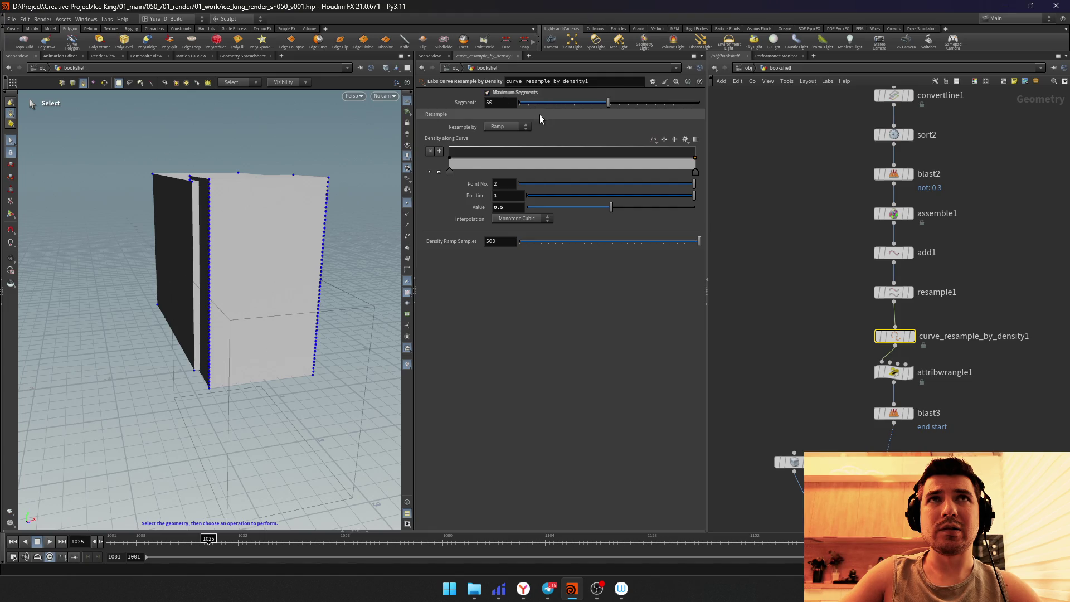
click(488, 105)
click(899, 296)
key(Delete)
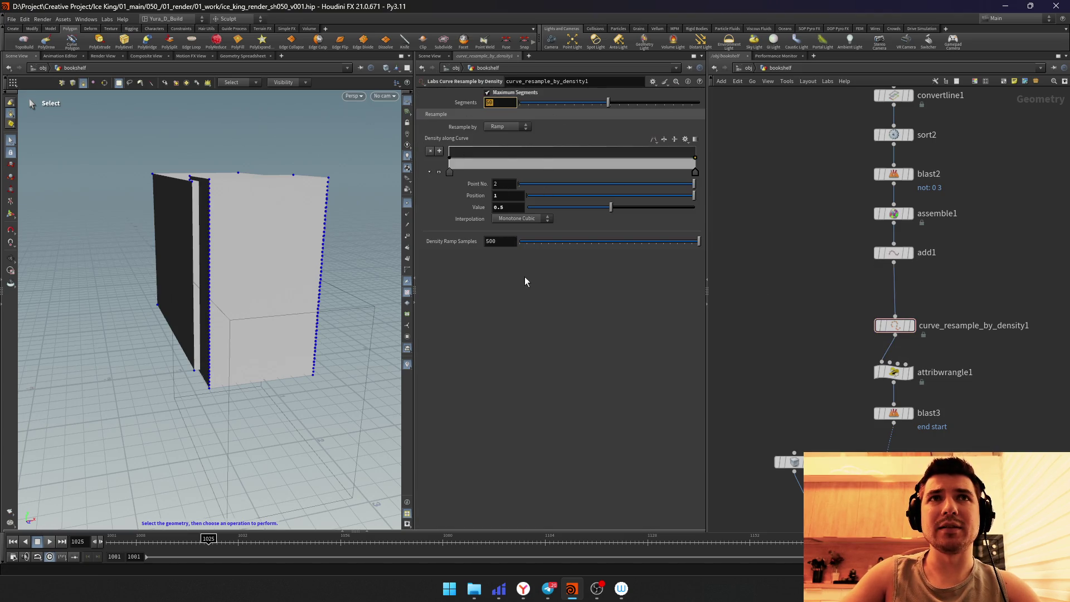
text(5)
key(Return)
Step: Shape the density ramp: start lowered to about 0.18, end raised to about 0.69
drag(456, 171, 461, 173)
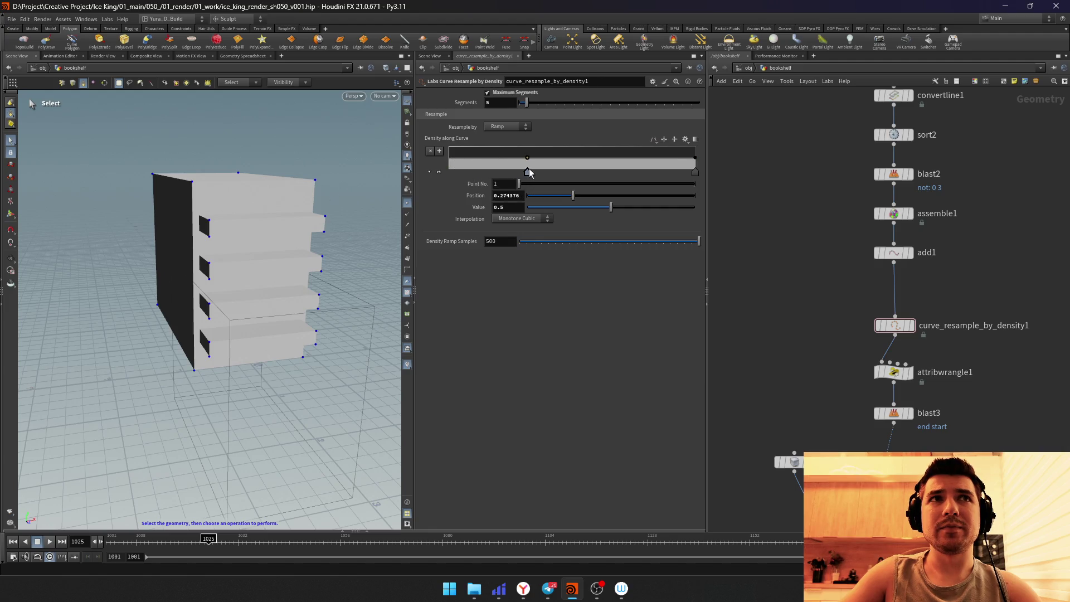
mouse_move(533, 171)
mouse_down()
mouse_move(460, 156)
mouse_move(449, 171)
mouse_up()
drag(694, 165, 698, 154)
click(450, 167)
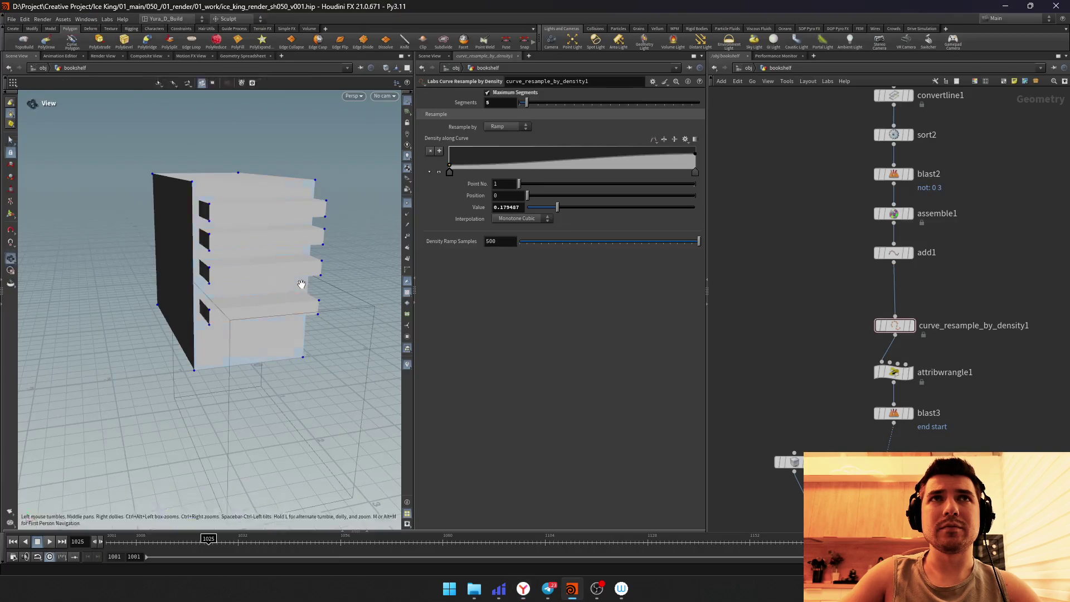
mouse_move(299, 282)
mouse_down()
mouse_move(268, 272)
mouse_move(289, 230)
mouse_move(280, 243)
mouse_move(231, 244)
mouse_move(253, 253)
mouse_move(274, 229)
mouse_move(265, 246)
mouse_up()
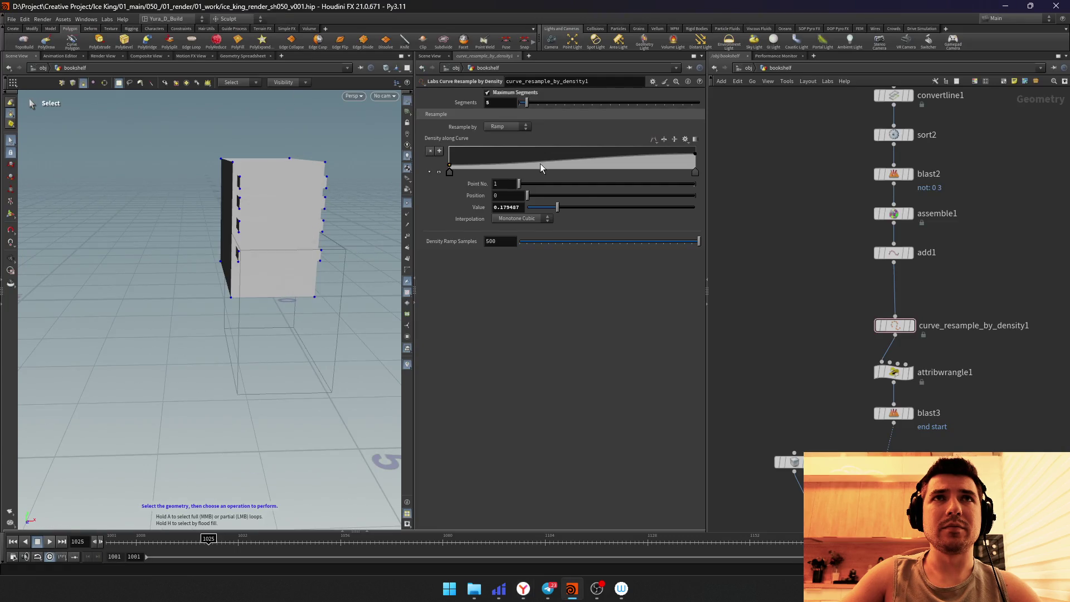
Step: Move the middle density ramp key right and push the end key to full value
drag(541, 163, 557, 170)
mouse_move(696, 176)
mouse_down()
mouse_move(604, 166)
mouse_move(583, 175)
mouse_up()
drag(451, 172, 463, 172)
mouse_move(606, 156)
mouse_down()
mouse_move(674, 156)
mouse_move(672, 146)
mouse_move(692, 158)
mouse_up()
Step: Move the end ramp key to the far end and the middle key to 0.73, raising the start key slightly
drag(692, 161, 693, 162)
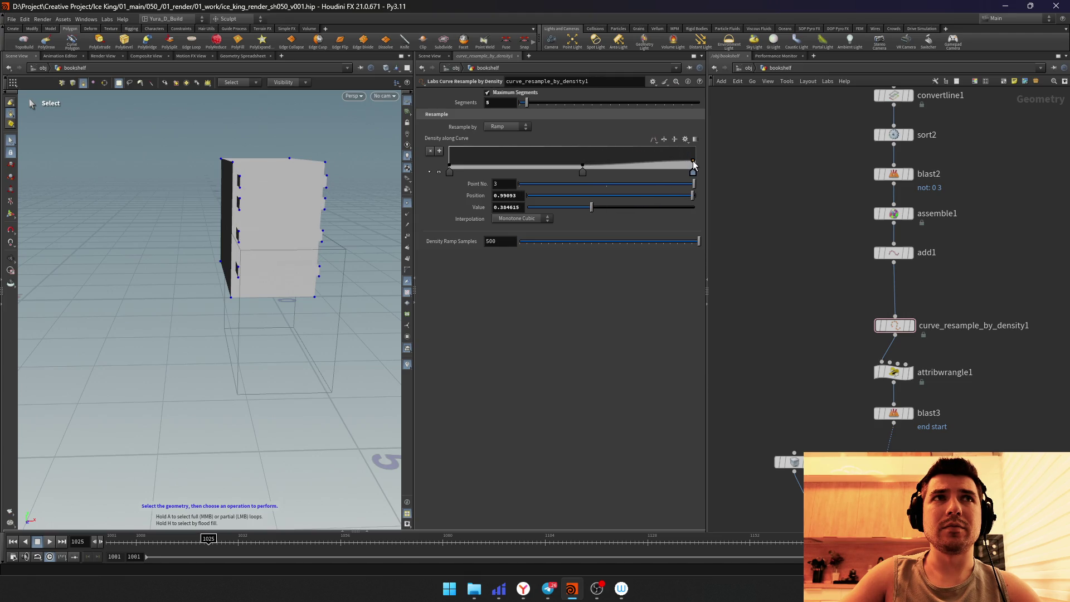
drag(593, 174, 629, 173)
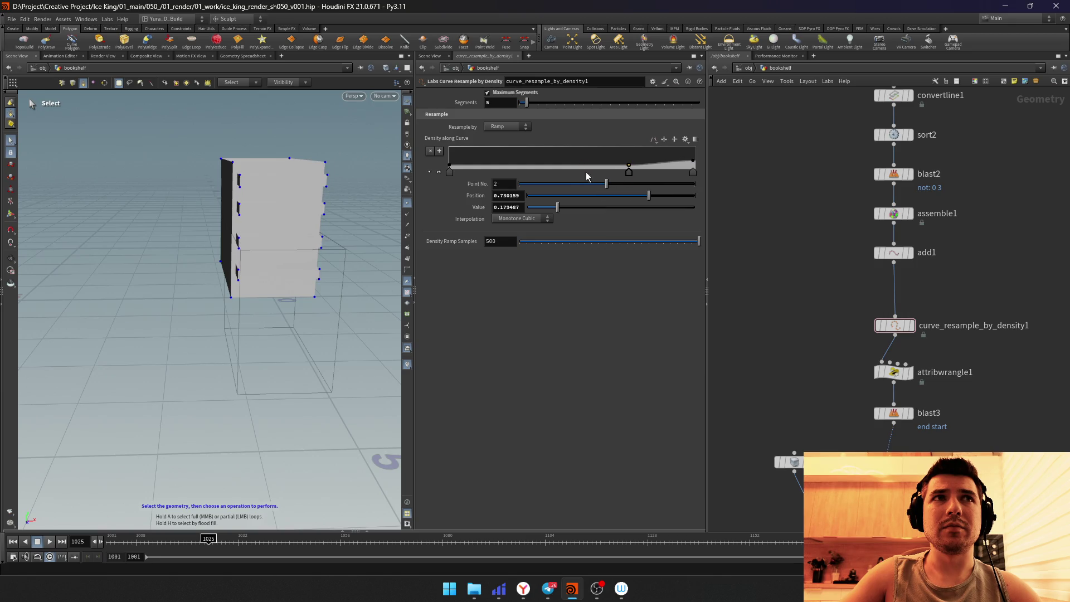
drag(450, 167, 451, 170)
Step: Orbit the viewport to inspect the bookshelf from its left side and front
scroll(365, 222, up, 3)
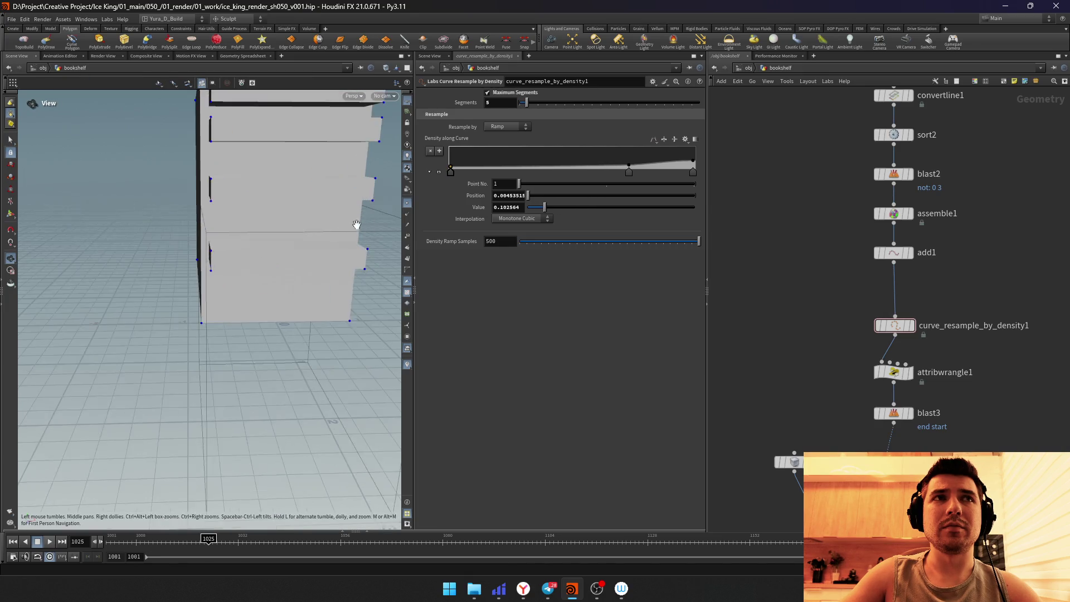
drag(366, 222, 313, 255)
key(s)
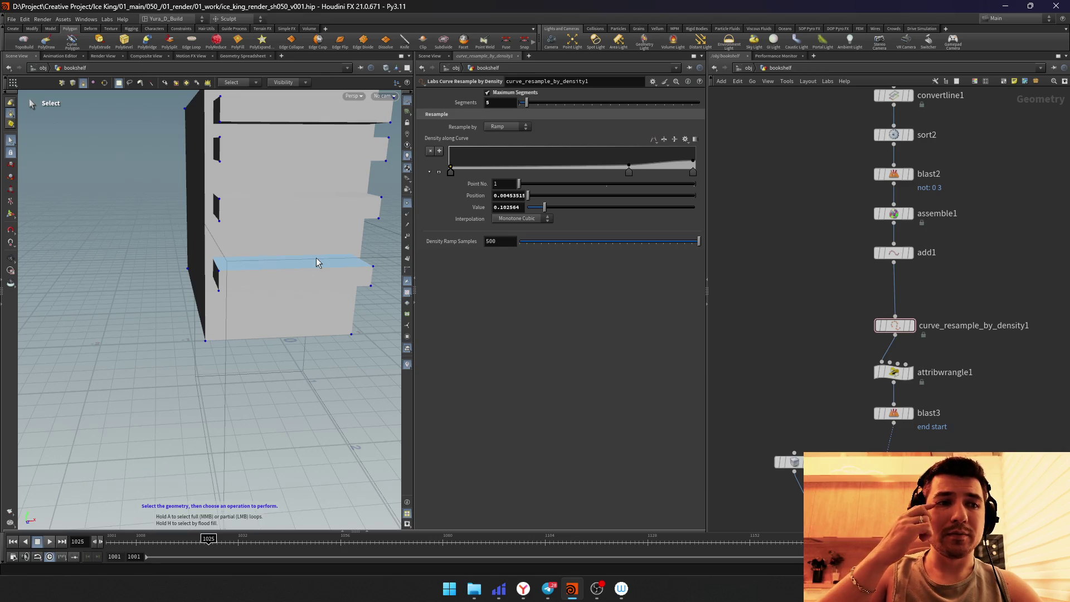
key(Escape)
mouse_move(313, 255)
mouse_down()
mouse_move(312, 236)
mouse_move(279, 260)
mouse_move(313, 263)
mouse_move(268, 262)
mouse_up()
key(s)
scroll(768, 329, down, 3)
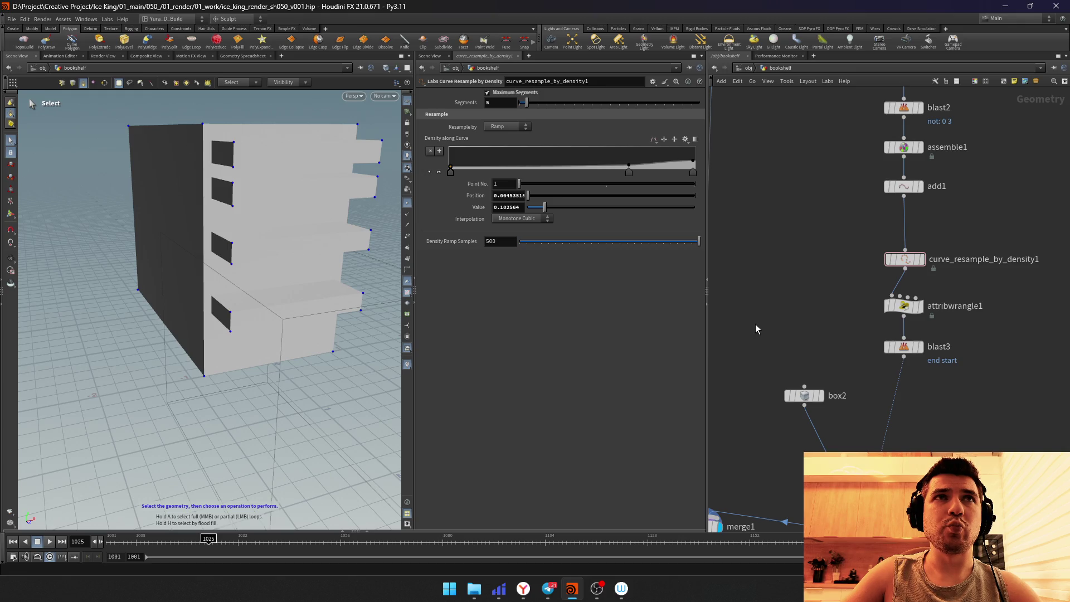
mouse_move(342, 347)
alt+mouse_down()
mouse_move(311, 311)
mouse_move(307, 325)
mouse_move(277, 318)
mouse_move(279, 301)
mouse_move(235, 316)
mouse_move(234, 244)
alt+mouse_up()
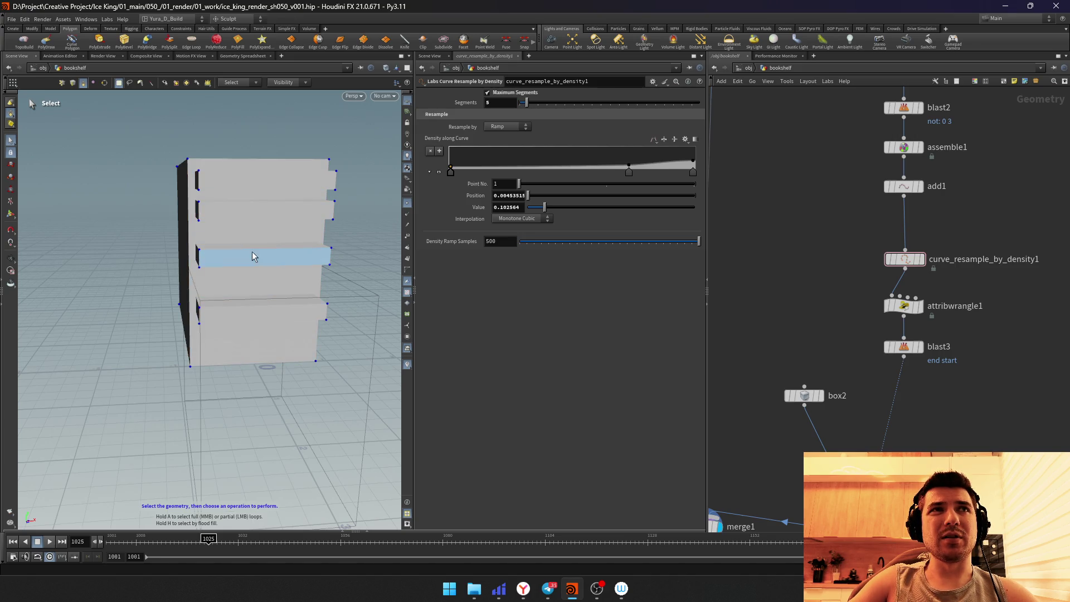
key(alt)
mouse_move(223, 212)
alt+mouse_down()
mouse_move(241, 239)
mouse_move(256, 226)
alt+mouse_up()
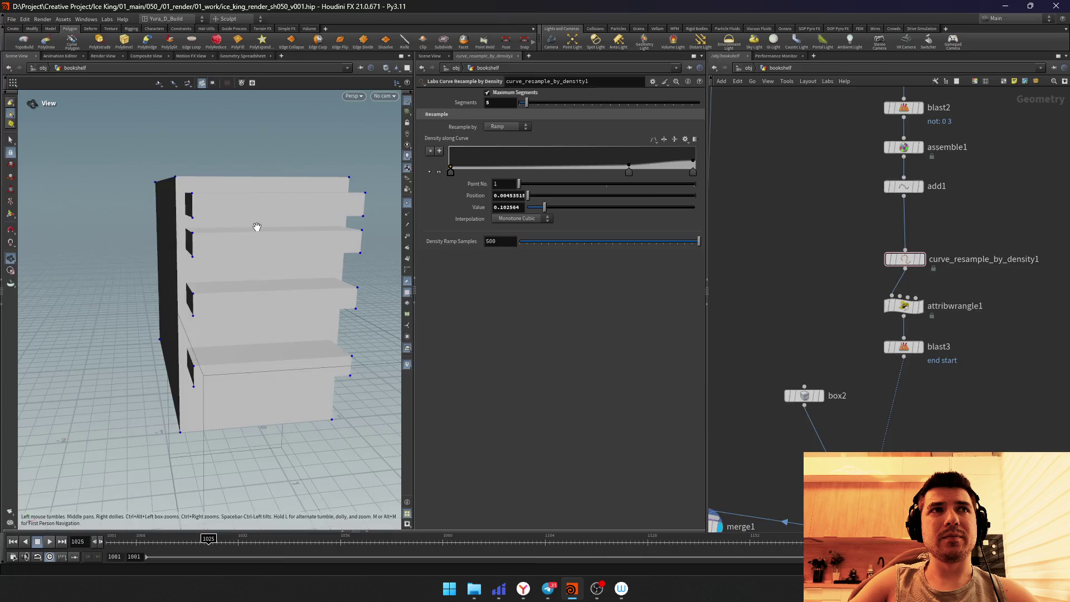
Step: Set the shelf curve to 6 segments and pull the ramp's middle key close to the start
key(alt+Tab)
key(alt+Tab)
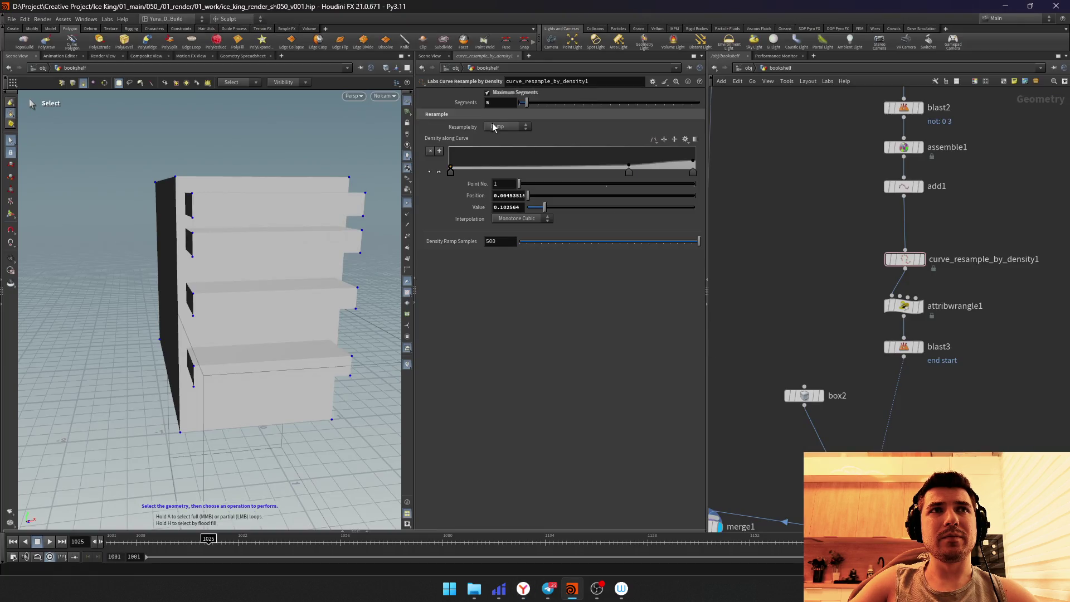
text(6)
key(Return)
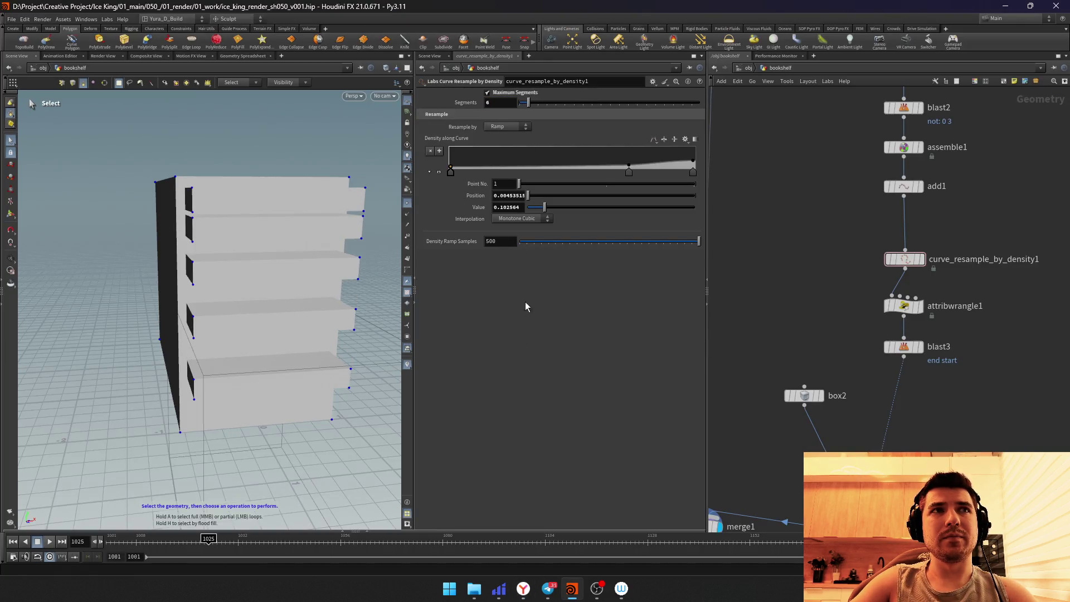
drag(692, 173, 456, 176)
key(ctrl+z)
mouse_move(789, 411)
middle_down()
mouse_move(777, 371)
mouse_move(798, 317)
middle_up()
Step: Pan the network editor to show add1 and the upstream nodes, ready to add a node
mouse_move(232, 346)
mouse_down()
mouse_move(270, 292)
mouse_move(296, 315)
mouse_move(248, 309)
mouse_move(263, 311)
mouse_up()
key(s)
middle_drag(763, 396, 739, 393)
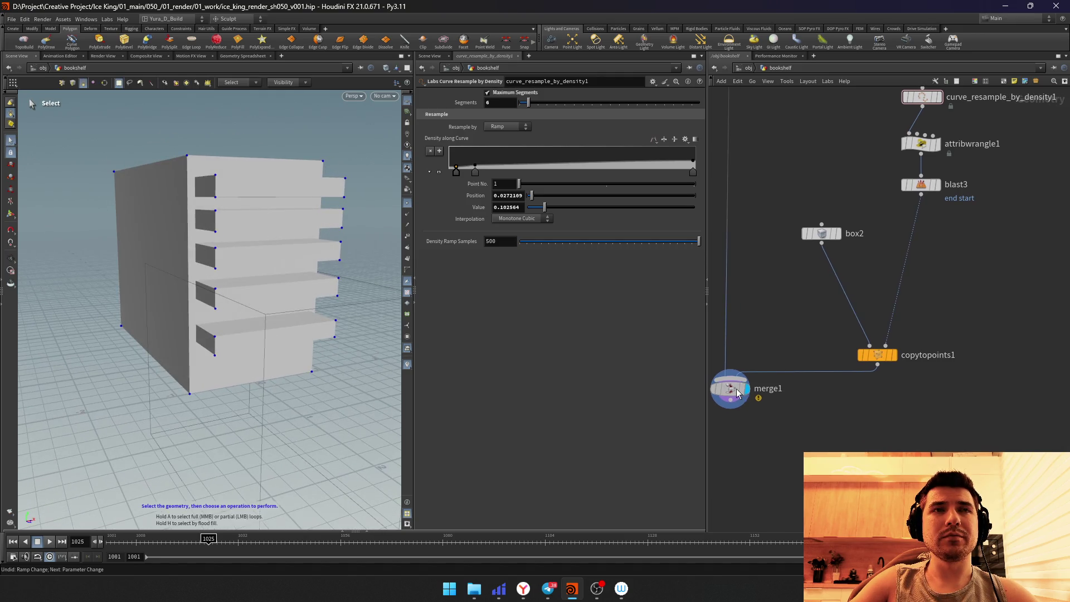
mouse_move(901, 381)
middle_down()
mouse_move(867, 398)
mouse_move(870, 422)
middle_up()
mouse_move(946, 373)
middle_down()
mouse_move(911, 386)
mouse_move(908, 370)
middle_up()
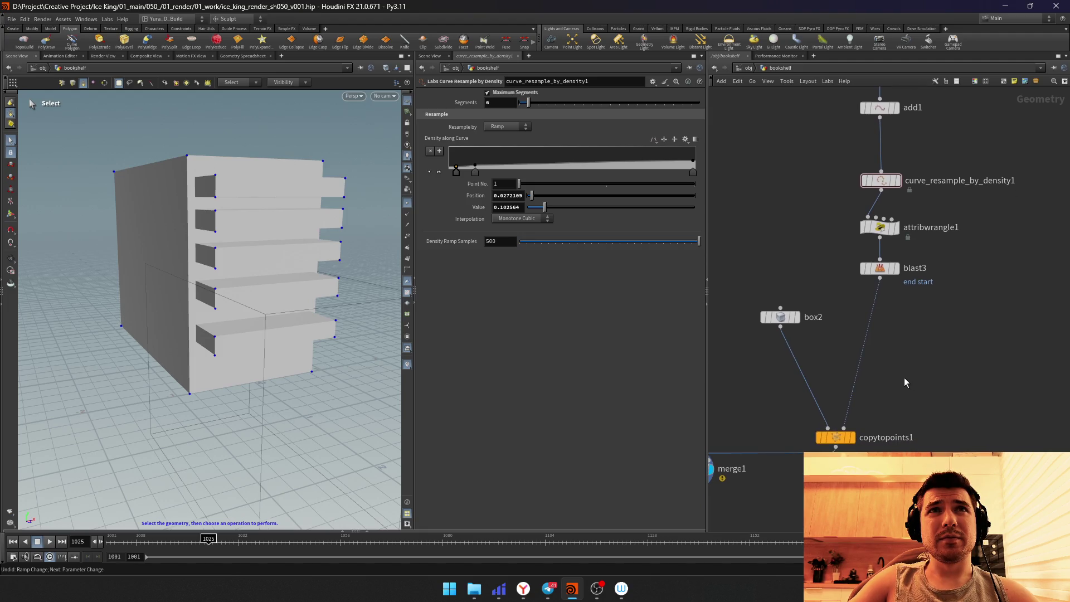
key(Tab)
Step: Drop an Attribute Wrangle onto the blast3–copytopoints1 wire and start editing its VEX code
text(wrangle)
key(Return)
click(903, 346)
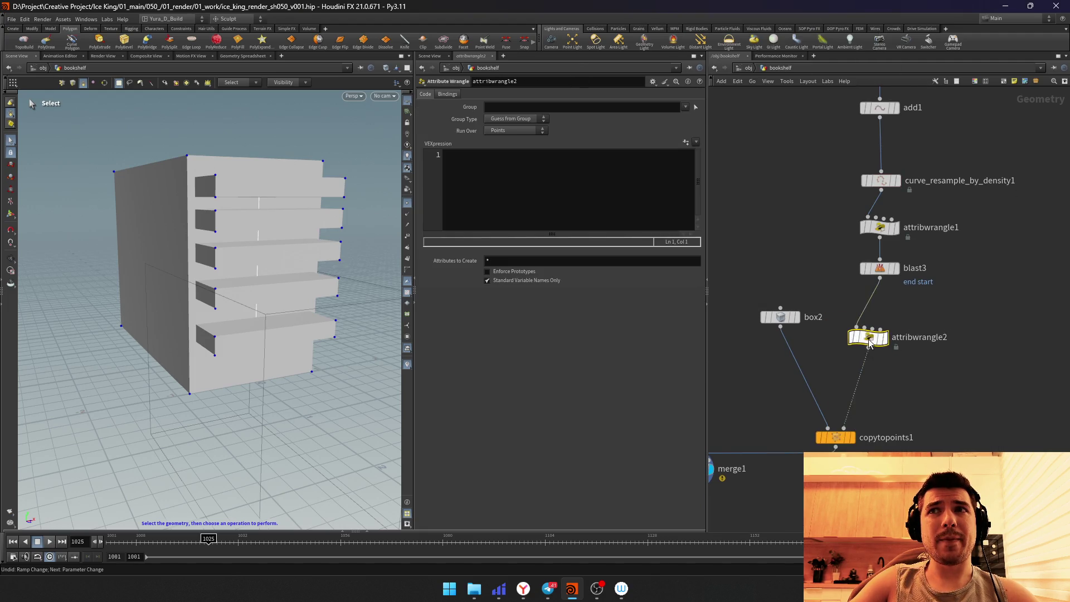
click(628, 216)
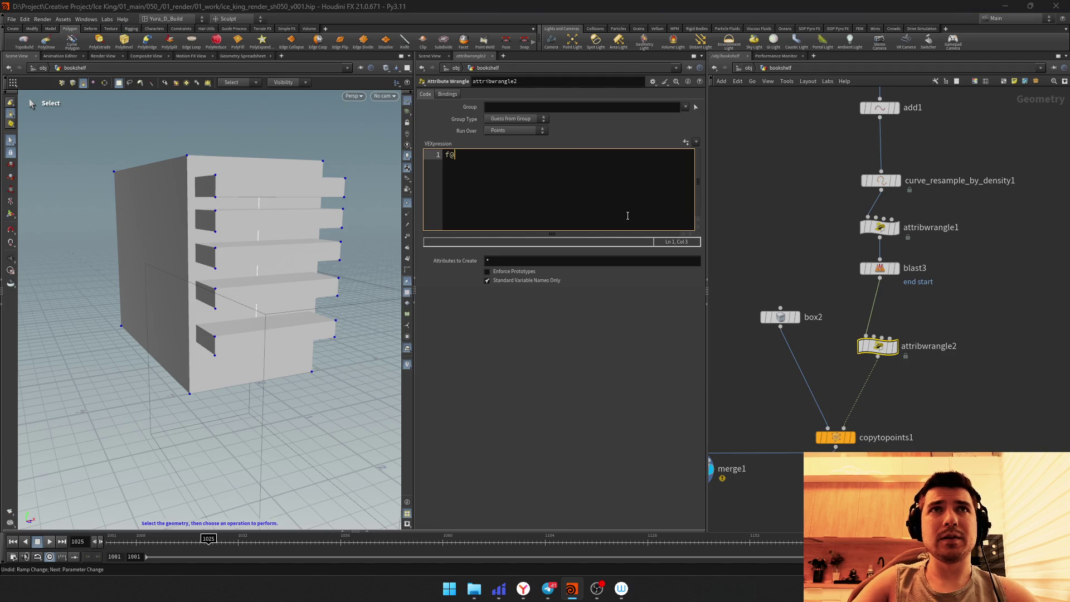
Step: Draft three size assignment lines (size.y, size = 1, size.z = 1) in the wrangle code
text(@size.)
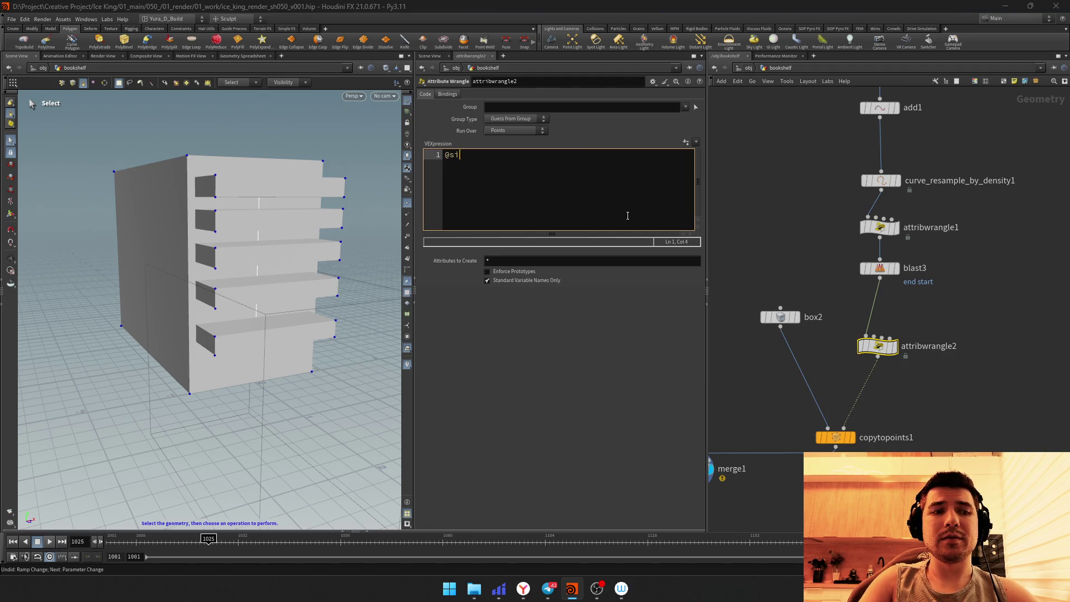
text(y = 2;)
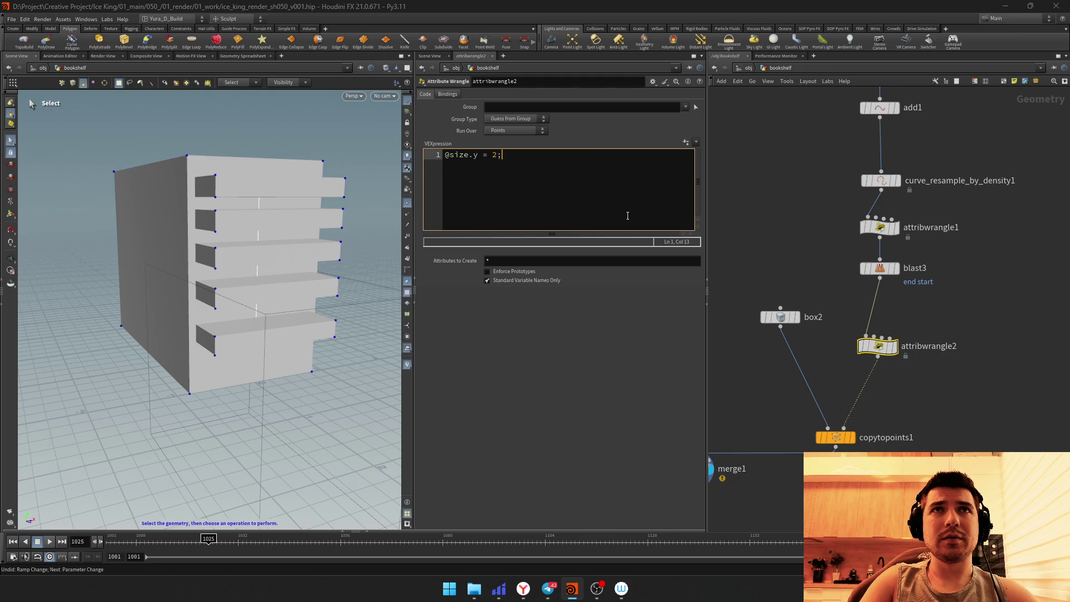
key(Return)
text(f)
text(size)
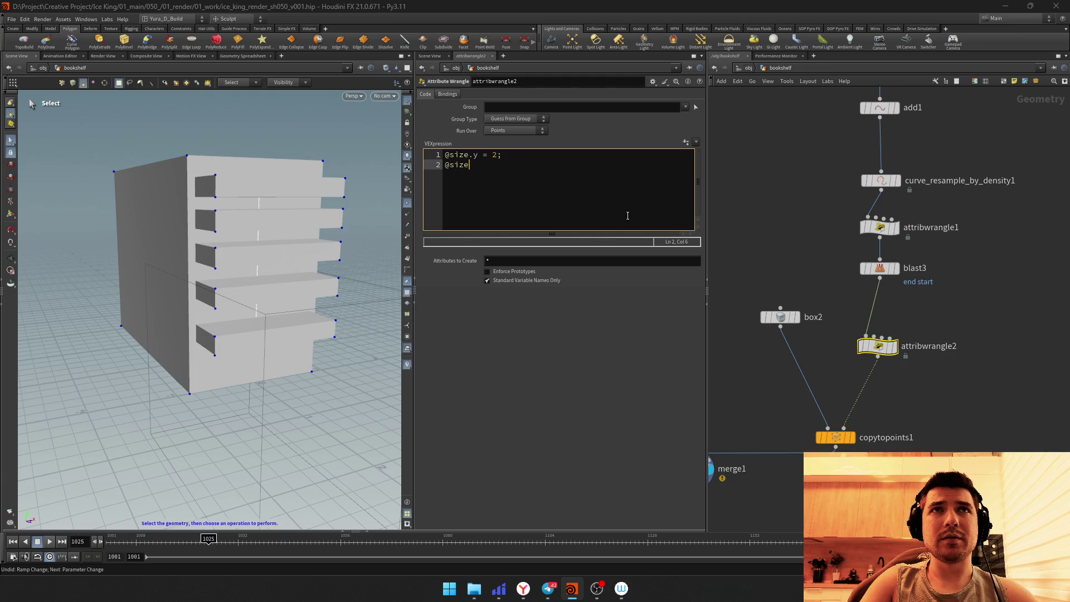
text(= 1;)
key(Return)
text(ize.z )
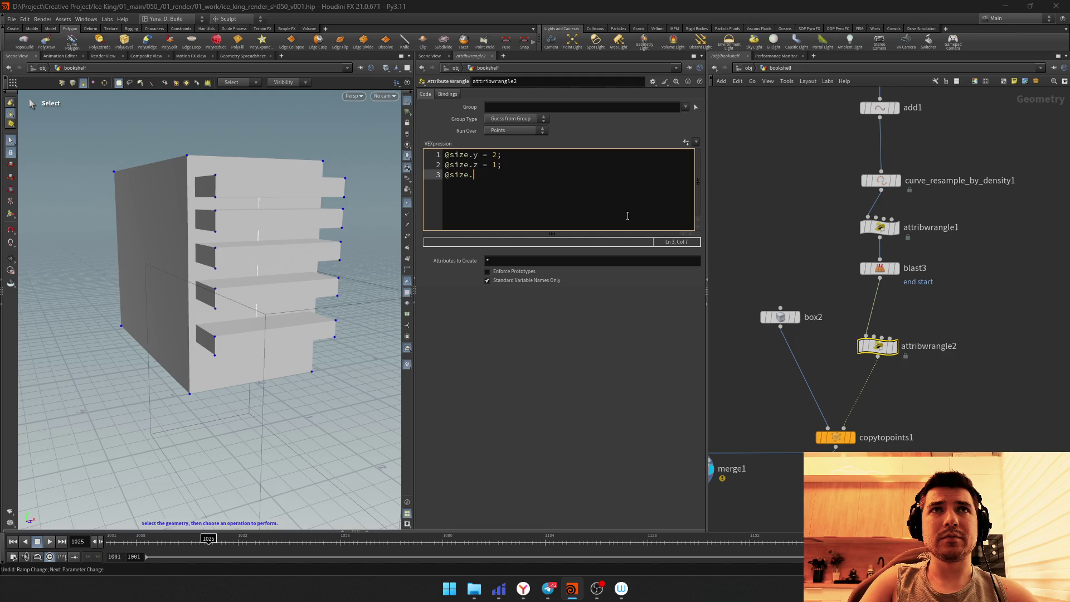
text(= 1;)
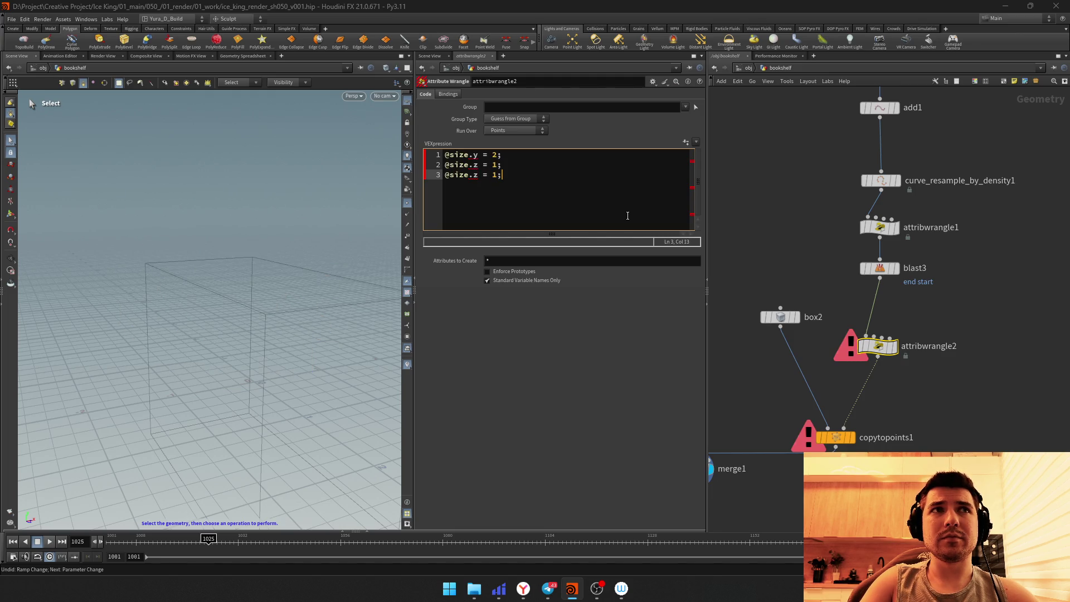
key(Up)
key(Left)
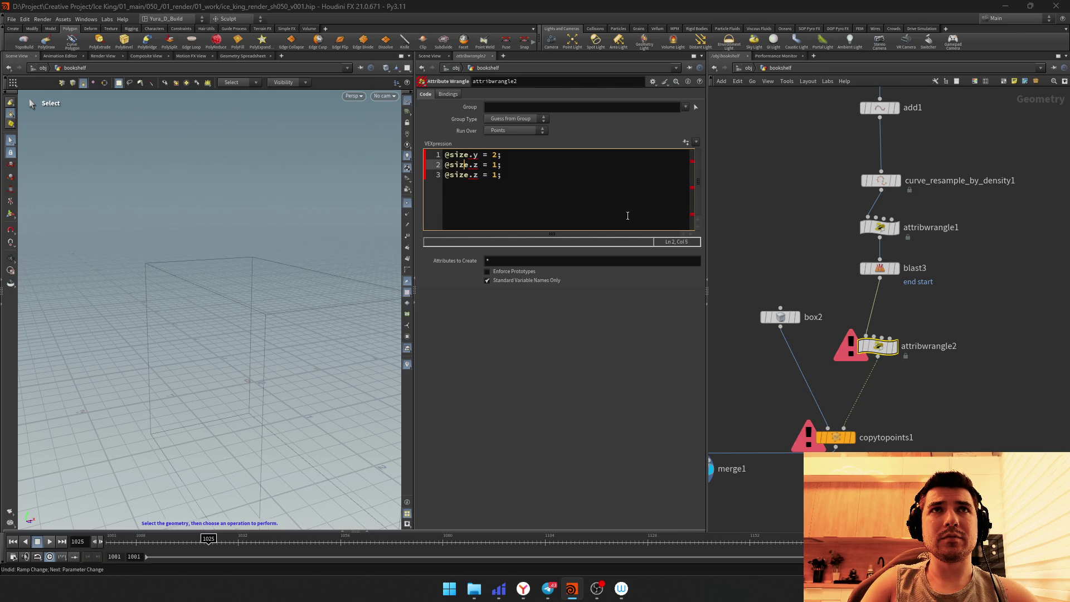
key(ctrl+Home)
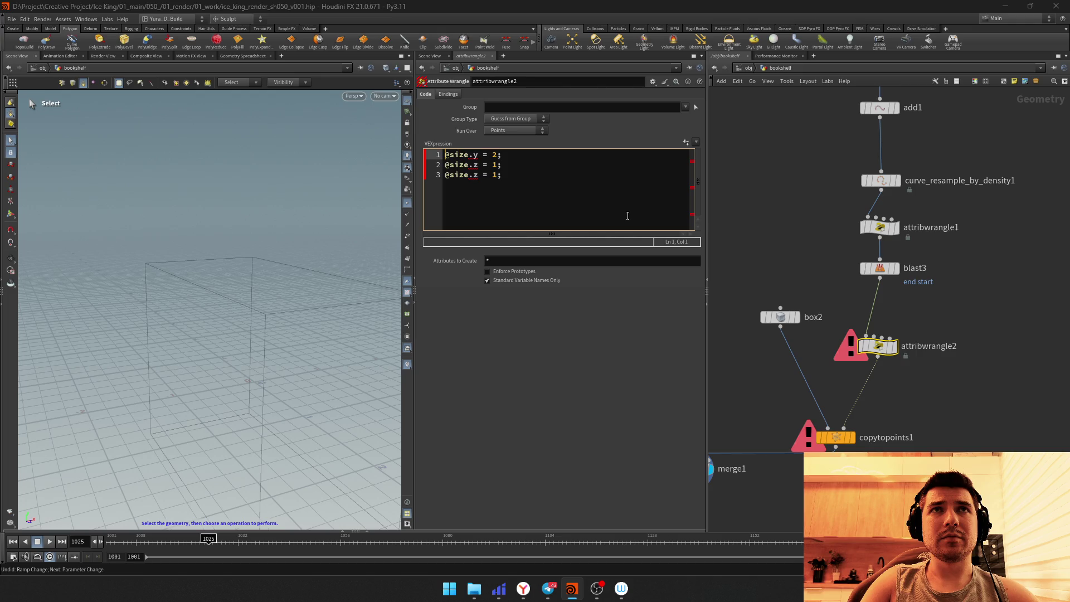
text(f)
key(Down)
key(BackSpace)
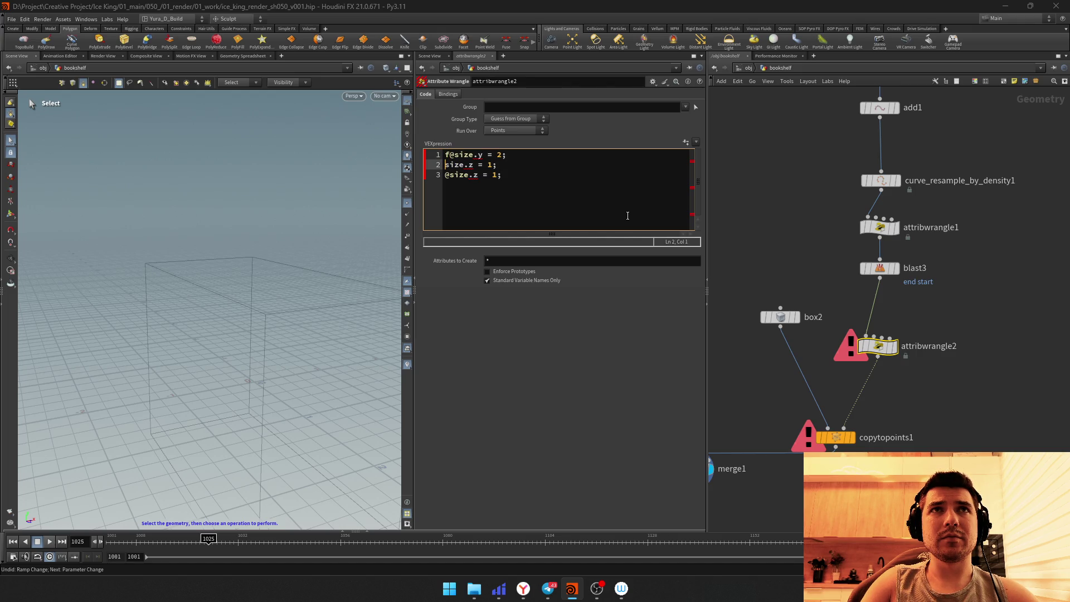
key(ctrl+z)
key(ctrl+z)
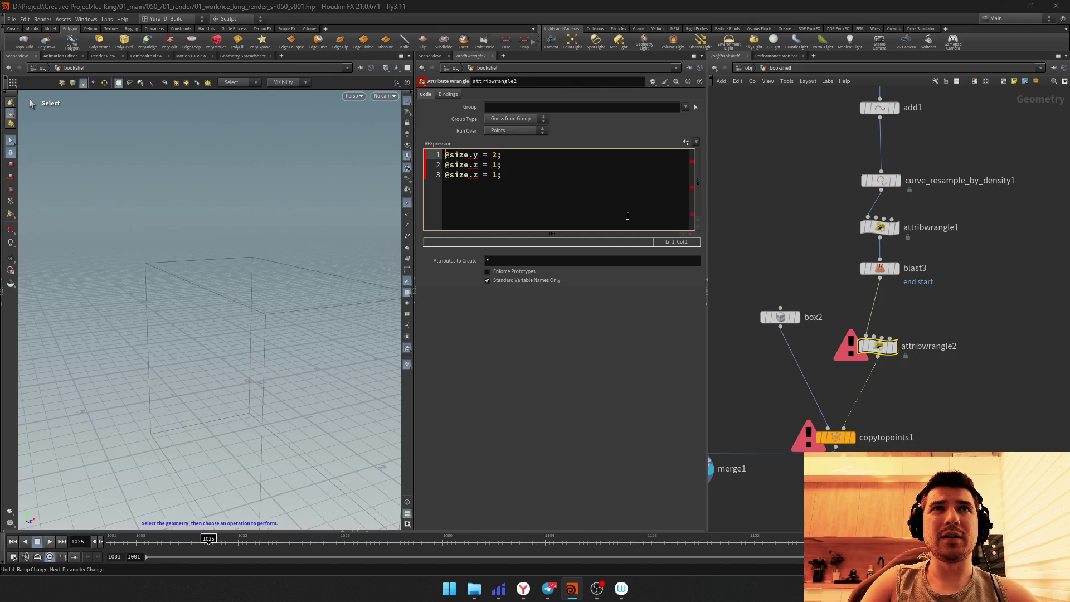
Step: Remove the component from line 1's size and comment out lines 2 and 3
key(BackSpace)
text(z)
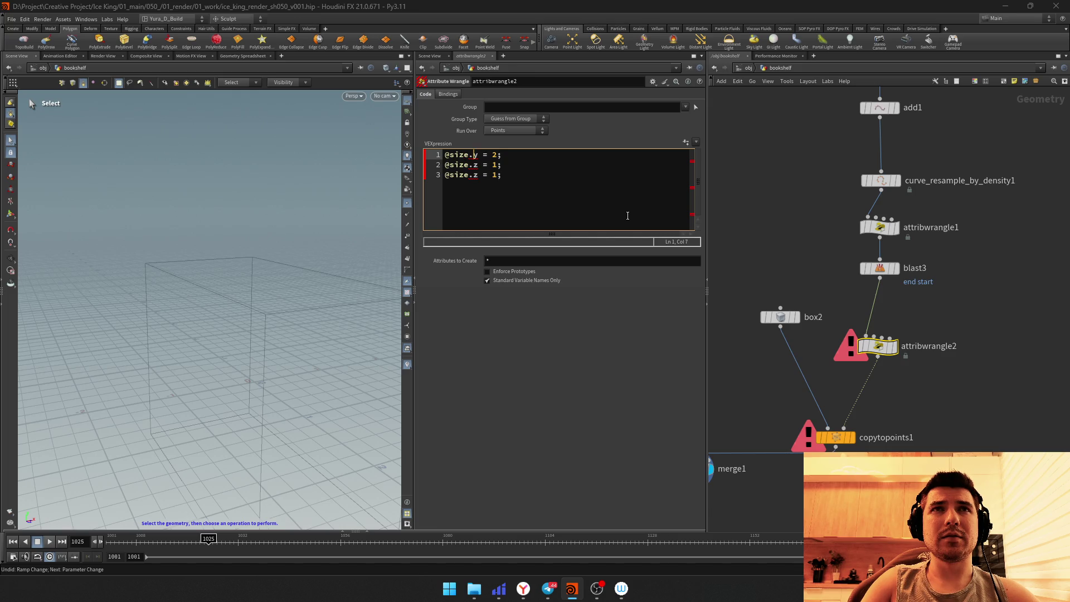
key(BackSpace)
key(BackSpace)
text([0])
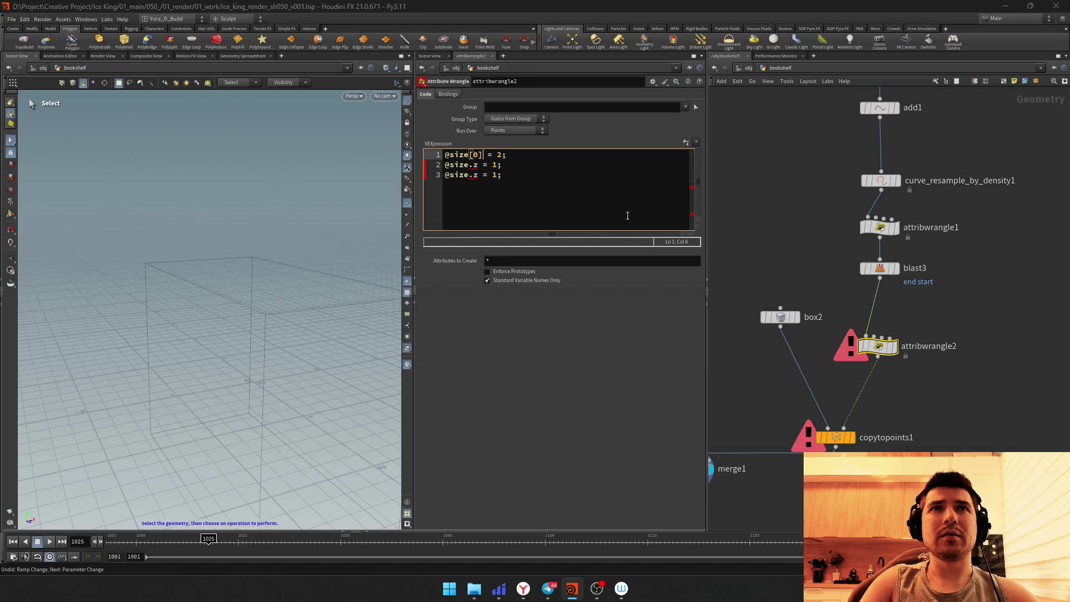
key(BackSpace)
key(BackSpace)
key(BackSpace)
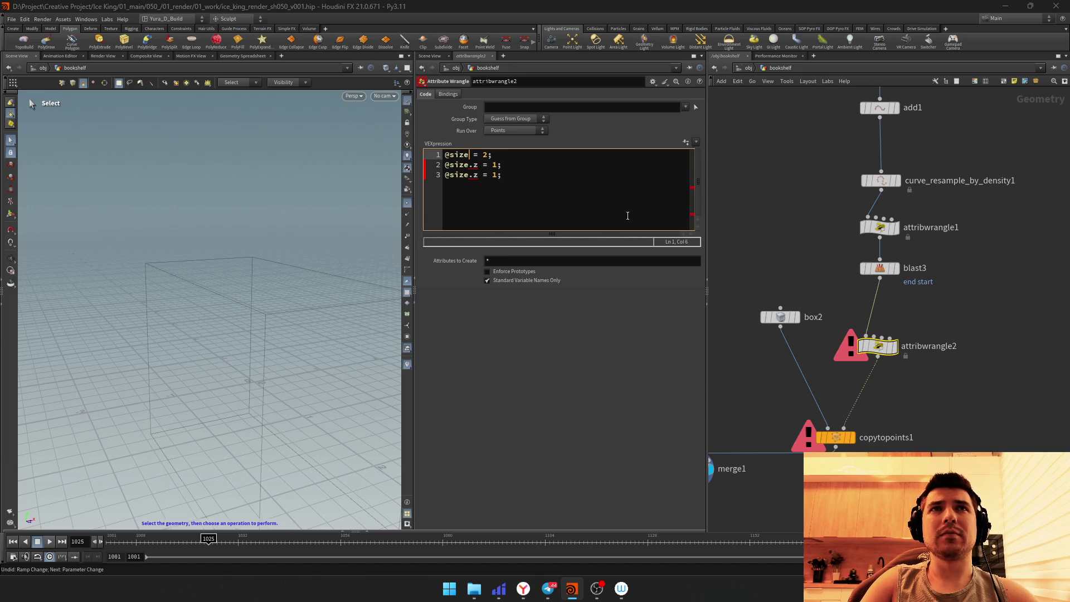
key(Down)
key(ctrl+slash)
key(Down)
key(ctrl+slash)
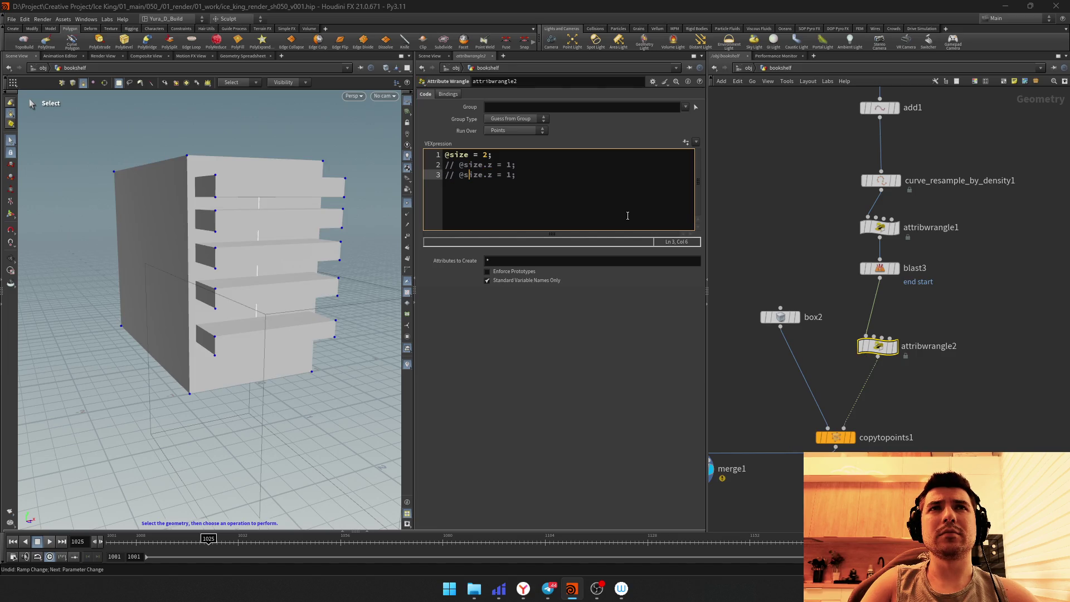
key(Up)
key(Up)
key(Right)
key(Right)
key(Right)
key(shift+Right)
text(1)
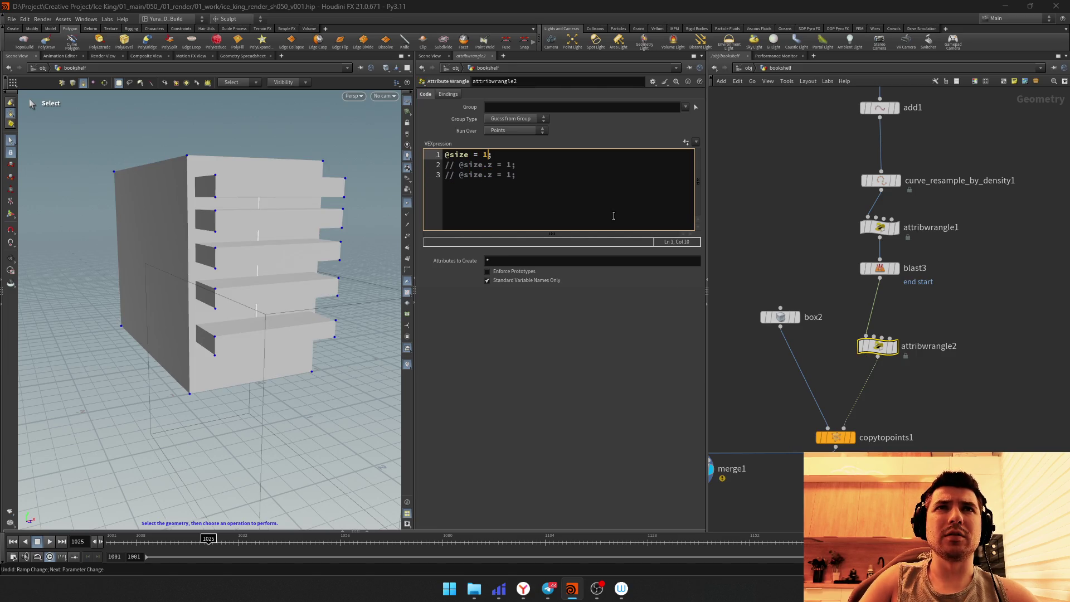
key(BackSpace)
text(4)
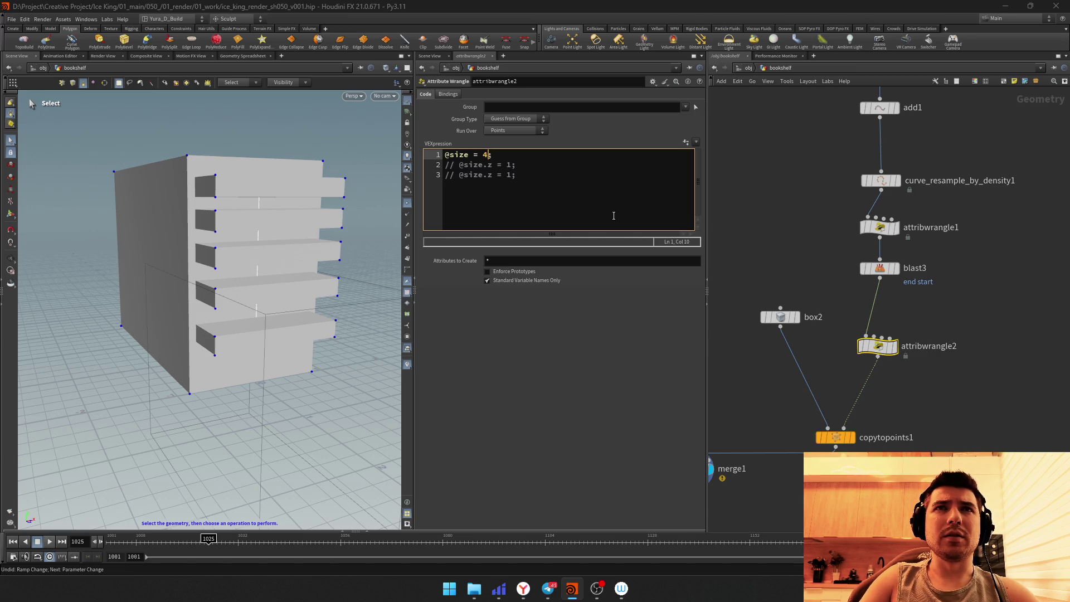
key(Left)
key(Left)
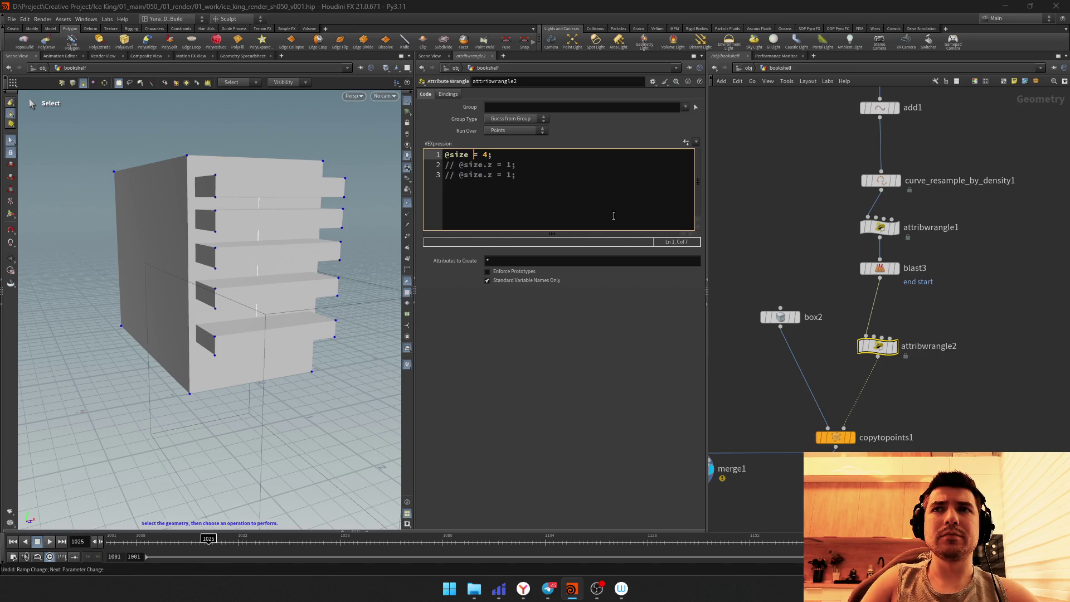
text(\)
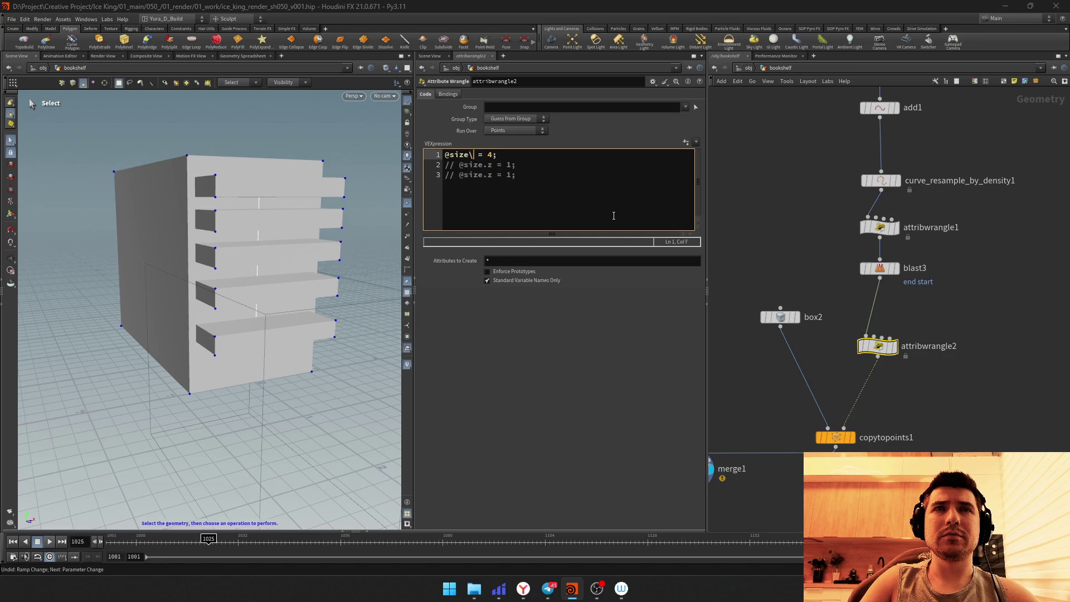
key(BackSpace)
text(.1)
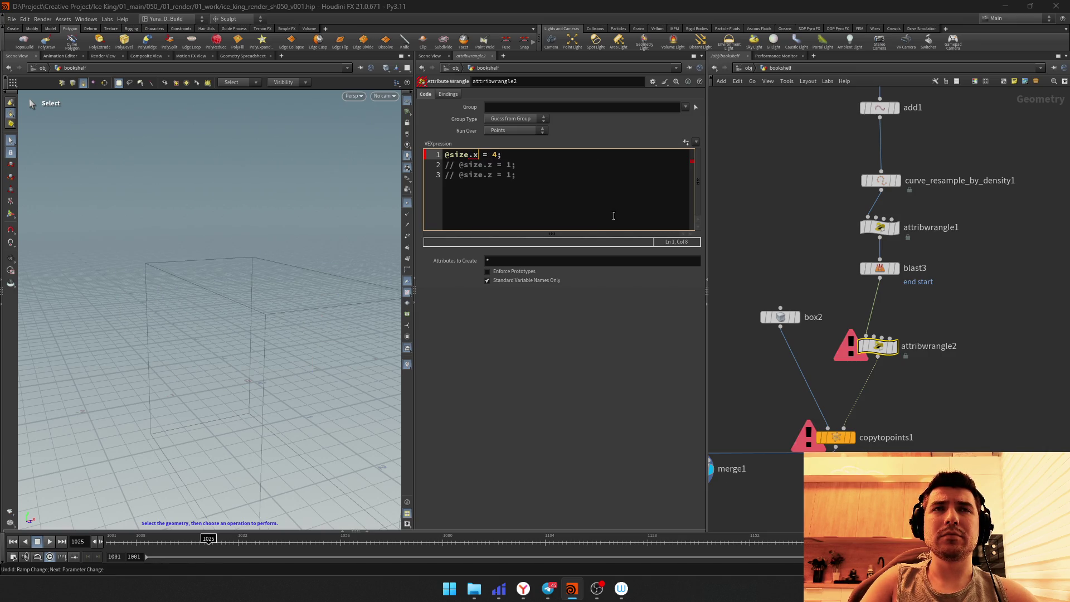
key(BackSpace)
text(x)
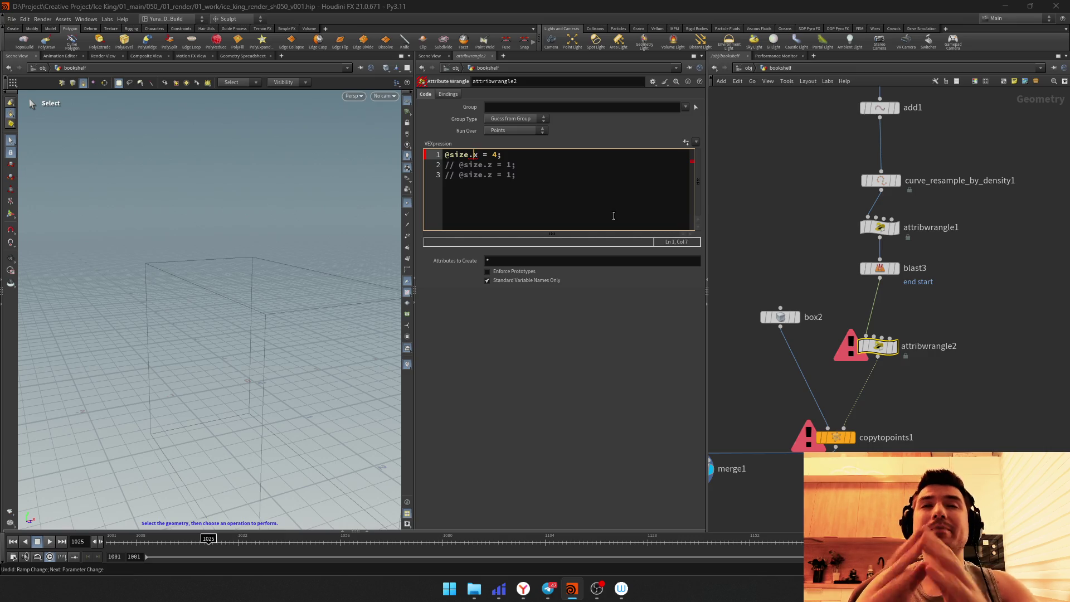
key(Home)
text(\)
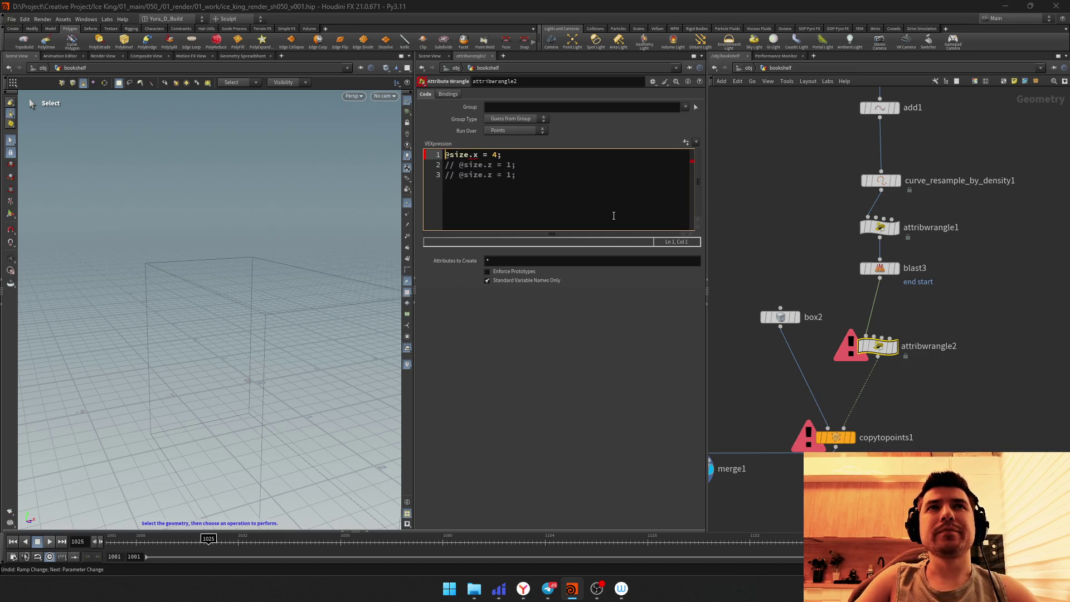
key(BackSpace)
key(BackSpace)
key(BackSpace)
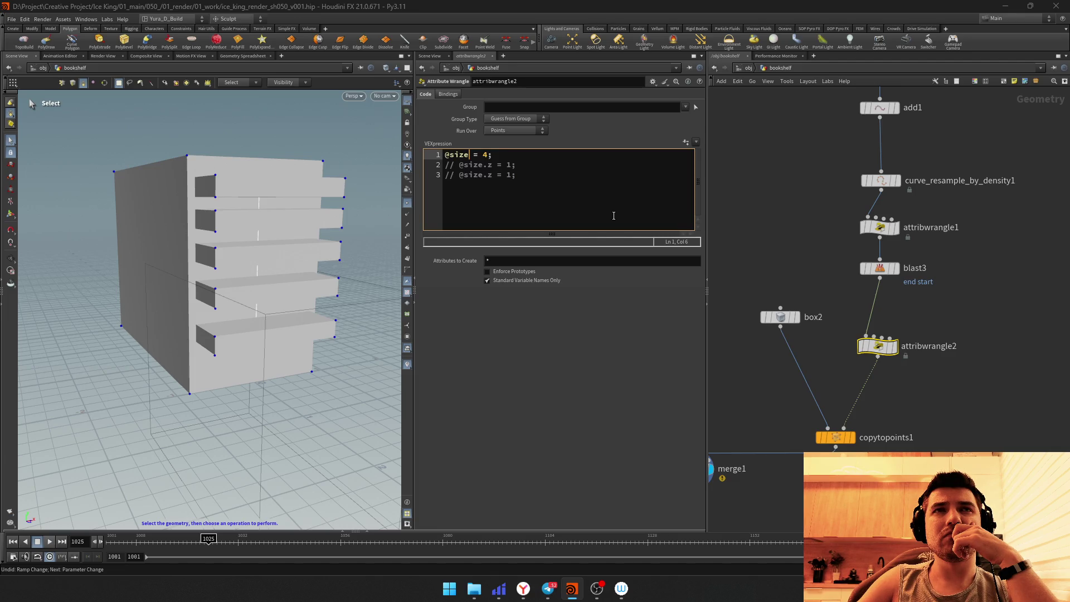
Step: Pan the network editor up slightly to view attribwrangle2 feeding copytopoints1
middle_drag(789, 385, 780, 373)
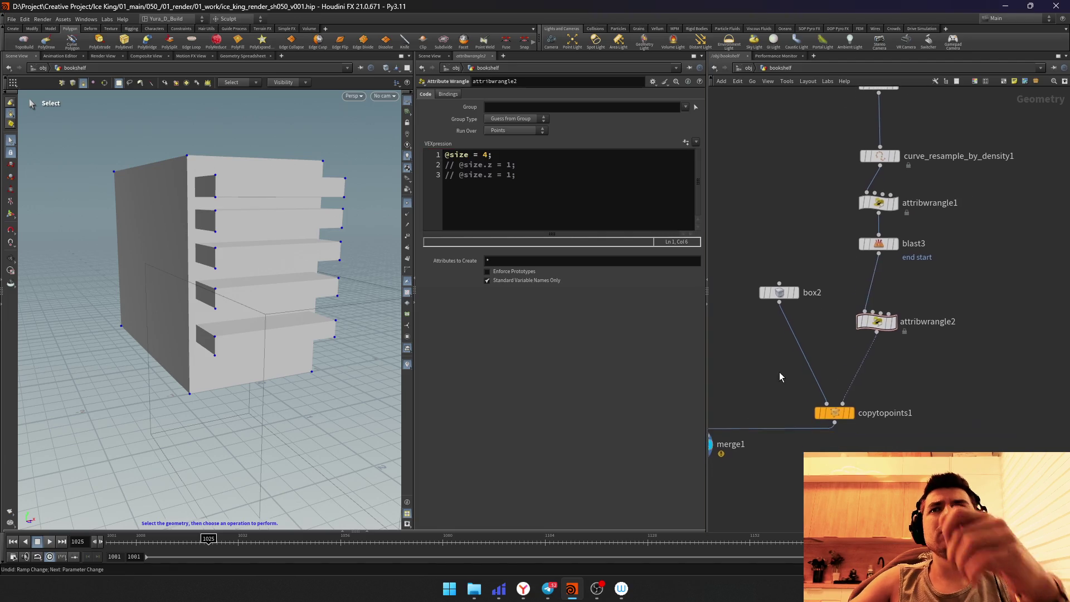
Step: Try a 0.3 shelf-board thickness on box2, then revert it to 0.2
click(779, 292)
mouse_move(579, 124)
middle_down()
mouse_move(591, 123)
mouse_move(572, 159)
mouse_move(873, 169)
mouse_move(725, 167)
middle_up()
key(ctrl+z)
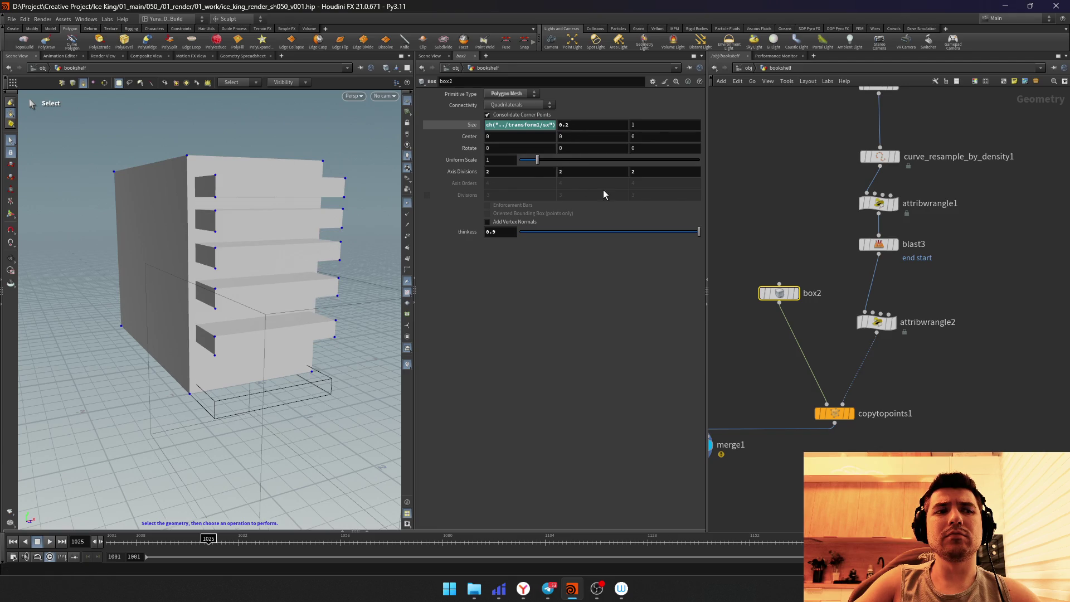
click(784, 334)
mouse_move(773, 373)
middle_down()
mouse_move(771, 346)
mouse_move(770, 358)
middle_up()
Step: Add a Match Size node and insert it between box2 and copytopoints1
key(Tab)
text(mac)
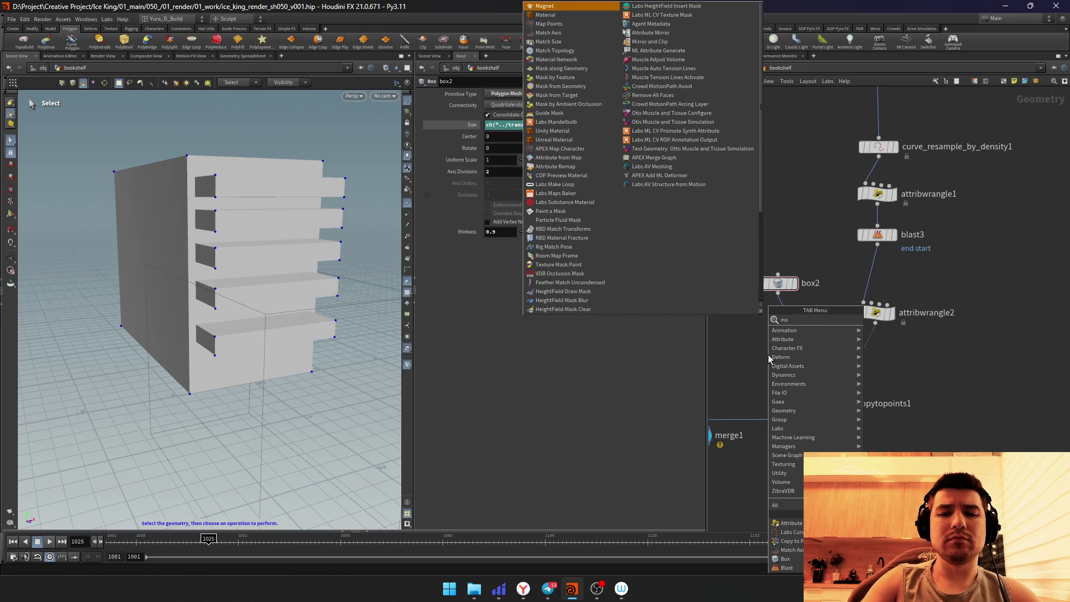
key(BackSpace)
text(tchs)
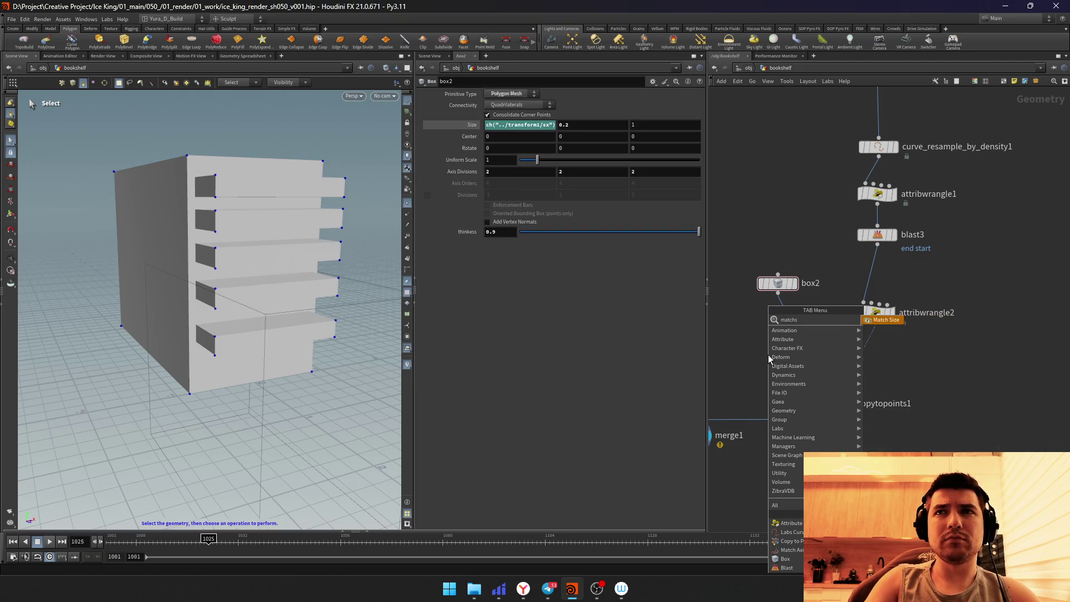
key(Return)
click(768, 355)
drag(769, 355, 793, 355)
Step: Cycle matchsize2's Justify Y through Min, Center and Max, then set it to None
click(503, 212)
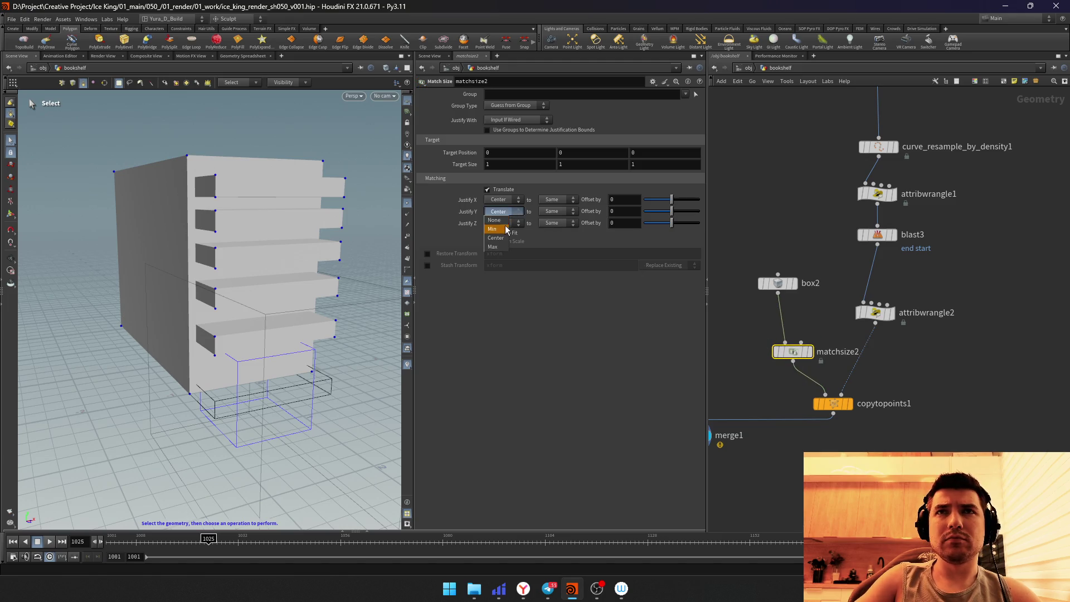
click(498, 213)
click(502, 211)
click(499, 240)
click(502, 211)
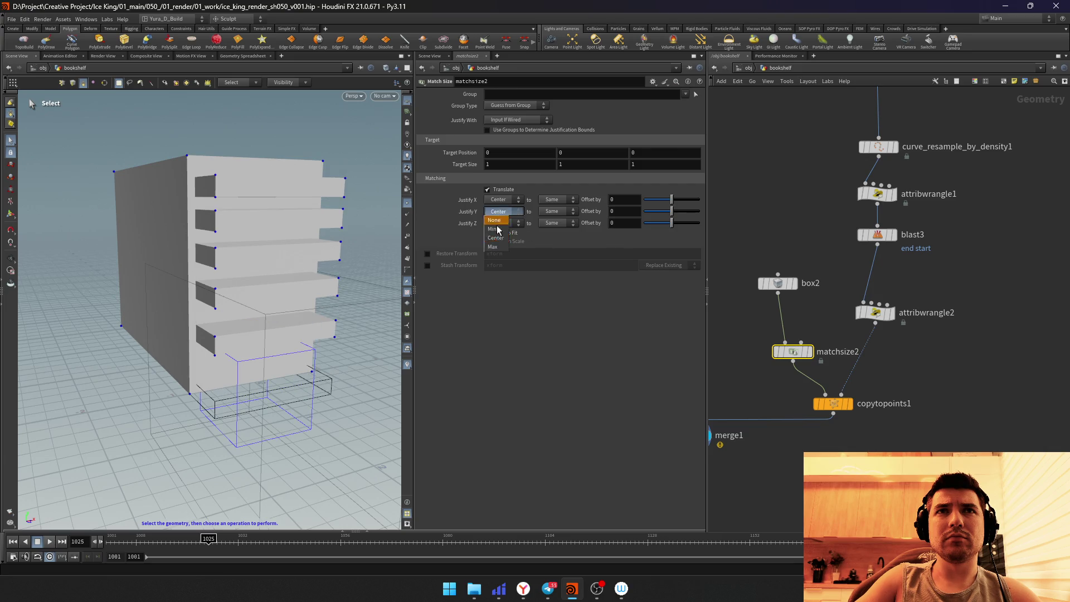
click(500, 250)
click(500, 223)
drag(823, 316, 726, 258)
middle_drag(791, 410, 834, 393)
scroll(834, 394, down, 1)
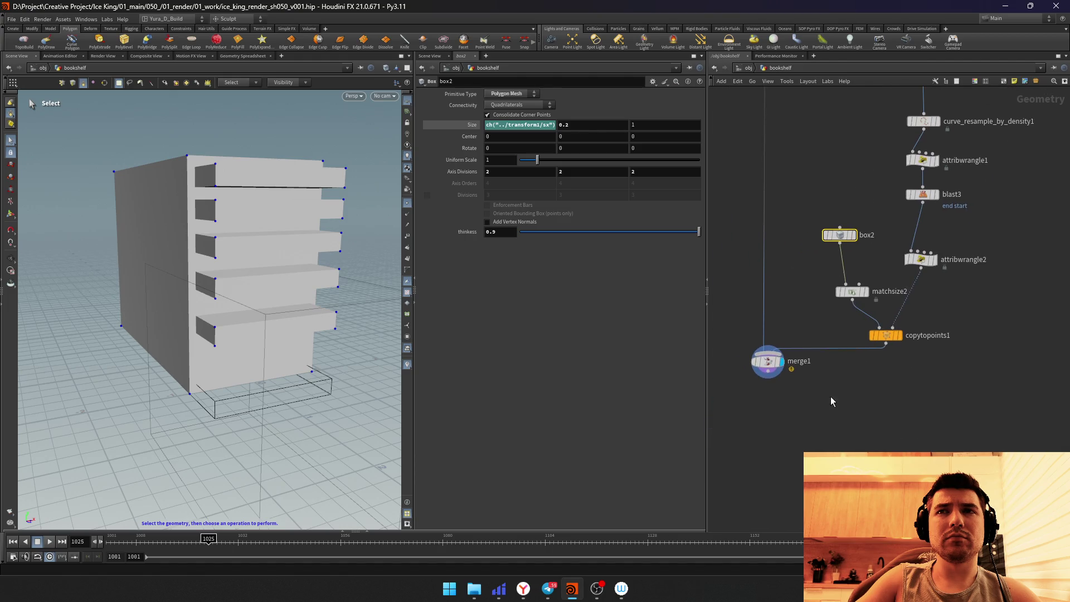
key(Tab)
Step: Add a Boolean node with the copied shelves in its second input, and display its result
text(bool)
key(Return)
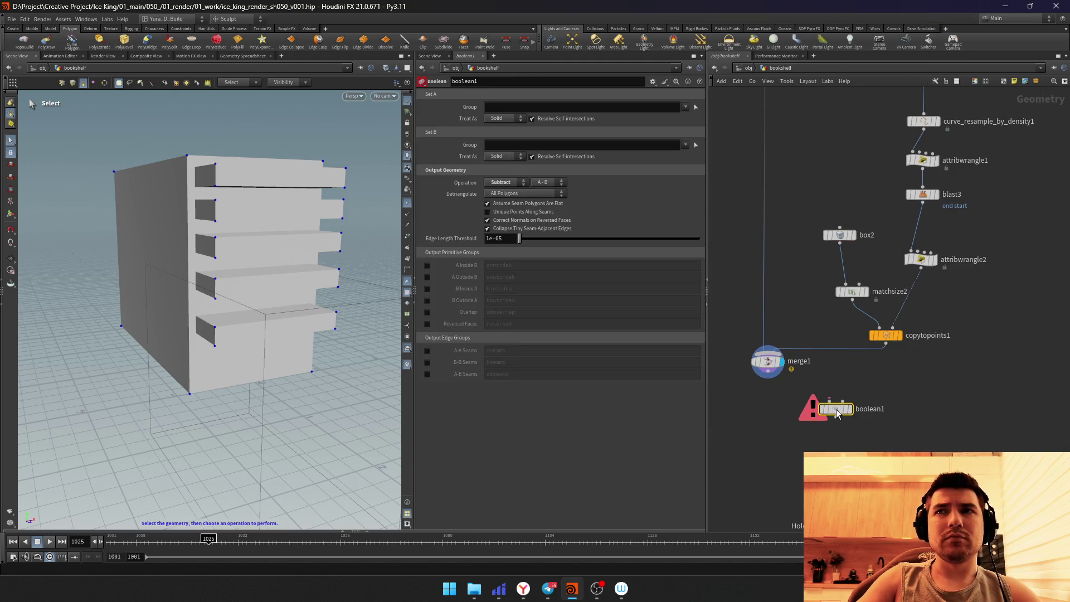
click(767, 333)
mouse_move(767, 333)
mouse_down()
mouse_move(843, 328)
mouse_move(881, 345)
mouse_up()
click(775, 371)
drag(776, 372, 769, 410)
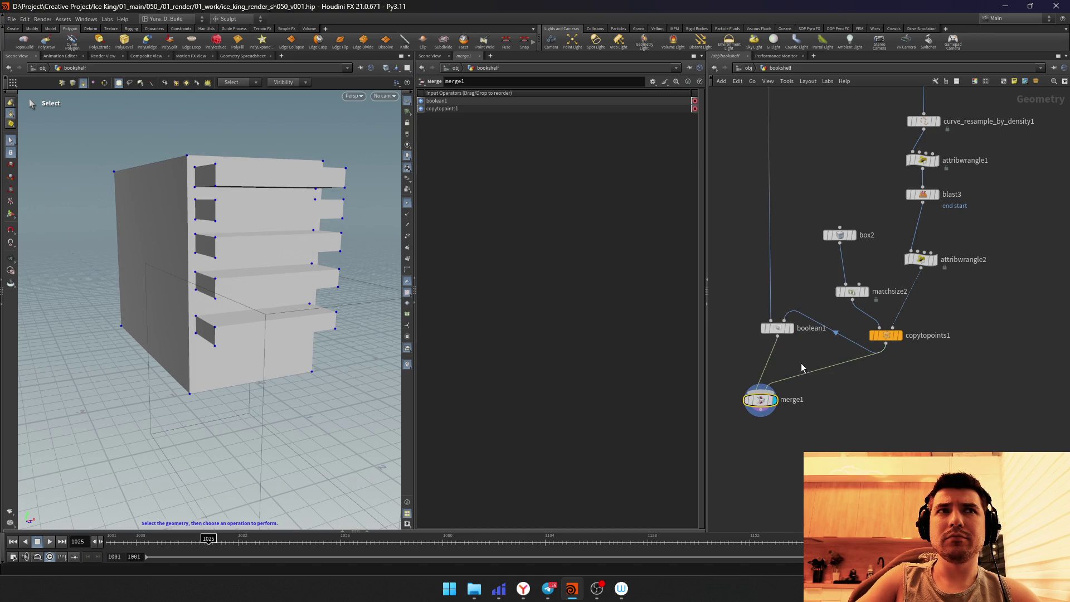
click(791, 328)
drag(791, 328, 793, 347)
mouse_move(276, 266)
mouse_down()
mouse_move(262, 273)
mouse_move(268, 285)
mouse_up()
key(s)
Step: Lower transform1's Scale Z on the cabinet through 0.7 and 0.6 to 0.5
scroll(769, 173, down, 3)
middle_drag(769, 173, 773, 374)
scroll(772, 248, up, 5)
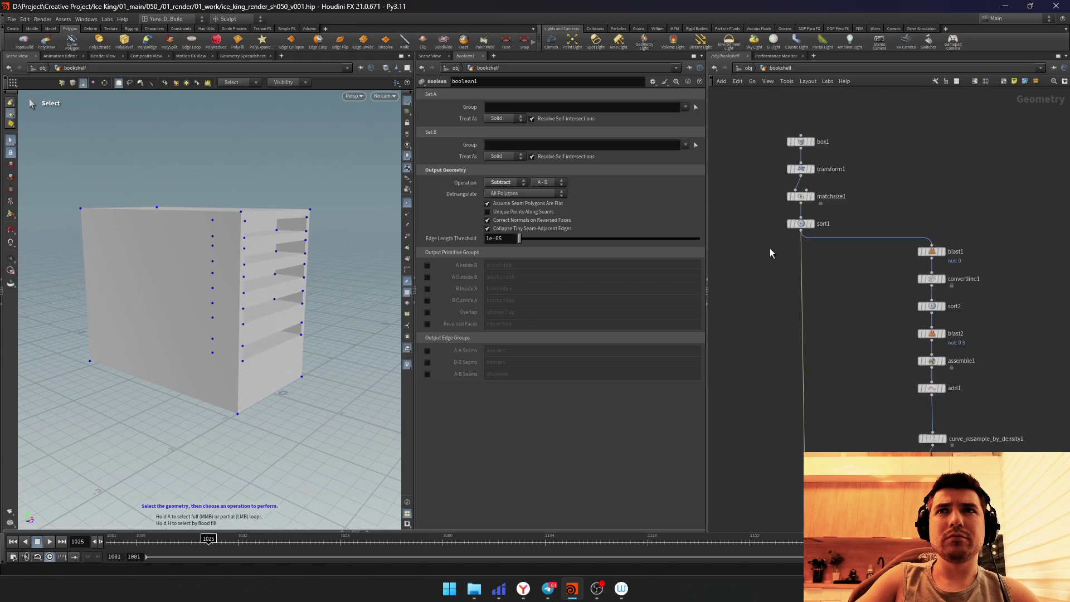
click(809, 215)
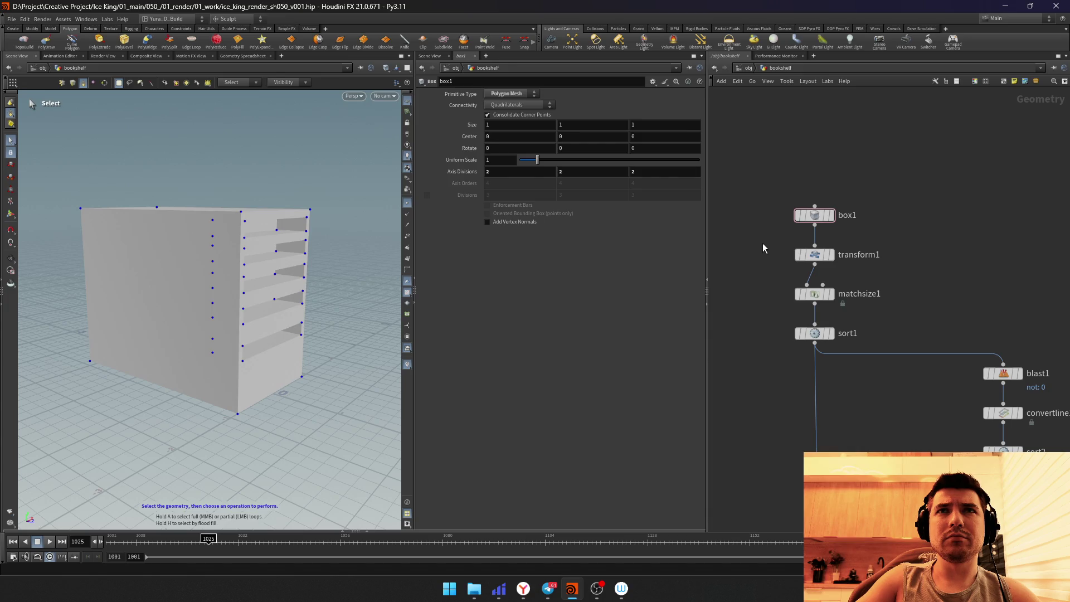
click(814, 254)
middle_drag(651, 150, 541, 146)
key(Escape)
mouse_move(327, 282)
mouse_down()
mouse_move(279, 268)
mouse_move(334, 268)
mouse_up()
mouse_move(662, 151)
middle_down()
mouse_move(659, 162)
mouse_move(685, 160)
mouse_move(668, 159)
middle_up()
key(Escape)
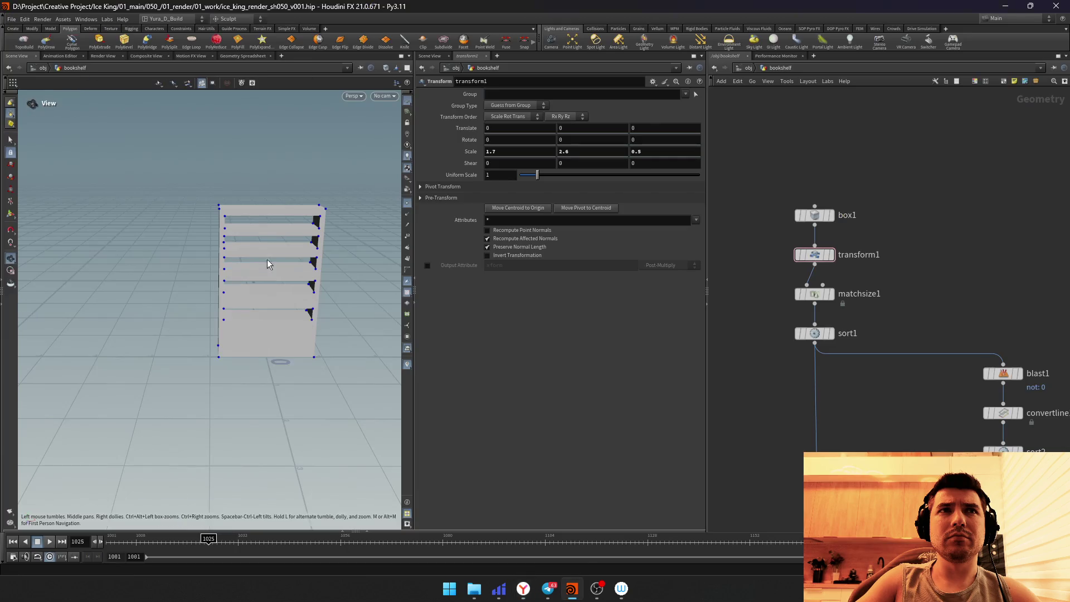
drag(266, 259, 284, 235)
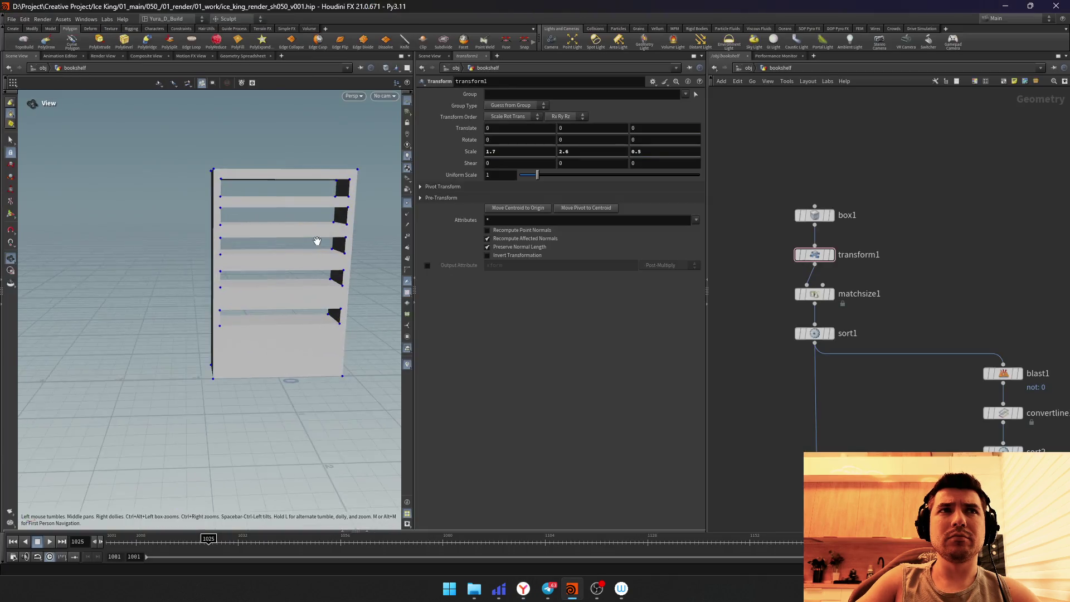
Step: Select box2 and try thinner shelves with its thickness slider, then restore the thickness
scroll(780, 382, down, 3)
middle_drag(779, 383, 794, 289)
scroll(823, 360, up, 3)
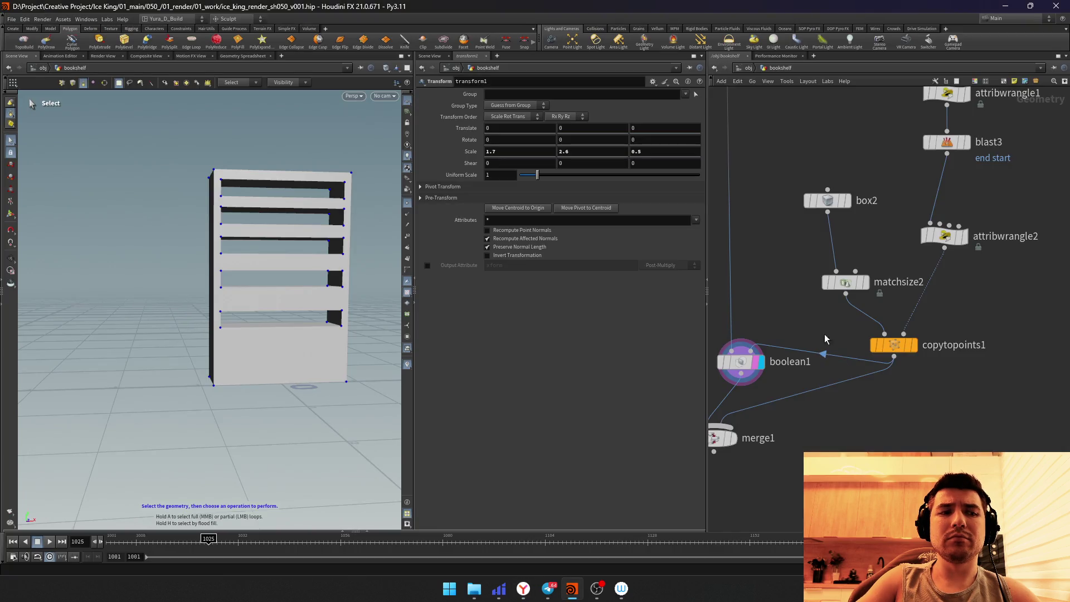
middle_drag(824, 360, 813, 415)
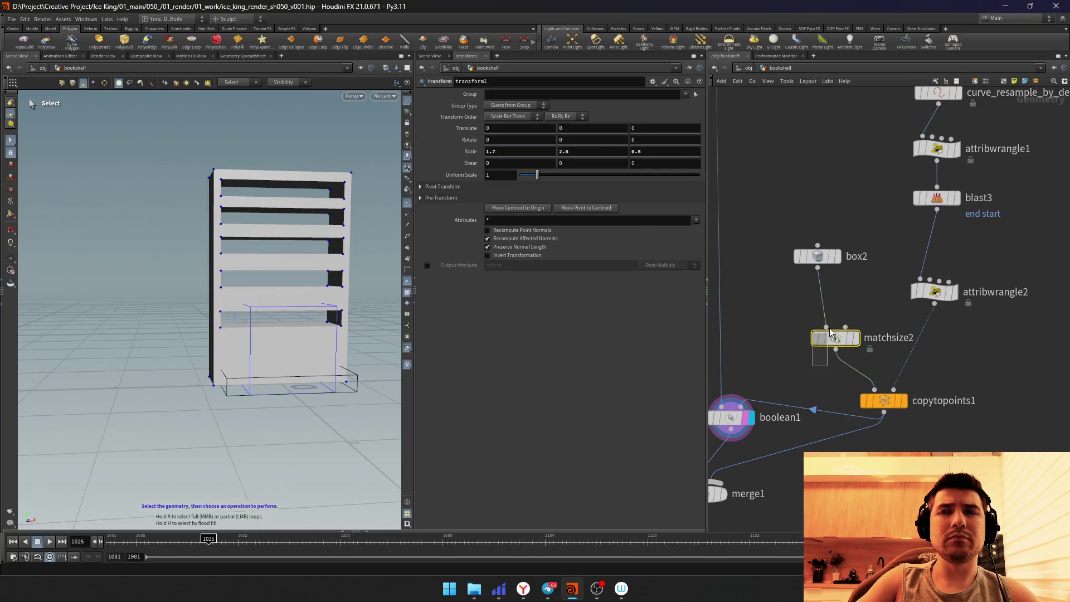
click(817, 256)
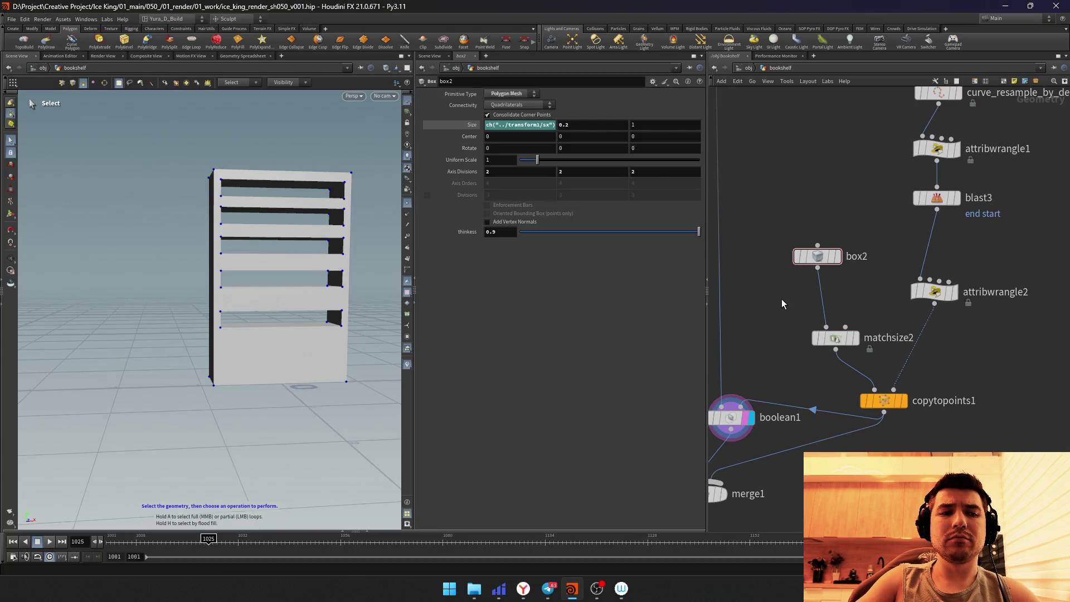
click(817, 256)
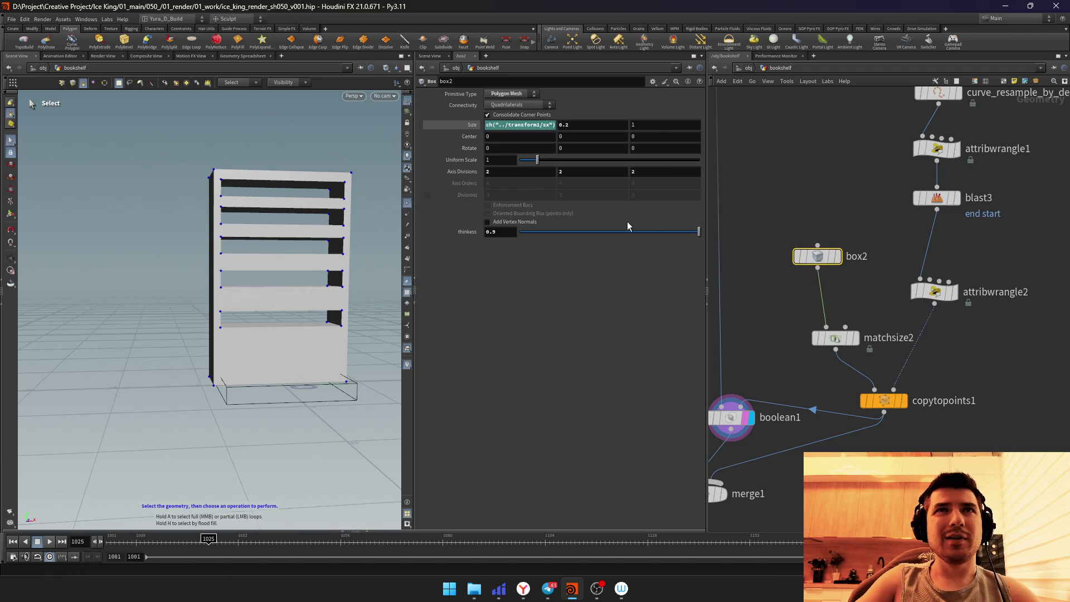
middle_drag(817, 314, 805, 287)
click(824, 311)
click(806, 229)
mouse_move(699, 231)
mouse_down()
mouse_move(622, 231)
mouse_move(697, 231)
mouse_up()
Step: Nudge matchsize2 aside and set attribwrangle2's Run Over to Primitives
click(819, 312)
drag(819, 313, 811, 313)
click(923, 264)
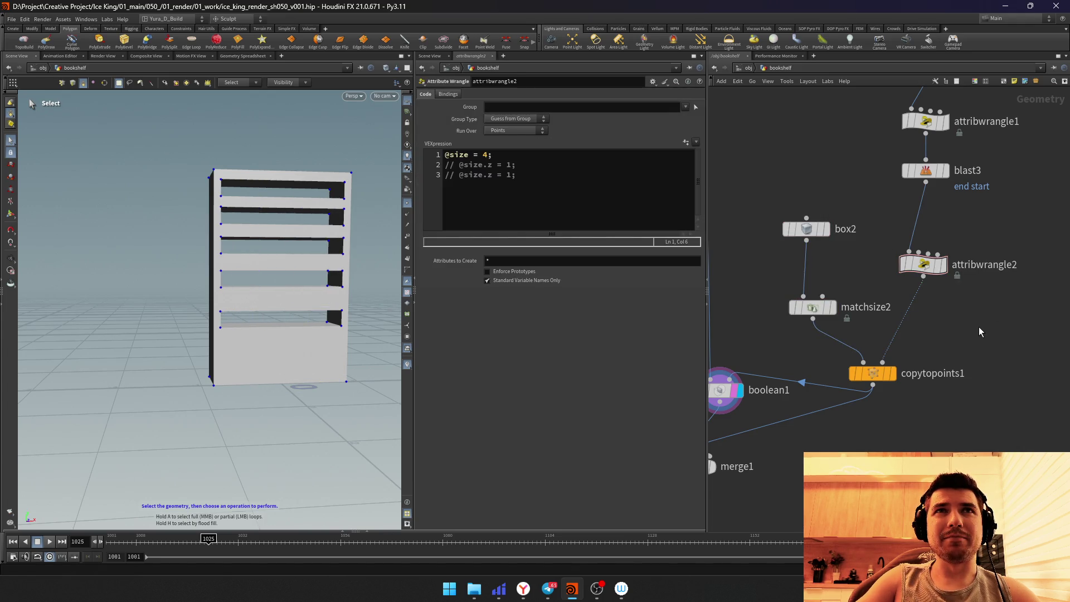
click(520, 131)
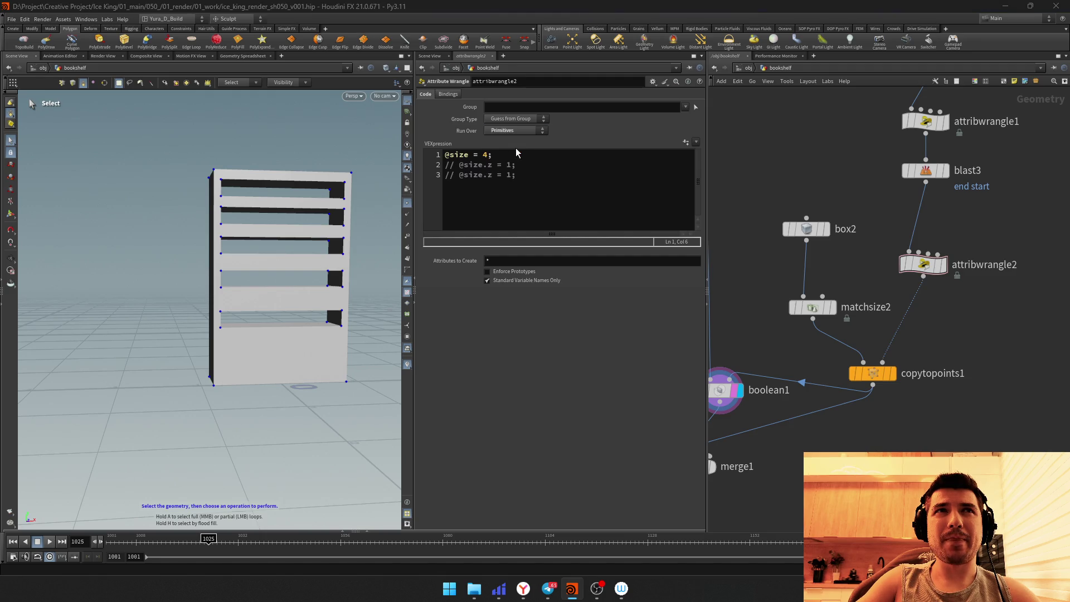
Step: Set attribwrangle2's Run Over back to Points
text(.x)
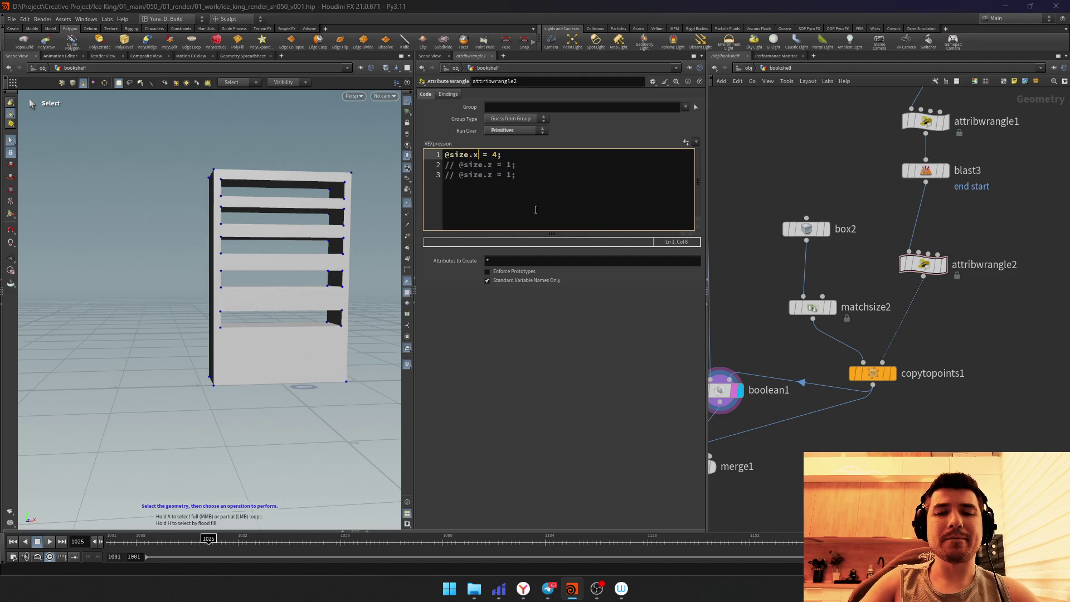
key(BackSpace)
key(BackSpace)
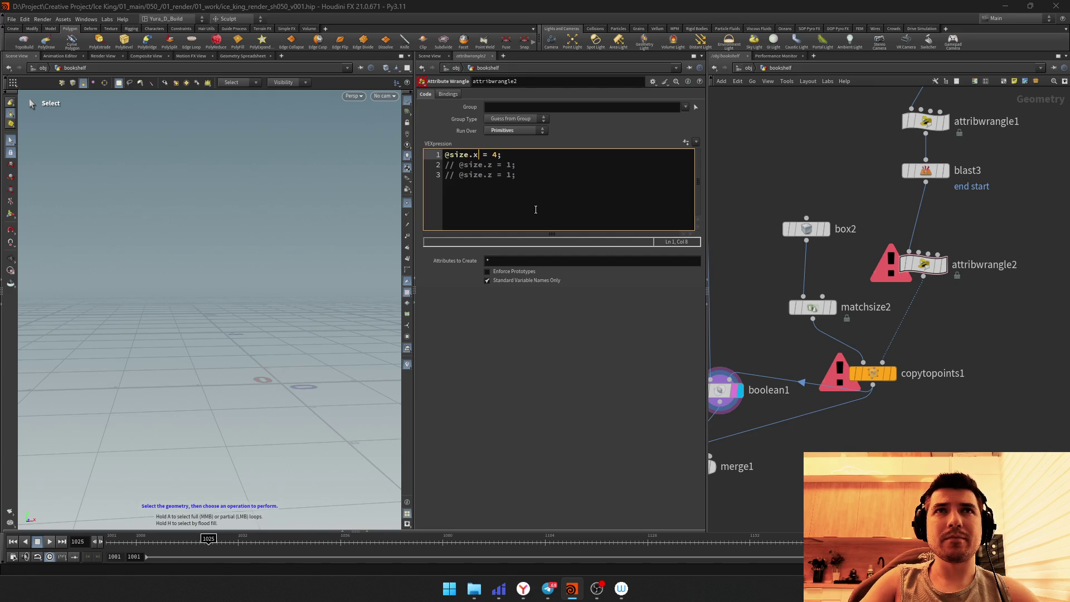
click(530, 131)
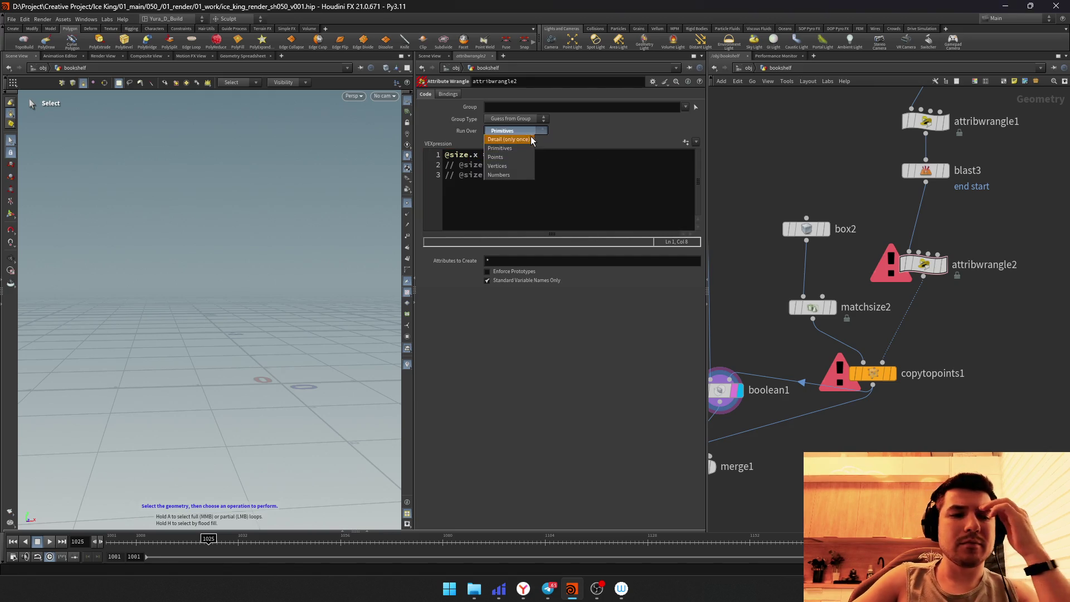
click(517, 156)
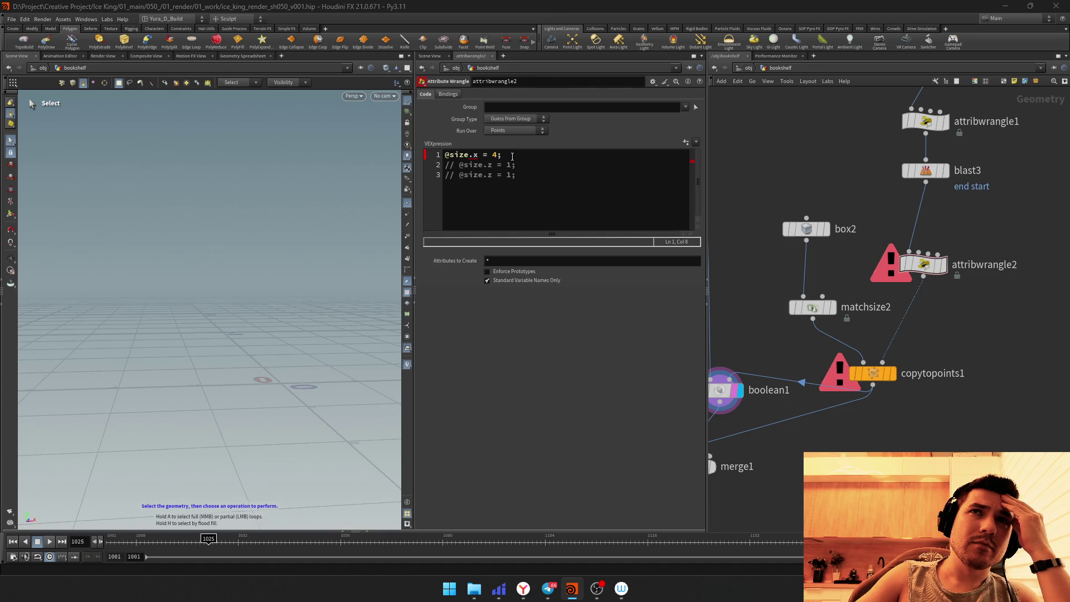
mouse_move(473, 158)
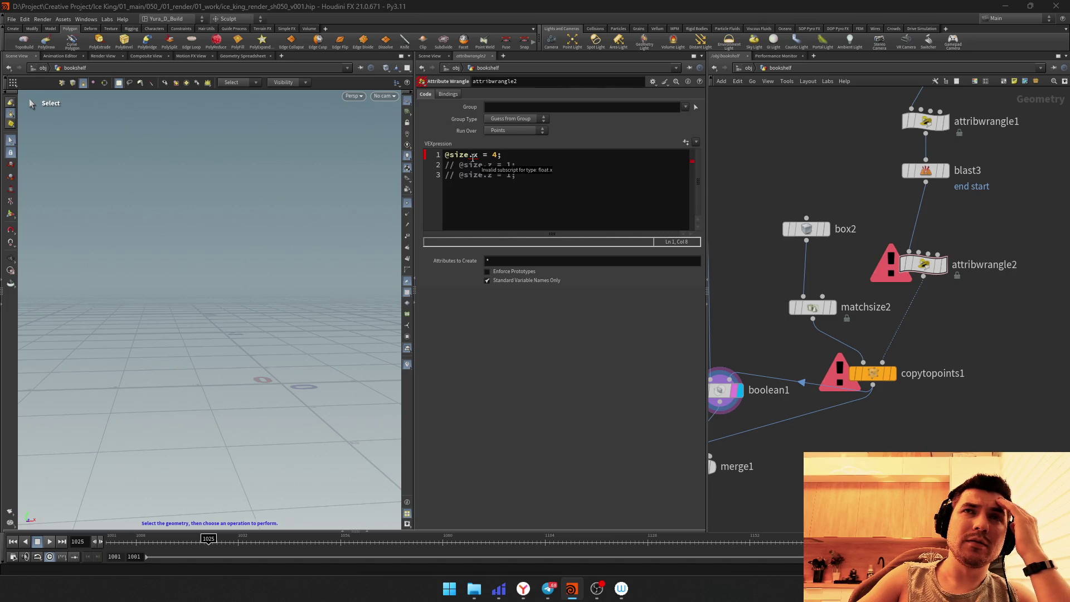
click(445, 154)
text(f)
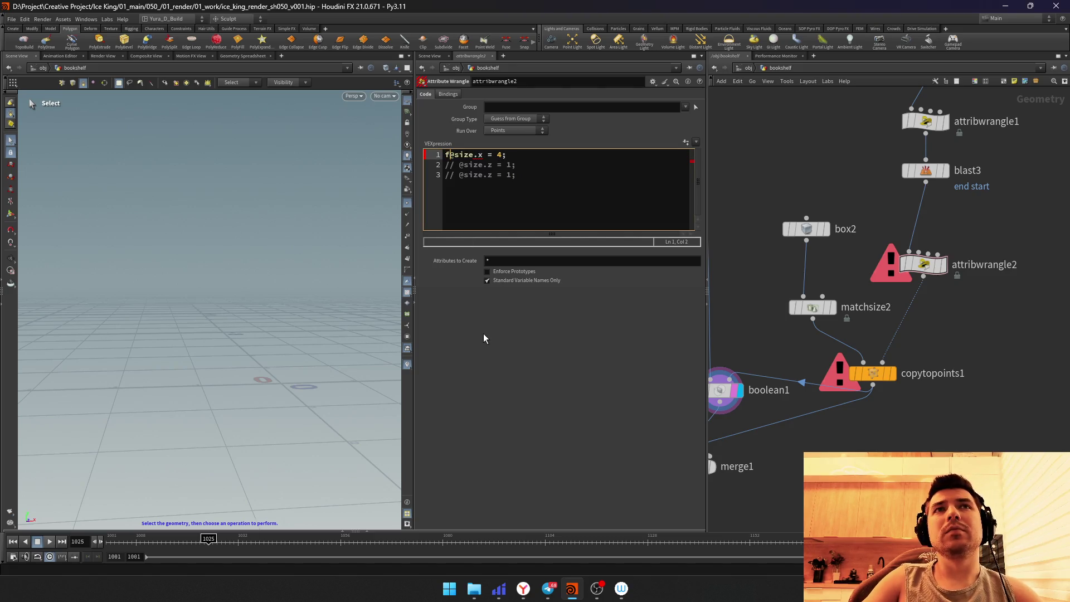
middle_click(924, 272)
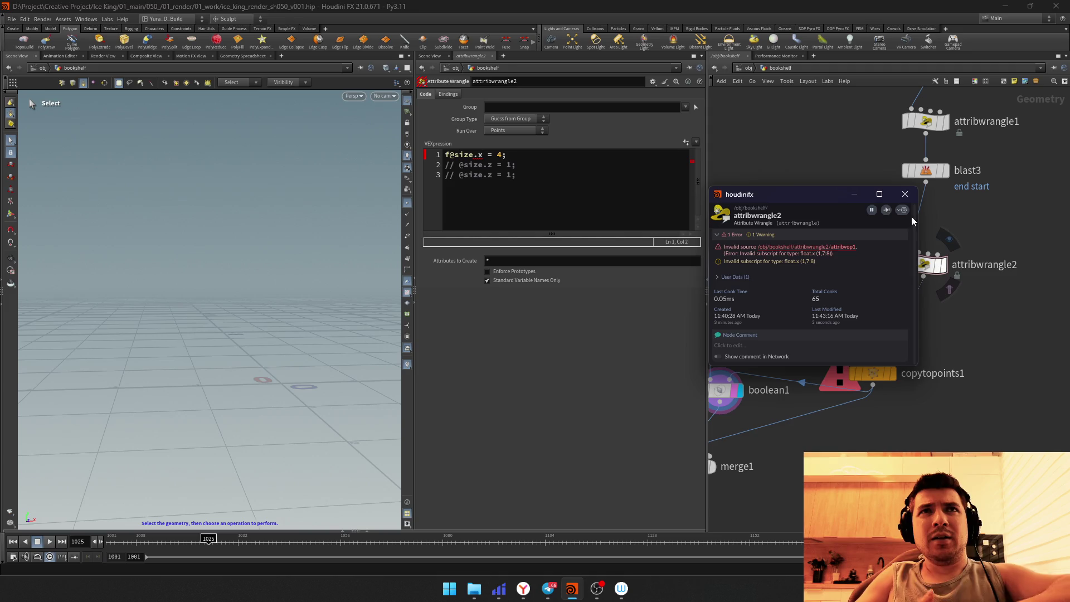
middle_drag(971, 294, 955, 343)
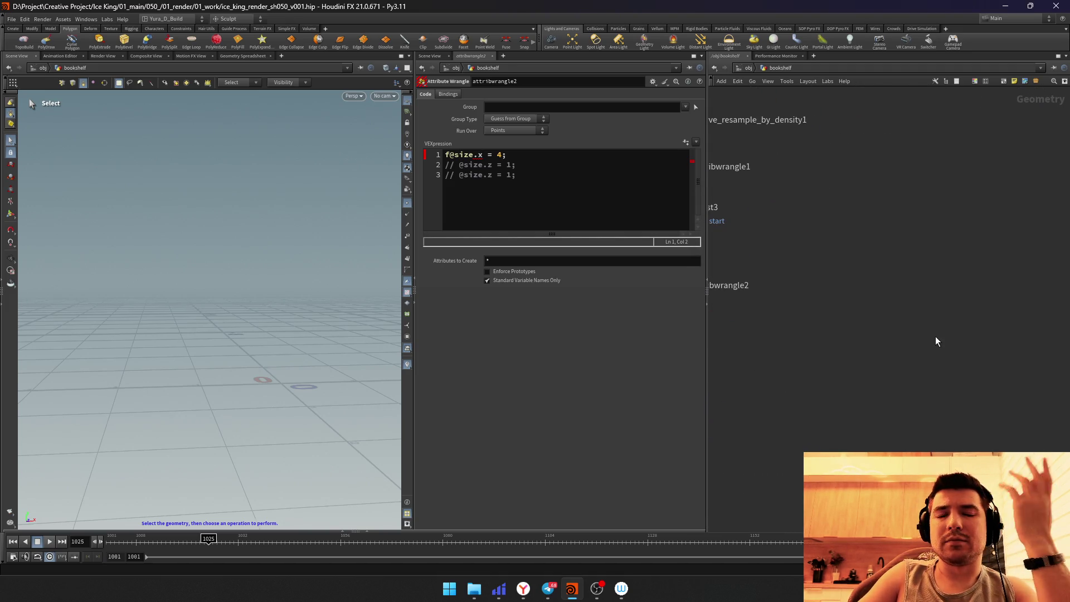
Step: Create a test box3 node, frame it, and add an Add node, add2
key(Tab)
text(box)
key(Return)
click(936, 333)
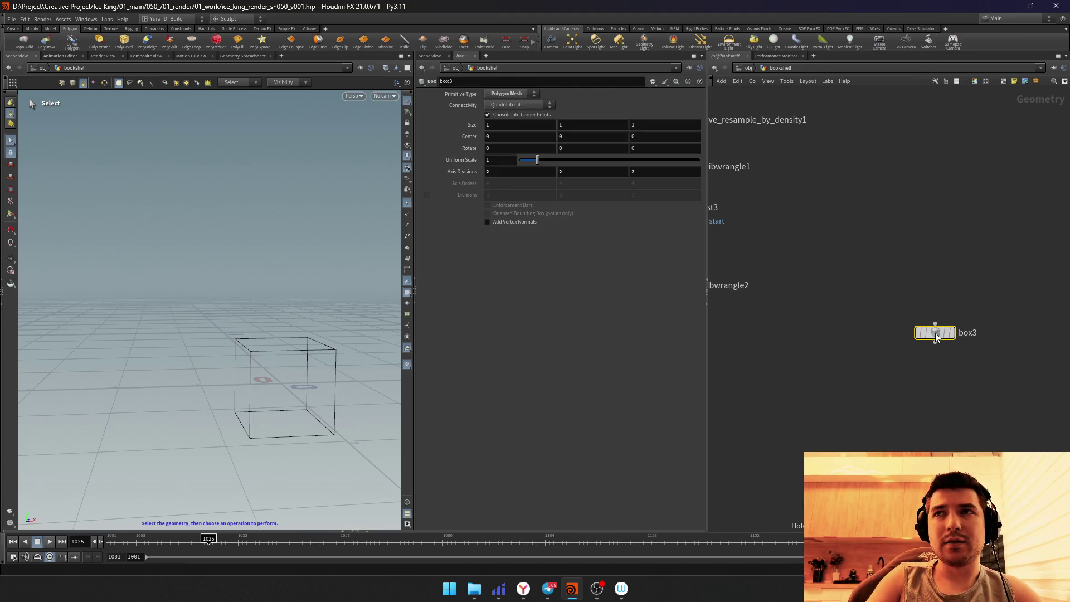
key(space+g)
key(s)
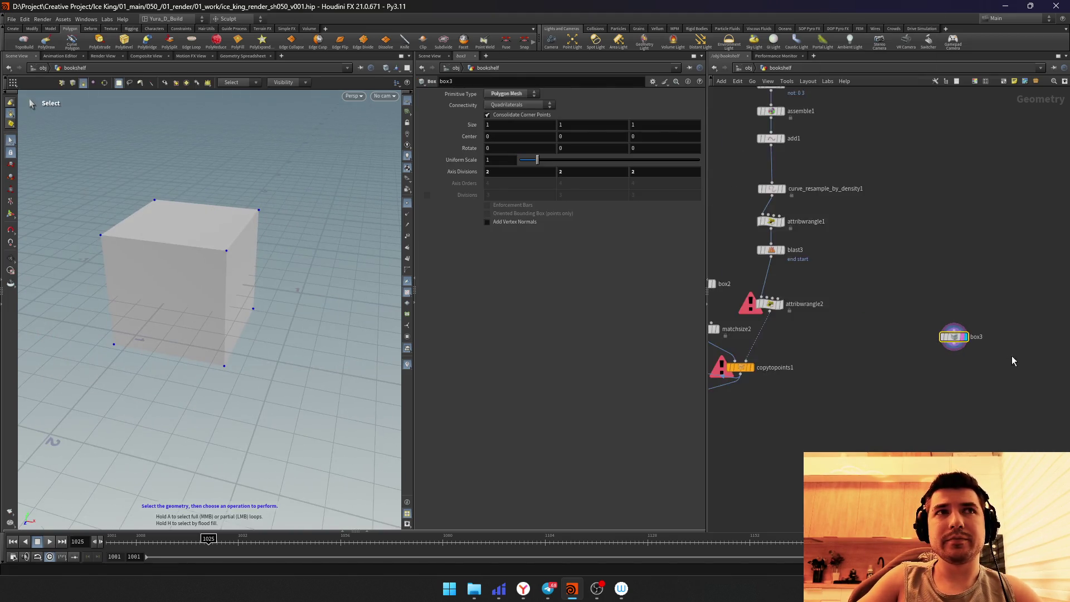
key(Tab)
text(add)
key(Return)
click(907, 376)
Step: Copy box3 onto add2's single point at X 0.8 with copytopoints2
key(Tab)
key(Tab)
text(copy to points)
key(Return)
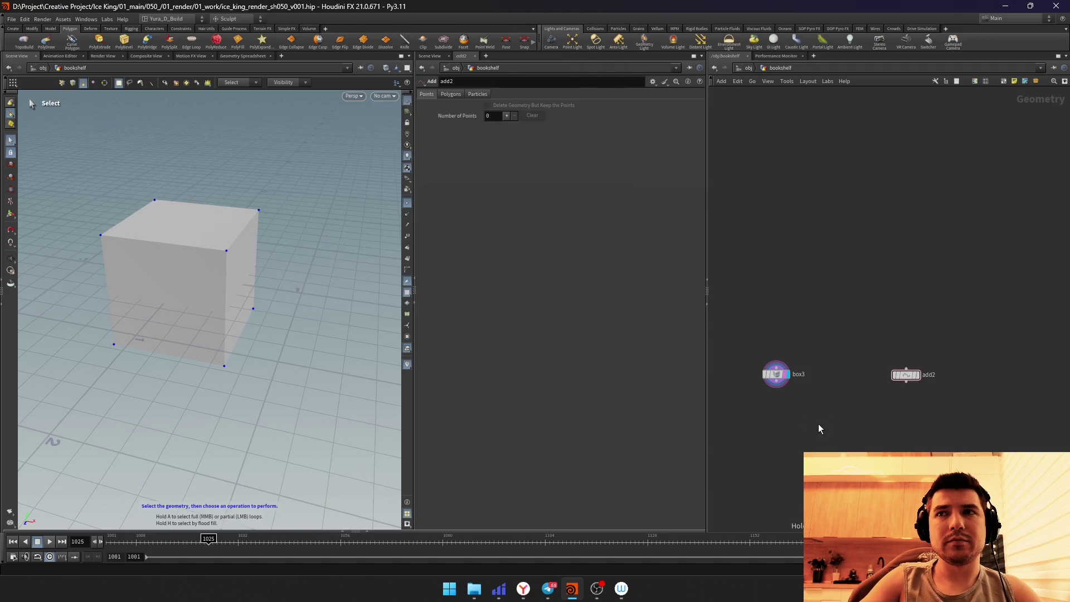
click(848, 434)
drag(776, 385, 843, 427)
drag(907, 382, 854, 427)
click(861, 434)
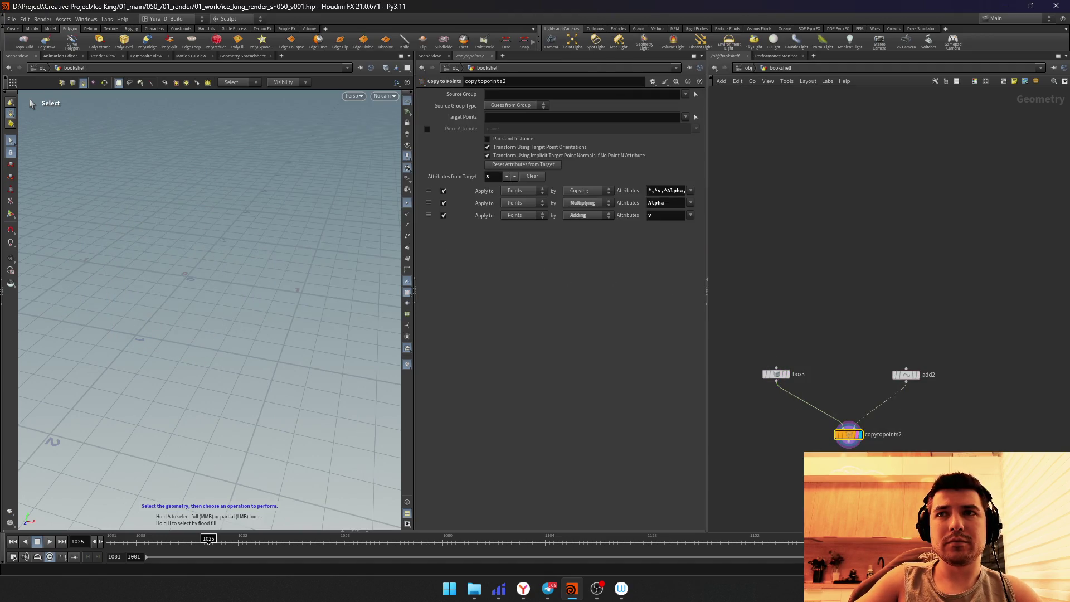
click(906, 374)
click(507, 116)
middle_drag(550, 130, 625, 131)
key(Tab)
text(wrangle)
key(Return)
click(595, 181)
text(@)
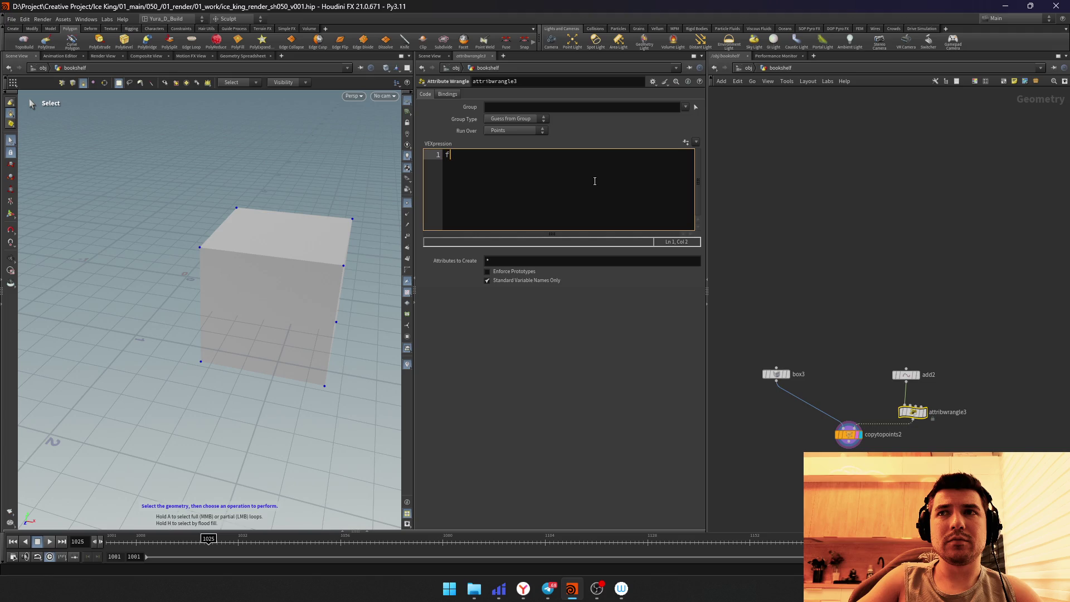
key(Escape)
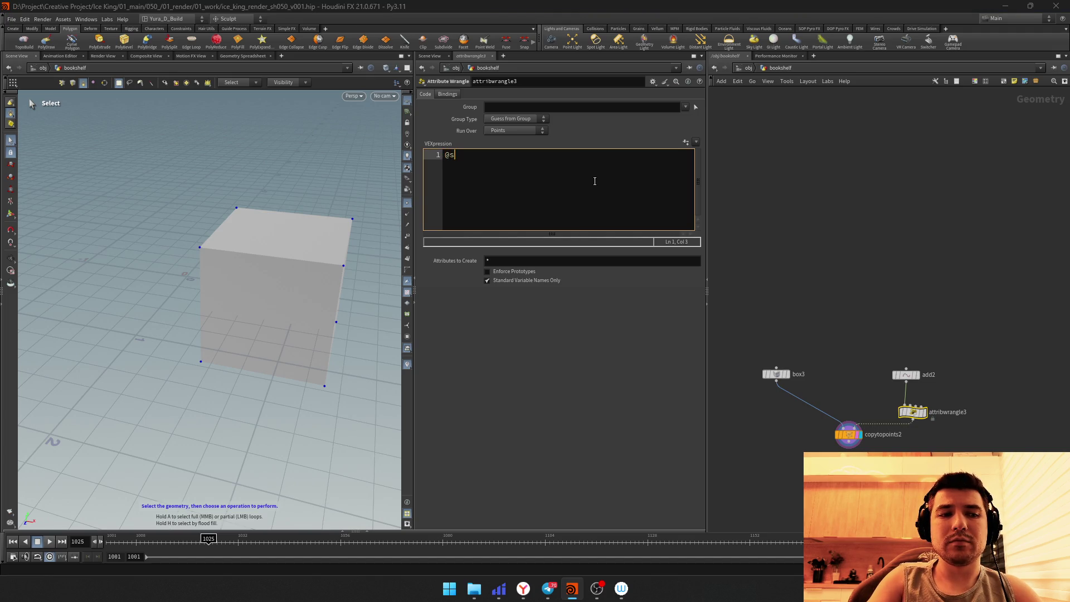
text(y = 1;)
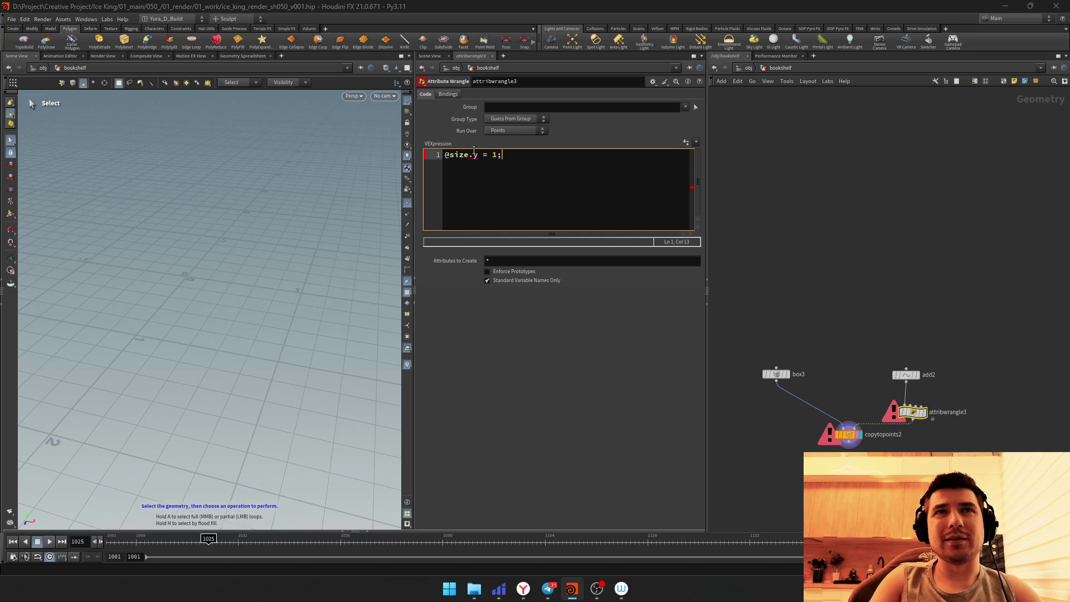
mouse_move(477, 157)
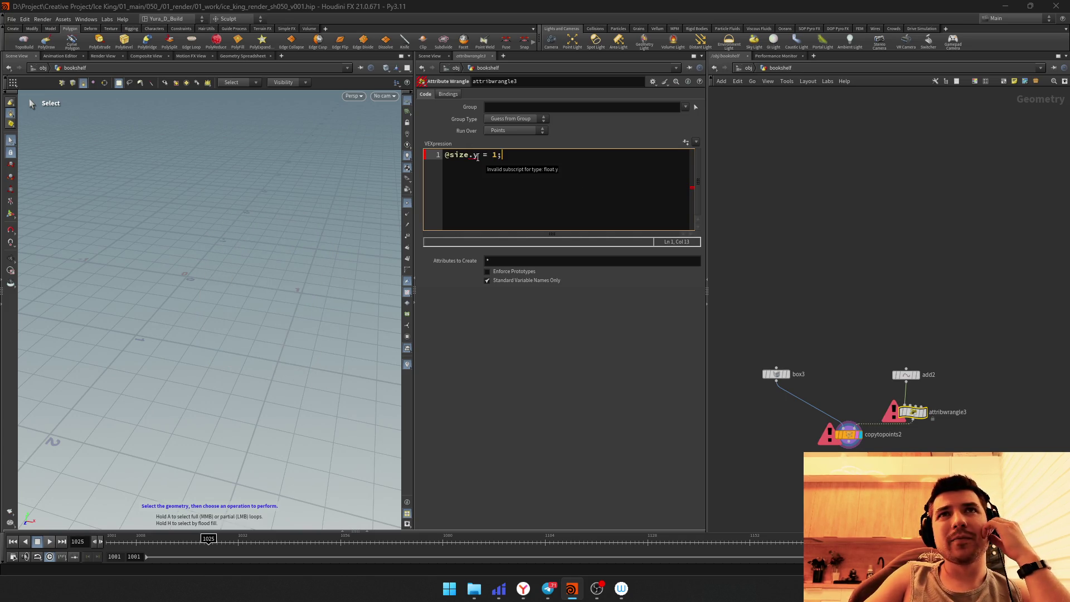
click(478, 157)
key(BackSpace)
key(BackSpace)
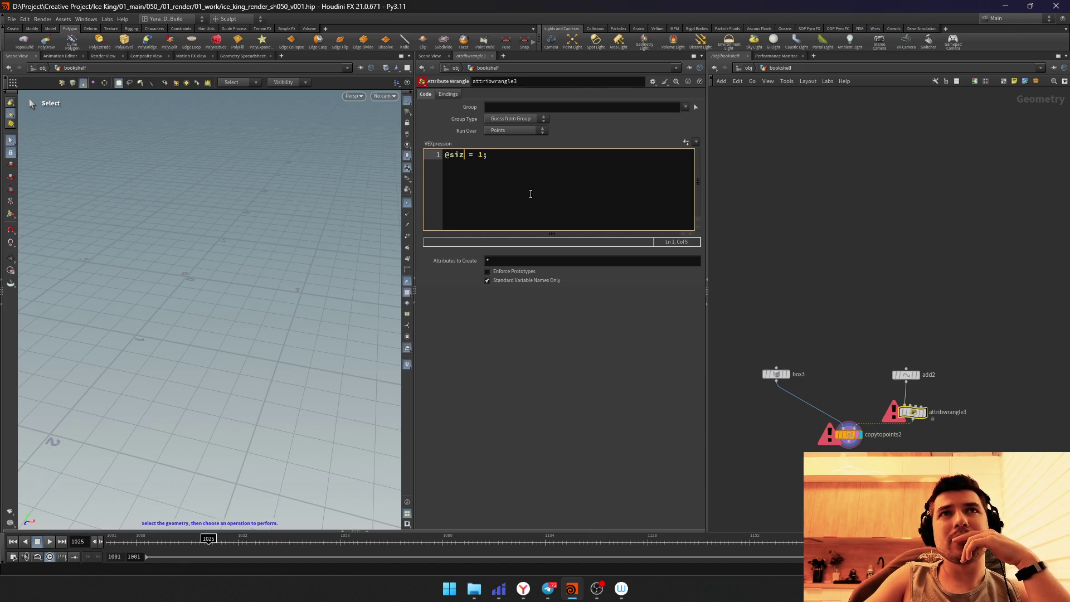
text(e)
key(Right)
key(Right)
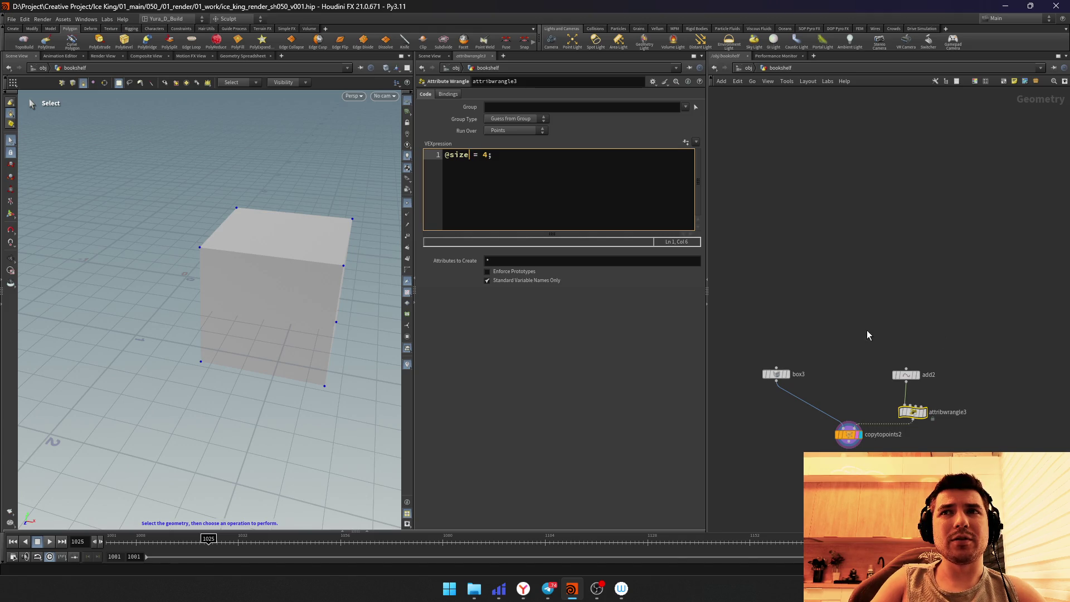
key(alt+Tab)
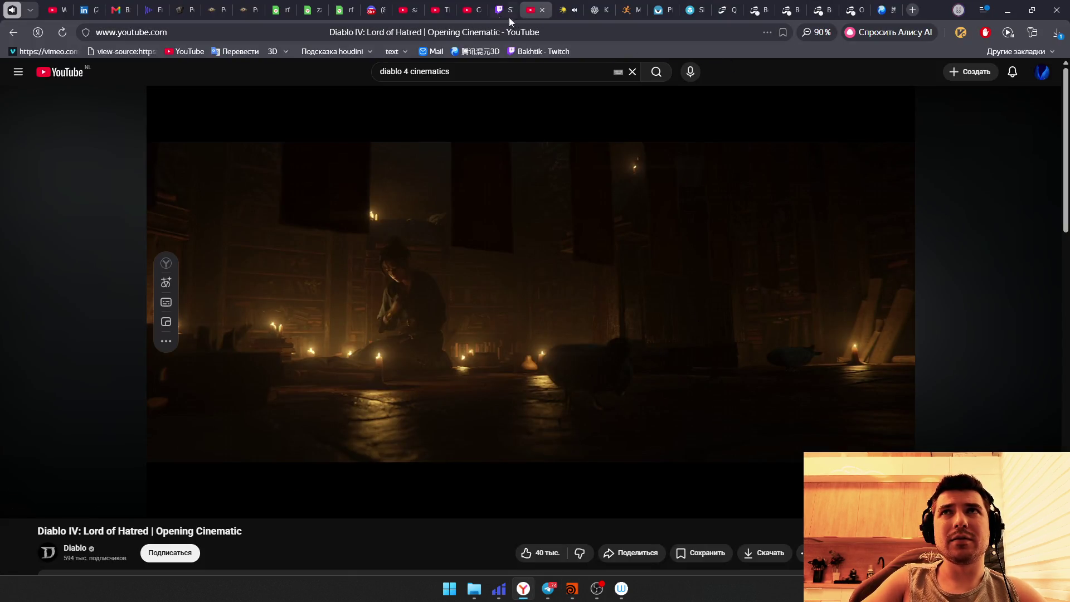
Step: Translate the English word 'size' to Russian 'размер' in a new Google Translate tab
click(469, 10)
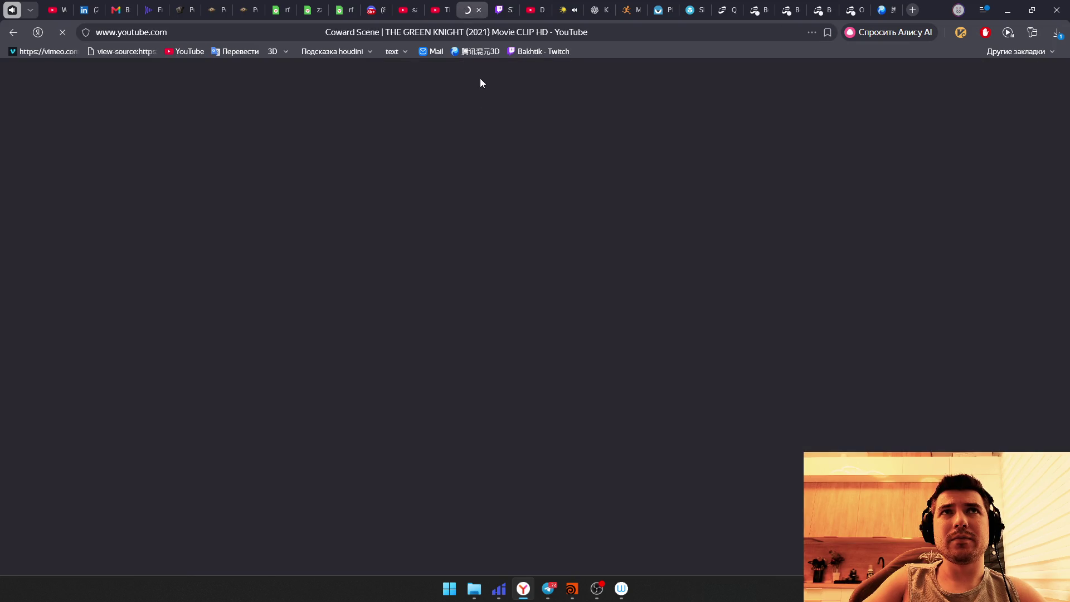
key(ctrl+Tab)
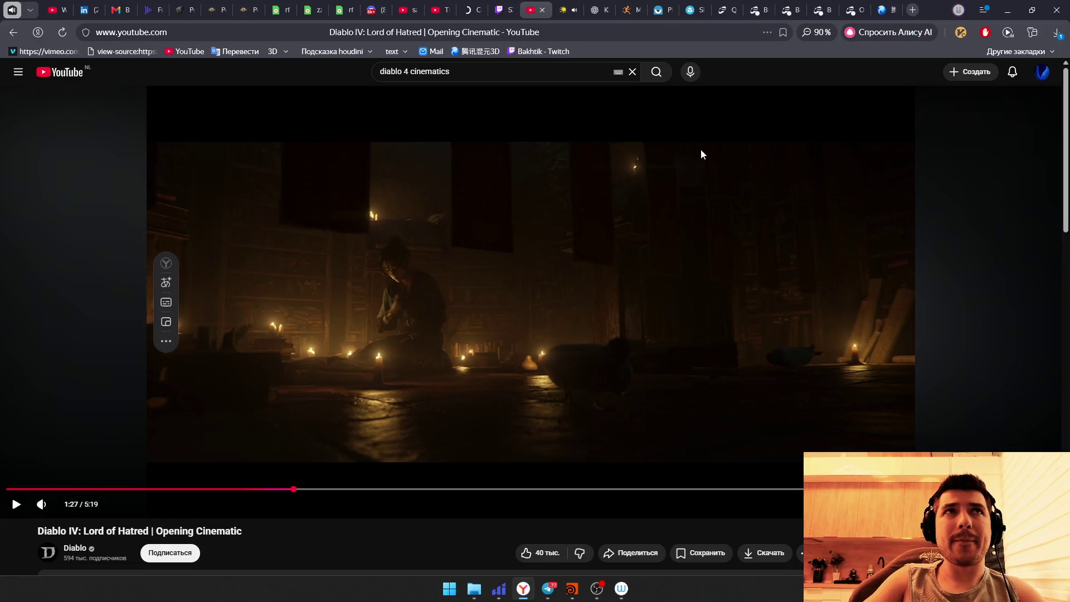
key(ctrl+t)
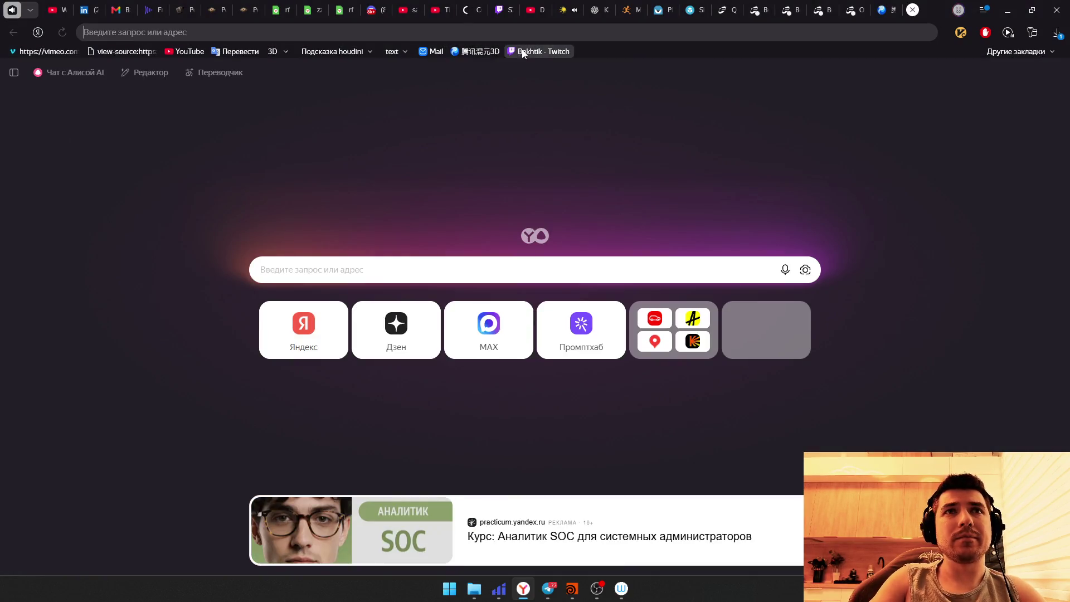
click(233, 56)
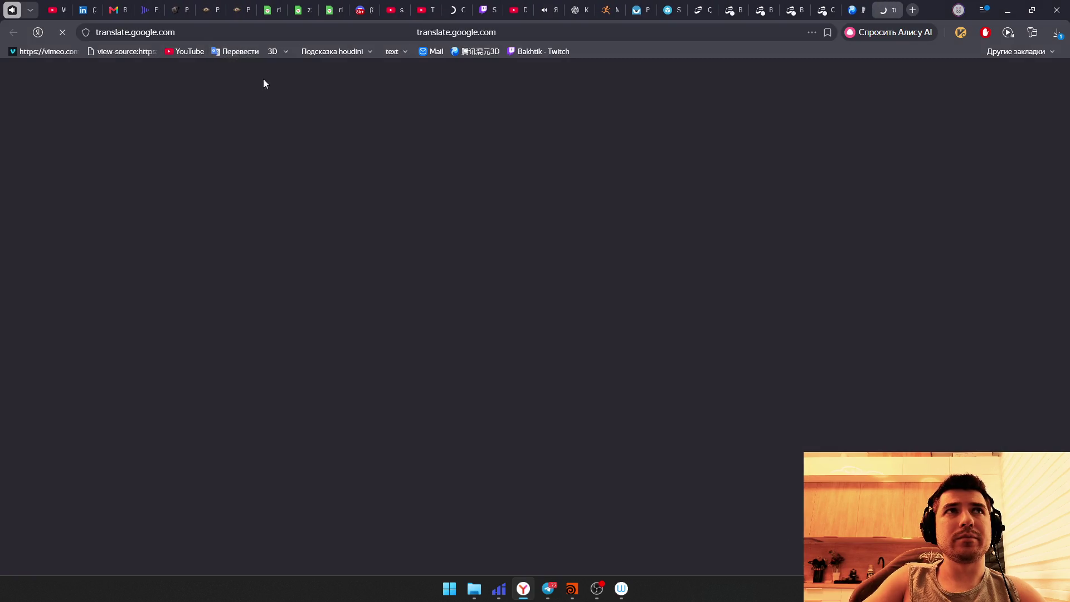
text(ышяу)
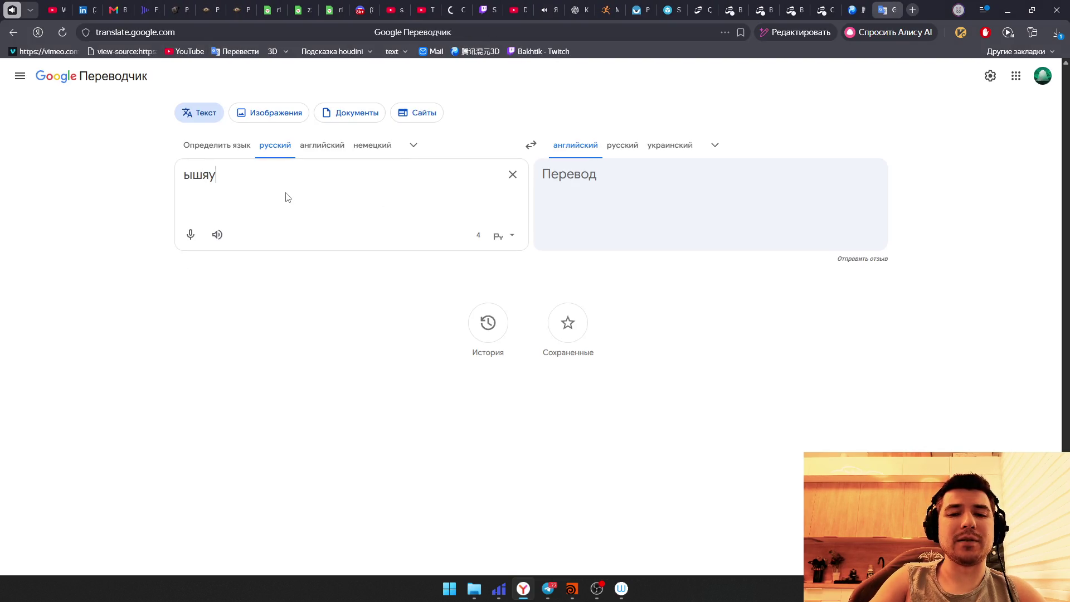
key(ctrl+a)
text(Si)
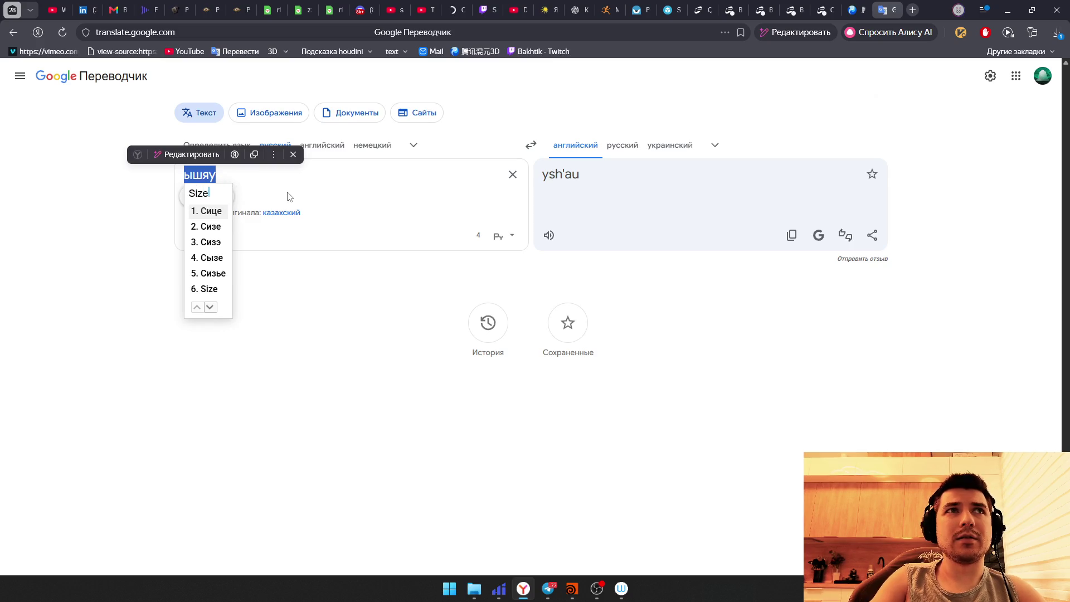
click(312, 146)
key(ctrl+a)
text(size)
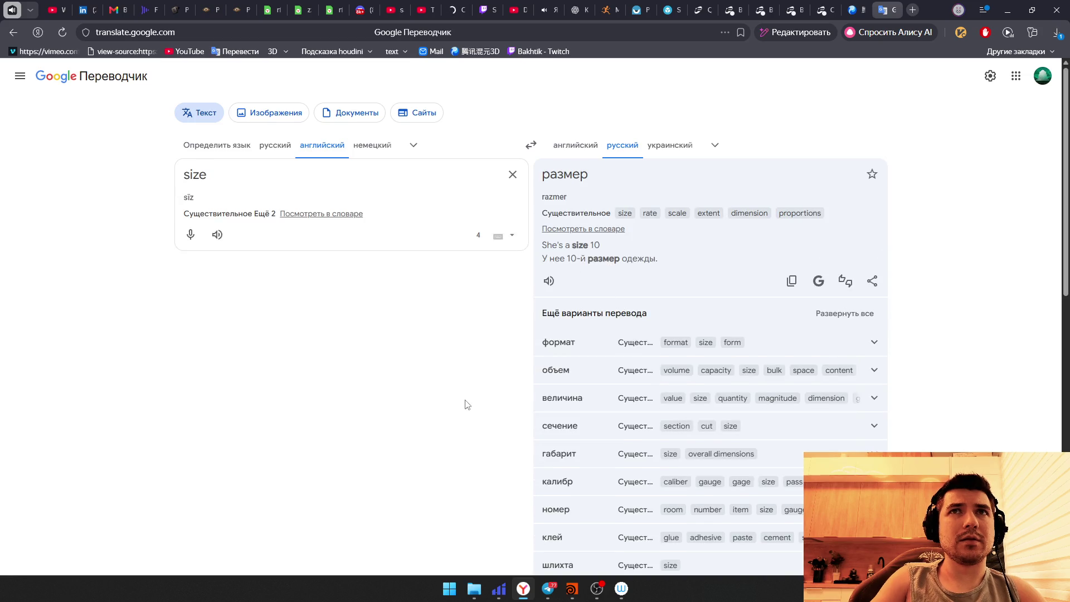
key(alt+Tab)
key(alt+Tab)
key(alt+Tab)
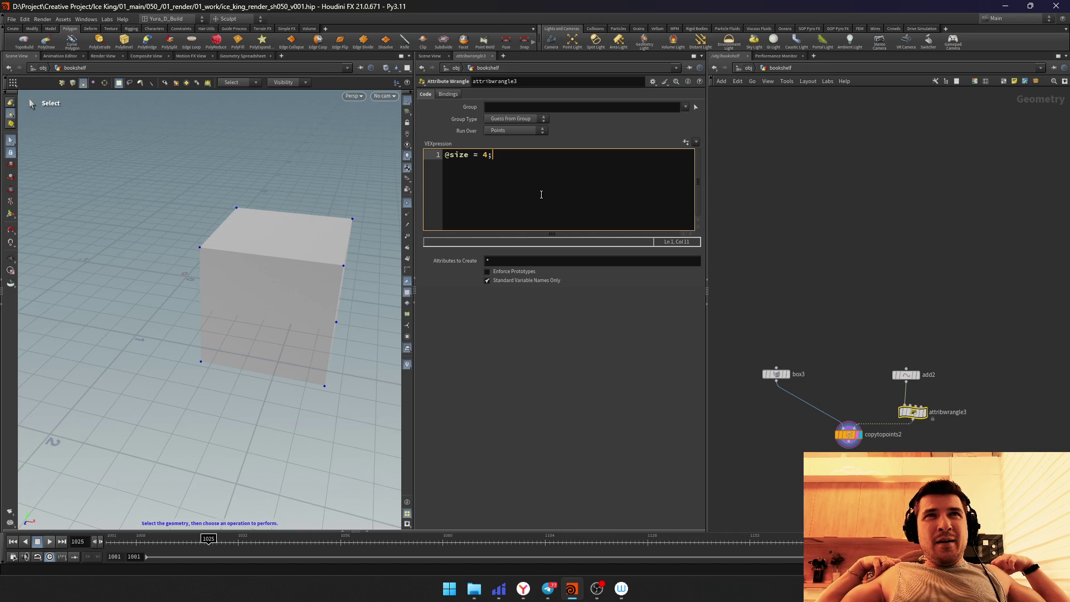
Step: Rewire attribwrangle3 between add2 and copytopoints2 after trying it on box3 over Primitives
drag(910, 412, 786, 413)
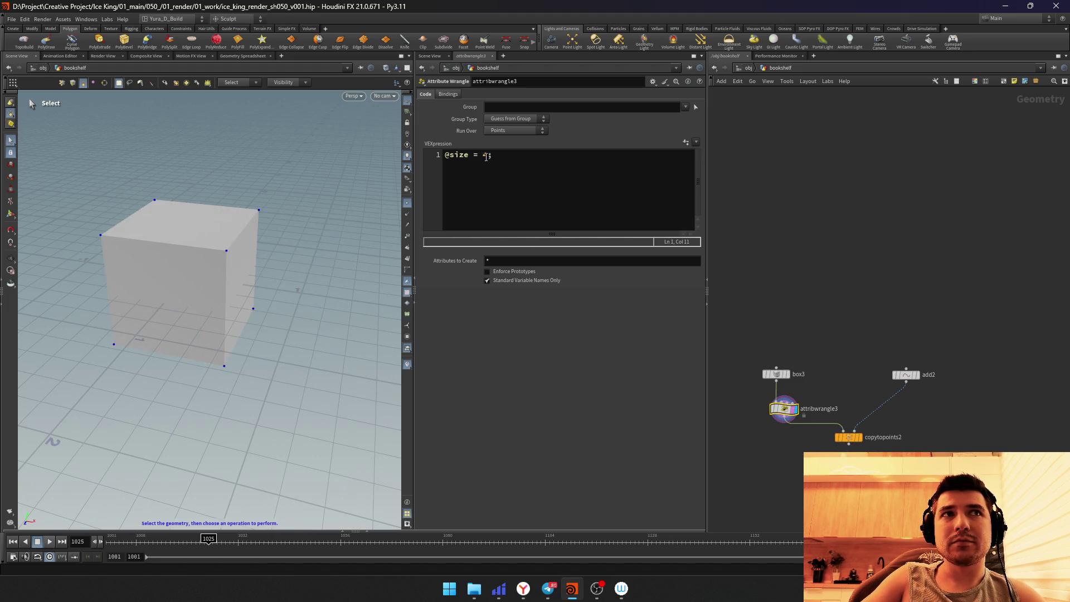
click(504, 130)
click(500, 148)
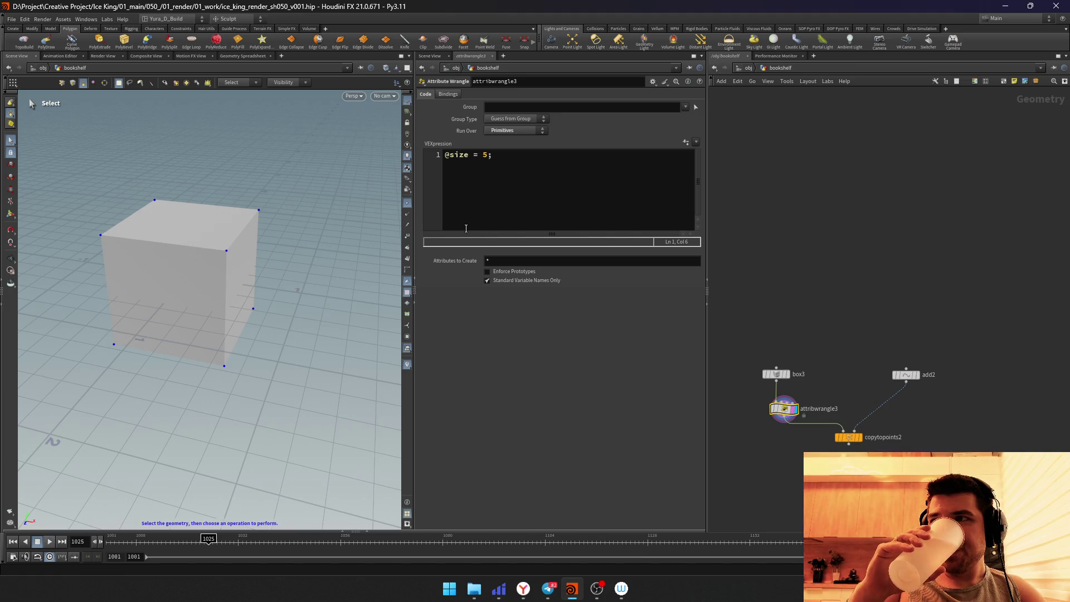
mouse_move(780, 411)
mouse_move(780, 411)
mouse_down()
mouse_move(914, 399)
mouse_move(892, 406)
mouse_up()
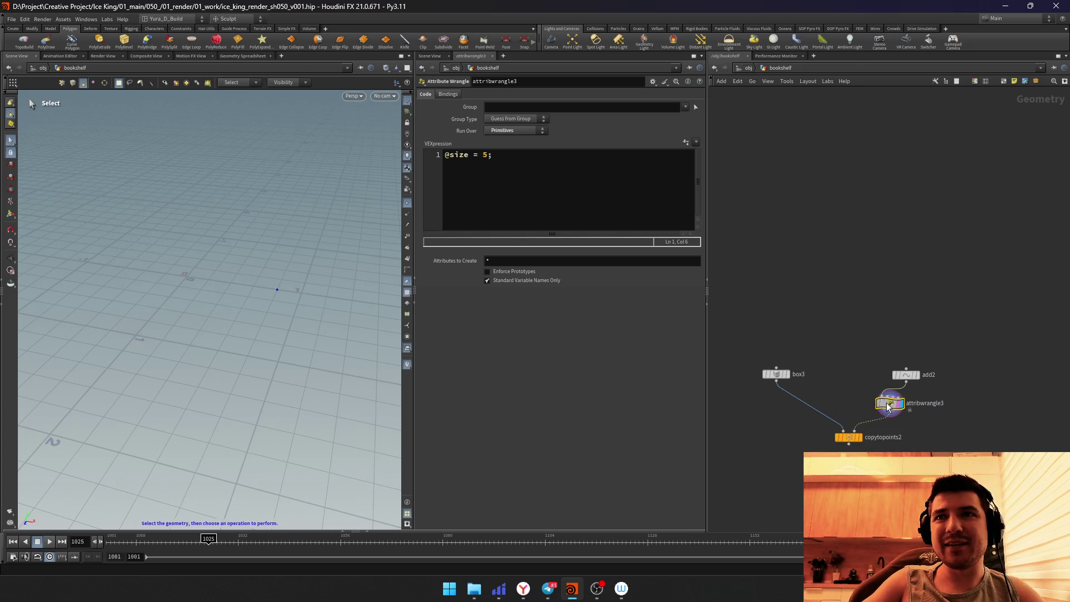
Step: Rename the wrangle's size attribute to scale
double_click(471, 160)
text(scale)
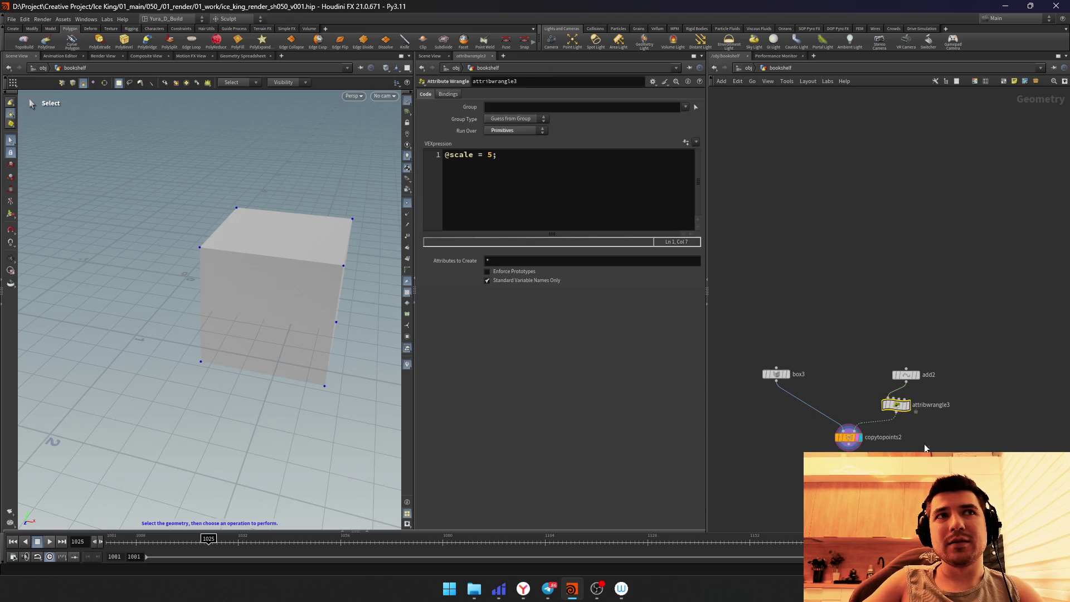
click(469, 155)
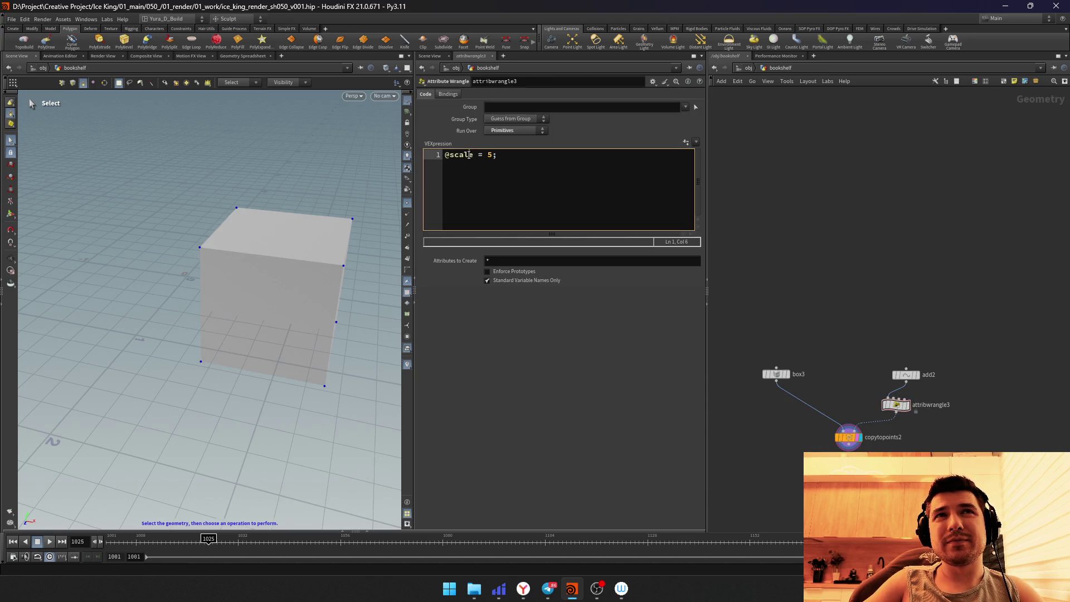
text(.x)
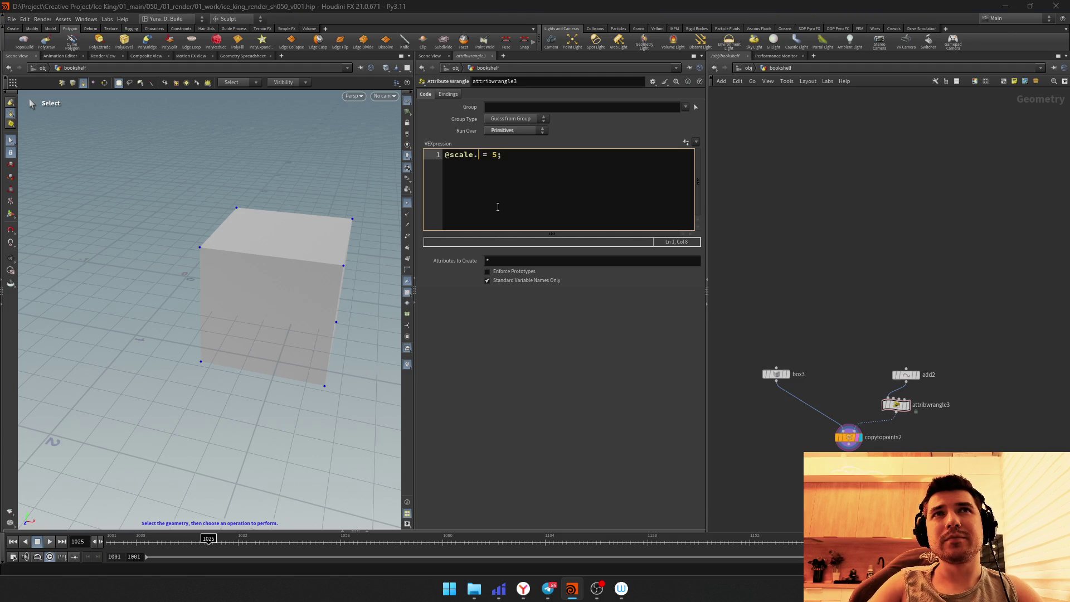
key(BackSpace)
key(BackSpace)
click(516, 131)
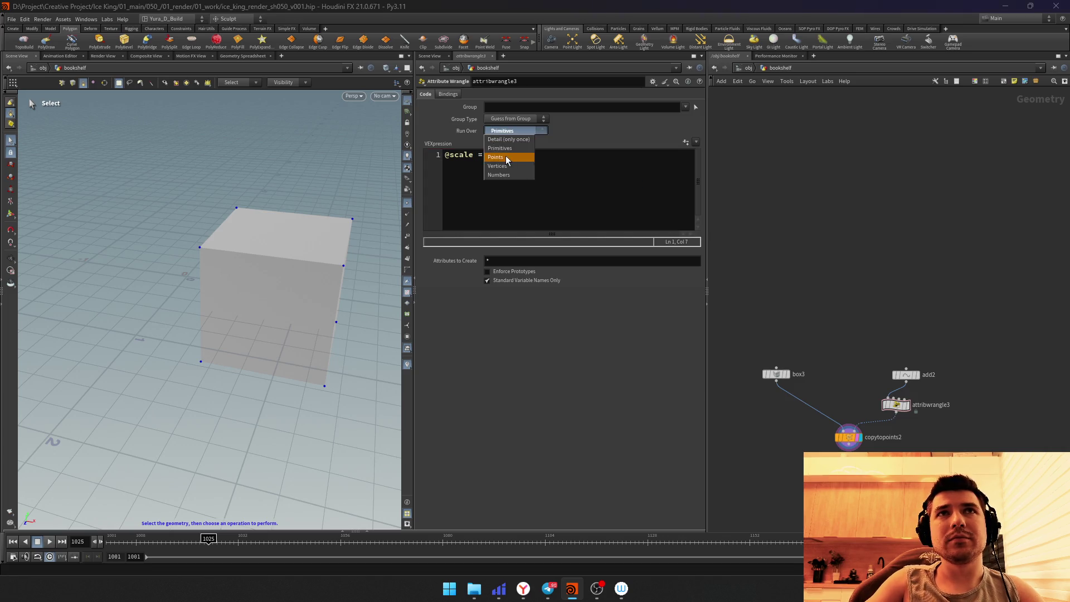
click(506, 156)
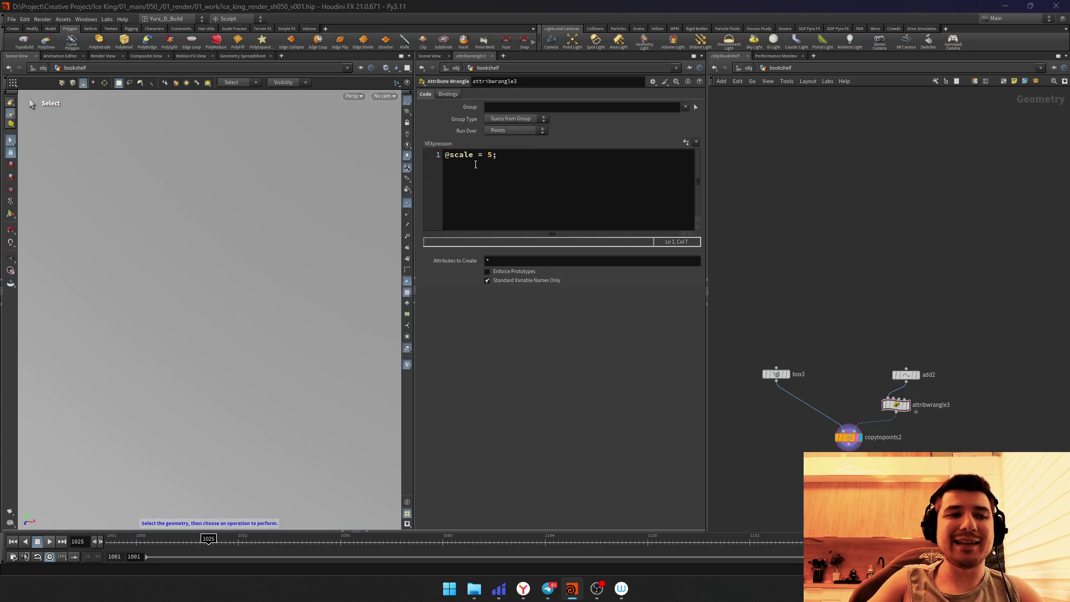
mouse_move(475, 164)
text(.x)
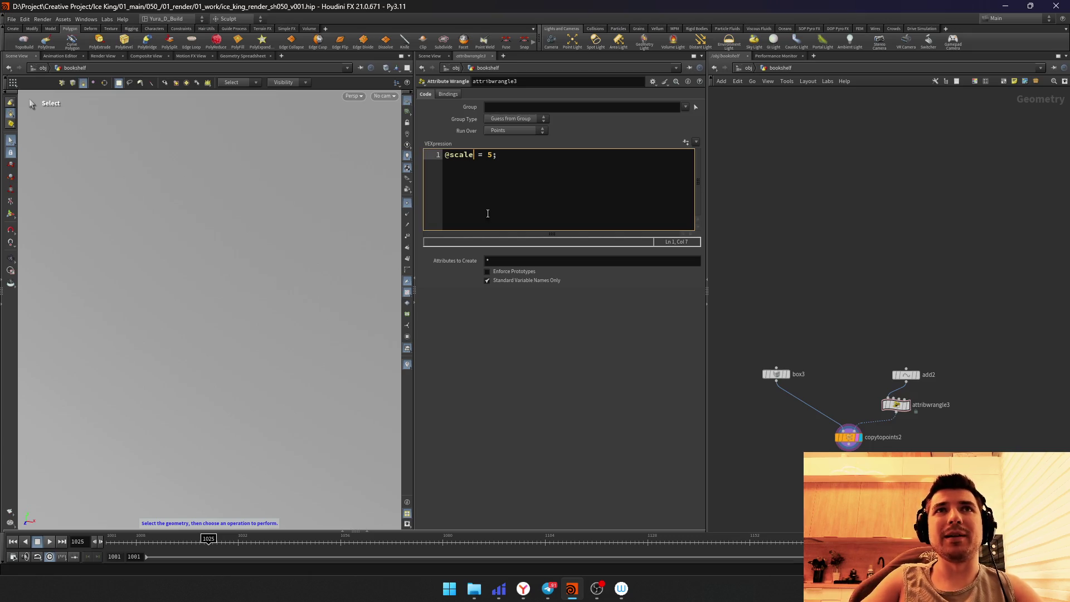
mouse_move(493, 219)
key(Right)
key(Right)
key(Right)
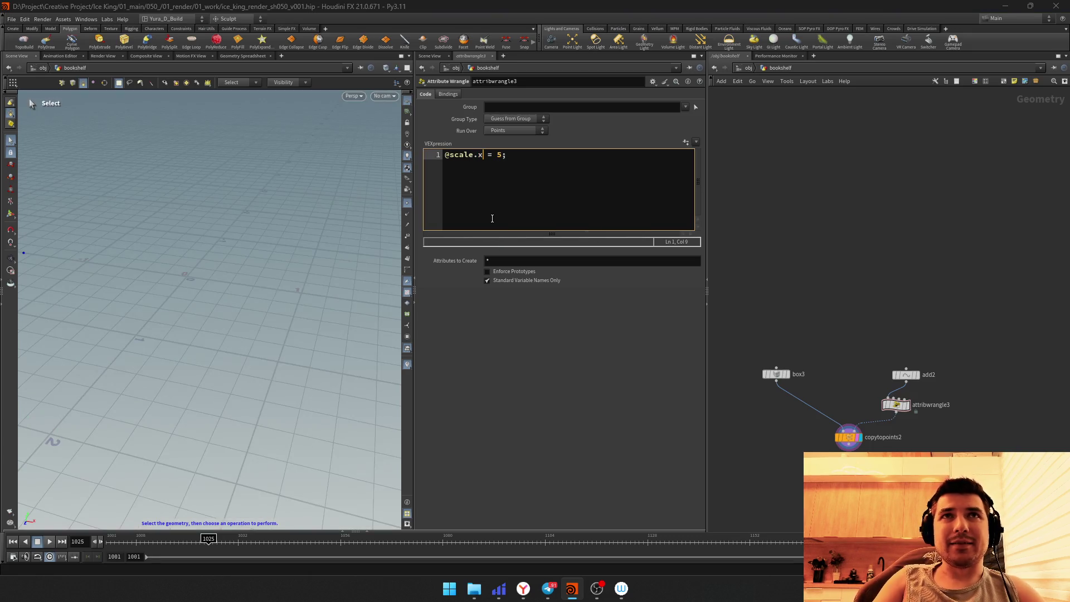
key(Return)
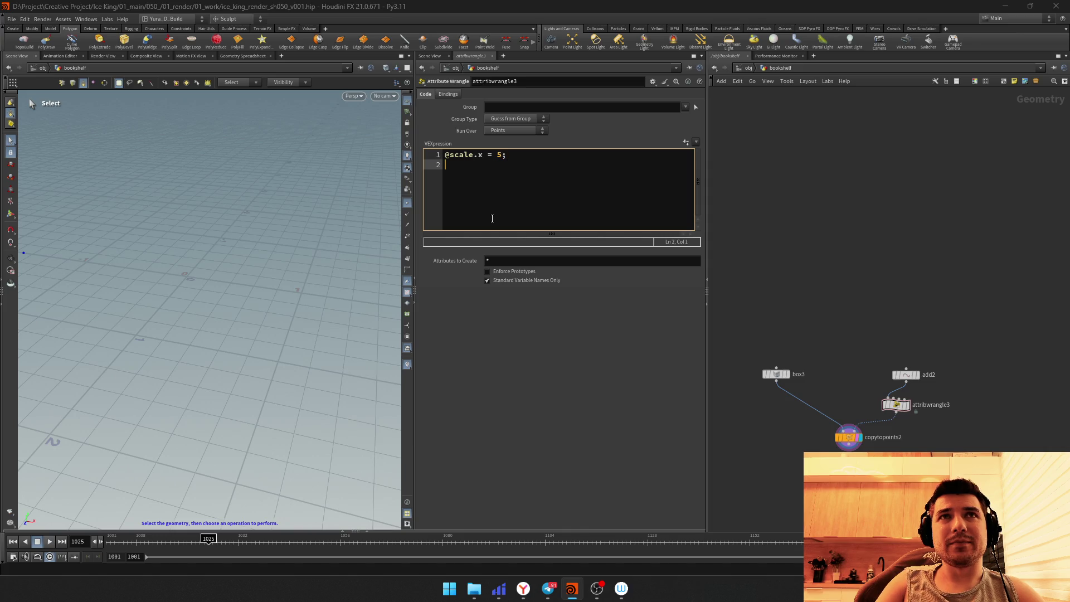
scroll(957, 316, up, 2)
click(867, 350)
double_click(454, 156)
text(scale)
text(.x)
key(Down)
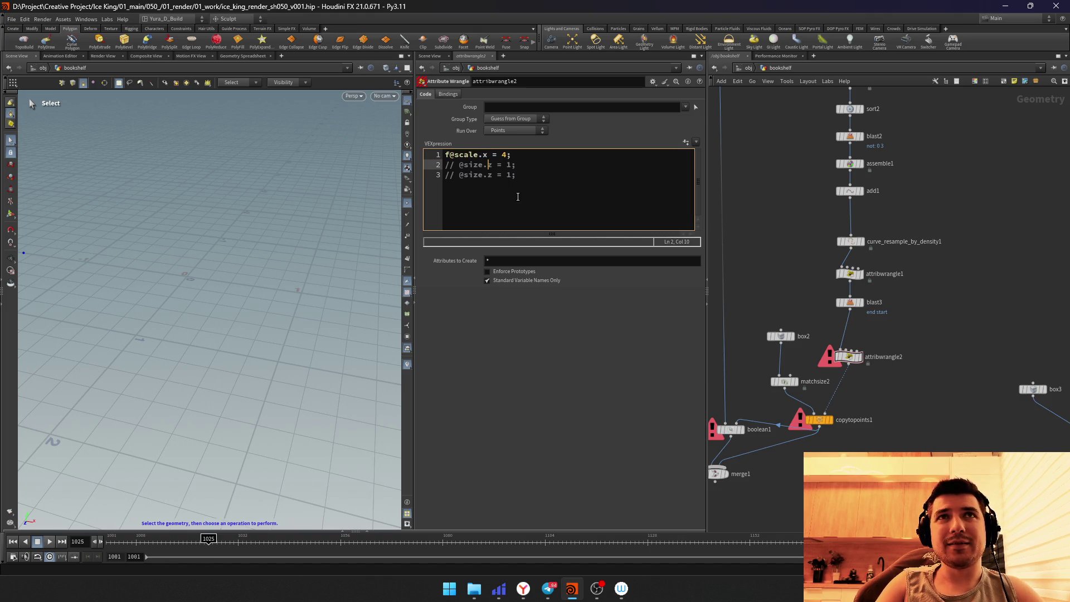
key(ctrl+slash)
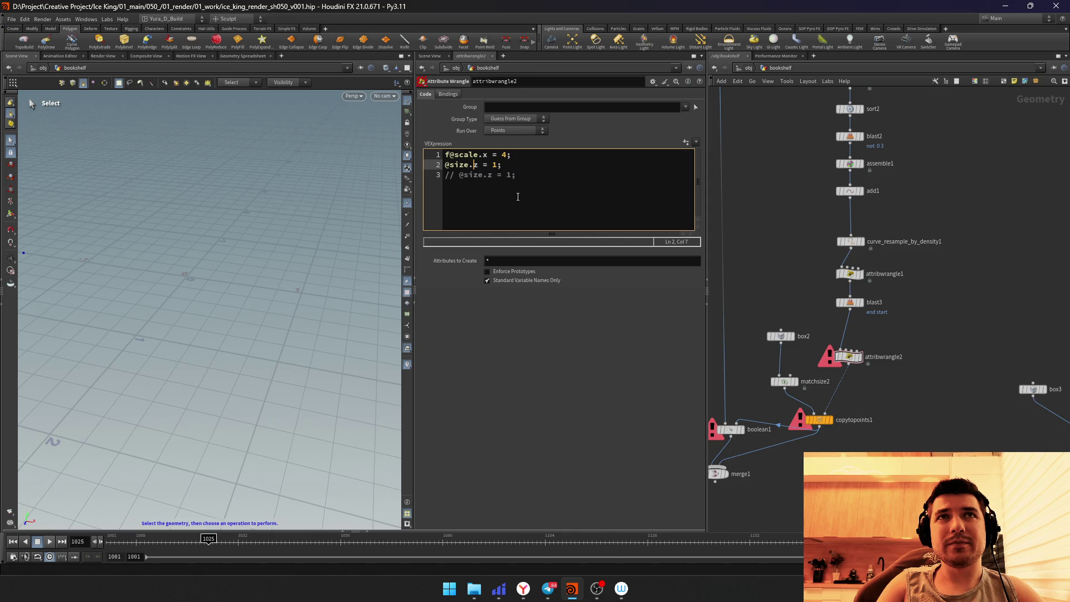
text(cale.y)
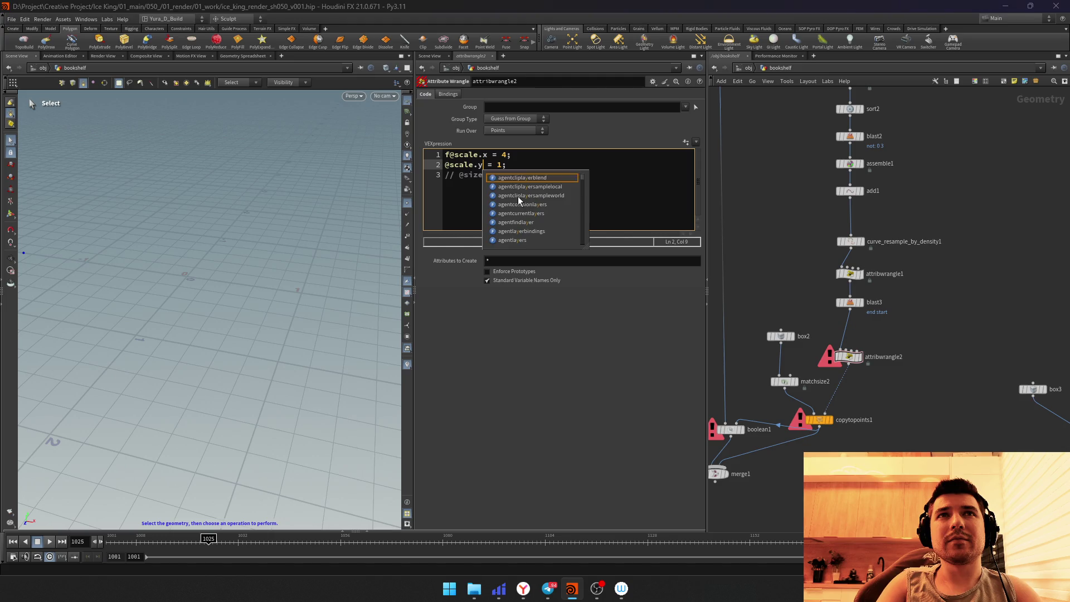
key(Escape)
key(Down)
key(shift+Right)
key(shift+Right)
key(shift+Left)
key(shift+Left)
key(shift+Left)
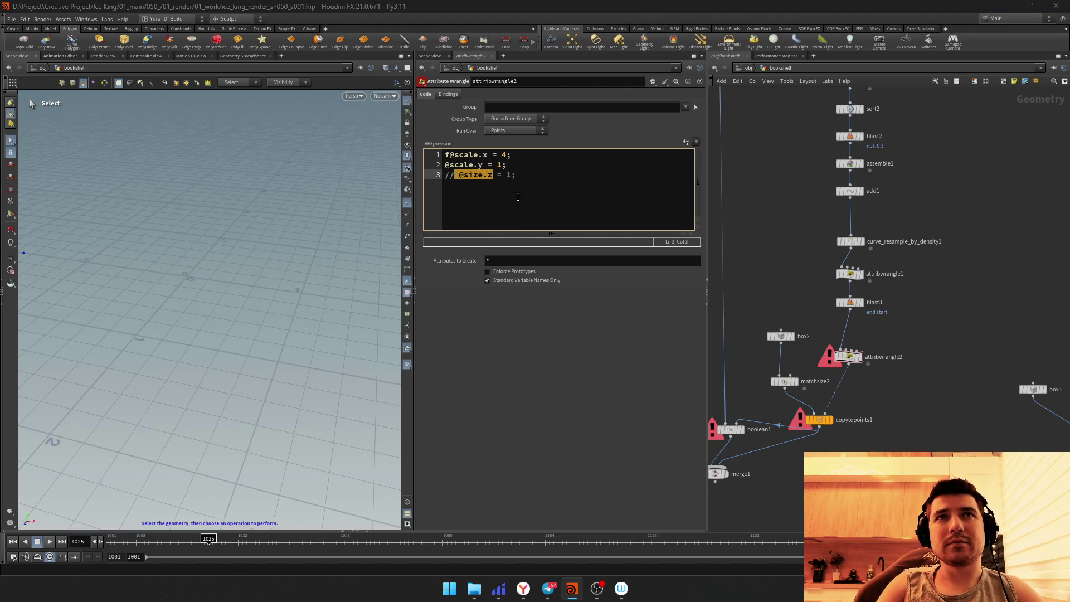
text(@scale)
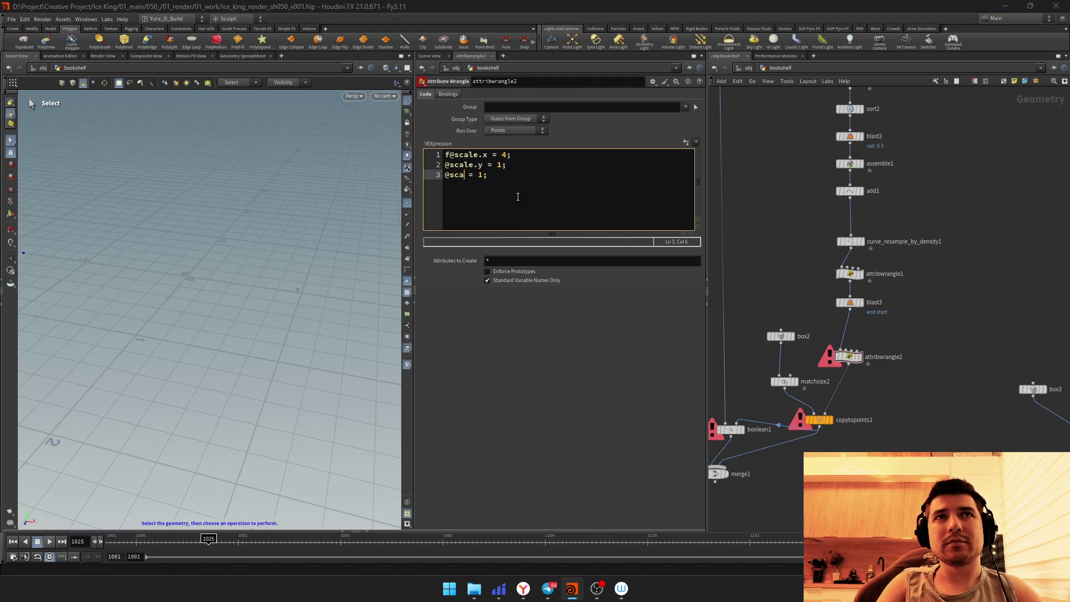
text(.z)
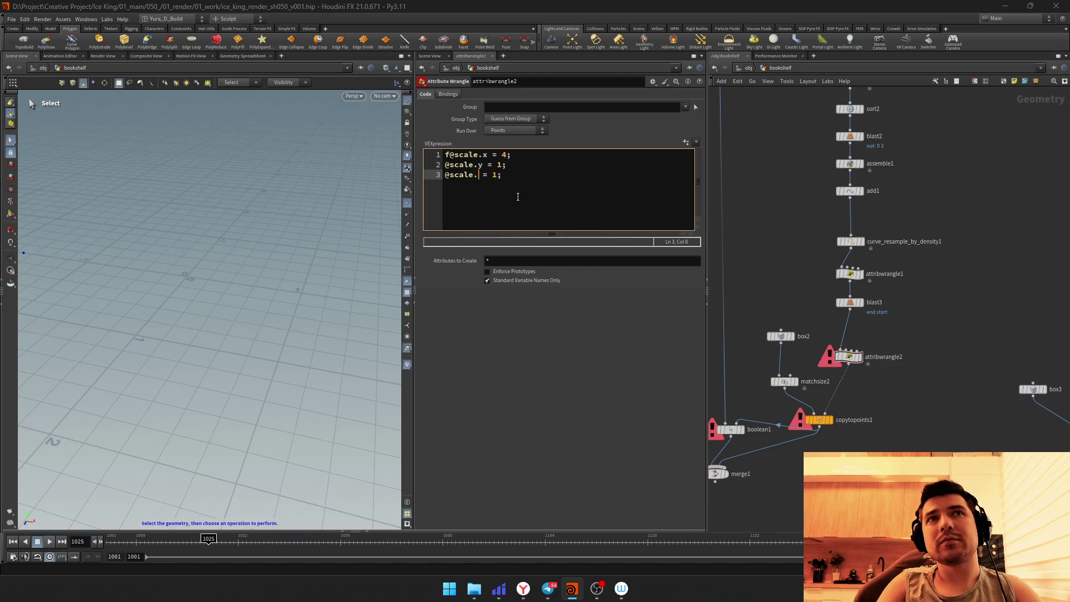
Step: Delete the stray f prefix on line one and check attribwrangle2's node info for errors
key(Escape)
key(Up)
key(Up)
key(Right)
key(Right)
key(Right)
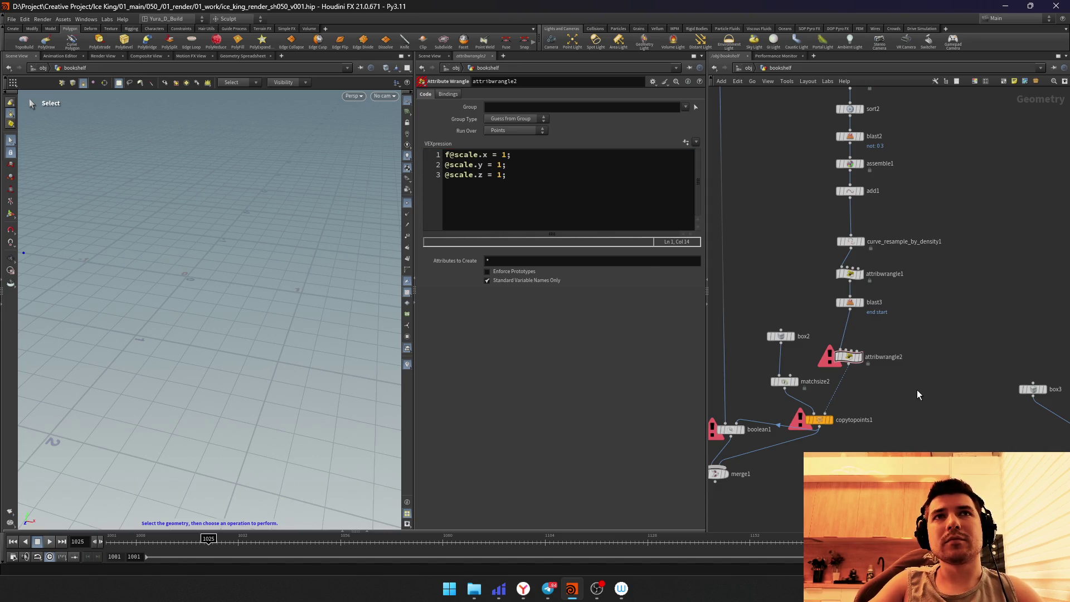
key(Home)
key(Right)
key(BackSpace)
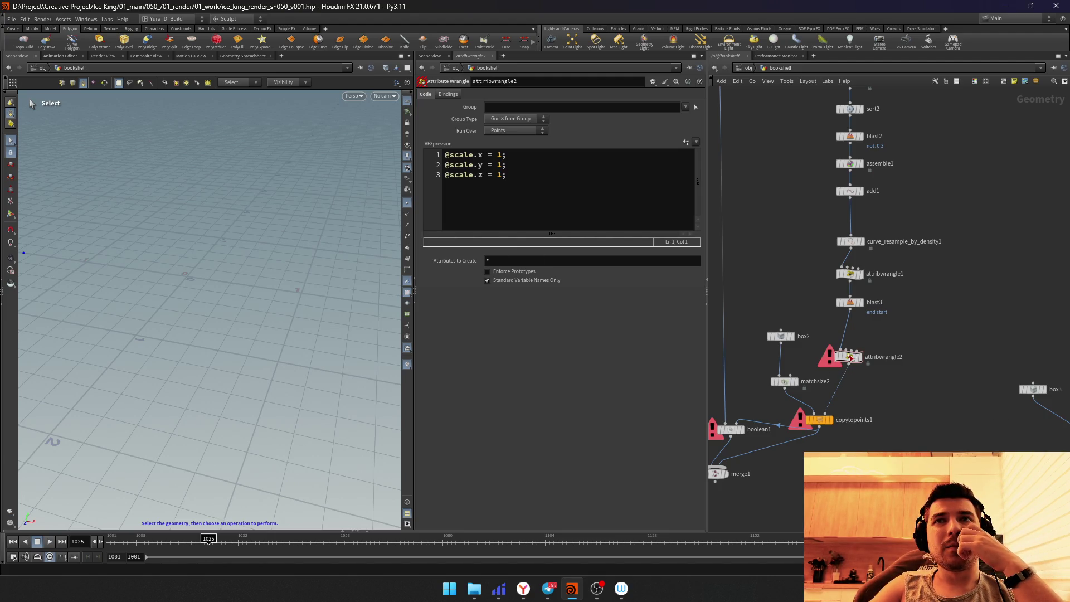
middle_click(849, 357)
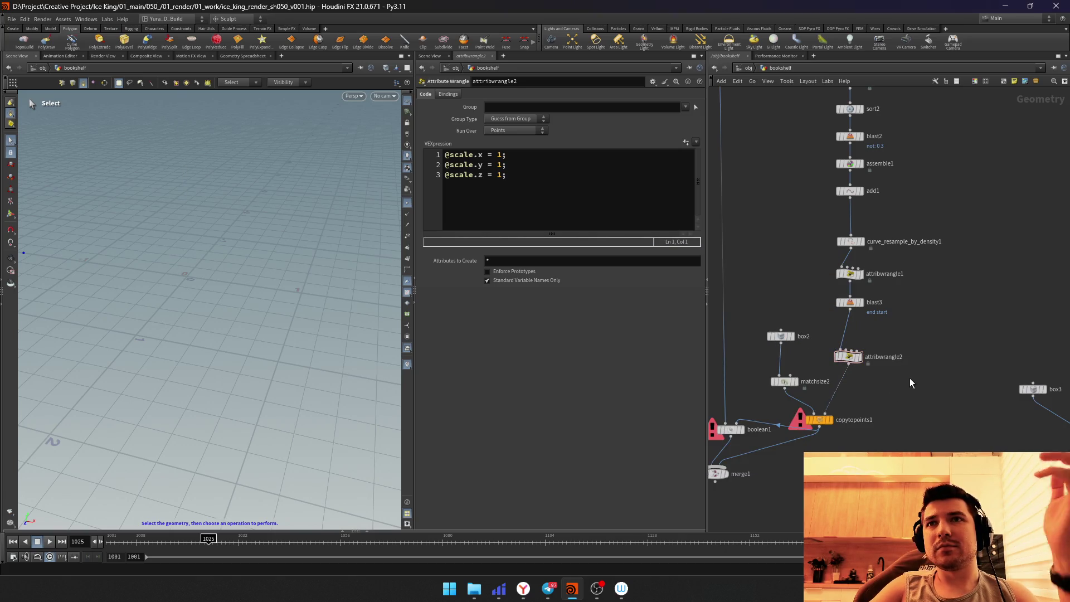
click(820, 420)
mouse_move(312, 268)
mouse_down()
mouse_move(256, 223)
mouse_move(310, 258)
mouse_move(296, 221)
mouse_up()
key(s)
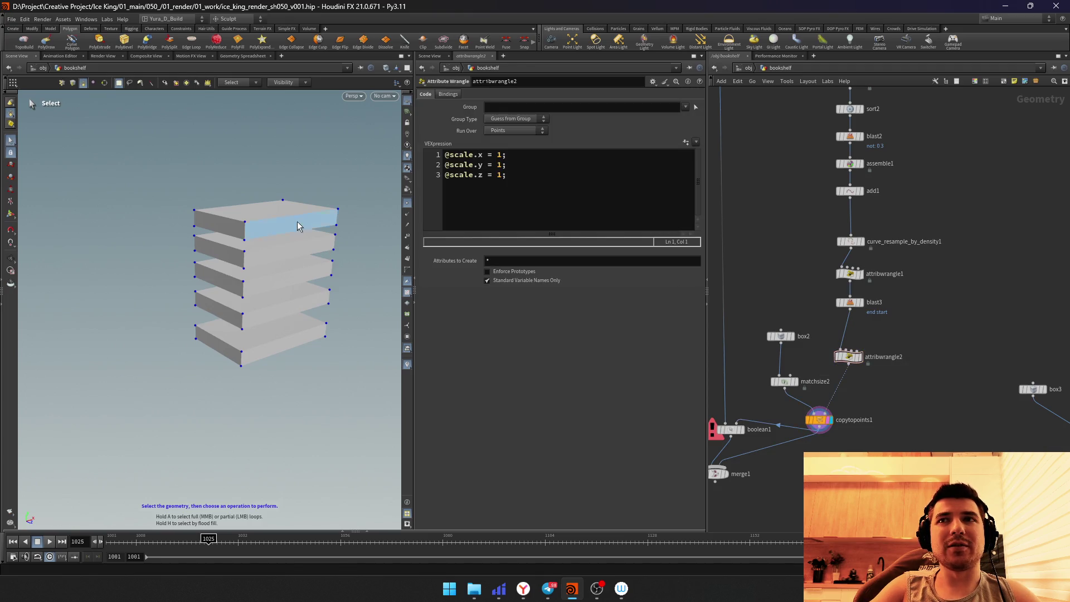
double_click(498, 165)
text(2)
mouse_move(345, 279)
mouse_down()
mouse_move(235, 289)
mouse_move(255, 289)
mouse_up()
Step: Inspect the stretched shelf block from a corner angle in the viewport
key(ctrl+a)
click(500, 168)
double_click(500, 165)
click(505, 210)
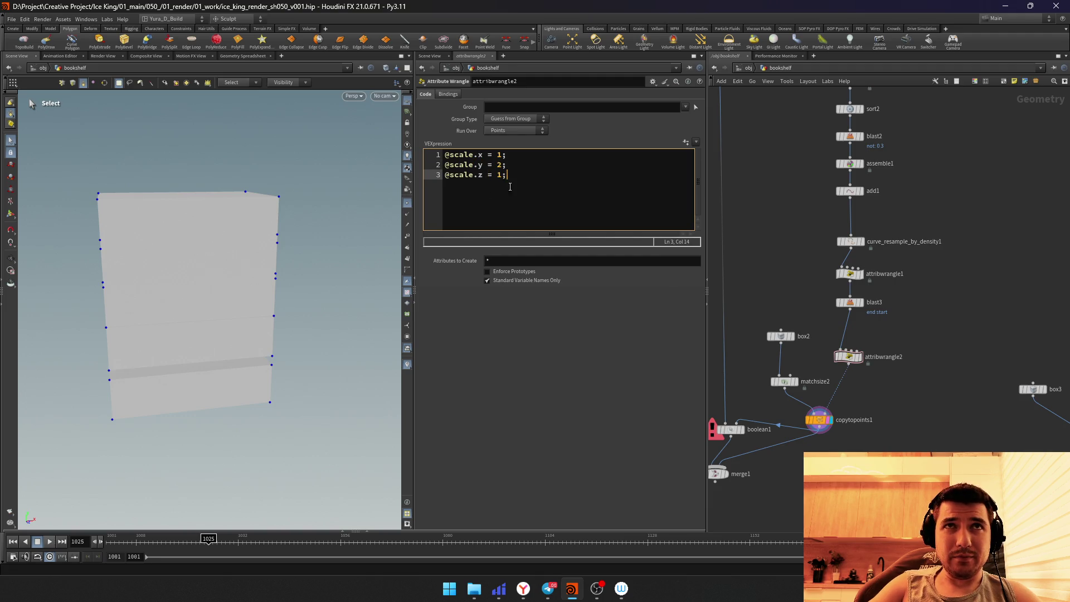
key(Escape)
mouse_move(363, 263)
mouse_down()
mouse_move(232, 270)
mouse_move(201, 297)
mouse_move(208, 303)
mouse_up()
key(s)
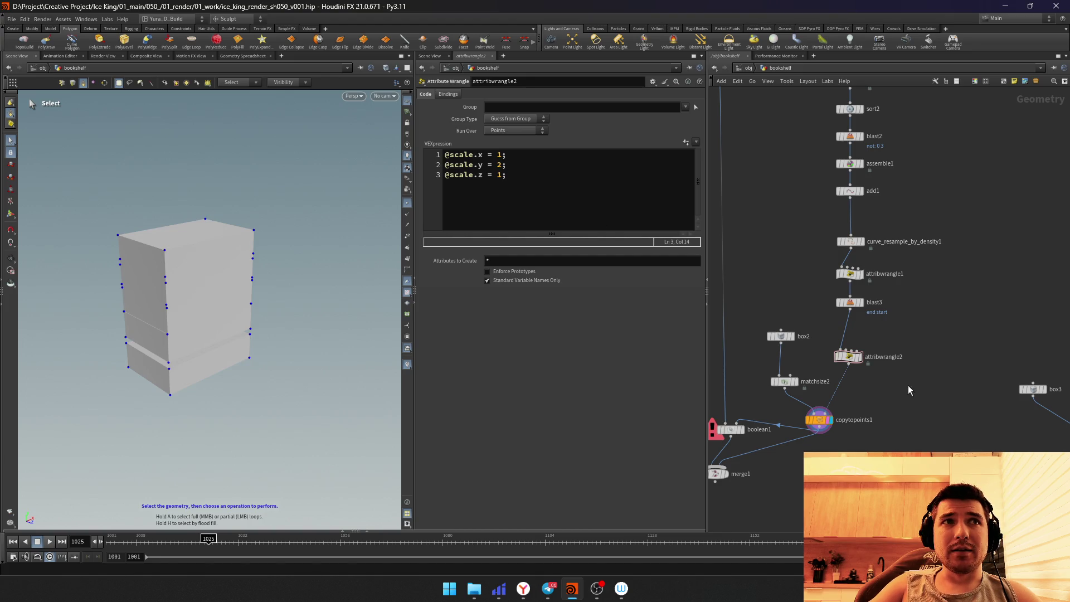
scroll(909, 385, up, 2)
mouse_move(854, 482)
middle_down()
mouse_move(875, 432)
mouse_move(899, 449)
middle_up()
click(515, 165)
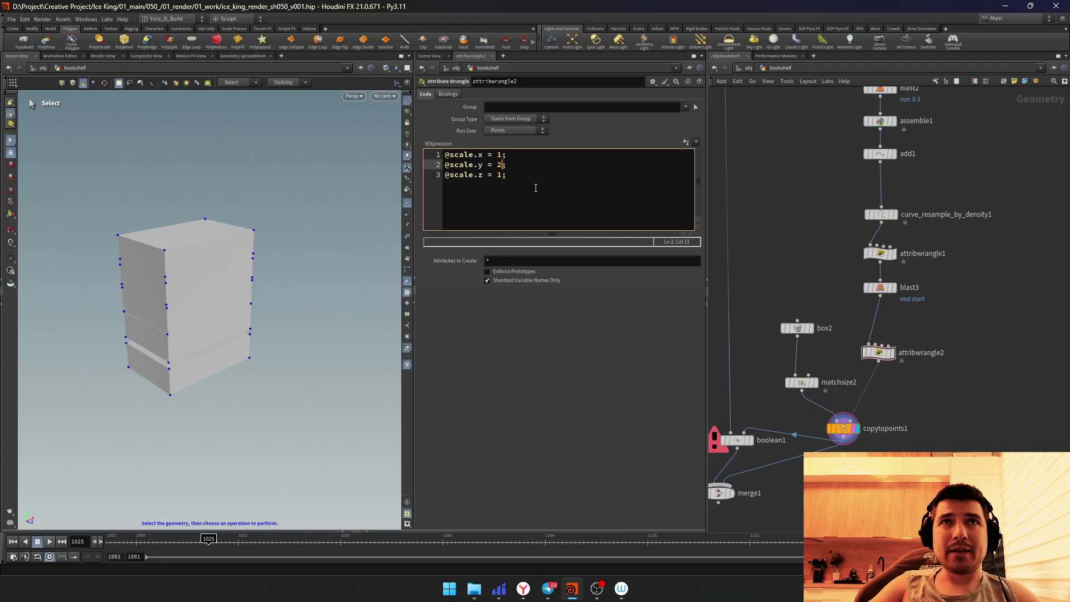
key(Left)
key(BackSpace)
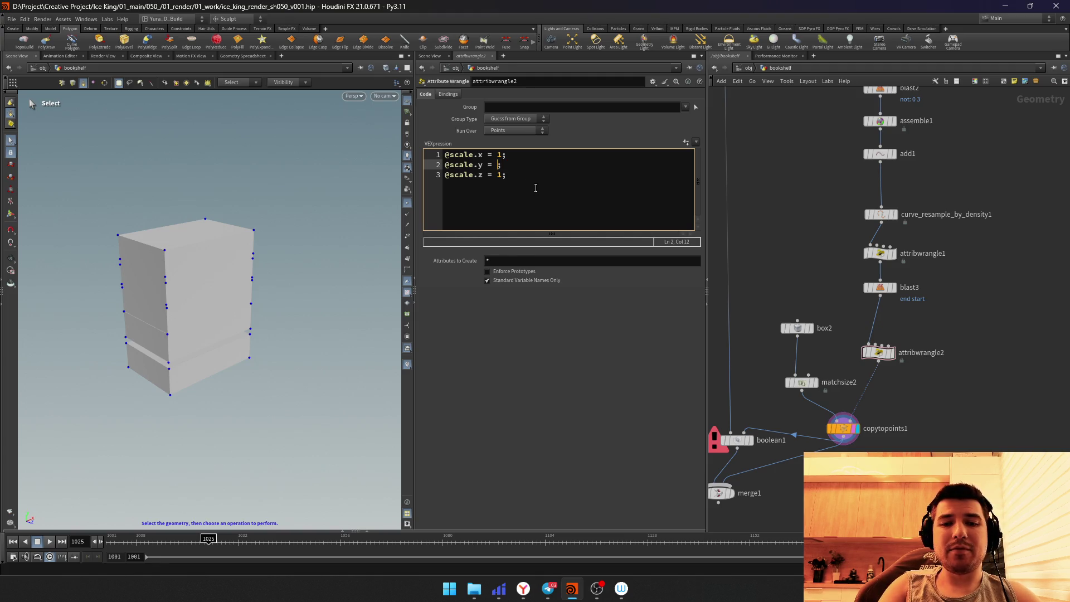
middle_drag(920, 331, 908, 349)
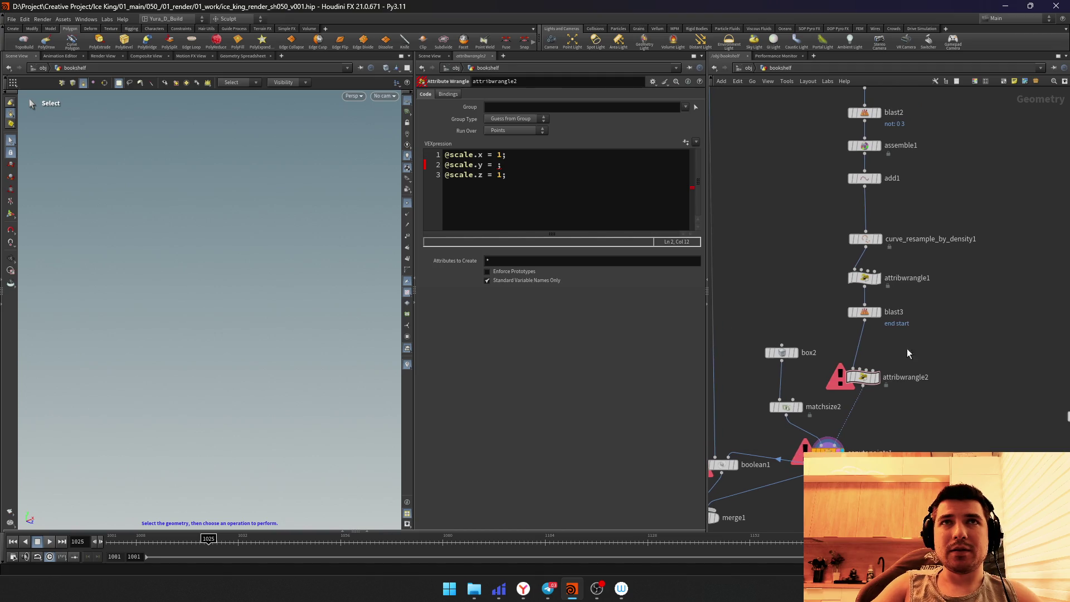
key(Up)
key(Up)
key(Up)
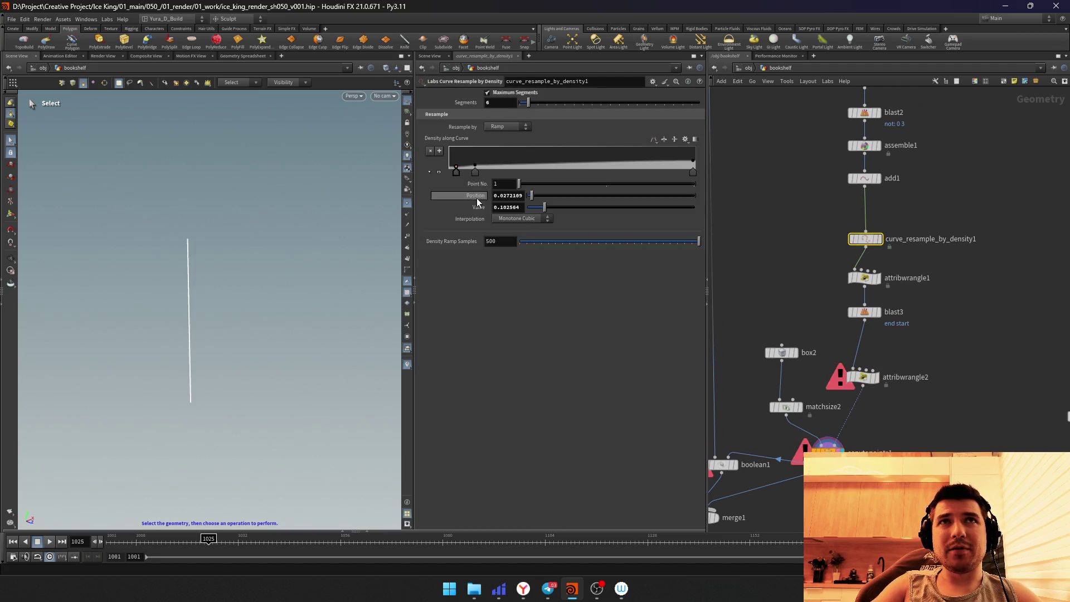
Step: Insert a new Attribute Wrangle on the wire between blast3 and attribwrangle2
middle_drag(859, 302, 839, 338)
key(r)
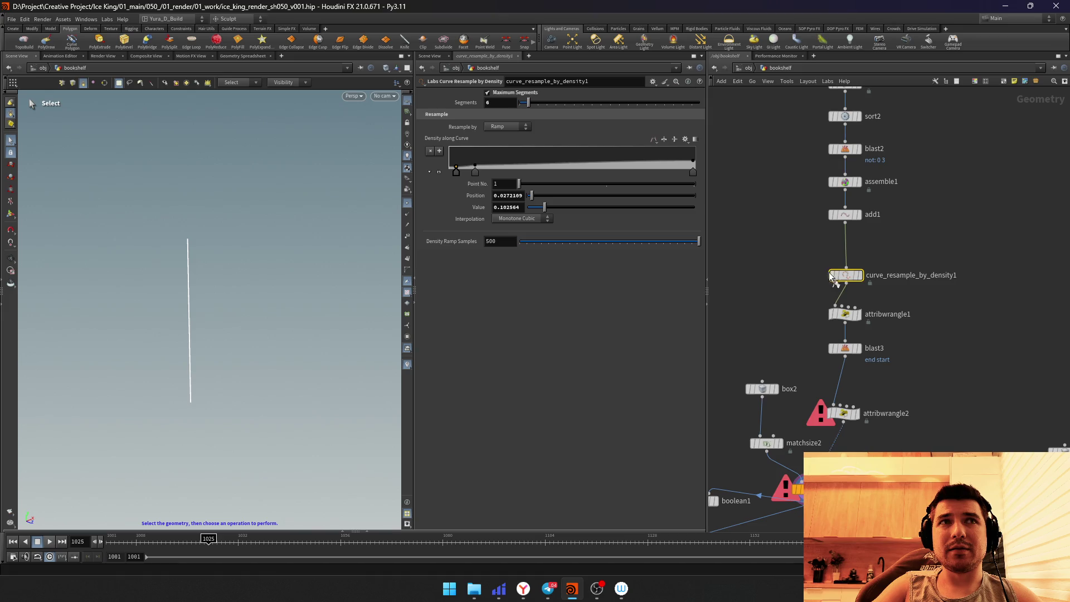
middle_drag(798, 284, 794, 260)
key(Tab)
text(attribw)
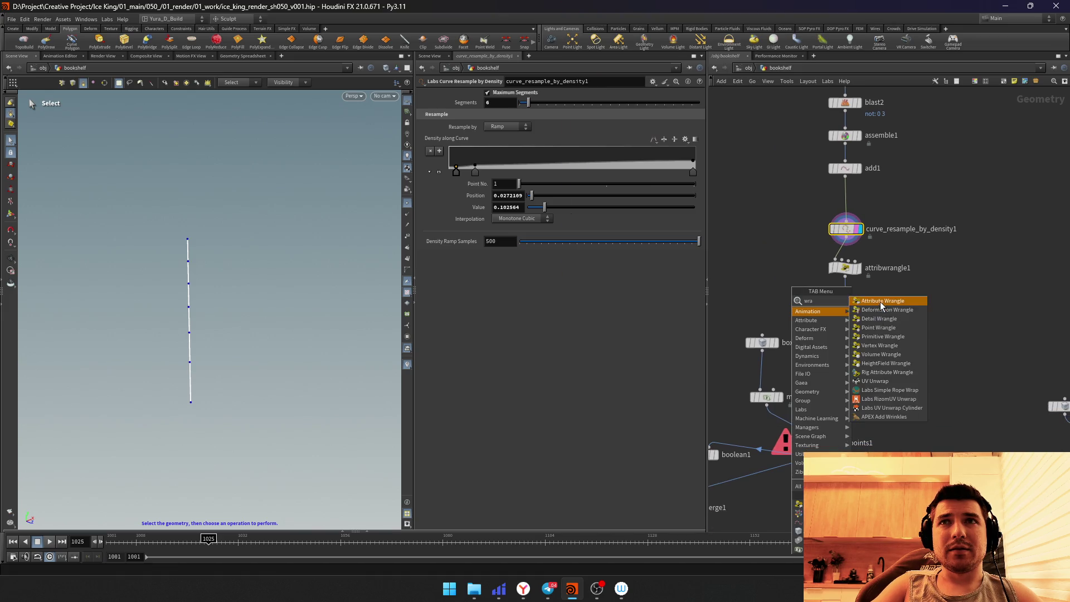
click(881, 302)
click(813, 330)
drag(813, 330, 856, 339)
Step: Start the new wrangle's code: f@curveu = chramp( 'ramp', relbbox( @P
click(630, 201)
text(f@)
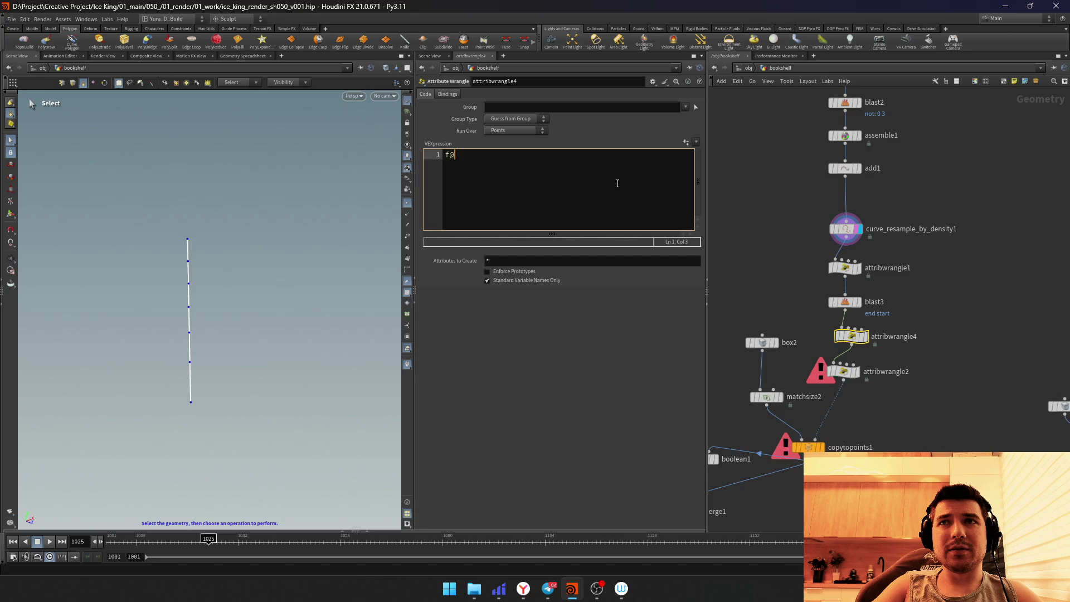
text(curveu = )
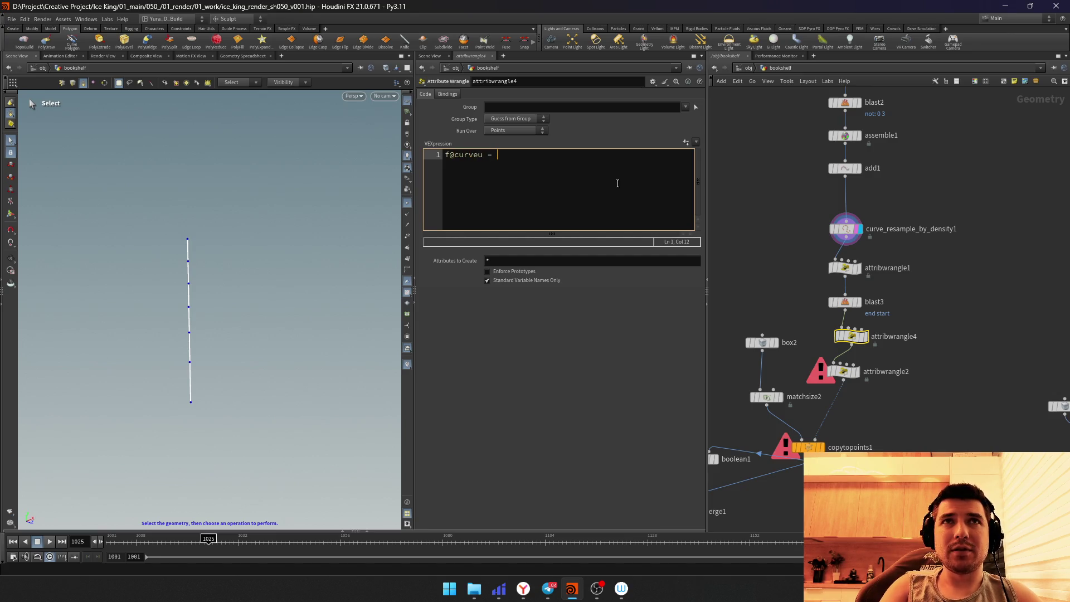
text(chramp( 'ram)
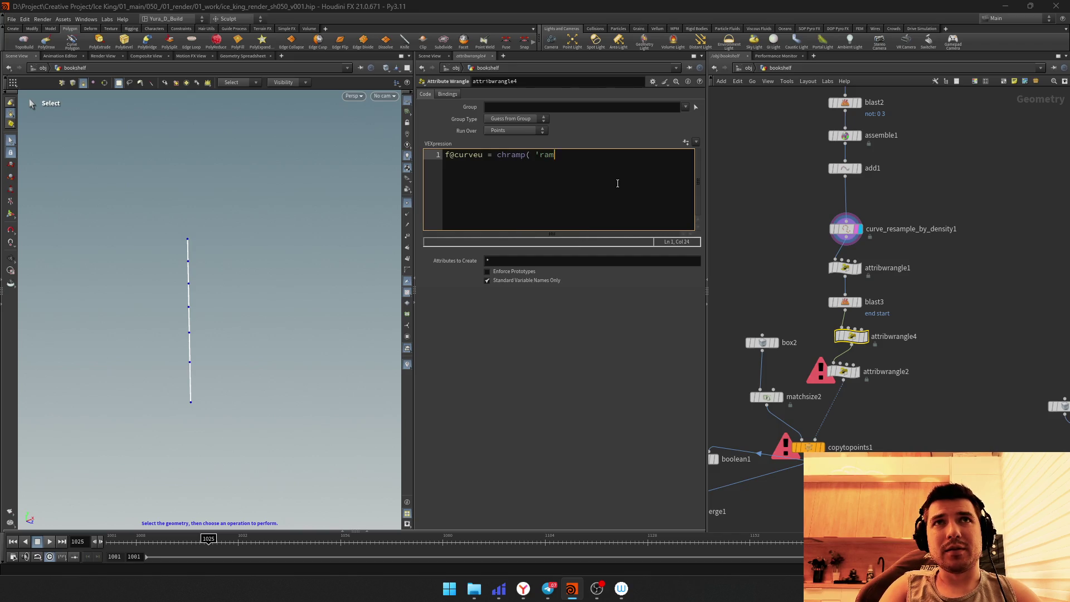
text(p', b)
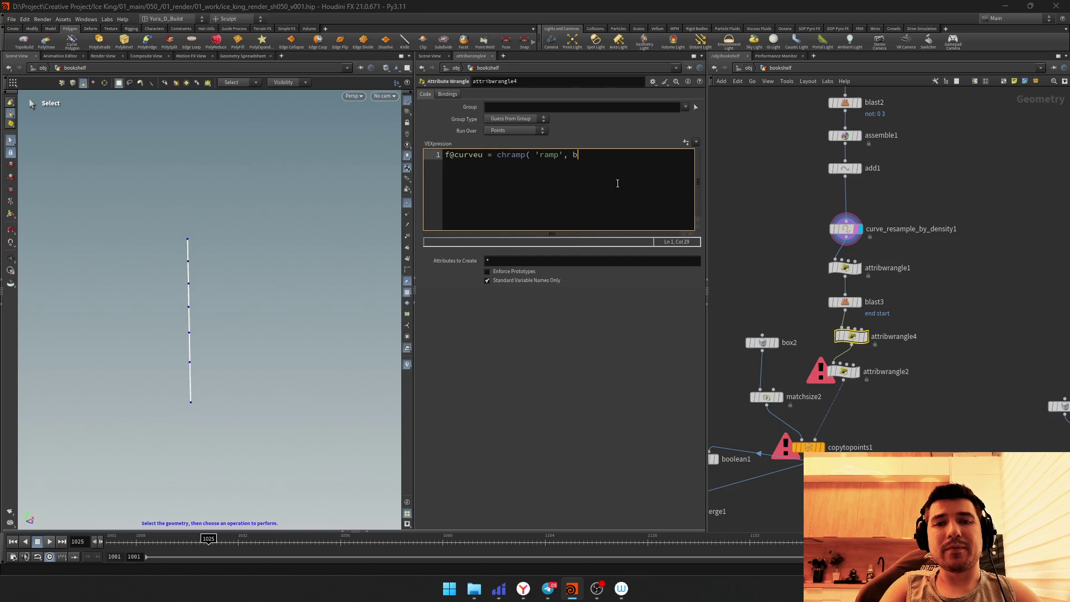
text(box*)
key(BackSpace)
key(BackSpace)
key(BackSpace)
text(relbbox( @P)
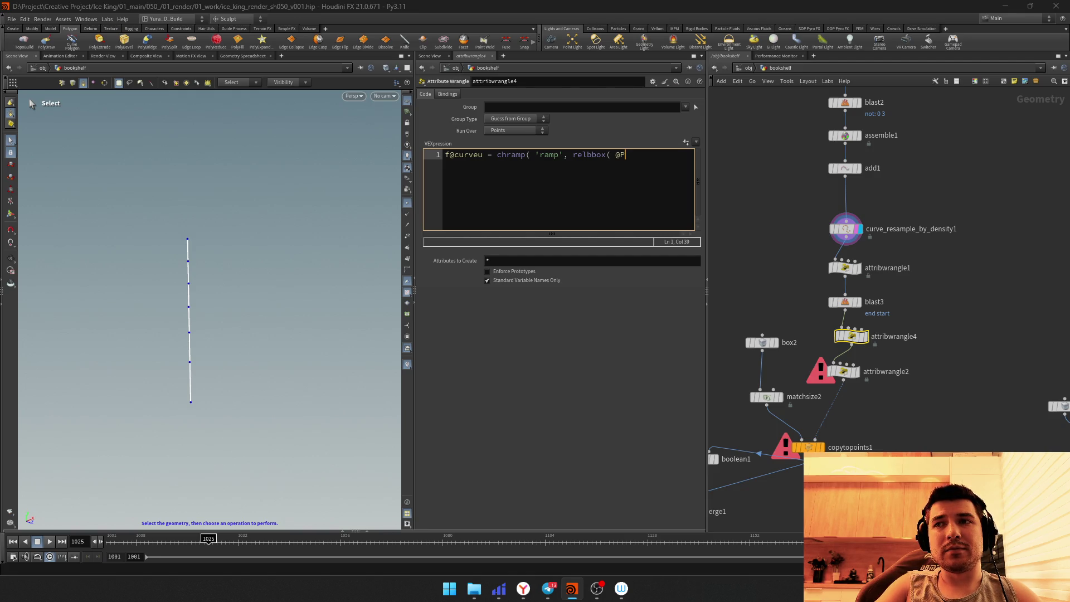
key(alt+Tab)
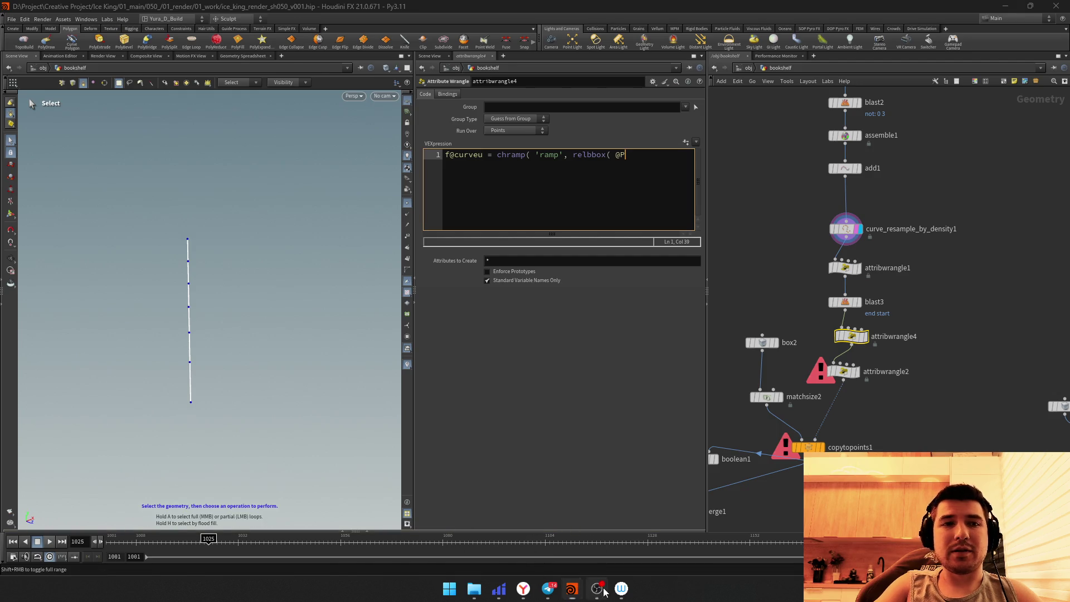
key(alt+Tab)
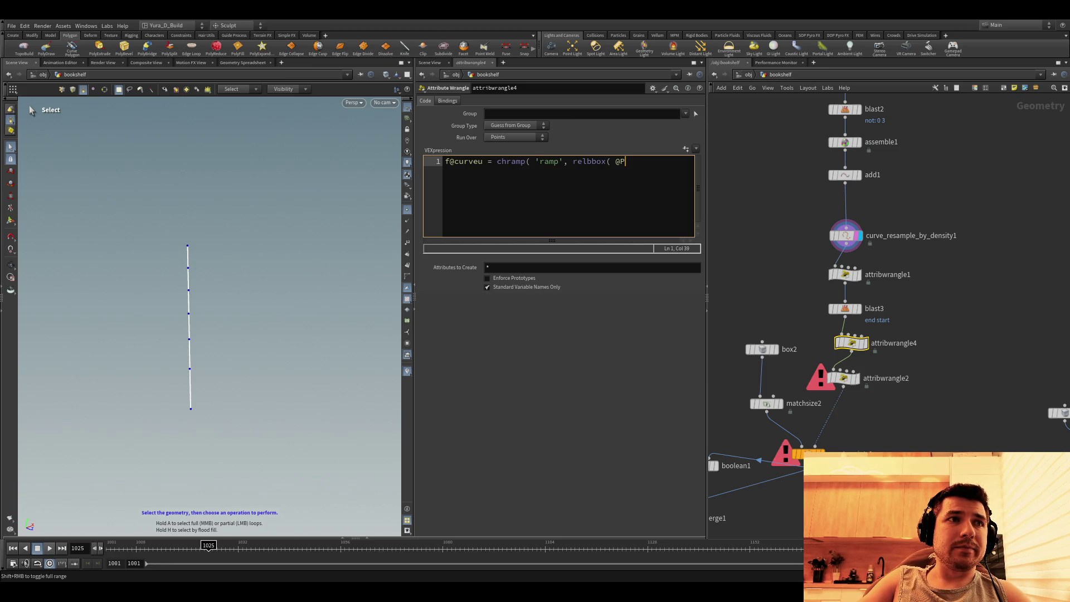
scroll(834, 397, up, 3)
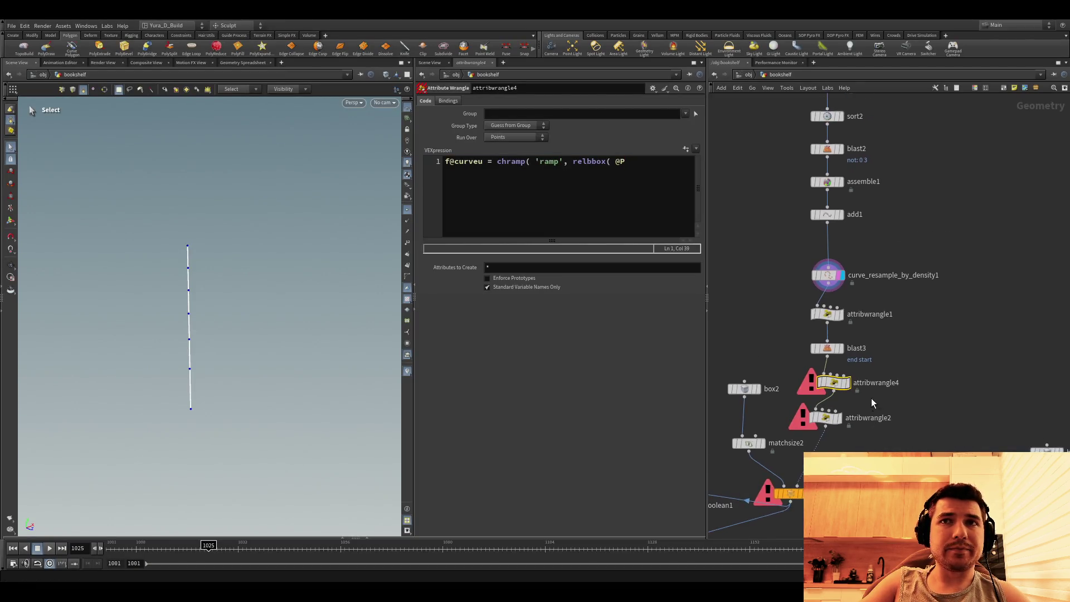
click(659, 167)
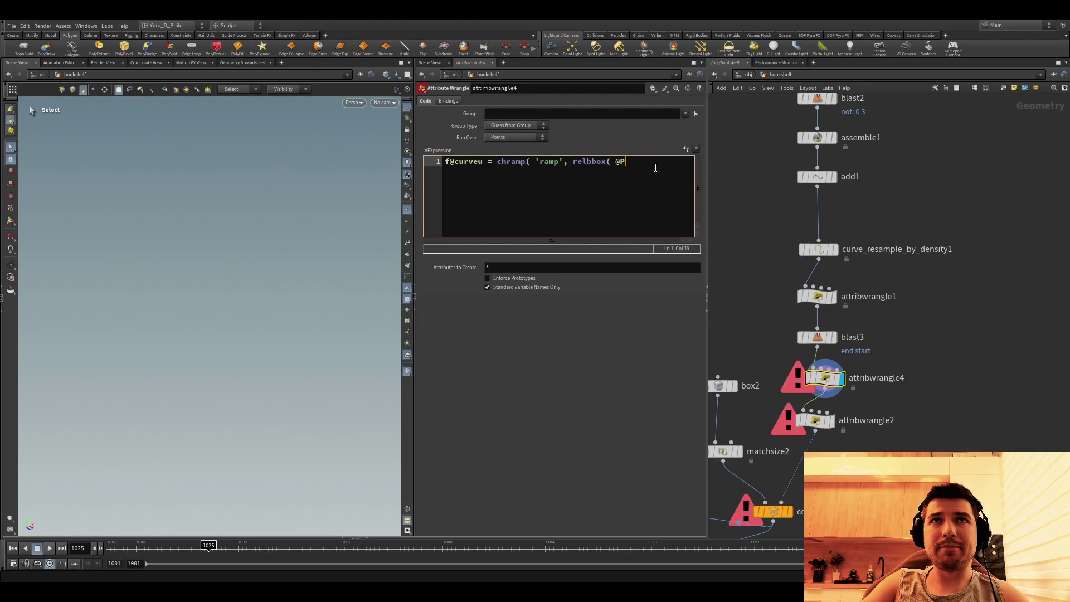
Step: Finish the curveu line with ).y ); and create its 'ramp' spare parameter
text().y );)
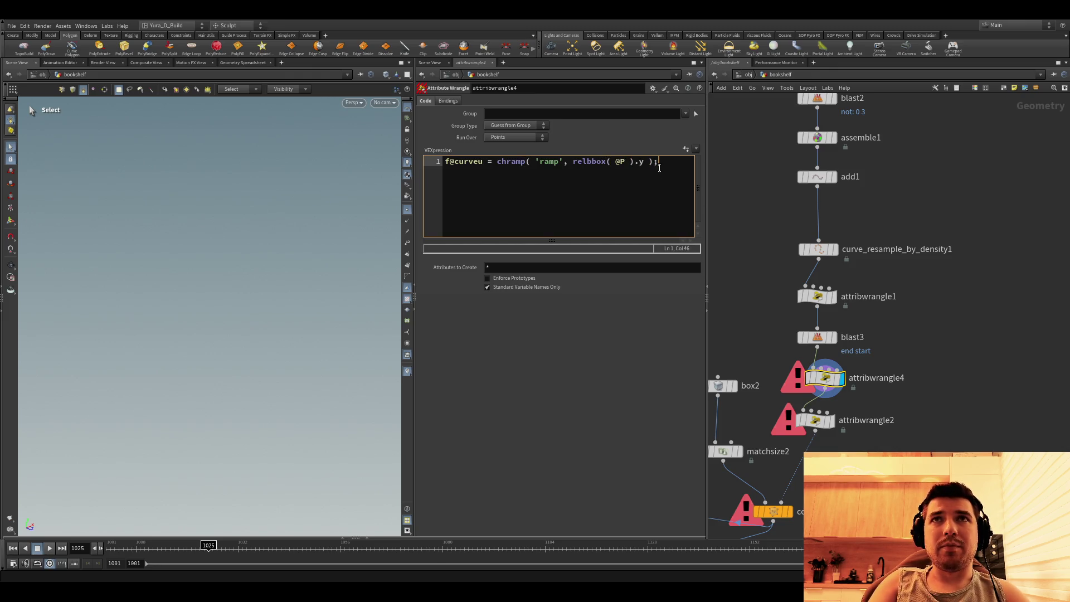
click(686, 149)
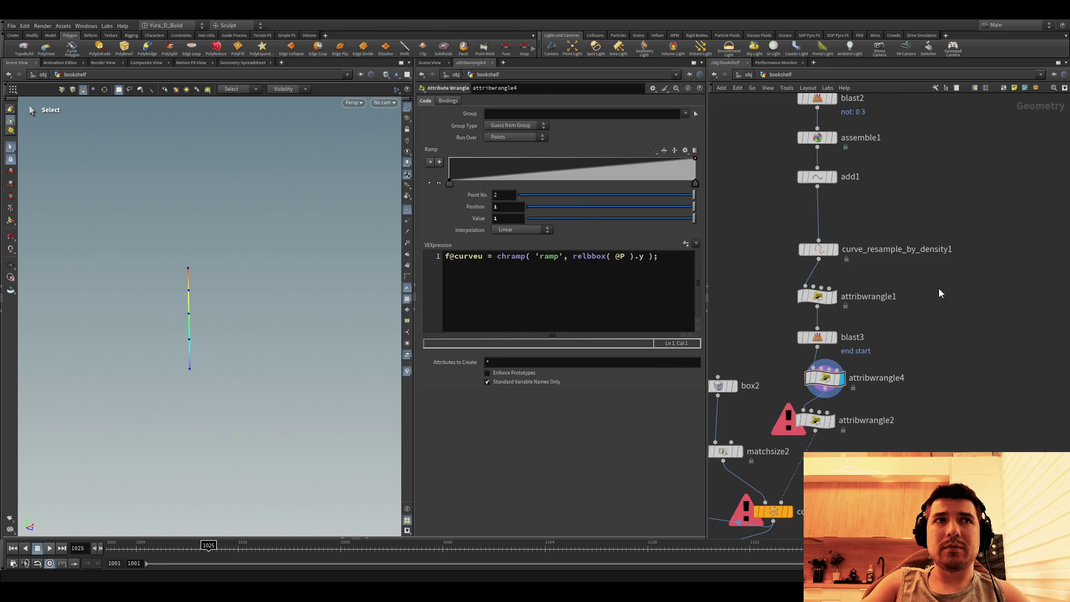
middle_drag(778, 336, 779, 308)
scroll(865, 408, up, 2)
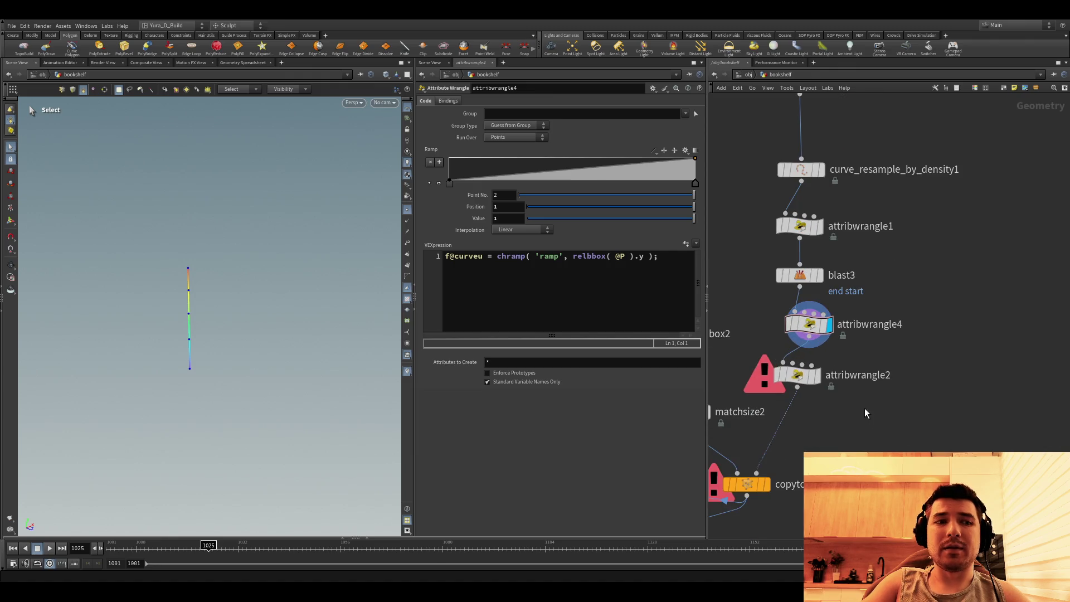
click(785, 369)
drag(785, 369, 790, 385)
click(499, 171)
text(@curveu;)
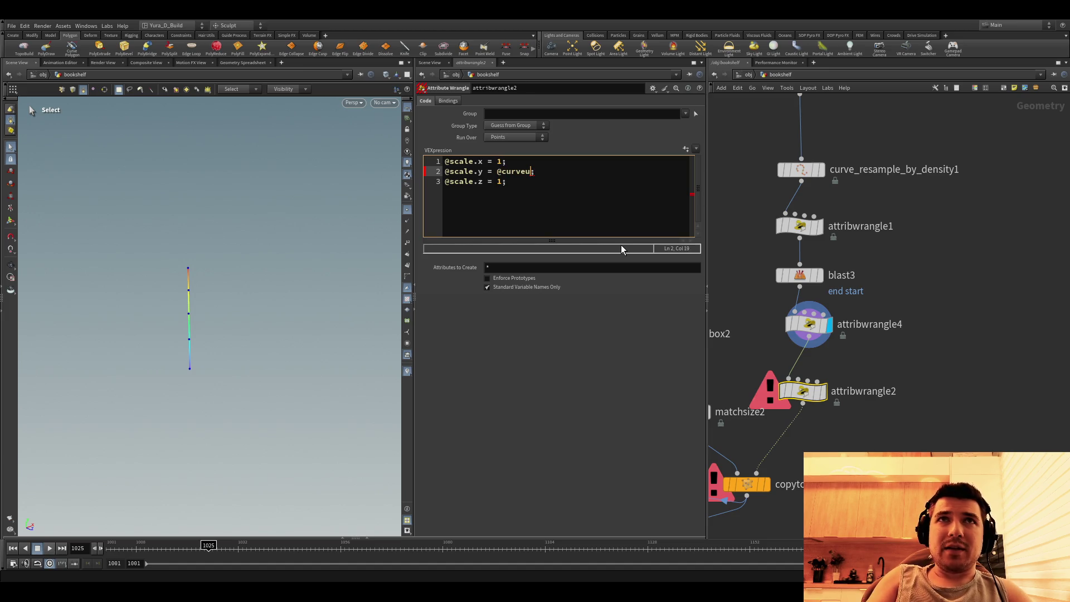
Step: Display copytopoints1 to show the ramp-scaled shelf stack and tidy the node layout
click(767, 484)
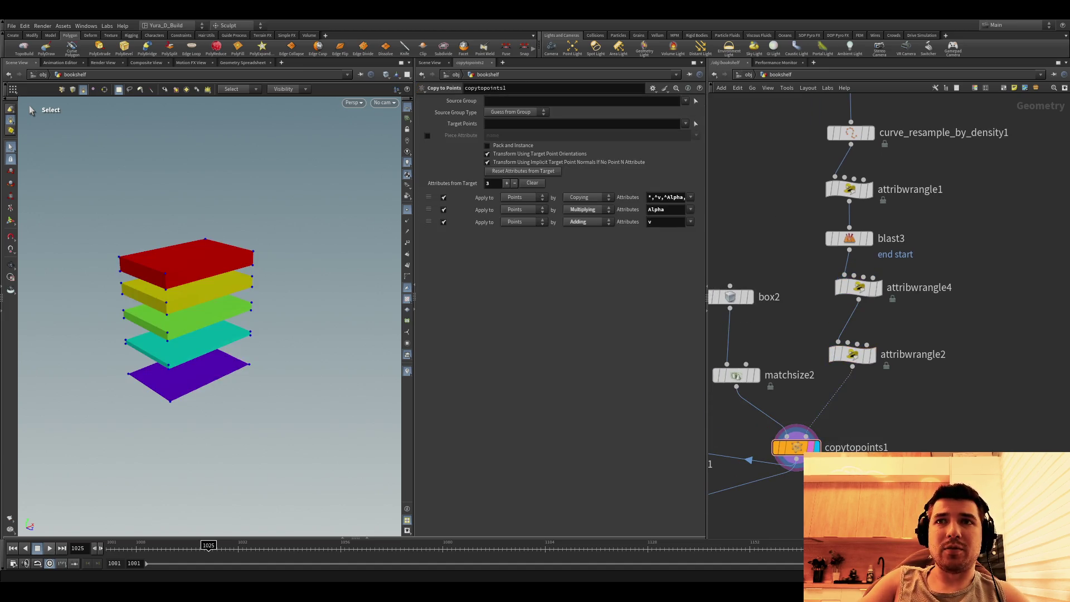
scroll(858, 395, up, 2)
click(853, 290)
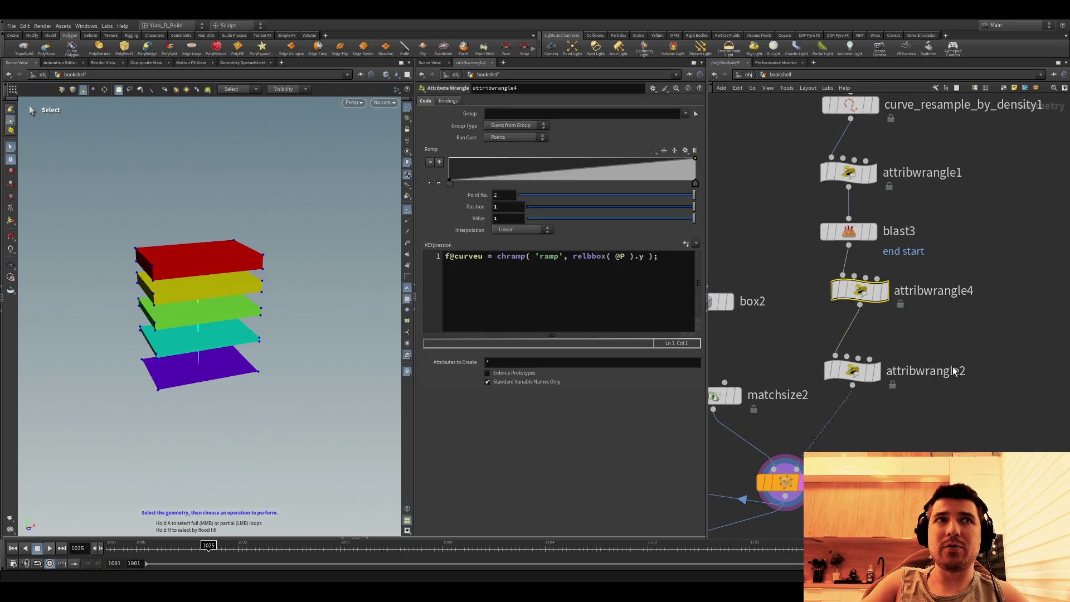
scroll(939, 365, down, 1)
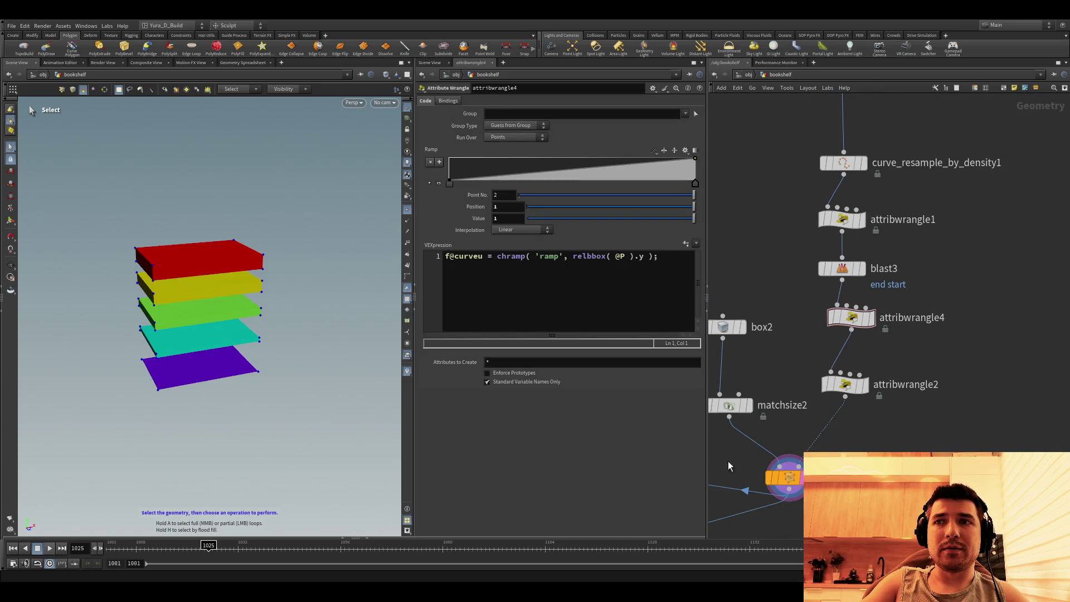
drag(786, 478, 844, 502)
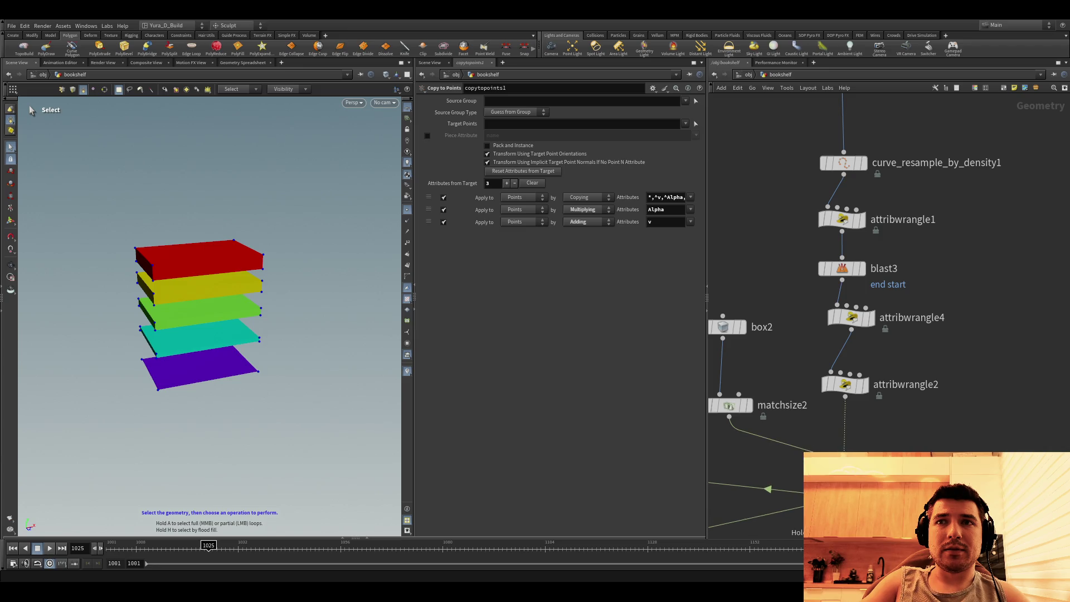
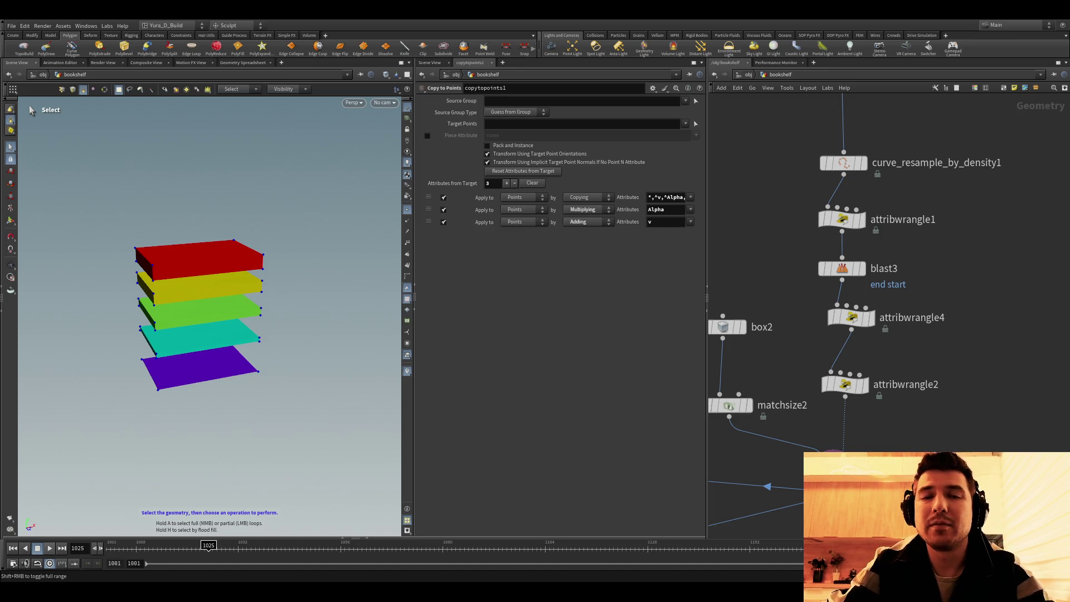
Step: Inspect the curve resampling node and its resampled curve in the node chain
mouse_move(917, 487)
middle_down()
mouse_move(951, 442)
mouse_move(938, 472)
middle_up()
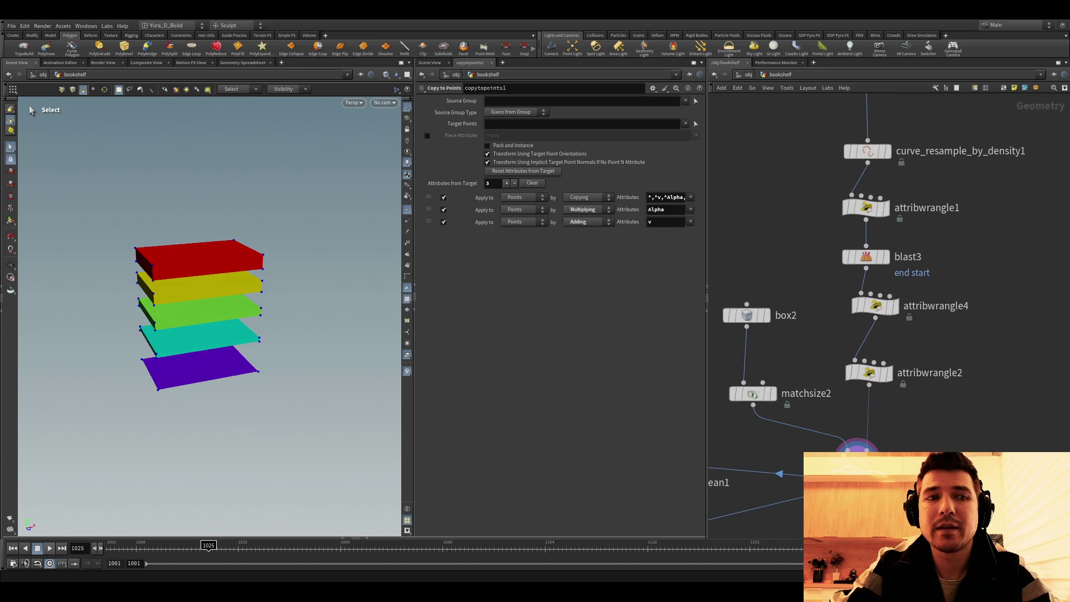
mouse_move(924, 362)
middle_down()
mouse_move(892, 410)
mouse_move(768, 284)
mouse_move(760, 317)
middle_up()
click(806, 293)
middle_drag(761, 279, 757, 303)
click(825, 316)
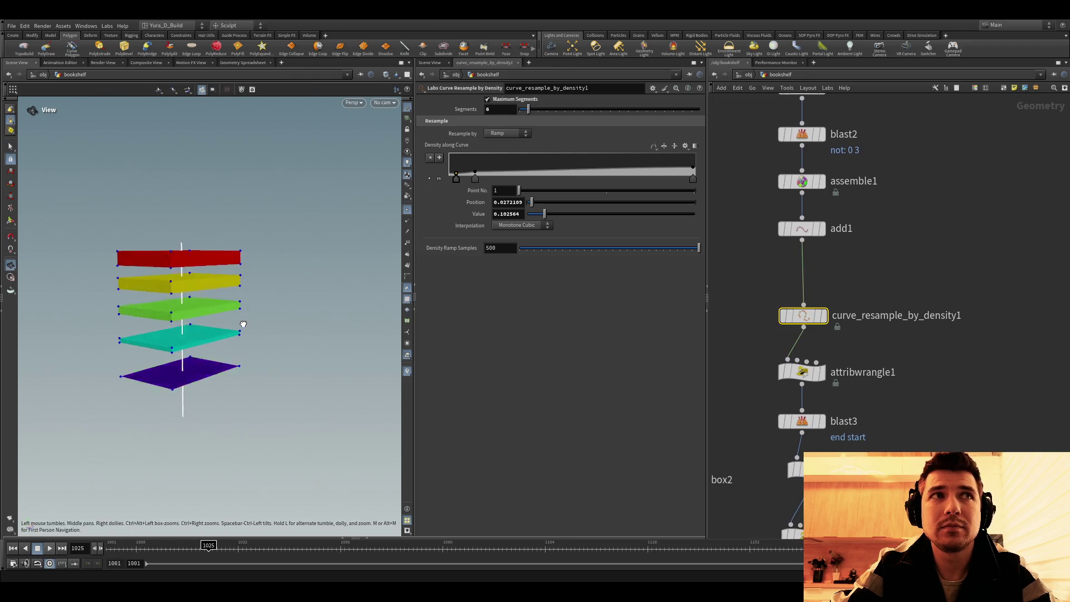
drag(761, 228, 855, 272)
click(803, 315)
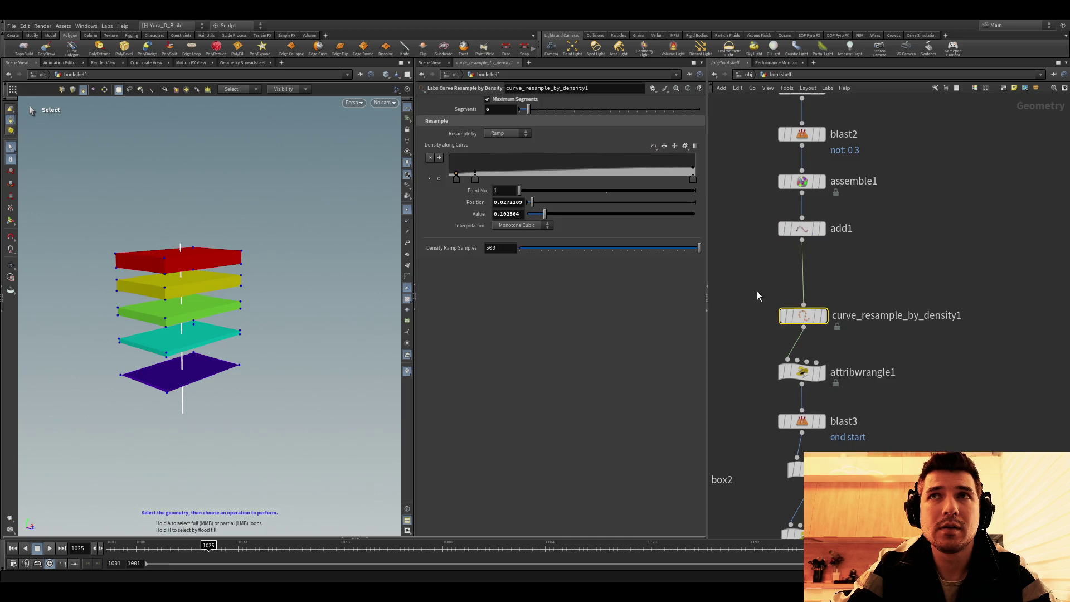
Step: Raise attribwrangle4's first ramp key and set the ramp value to 1.99
key(Down)
key(Down)
key(Down)
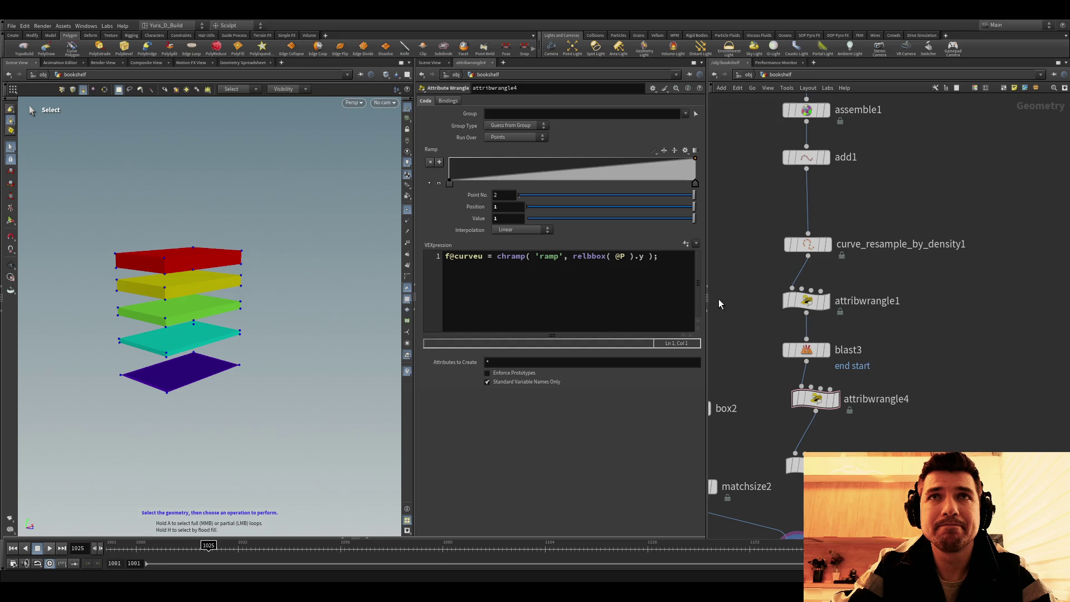
drag(449, 183, 449, 158)
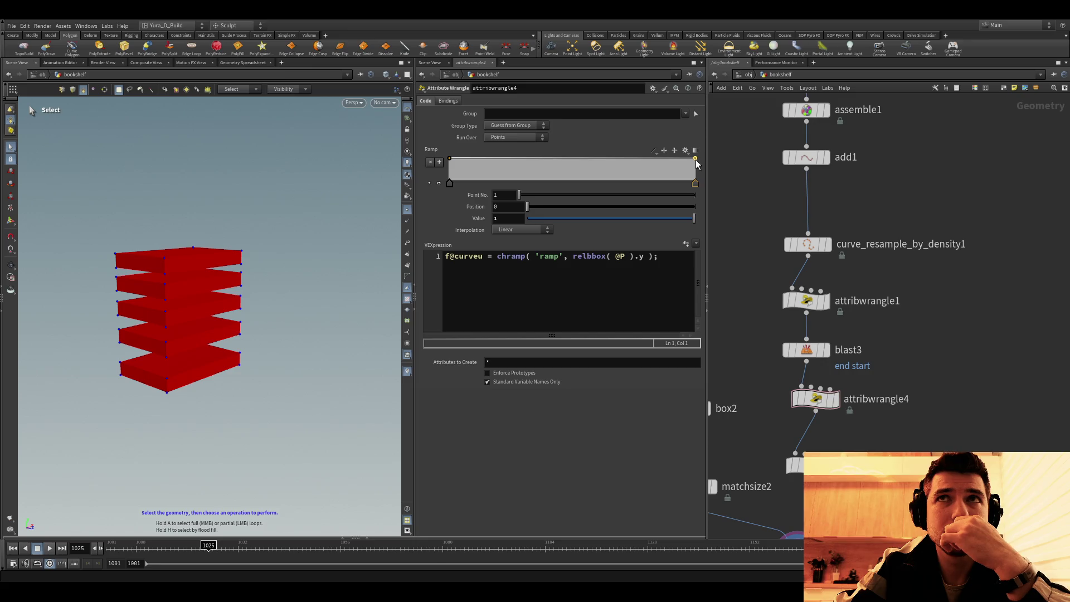
mouse_move(507, 236)
middle_down()
mouse_move(984, 262)
mouse_move(890, 248)
middle_up()
middle_drag(711, 449, 936, 311)
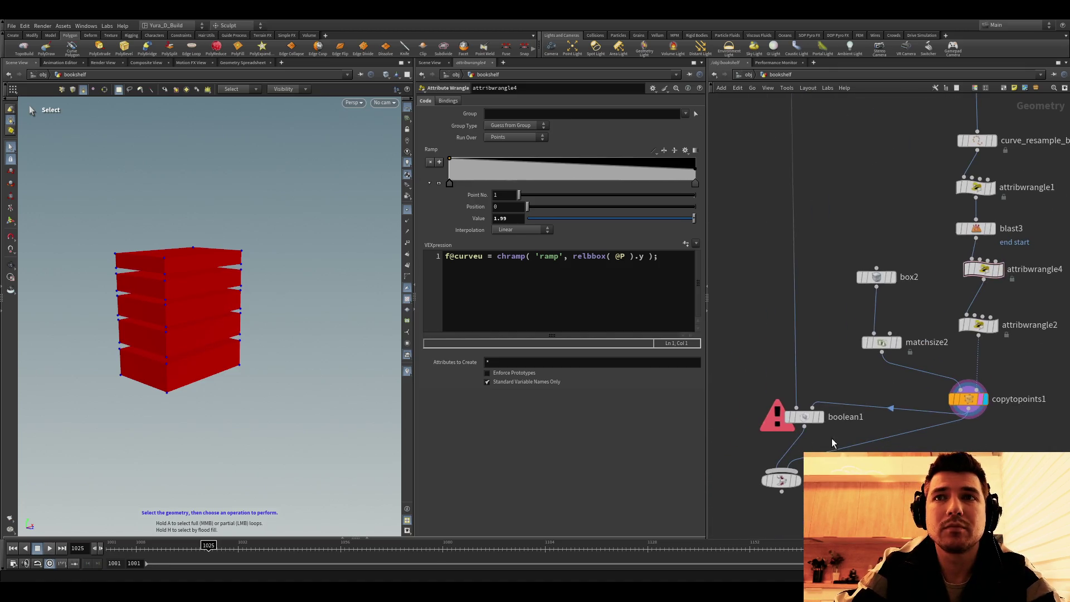
click(787, 413)
Step: Display boolean1's cut bookshelf and turn it to face front, zoomed in
click(797, 480)
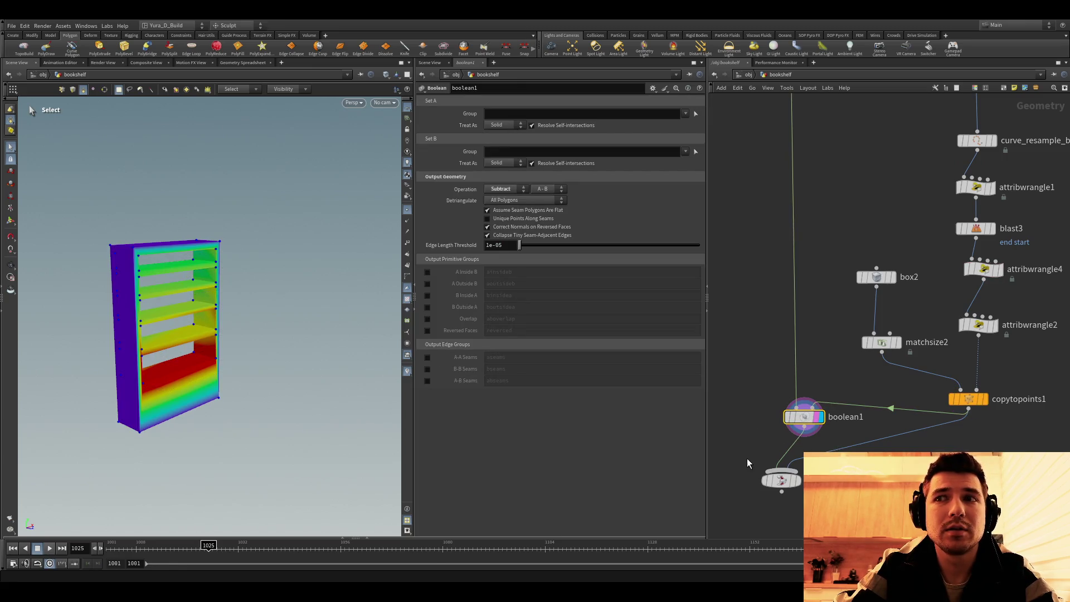
drag(766, 401, 804, 435)
key(r)
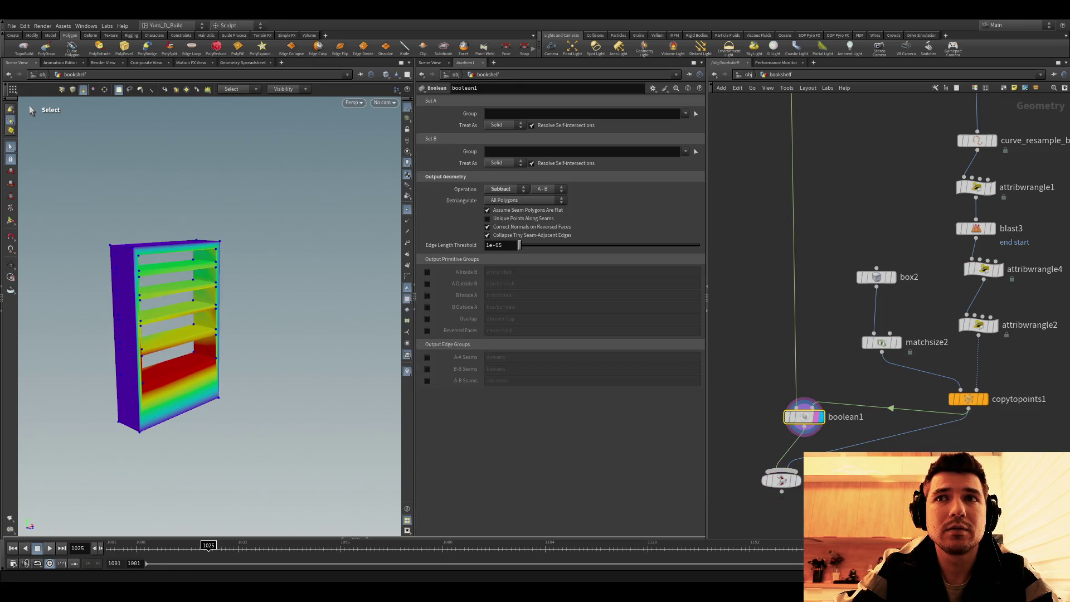
middle_drag(886, 260, 862, 220)
key(Escape)
drag(115, 340, 186, 358)
scroll(210, 367, up, 5)
key(s)
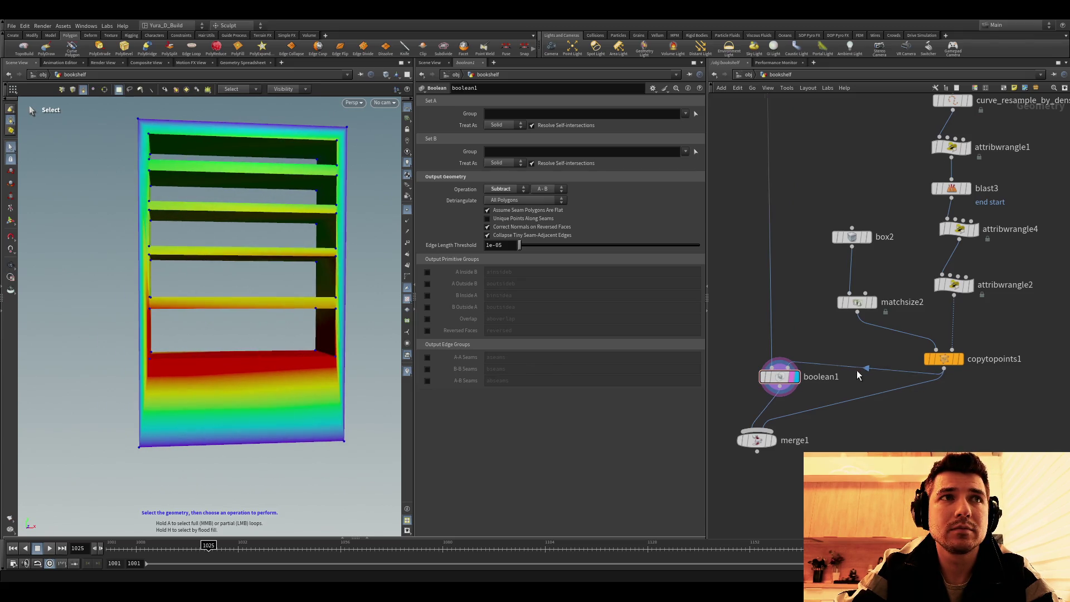
Step: Select copytopoints1 and orbit to inspect the bookshelf's left side
middle_drag(858, 369, 839, 394)
click(928, 383)
key(Escape)
scroll(279, 362, down, 5)
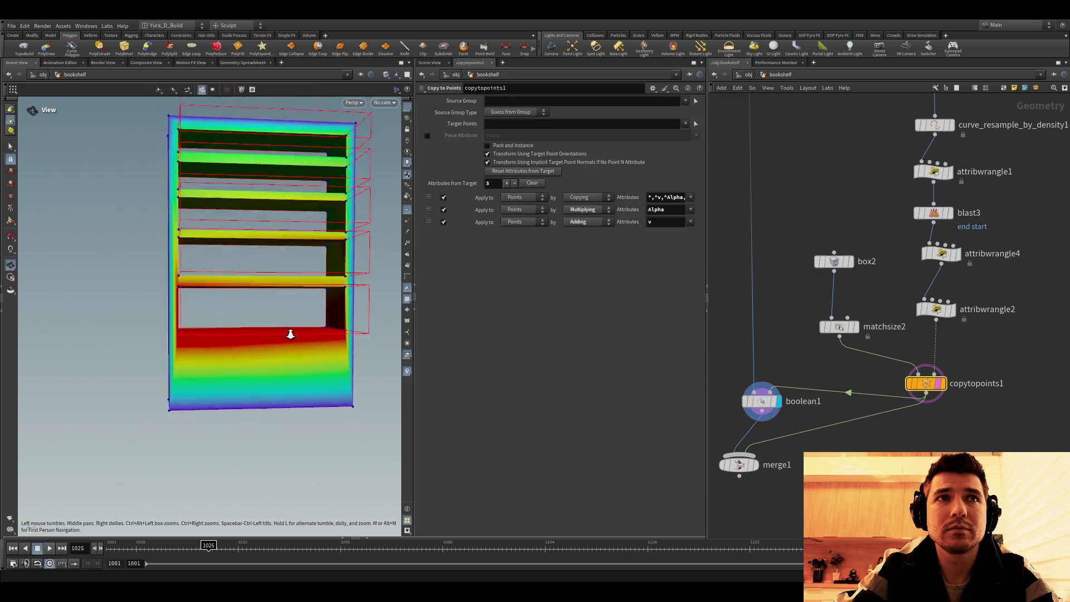
mouse_move(270, 375)
mouse_down()
mouse_move(298, 375)
mouse_move(279, 373)
mouse_move(268, 351)
mouse_up()
scroll(272, 354, up, 2)
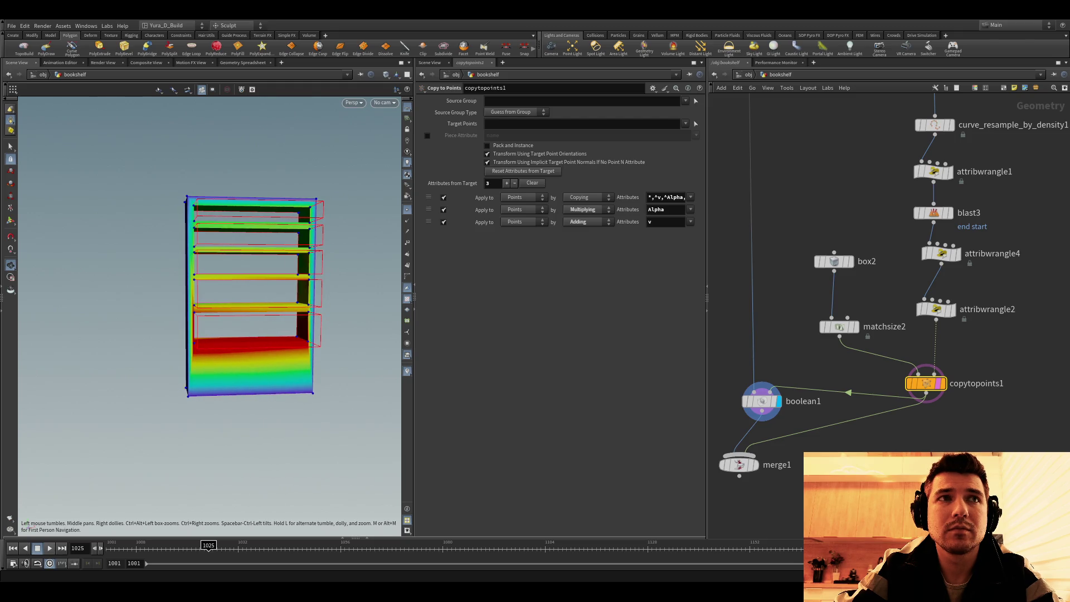
key(s)
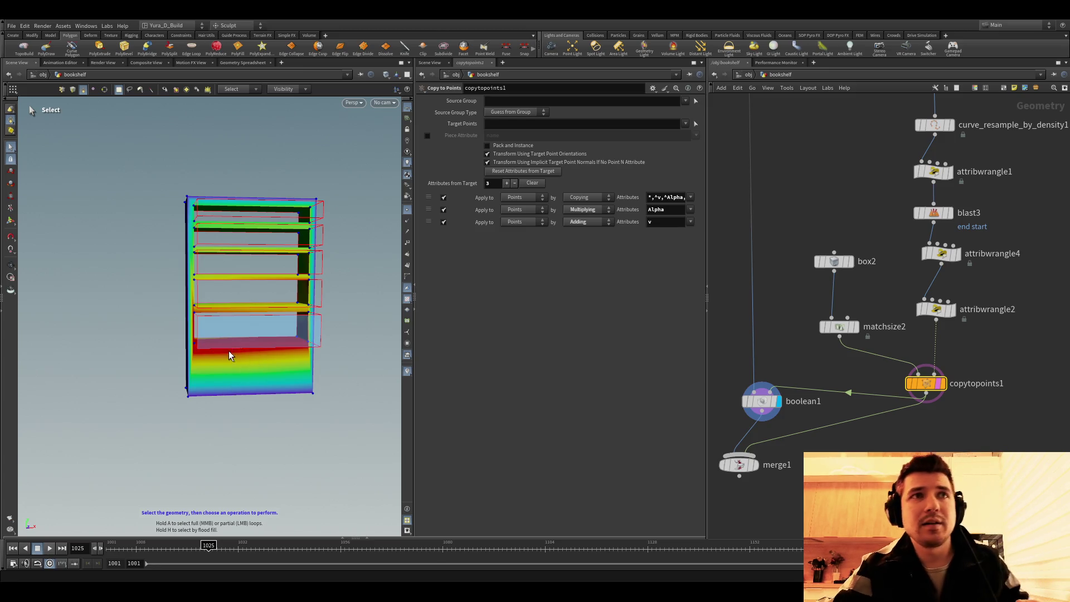
scroll(890, 303, up, 3)
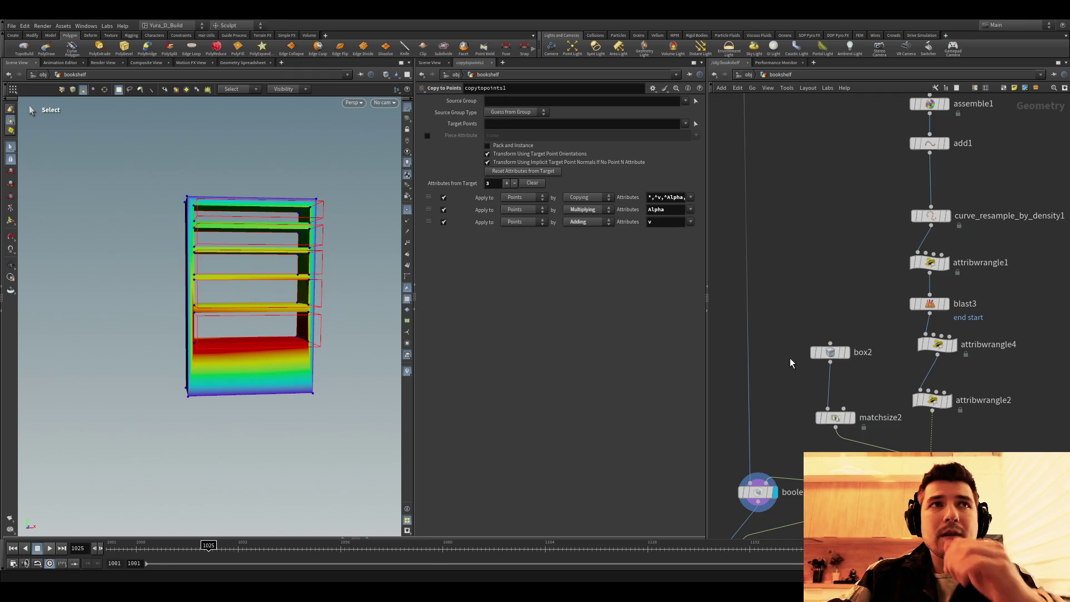
Step: Select blast3, then attribwrangle4 to view its ramp and code
mouse_move(810, 361)
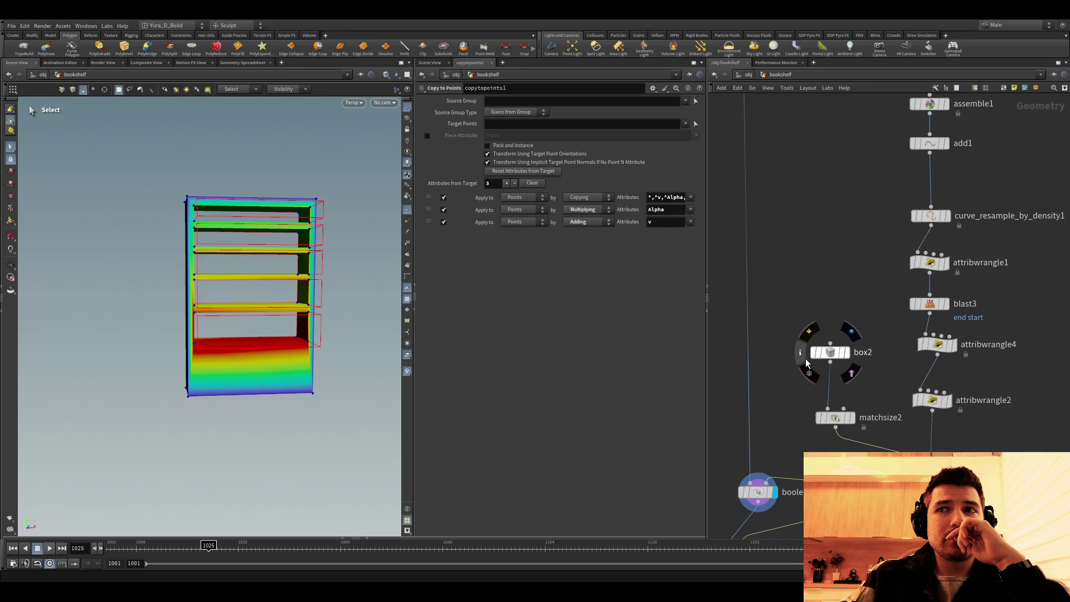
middle_drag(841, 336, 831, 336)
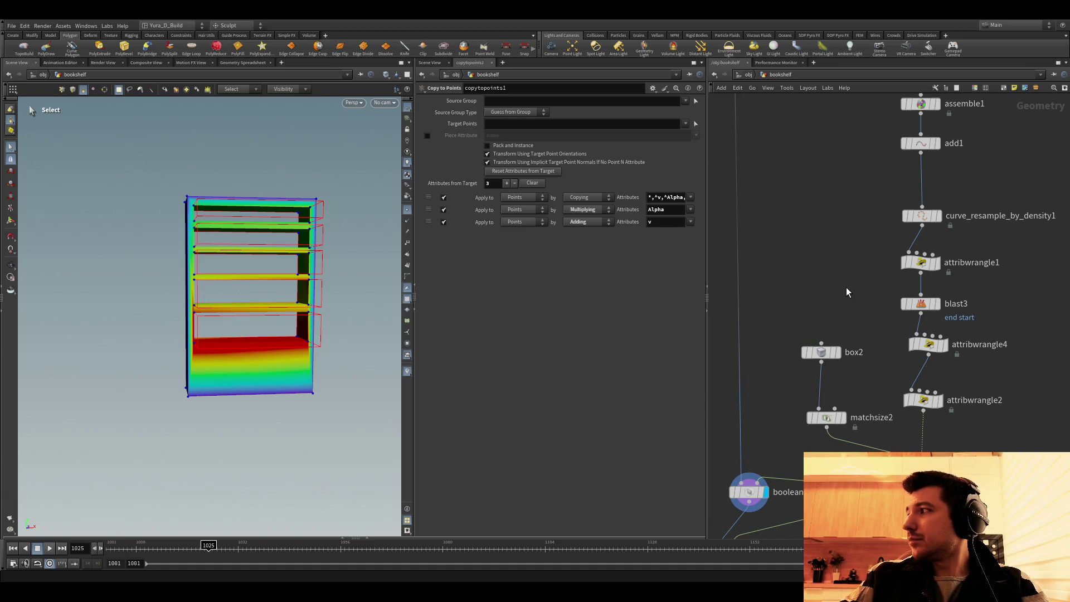
scroll(824, 280, up, 2)
click(916, 294)
click(902, 318)
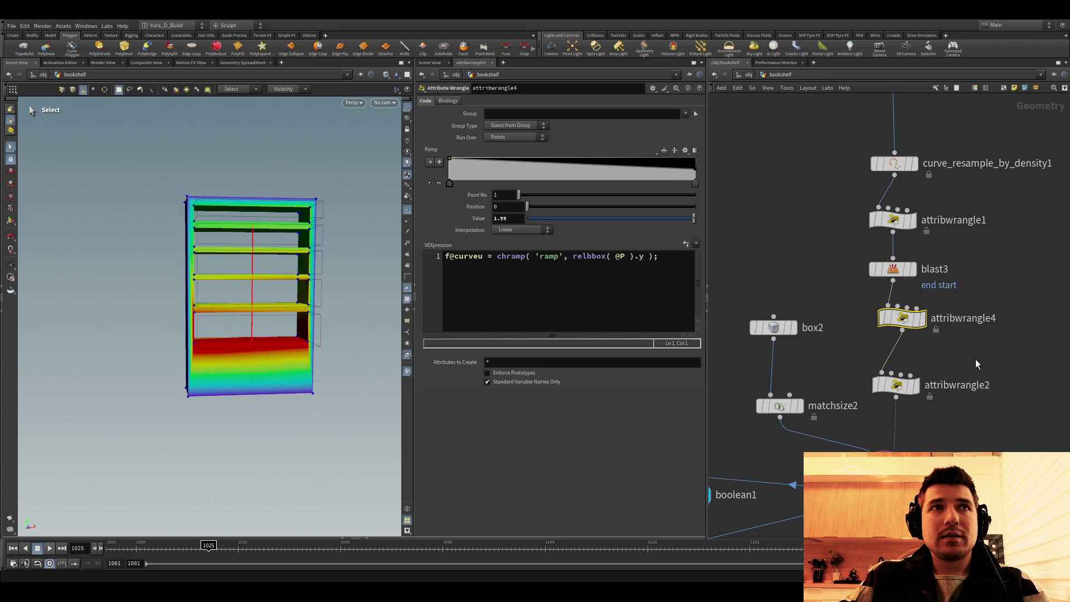
Step: Reshape the Density along Curve ramp points to redistribute shelf spacing
middle_drag(803, 273, 804, 242)
key(Down)
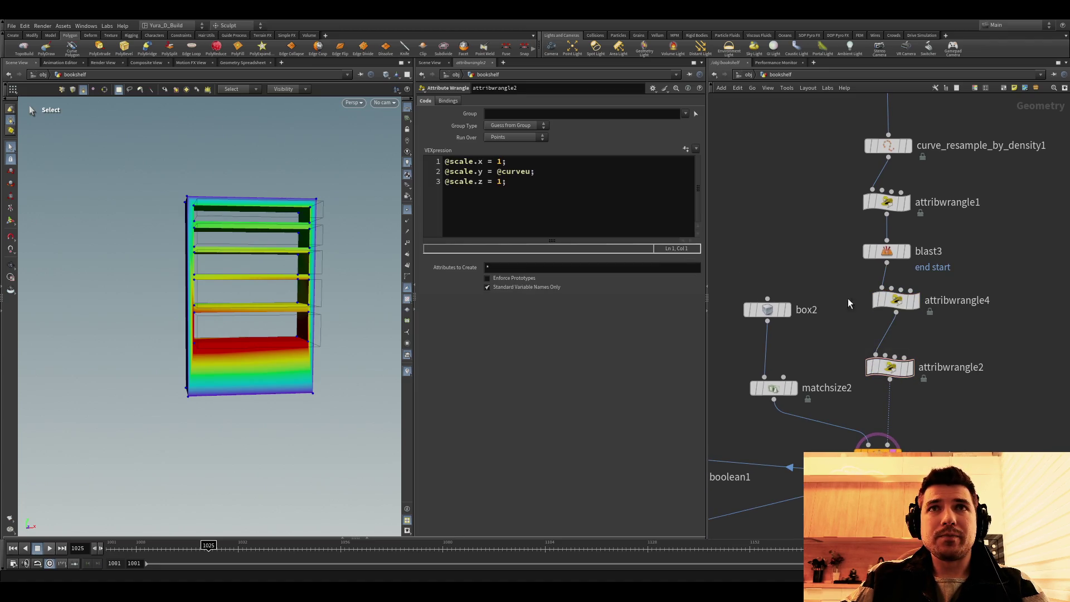
middle_drag(862, 323, 847, 392)
drag(823, 301, 877, 267)
click(884, 212)
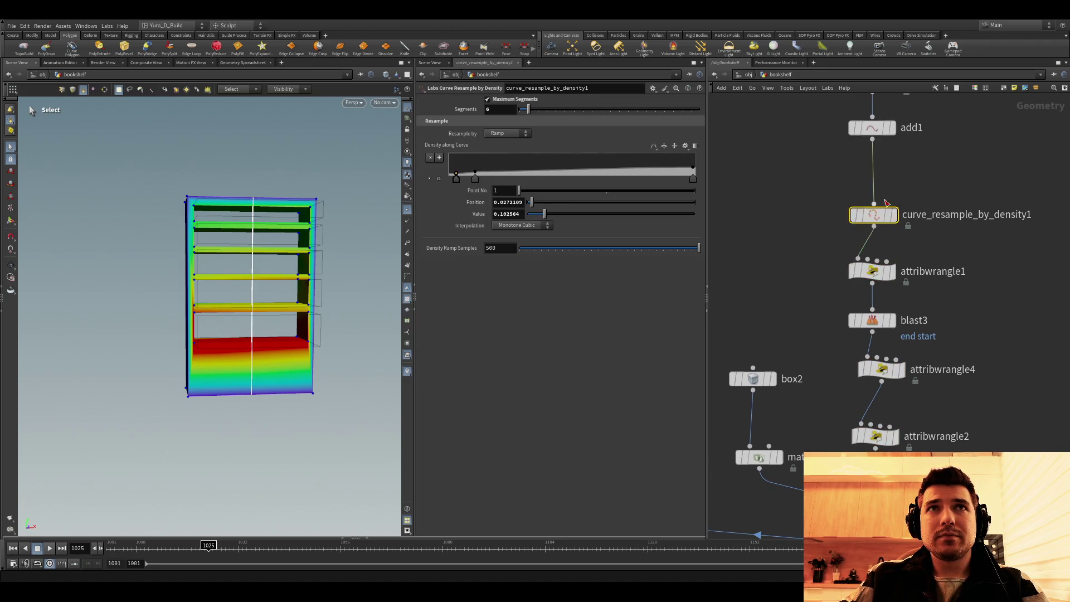
drag(456, 180, 501, 180)
drag(693, 179, 698, 165)
mouse_move(493, 176)
mouse_down()
mouse_move(498, 165)
mouse_move(496, 175)
mouse_up()
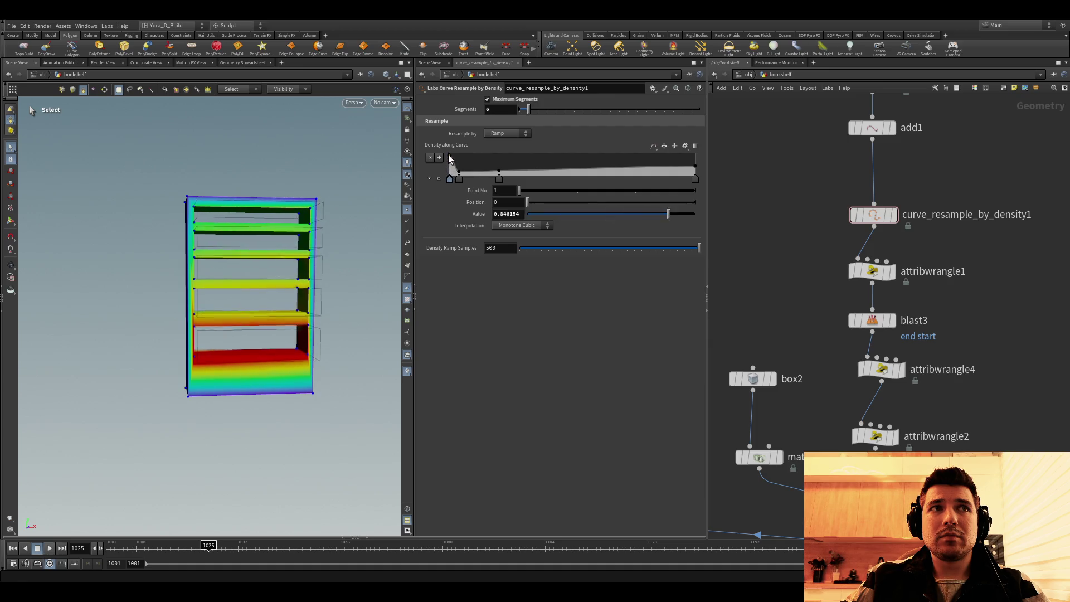
drag(461, 172, 458, 167)
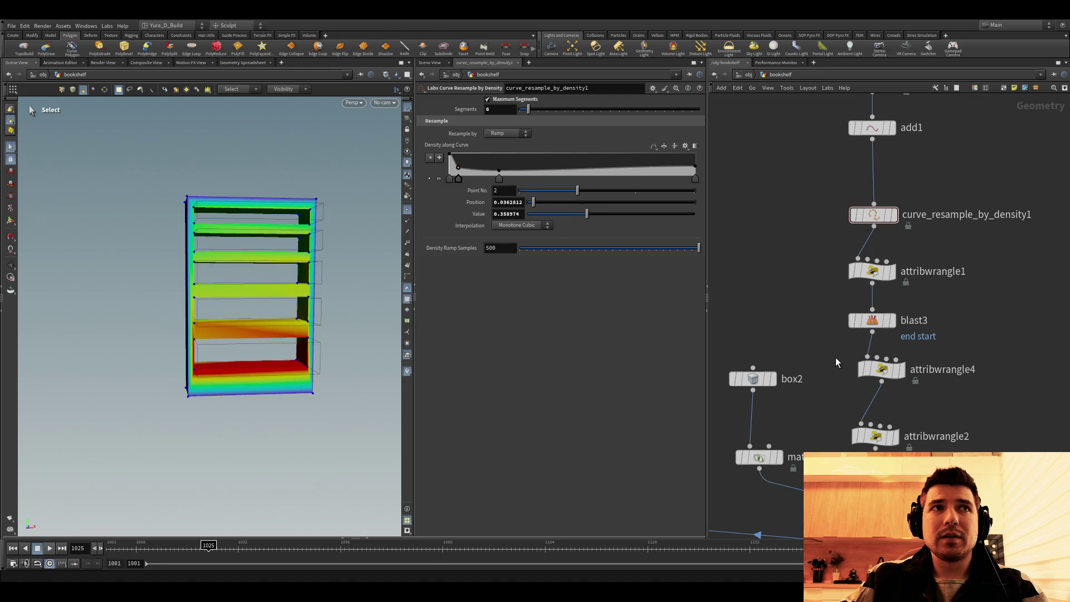
Step: Raise attribwrangle4's ramp end value to 2.9 and orbit to check the shelves
click(869, 369)
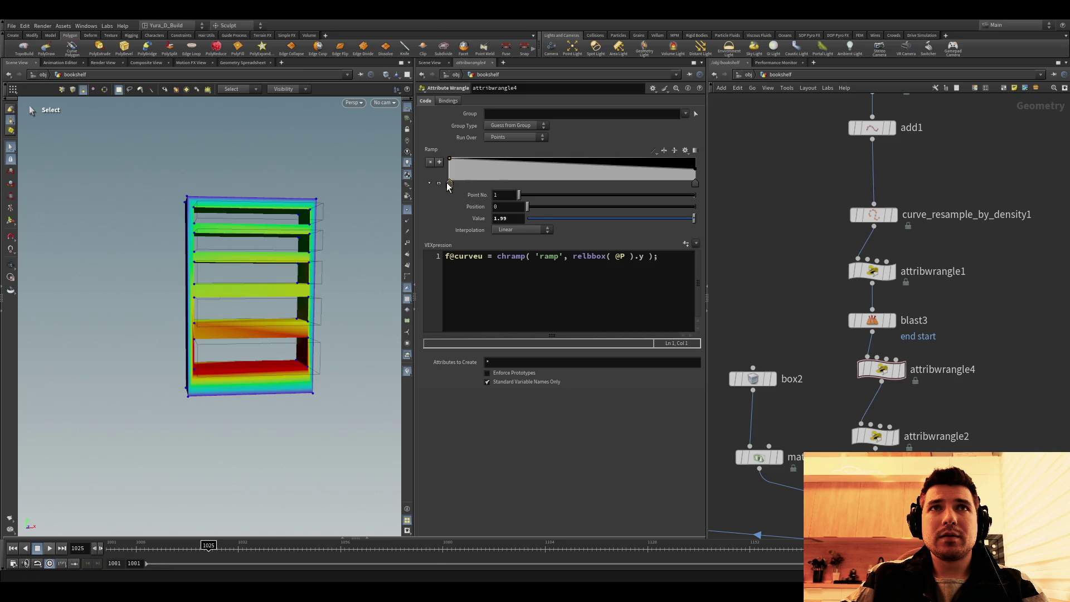
mouse_move(527, 240)
middle_down()
mouse_move(724, 249)
mouse_move(710, 244)
middle_up()
key(Escape)
mouse_move(294, 239)
mouse_down()
mouse_move(175, 220)
mouse_move(275, 246)
mouse_move(254, 230)
mouse_up()
key(s)
scroll(869, 399, down, 3)
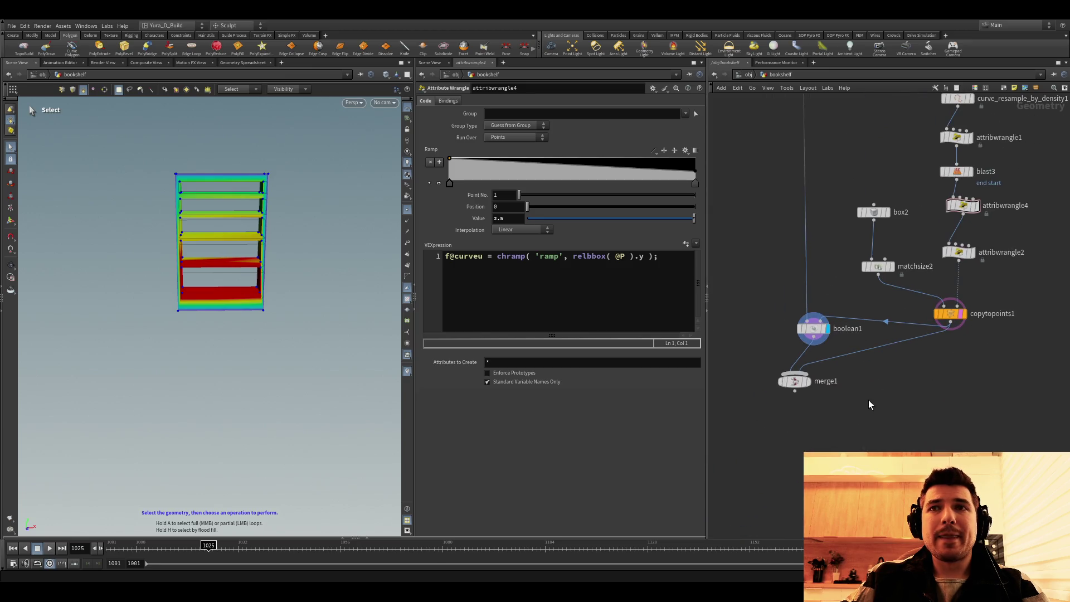
Step: Show boolean1's settings and bring the copy-to-points wiring into view
click(802, 383)
key(Delete)
middle_drag(832, 398, 826, 434)
drag(827, 434, 785, 323)
middle_drag(897, 427, 835, 447)
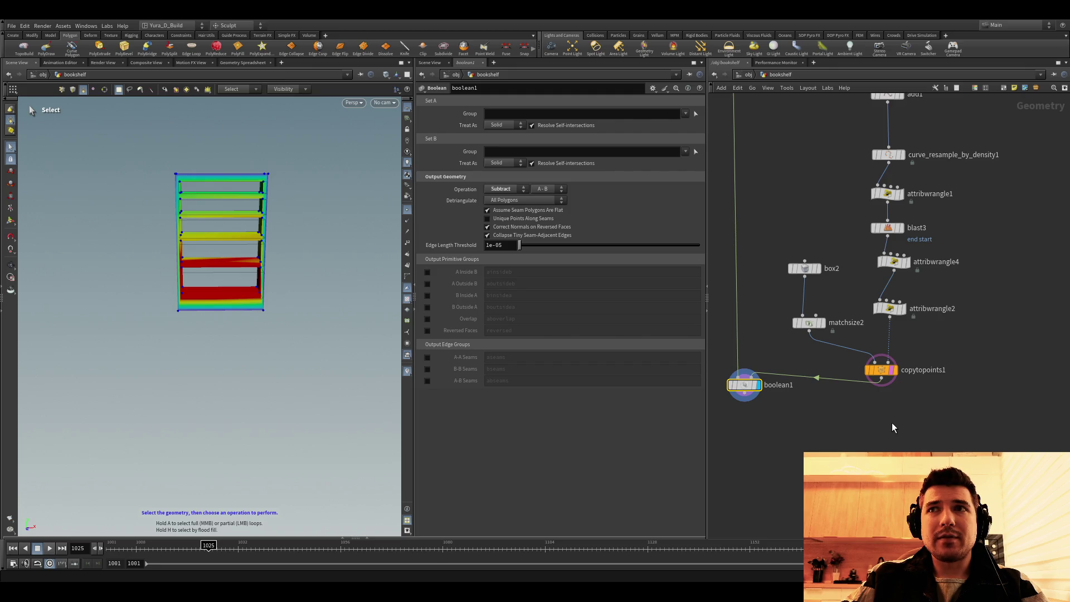
Step: Insert attribdelete1 between copytopoints1 and boolean1, deleting all point attributes (*)
click(892, 349)
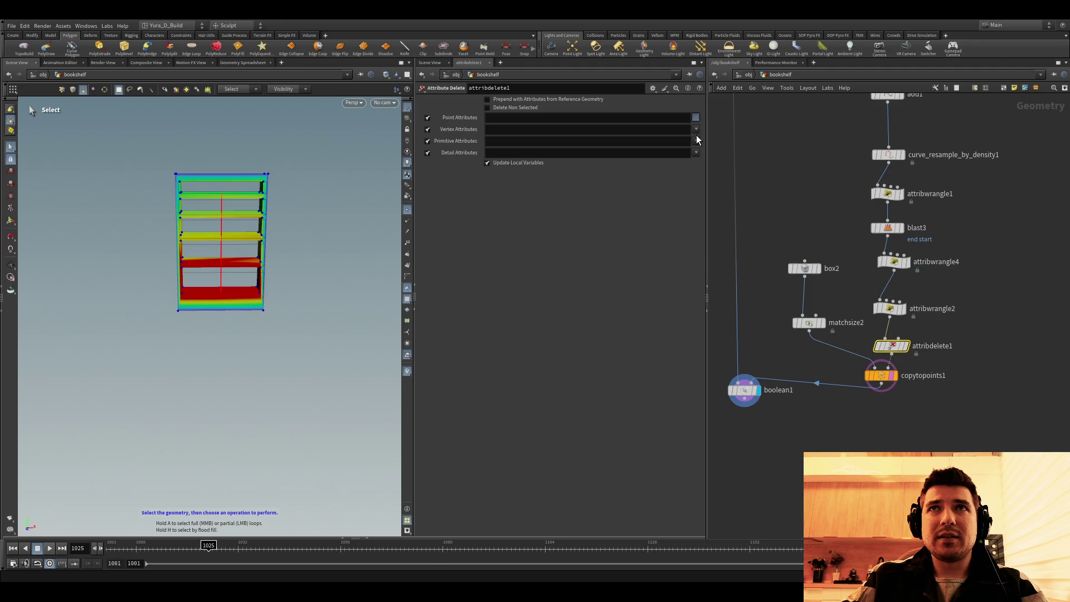
mouse_move(893, 347)
mouse_down()
mouse_move(852, 357)
mouse_move(843, 407)
mouse_move(848, 392)
mouse_up()
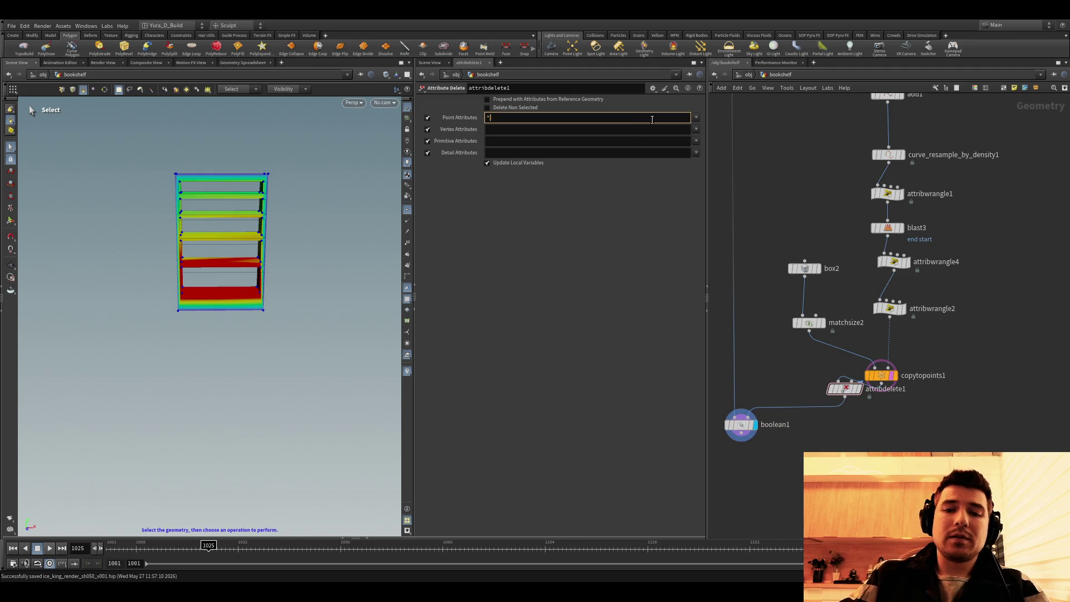
text(*)
key(Return)
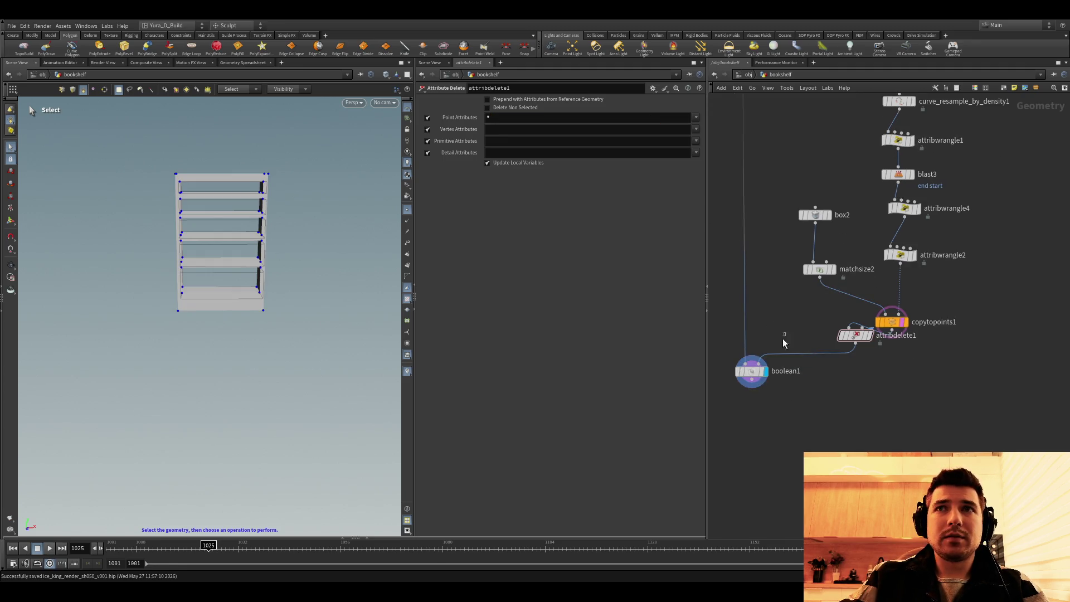
Step: Display the plain grey boolean bookshelf and orbit to view its left side
click(750, 371)
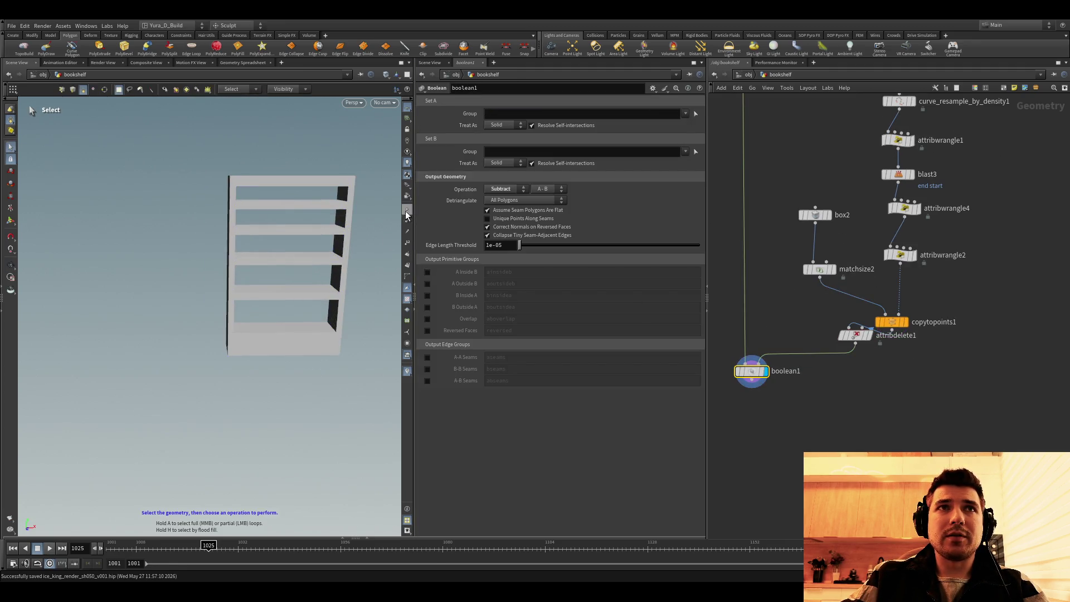
key(Escape)
mouse_move(245, 235)
mouse_down()
mouse_move(225, 246)
mouse_move(265, 282)
mouse_move(227, 304)
mouse_move(144, 290)
mouse_move(262, 299)
mouse_move(303, 342)
mouse_move(305, 333)
mouse_up()
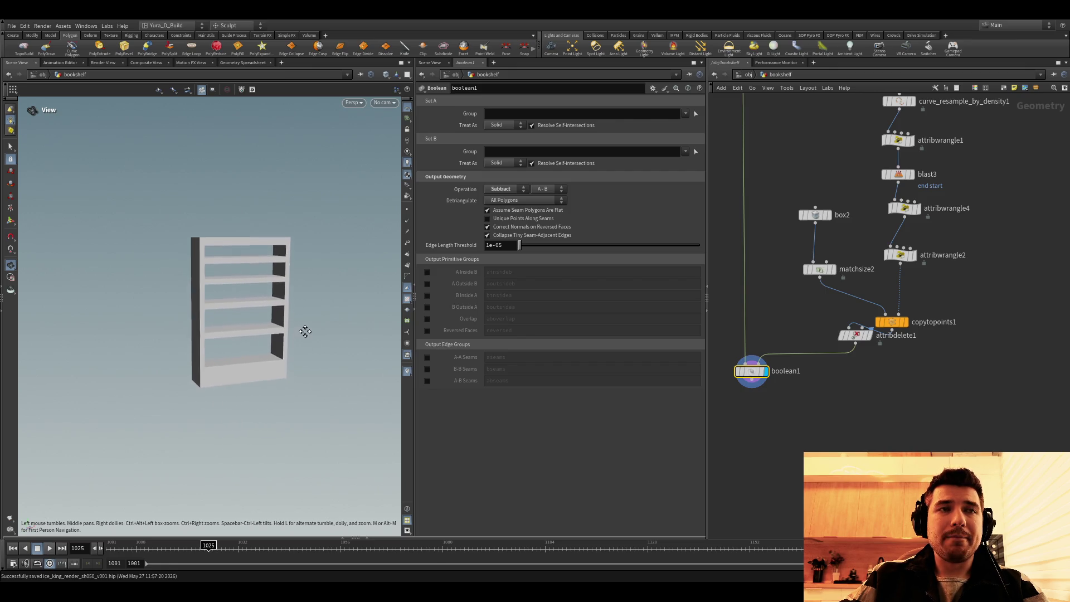
scroll(265, 320, up, 5)
mouse_move(259, 327)
mouse_down()
mouse_move(220, 336)
mouse_move(236, 342)
mouse_up()
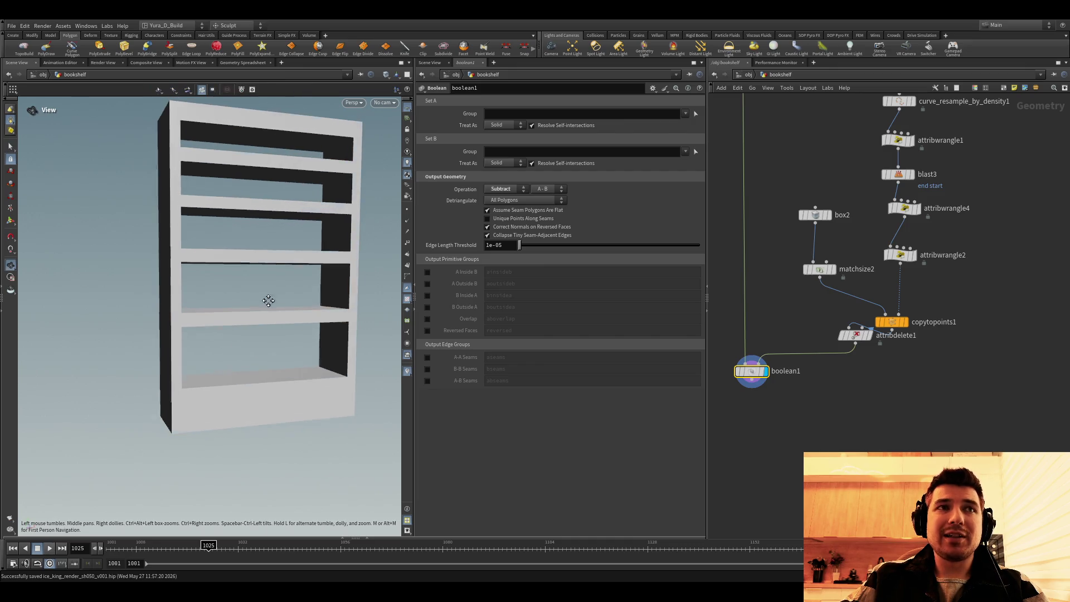
scroll(260, 336, down, 4)
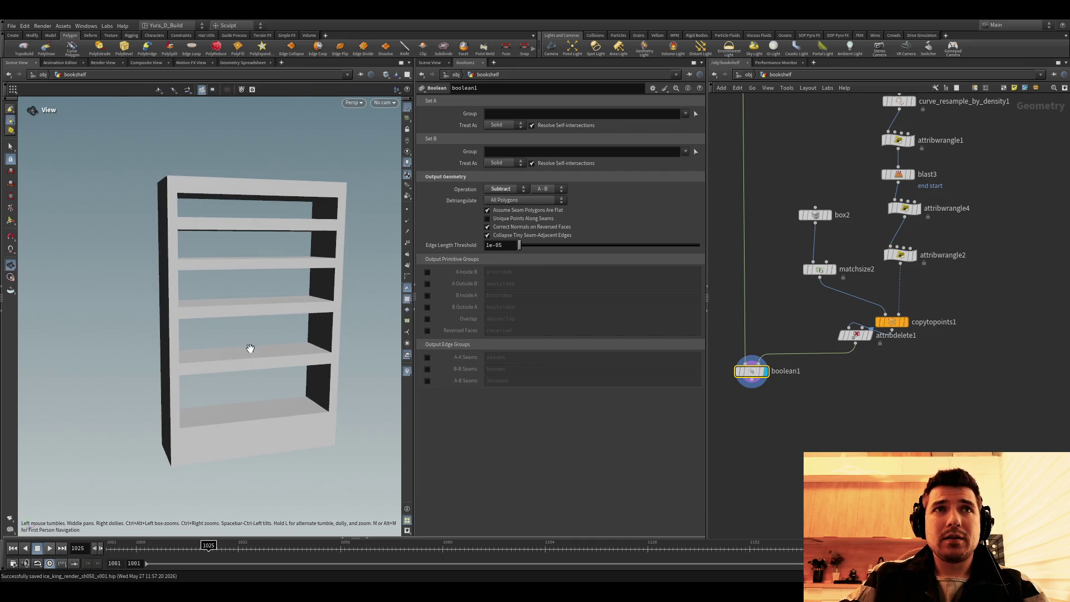
Step: Inspect the box-scale wrangle, template its outputs, and select copytopoints1
click(844, 290)
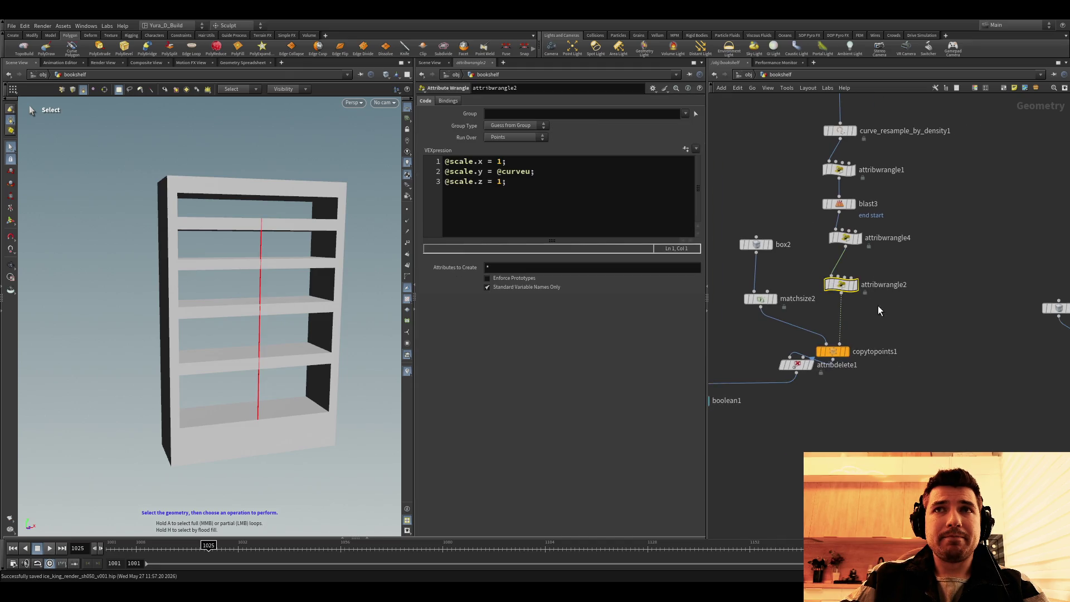
click(840, 238)
click(859, 238)
click(841, 284)
click(832, 352)
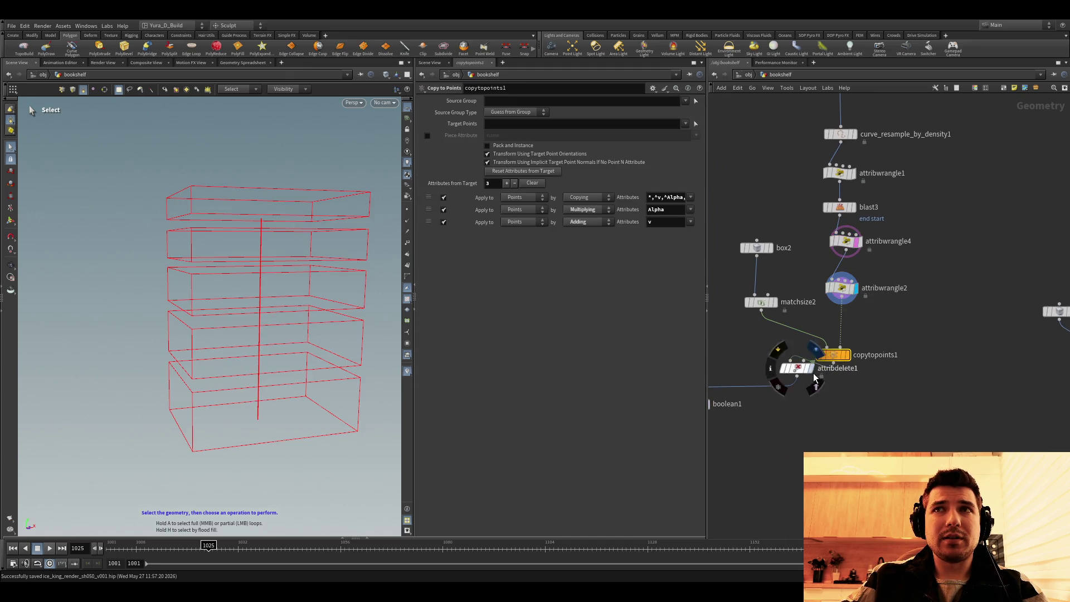
Step: Display and orbit the stacked cutter boxes, then show the finished boolean bookshelf
click(813, 378)
key(Escape)
mouse_move(271, 301)
mouse_down()
mouse_move(292, 323)
mouse_move(275, 268)
mouse_move(284, 317)
mouse_move(248, 374)
mouse_up()
key(s)
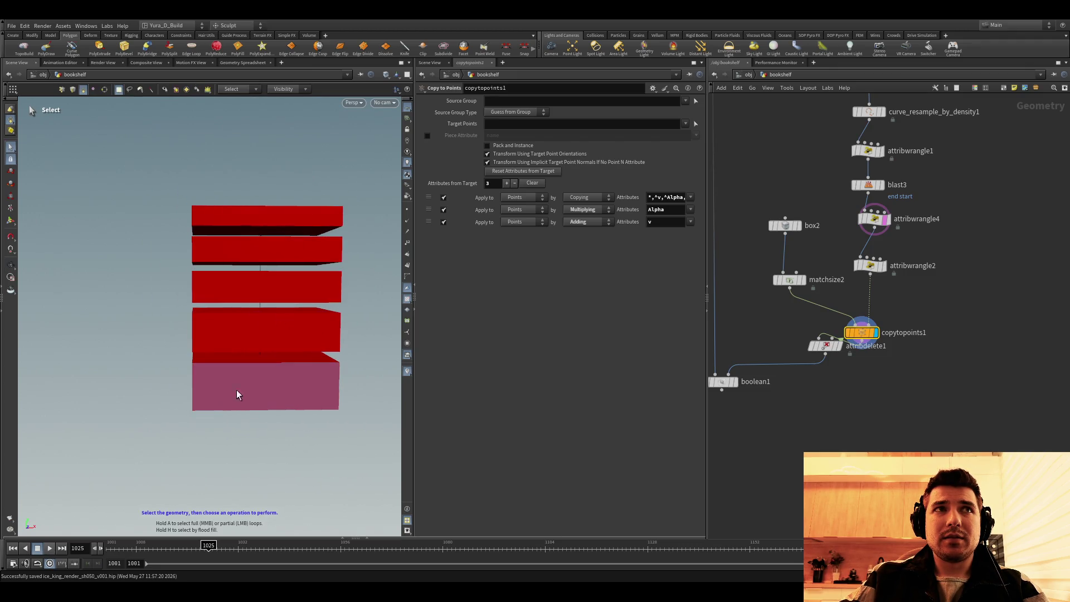
mouse_move(326, 394)
mouse_down()
mouse_move(210, 377)
mouse_move(279, 390)
mouse_up()
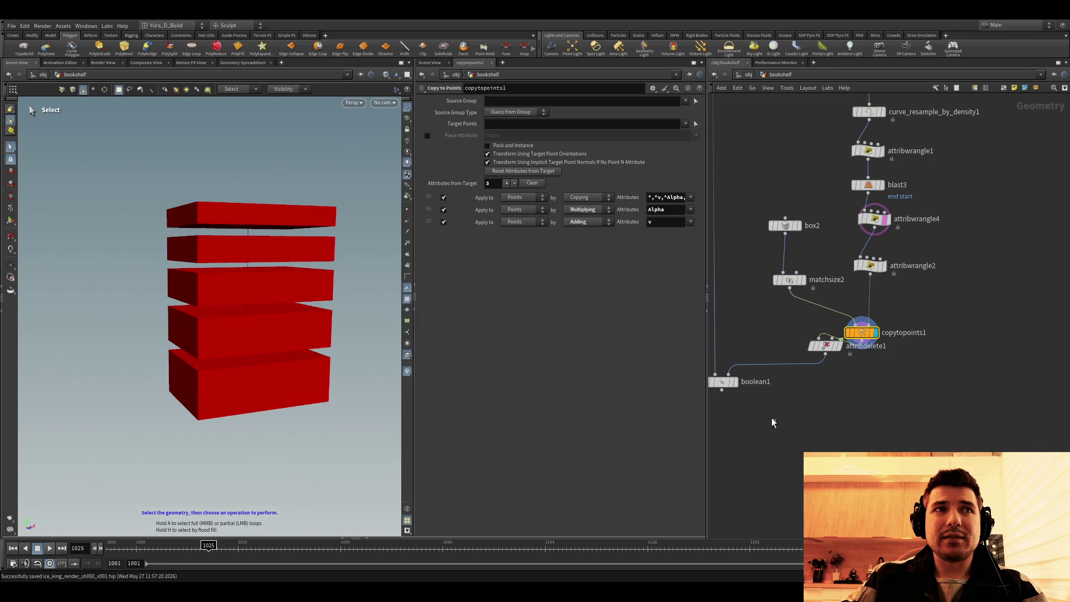
click(722, 384)
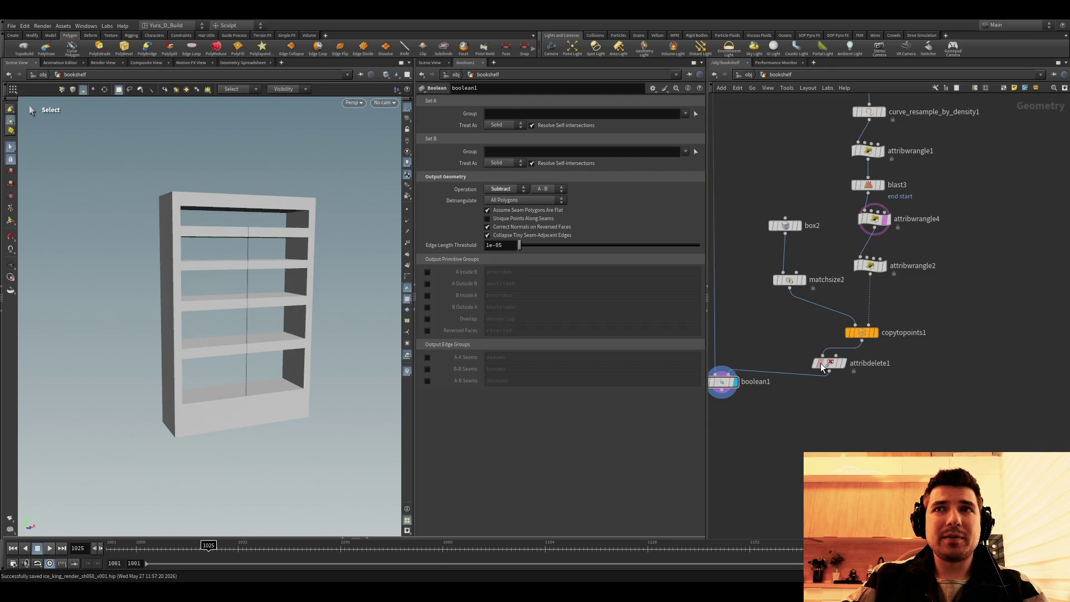